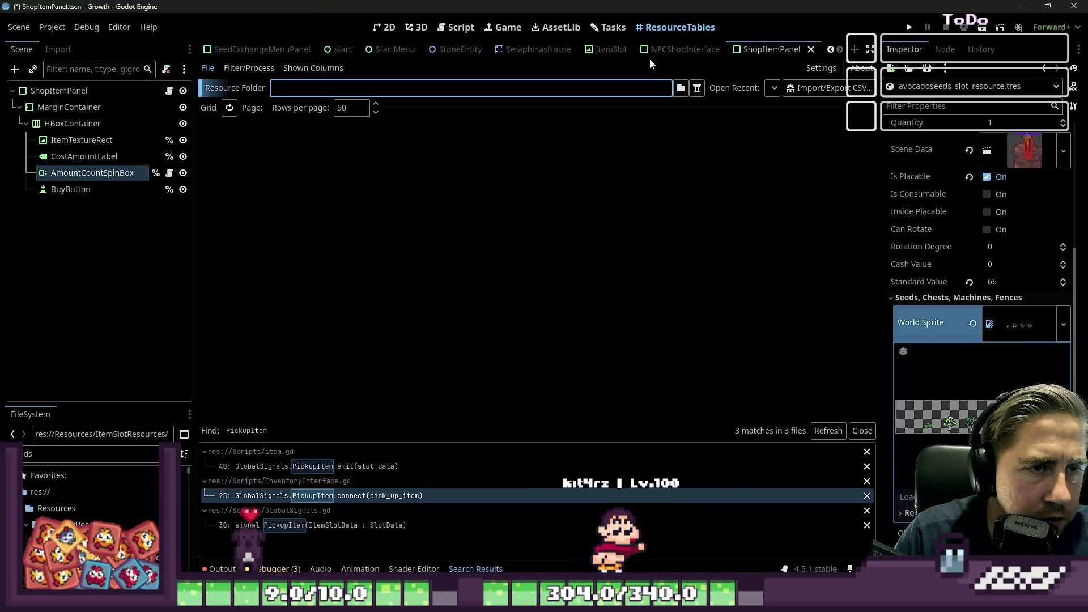
# Open SlotData.gd in the Script workspace
pyautogui.click(456, 27)
pyautogui.scroll(-10, 300, 261)
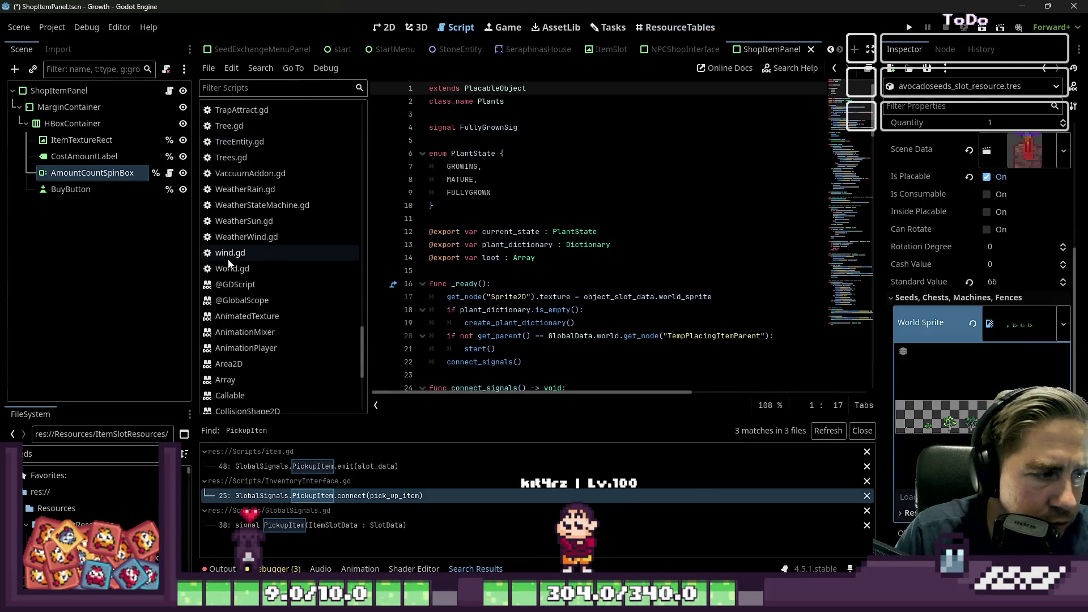
pyautogui.scroll(10, 261, 273)
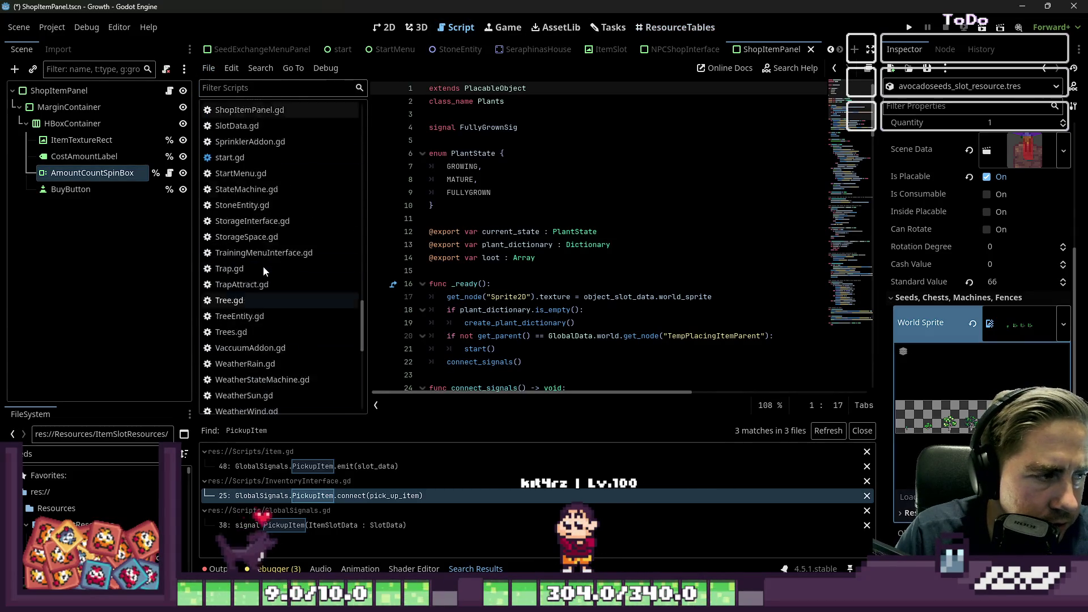
pyautogui.click(249, 226)
pyautogui.click(237, 242)
pyautogui.scroll(-7, 729, 254)
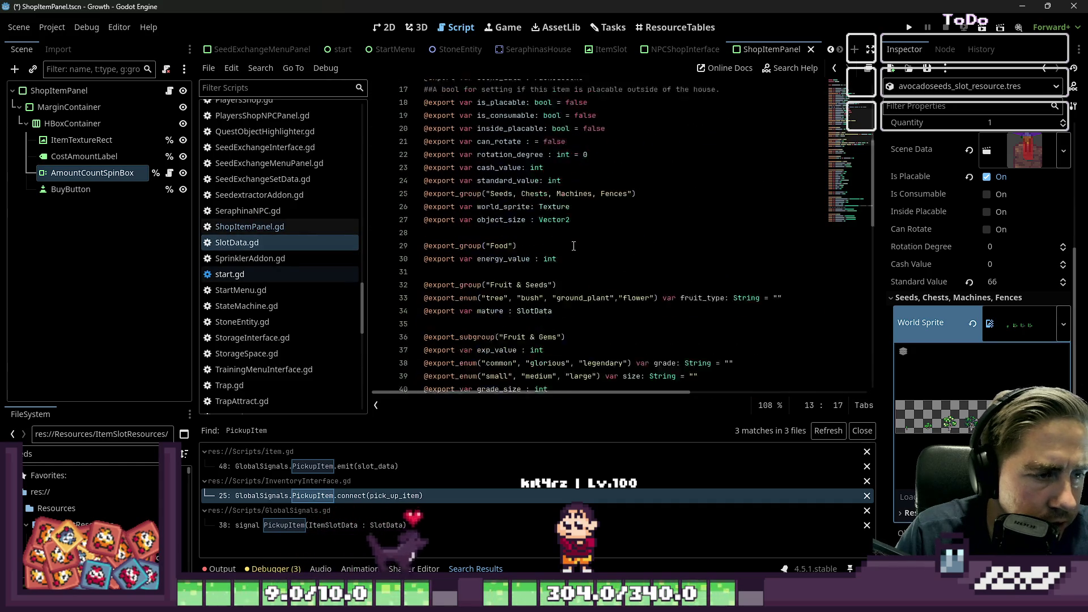
pyautogui.click(570, 245)
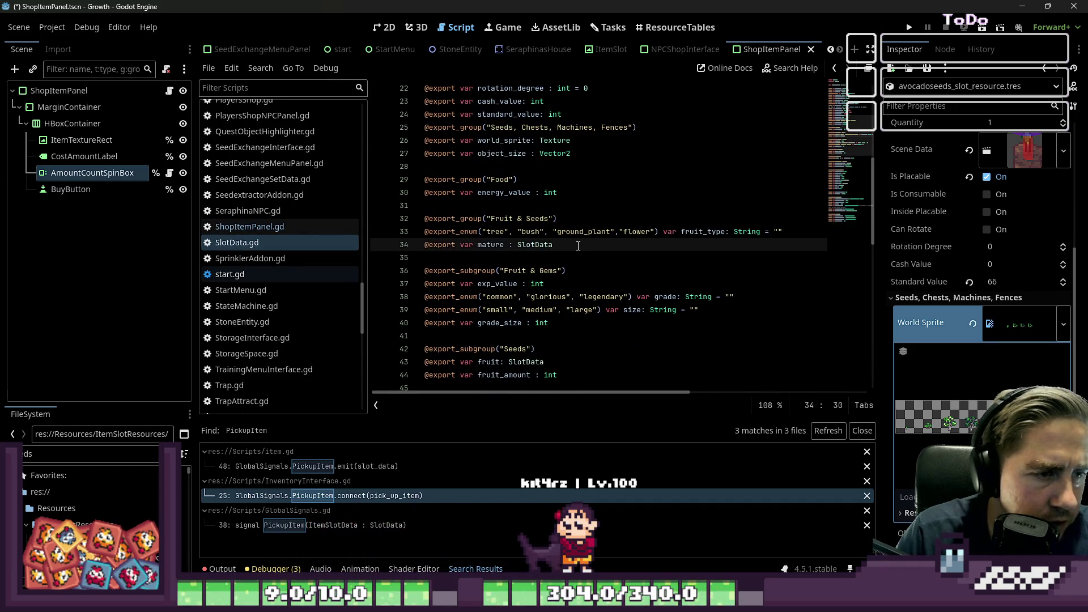
pyautogui.press('Return')
pyautogui.write('xport va')
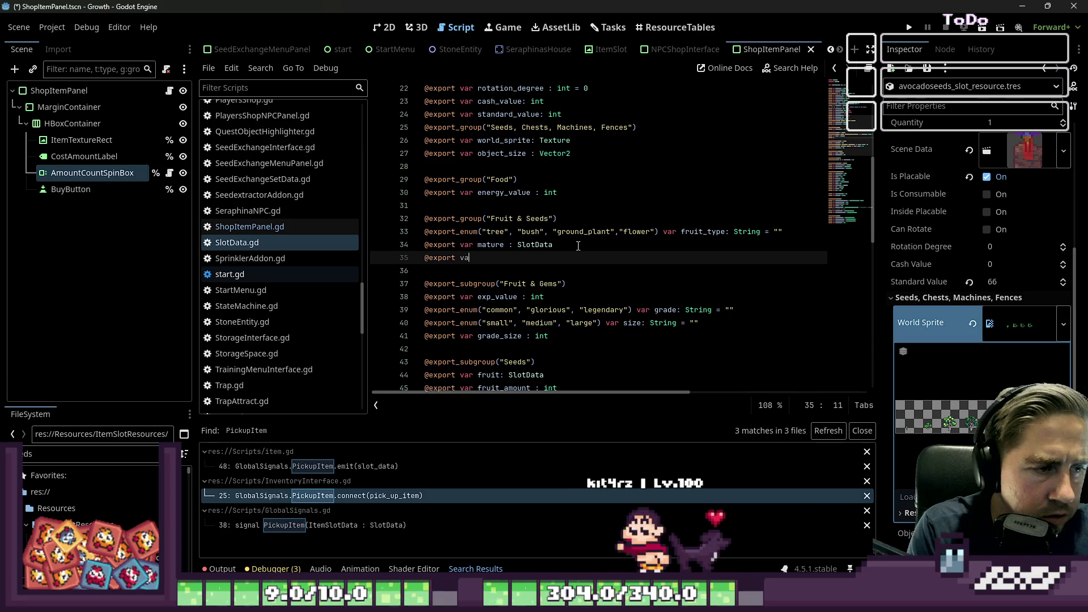
pyautogui.write('r DropArea :')
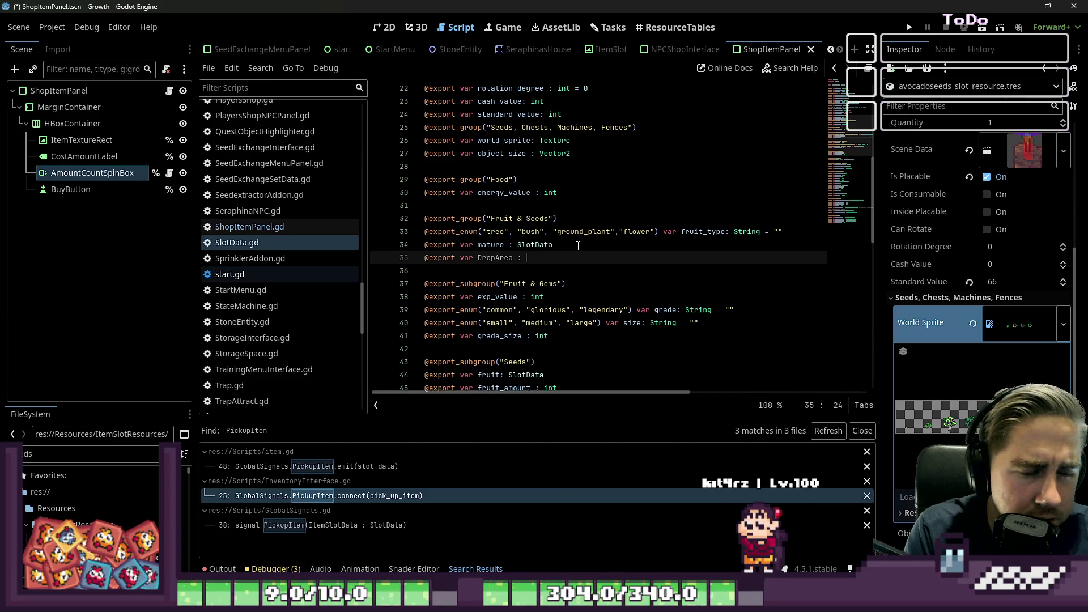
pyautogui.write(' Rect')
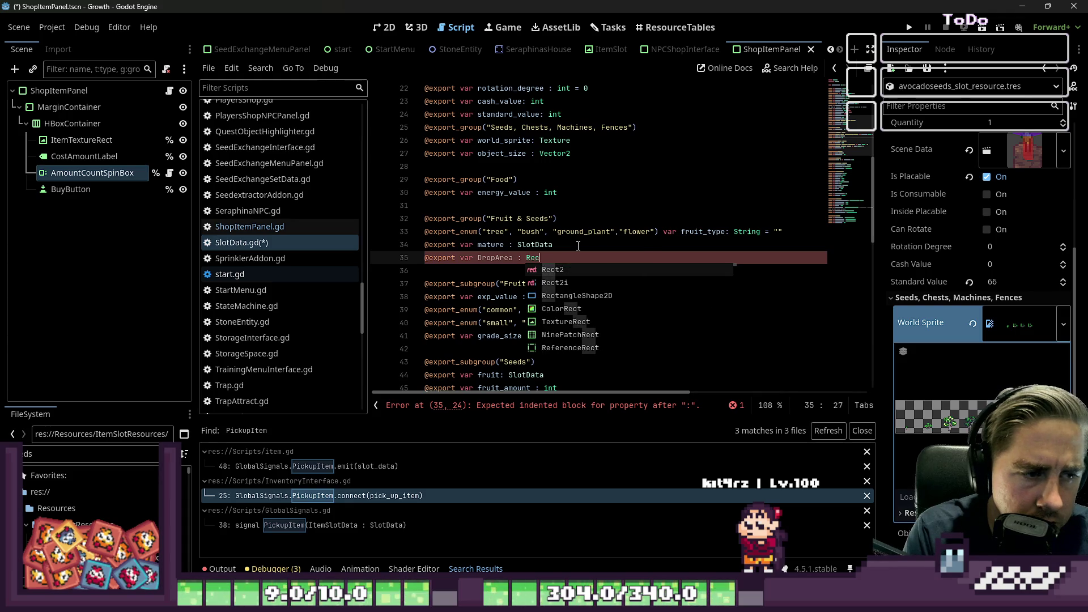
pyautogui.write('2i')
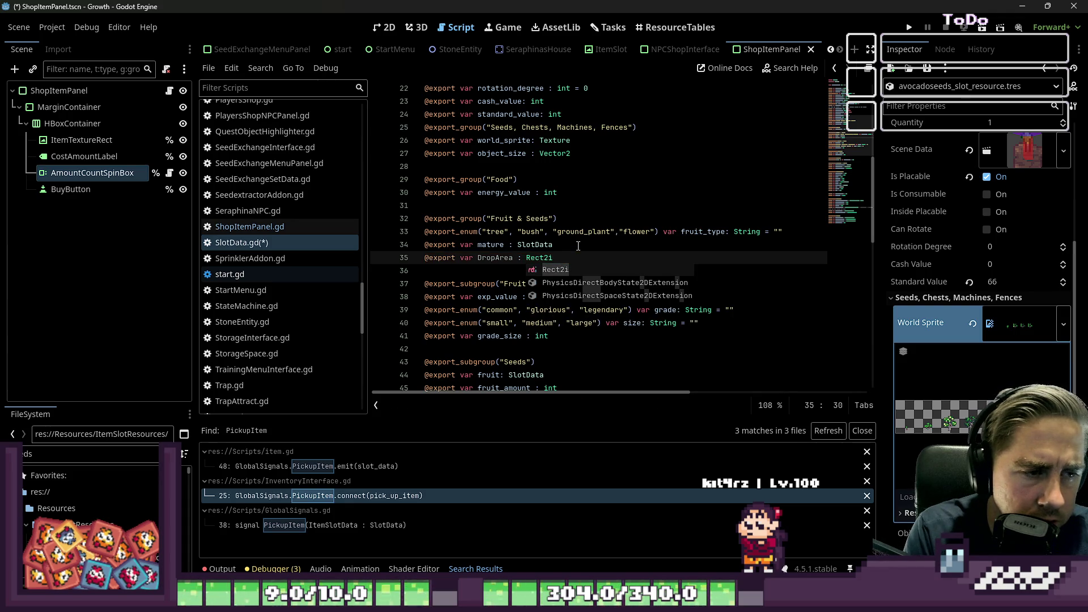
pyautogui.write(' =')
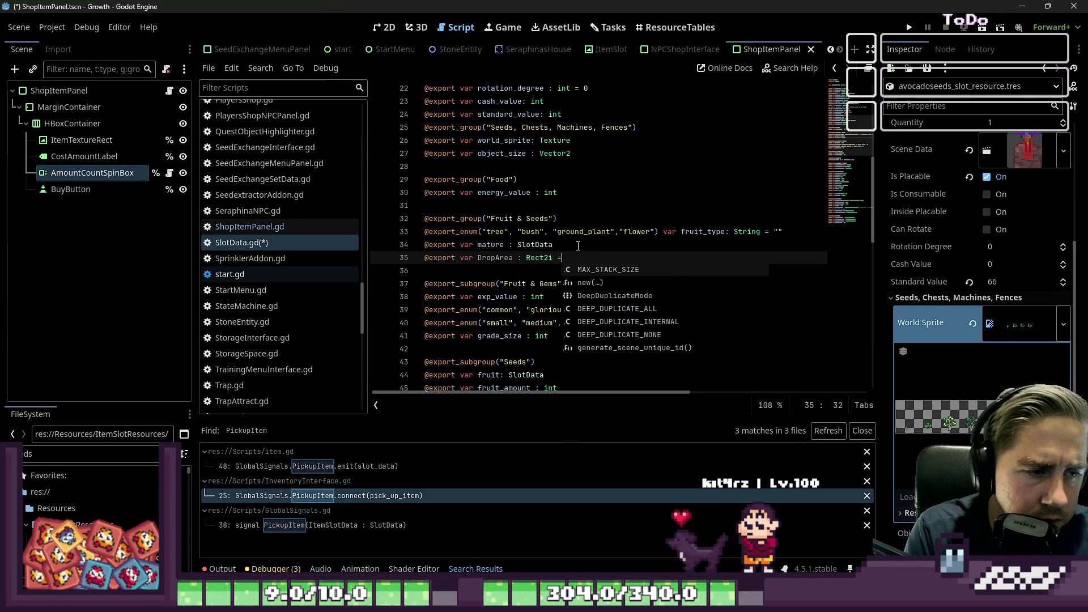
pyautogui.press('BackSpace')
pyautogui.press('BackSpace')
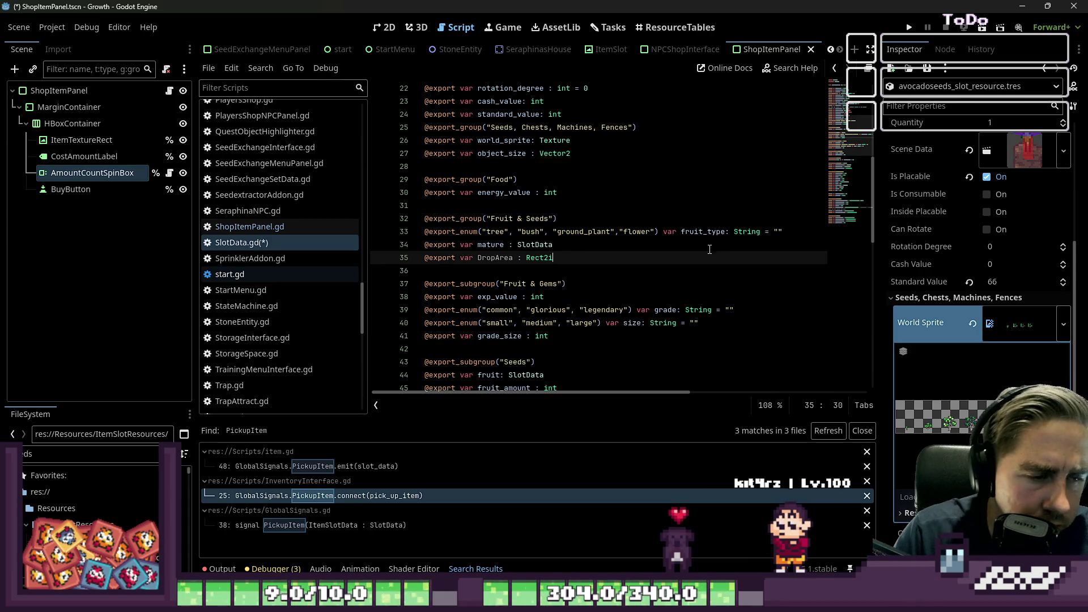
pyautogui.click(624, 196)
pyautogui.hotkey('ctrl', 's')
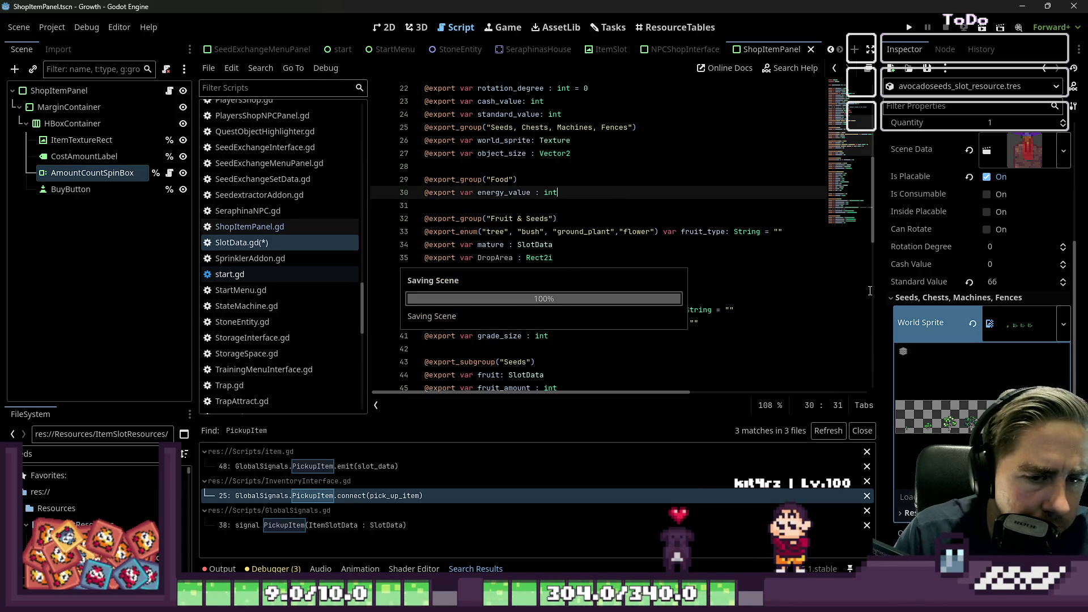
# Widen the Inspector and scroll to the avocado seeds' Drop Area under Fruit & Seeds
pyautogui.moveTo(877, 275); pyautogui.dragTo(804, 284)
pyautogui.scroll(-5, 876, 306)
pyautogui.scroll(-1, 899, 324)
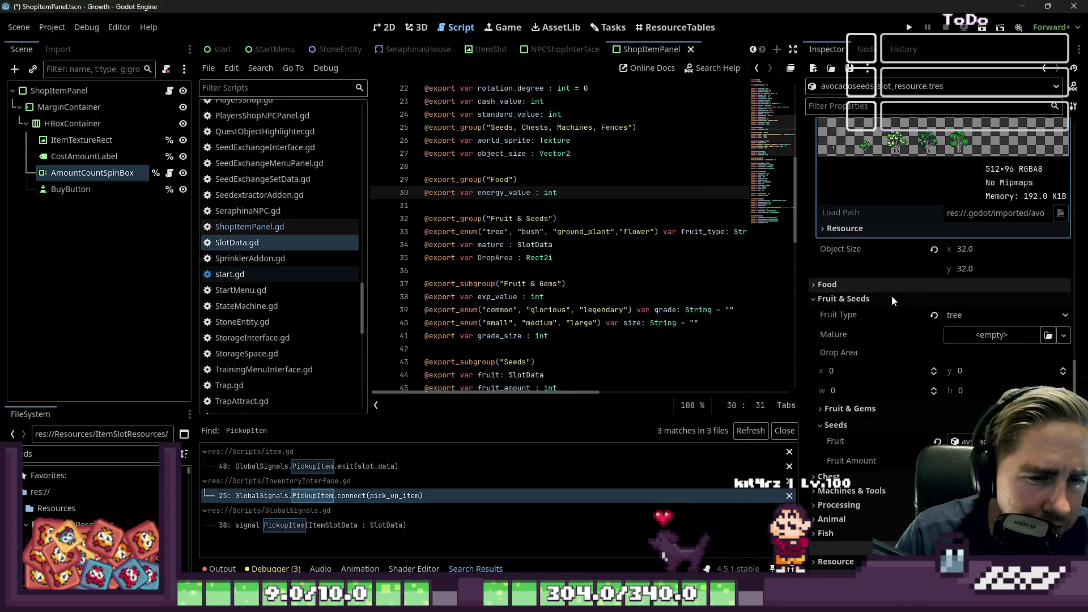
pyautogui.click(968, 371)
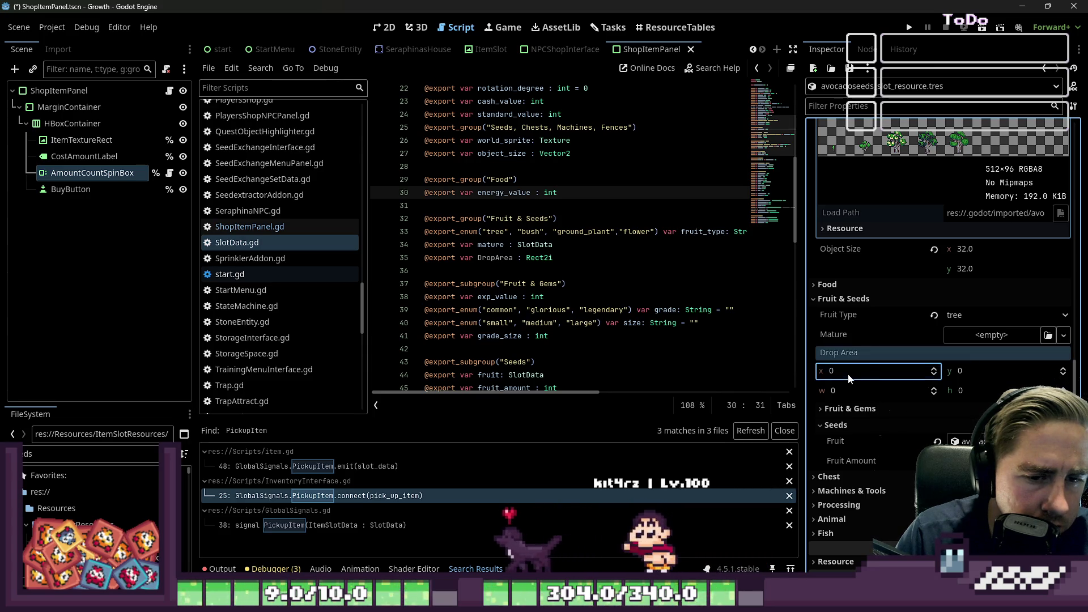
pyautogui.click(812, 369)
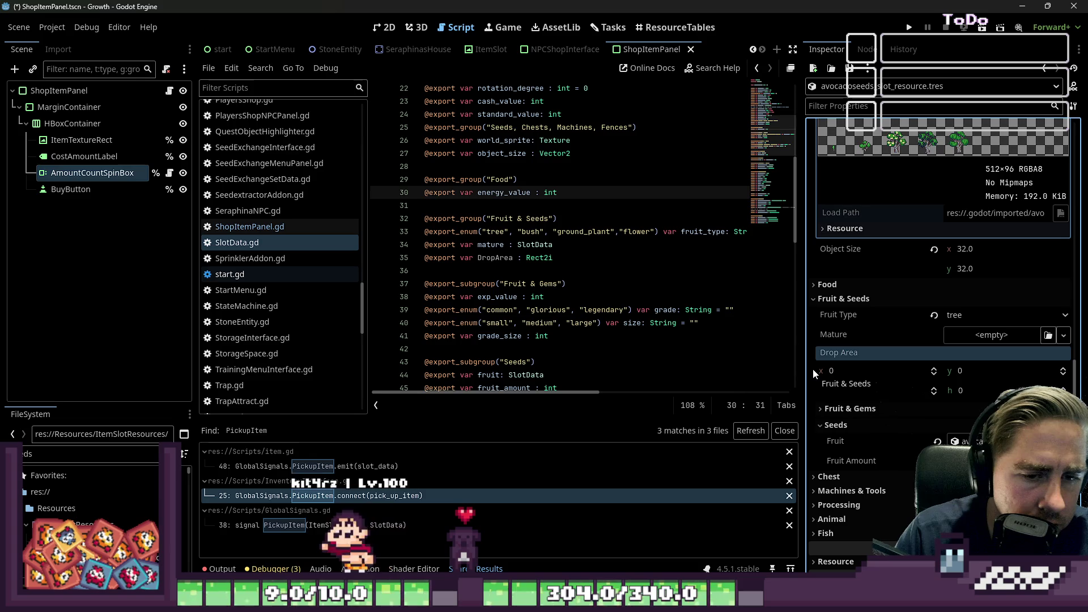
pyautogui.hotkey('ctrl', 'F1')
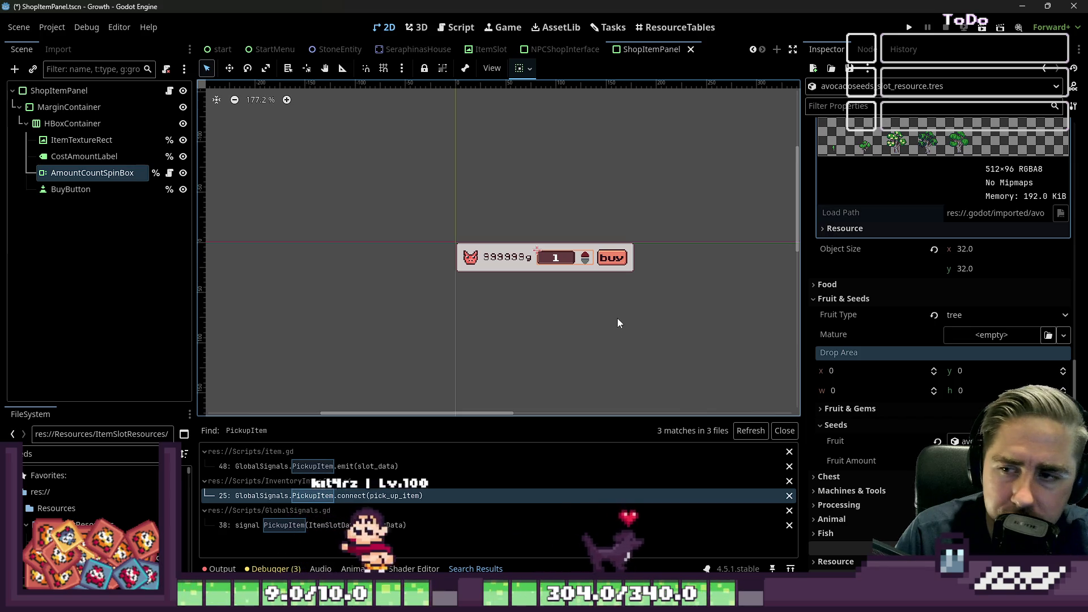
# Try -32 for Drop Area x, undo it back to 0, and switch to ResourceTables
pyautogui.click(878, 391)
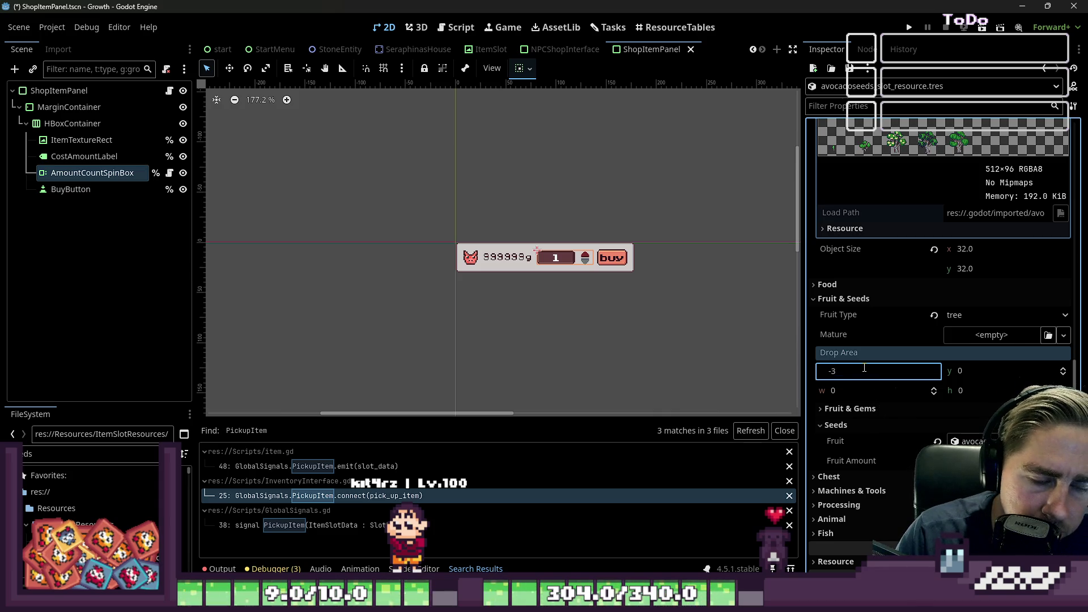
pyautogui.write('-32')
pyautogui.press('Tab')
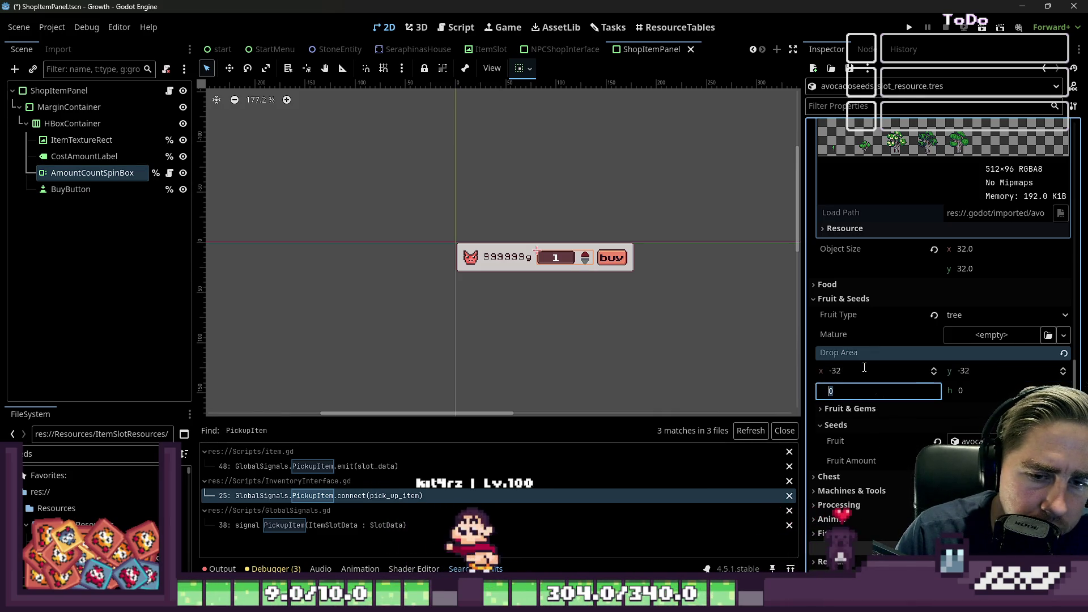
pyautogui.hotkey('ctrl', 'z')
pyautogui.hotkey('ctrl', 'z')
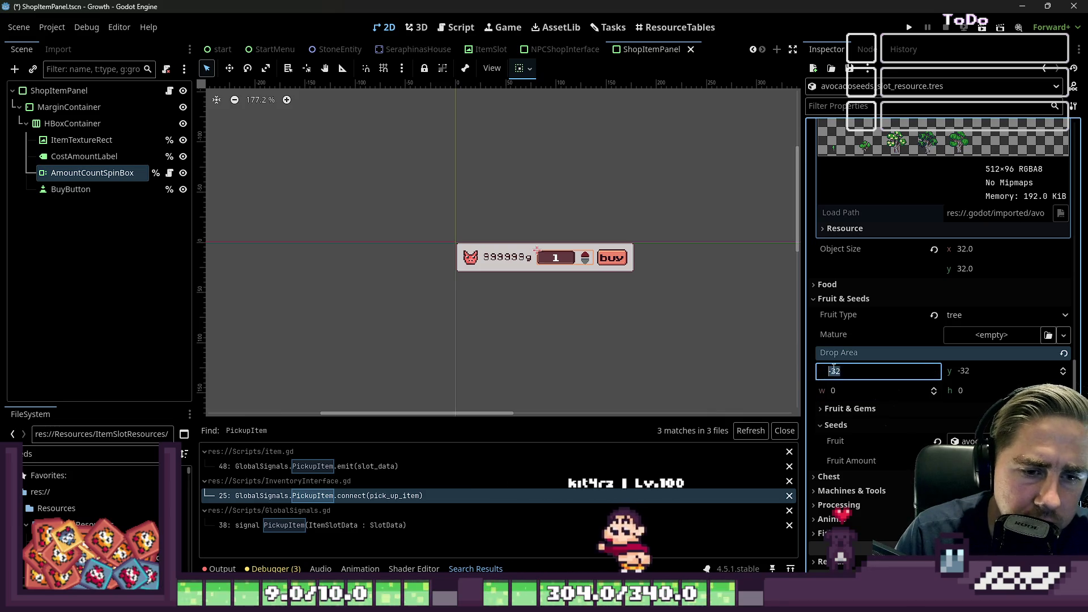
pyautogui.click(671, 27)
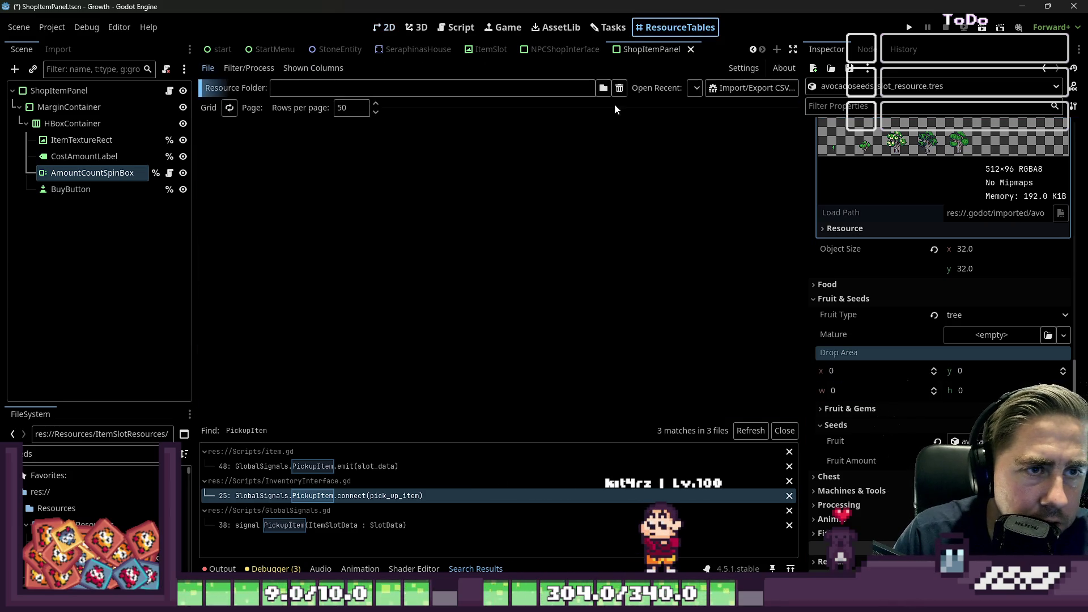
# Browse into res://Resources and select the ItemSlotResources folder in the Open dialog
pyautogui.click(604, 89)
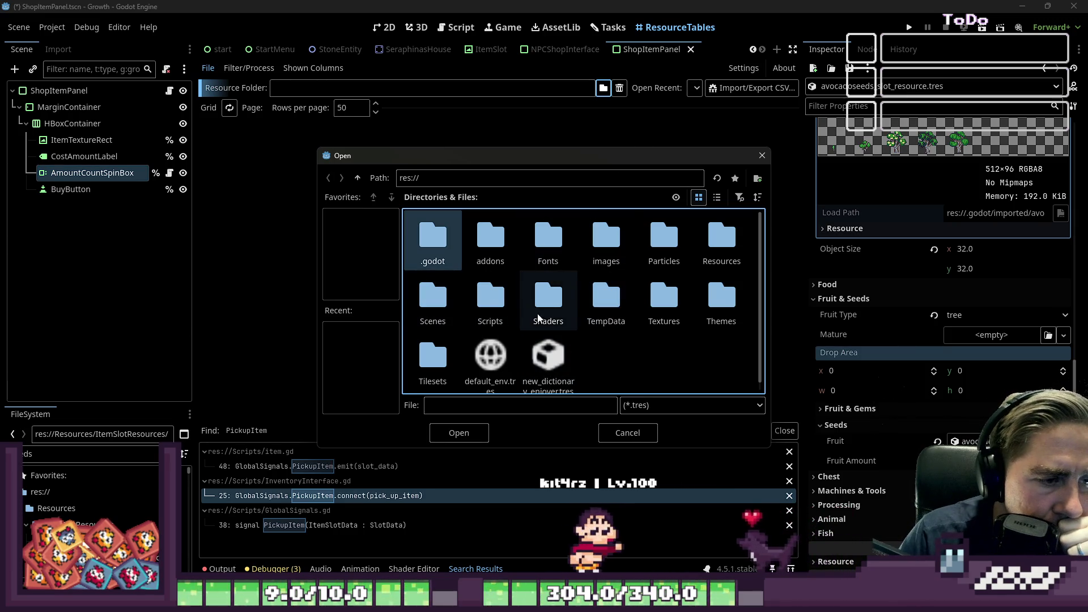
pyautogui.doubleClick(710, 252)
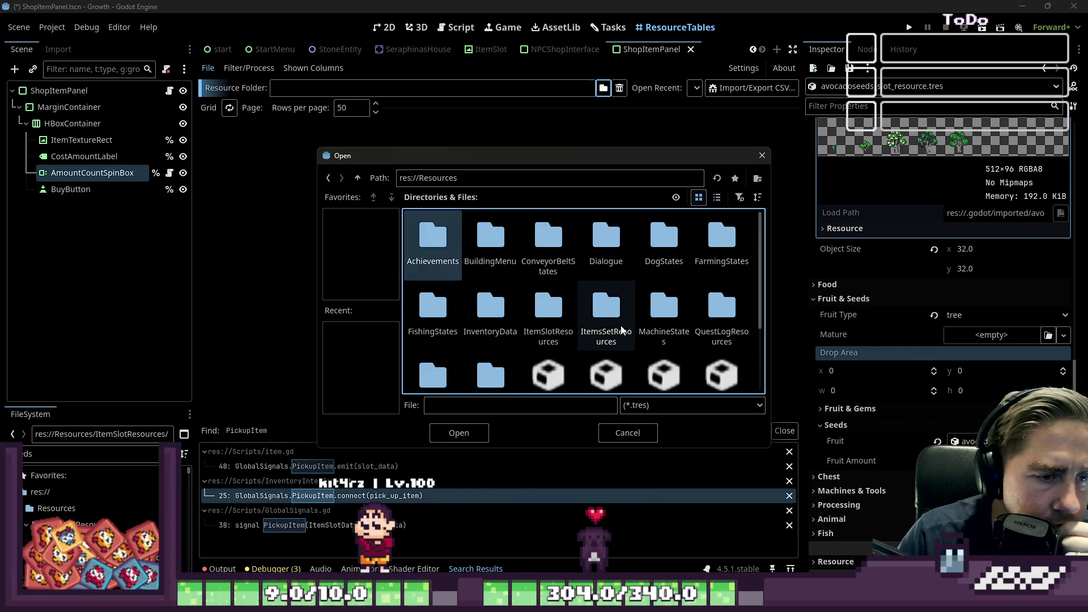
pyautogui.click(553, 314)
pyautogui.click(602, 308)
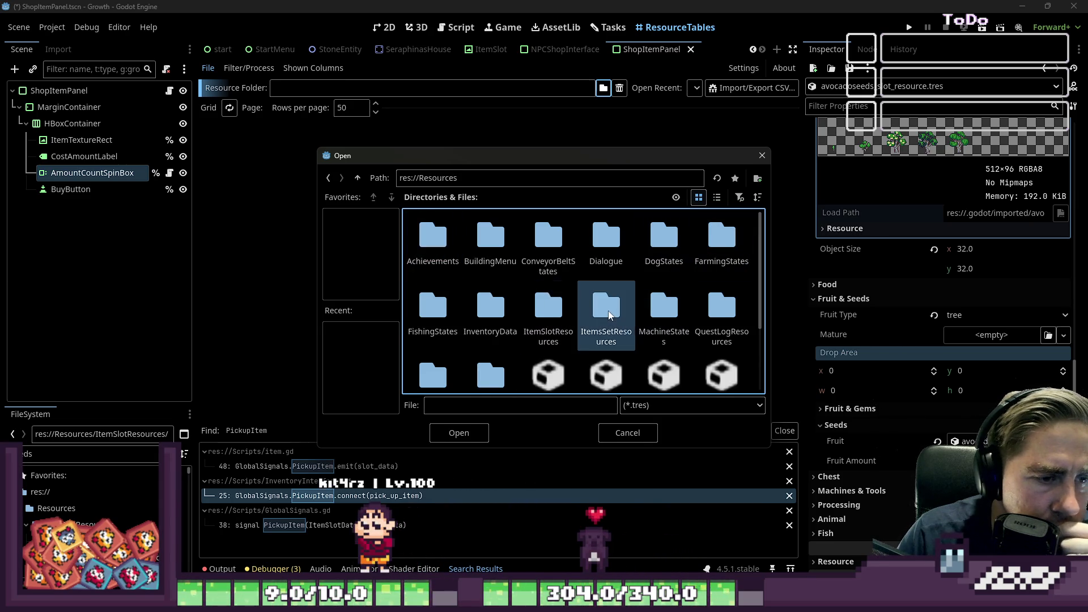
pyautogui.click(555, 320)
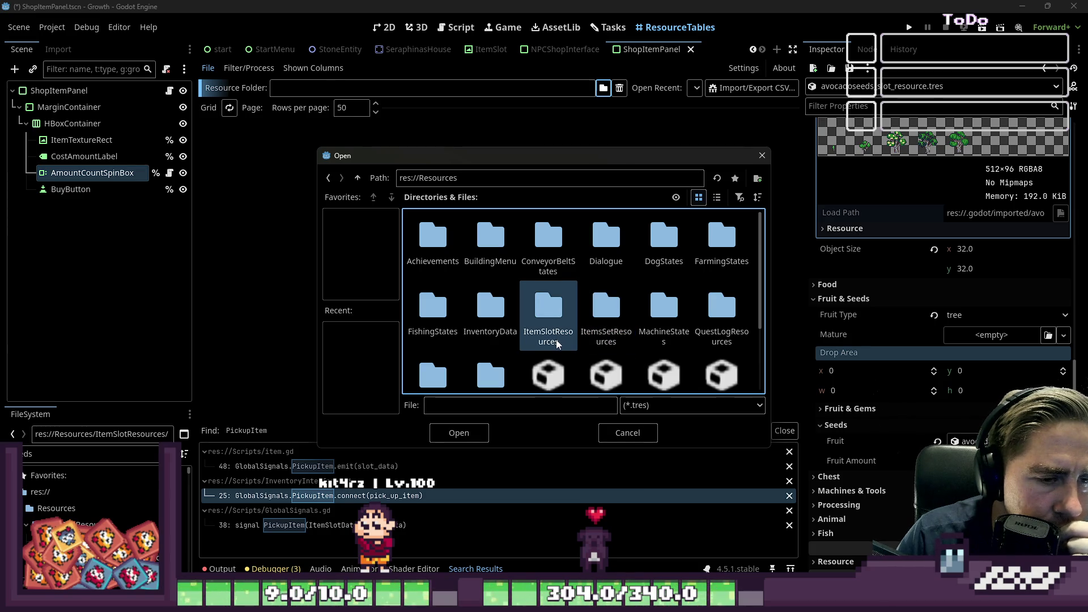
pyautogui.click(591, 305)
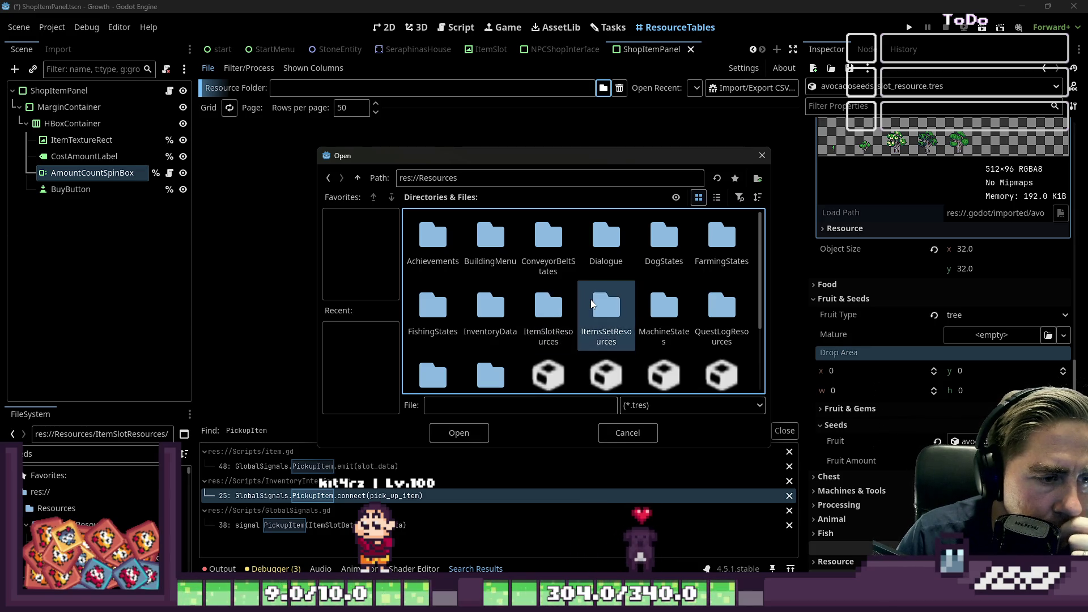
pyautogui.press('Left')
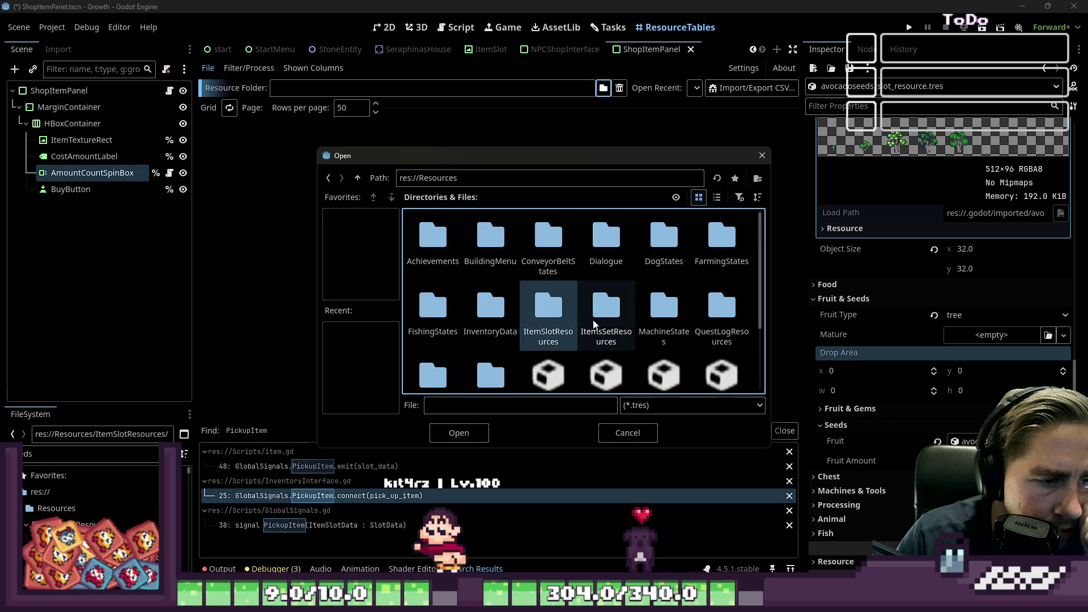
pyautogui.click(589, 311)
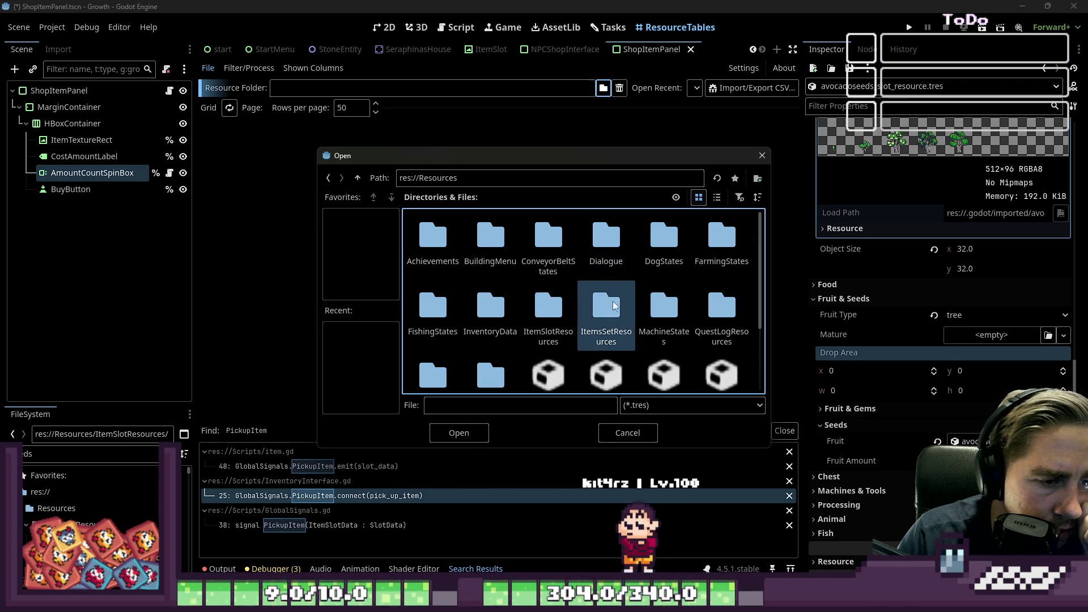
pyautogui.click(552, 333)
pyautogui.click(604, 323)
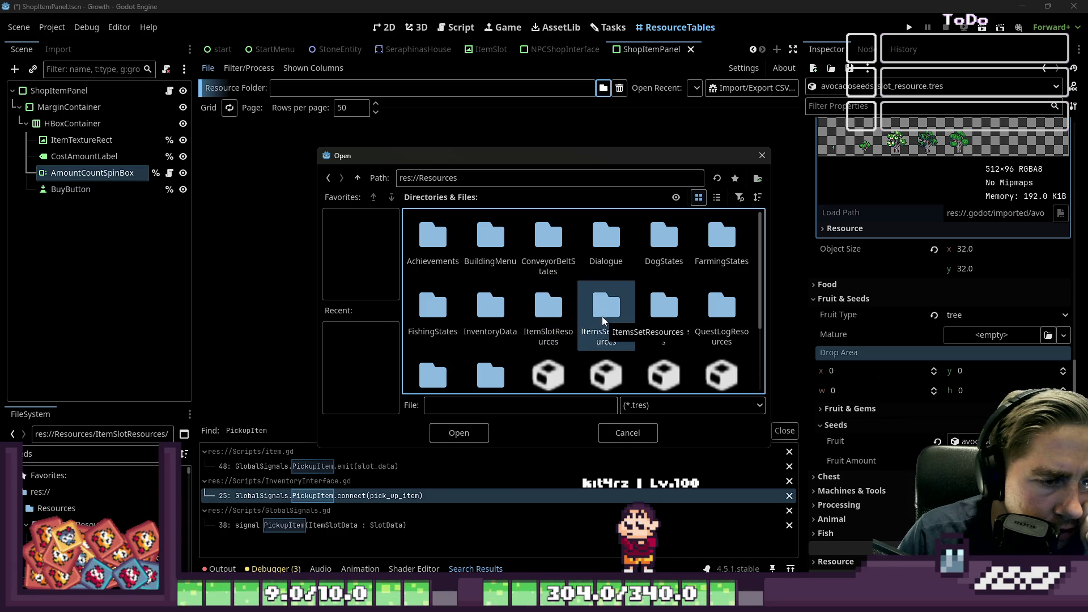
pyautogui.click(547, 323)
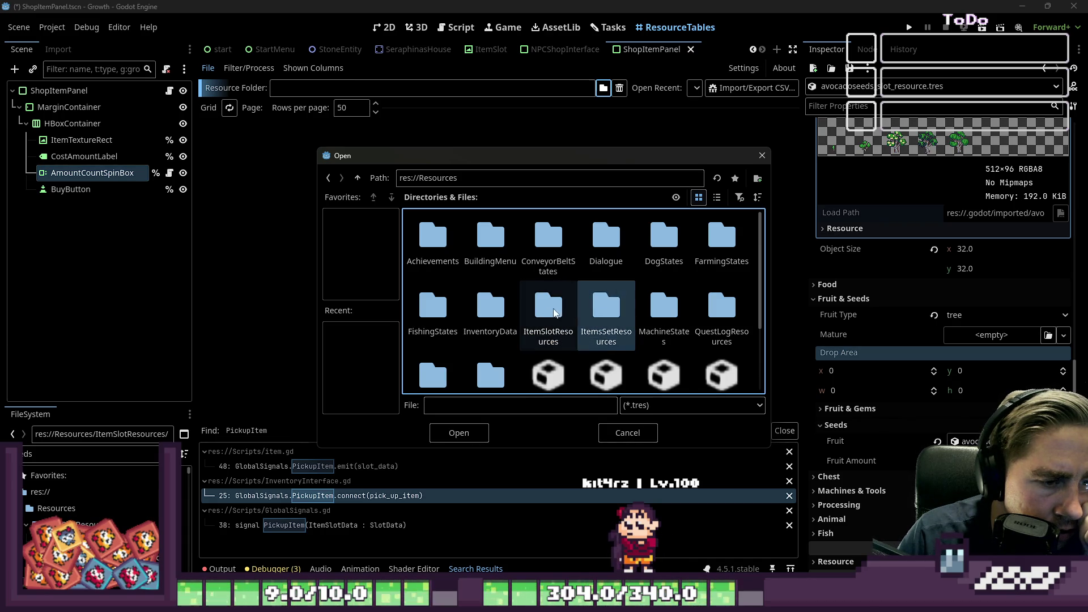
# Load the ItemSlotResources folder into the resource table
pyautogui.doubleClick(547, 310)
pyautogui.press('Tab')
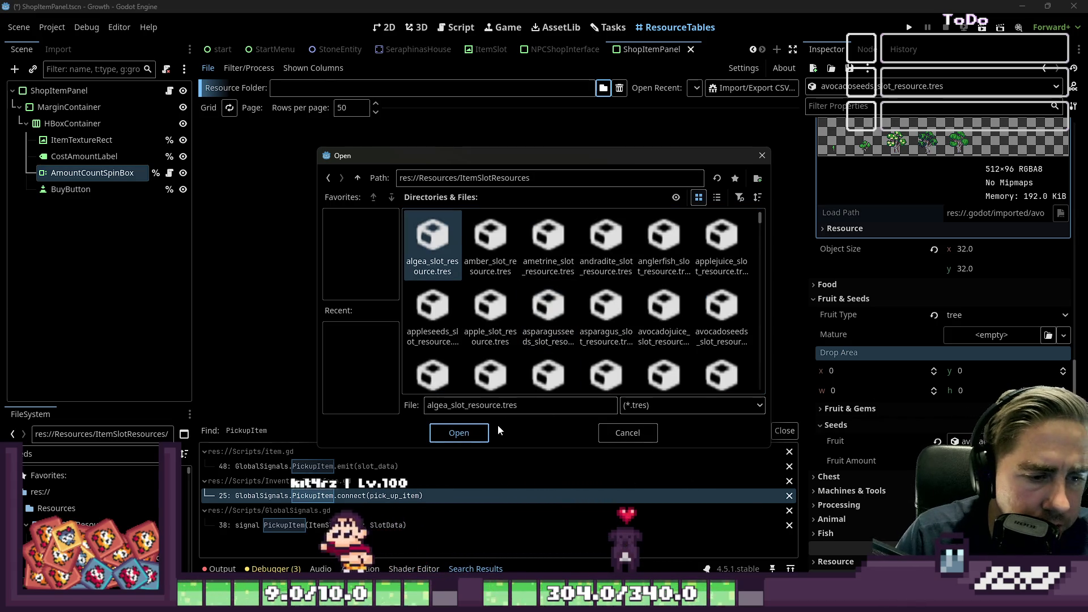
pyautogui.click(462, 433)
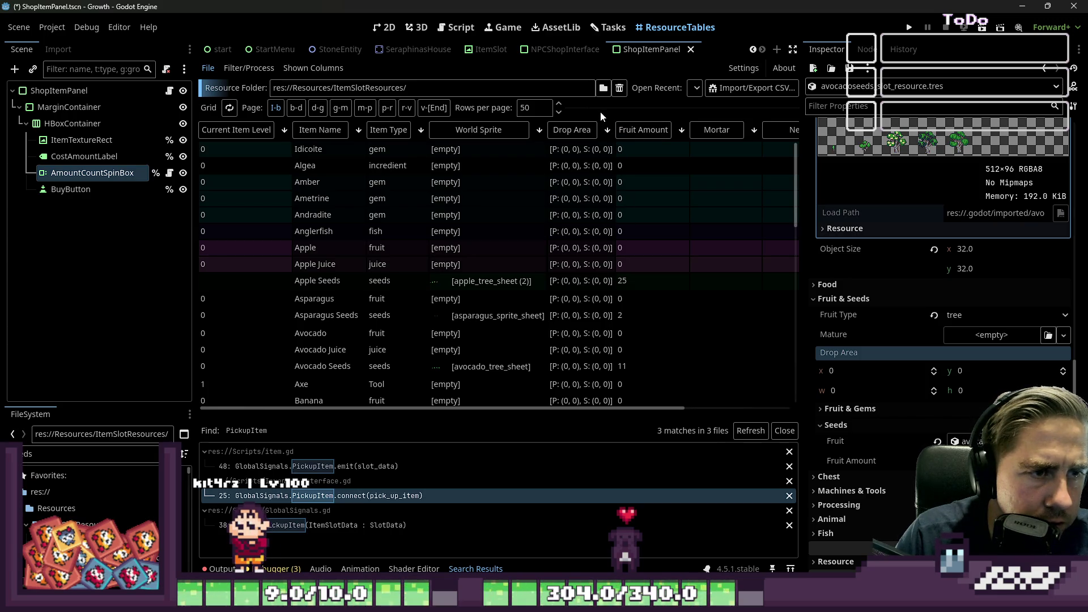
# Sort the resource table by Item Type in descending order
pyautogui.click(380, 132)
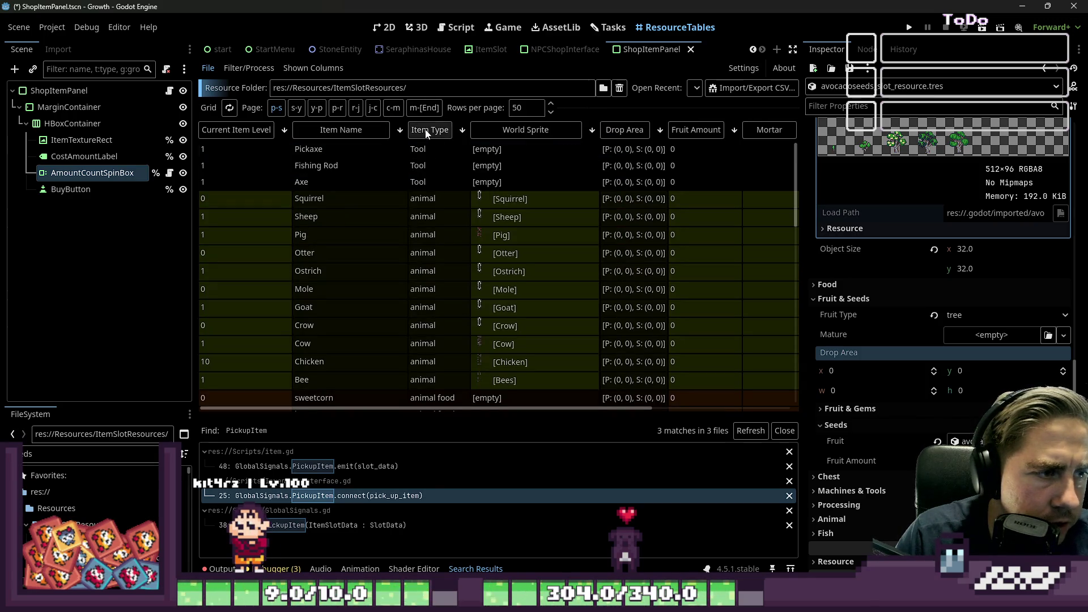
pyautogui.click(427, 130)
pyautogui.scroll(-6, 407, 226)
pyautogui.scroll(6, 410, 222)
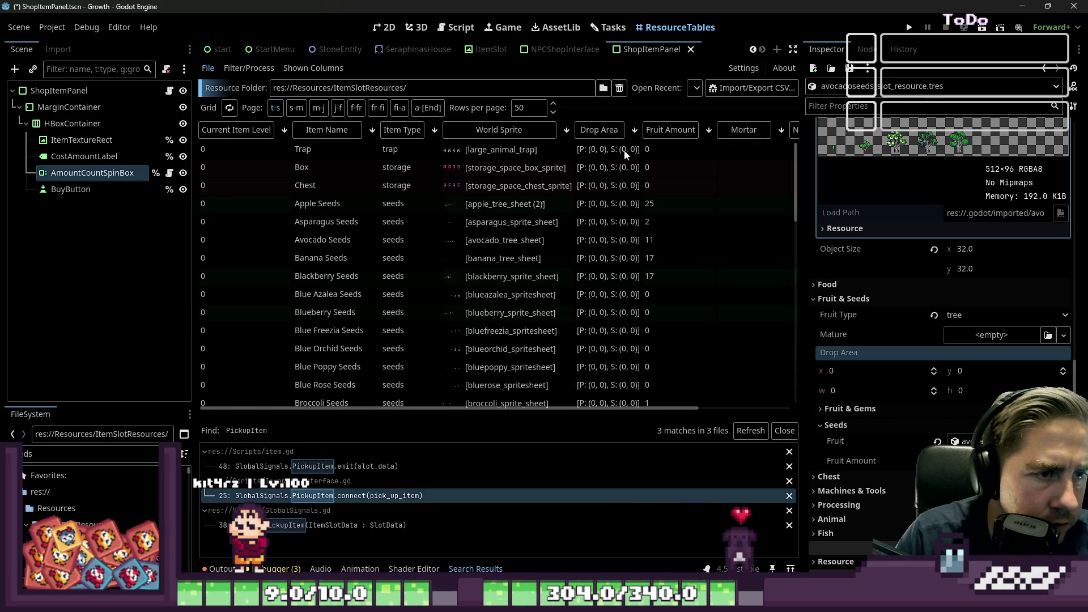
pyautogui.click(635, 130)
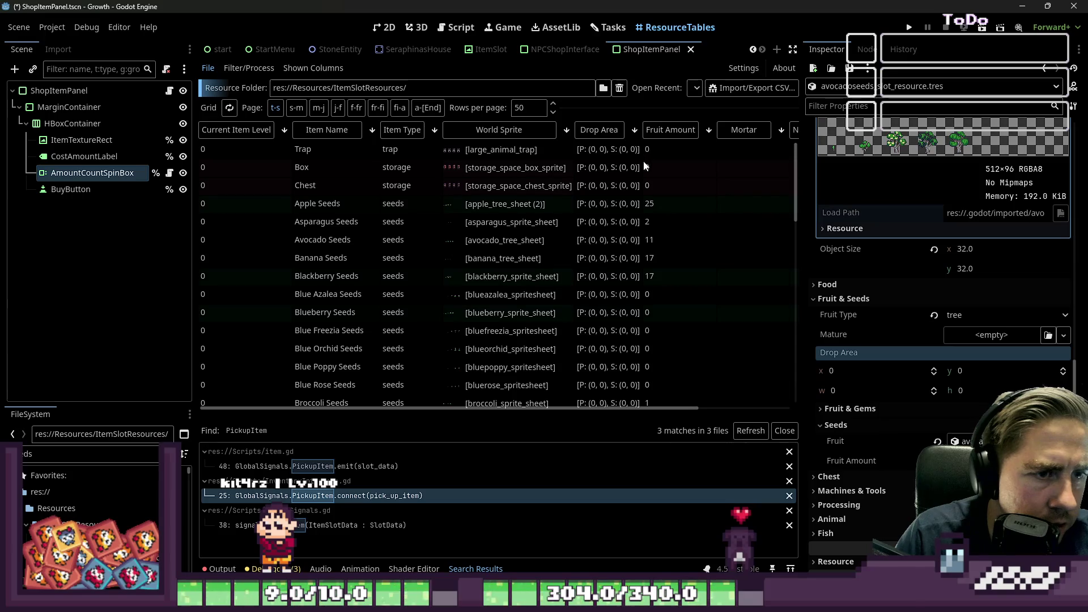
# Inspect the Box, Asparagus Seeds and Pepper Seeds resources in the Inspector
pyautogui.click(604, 165)
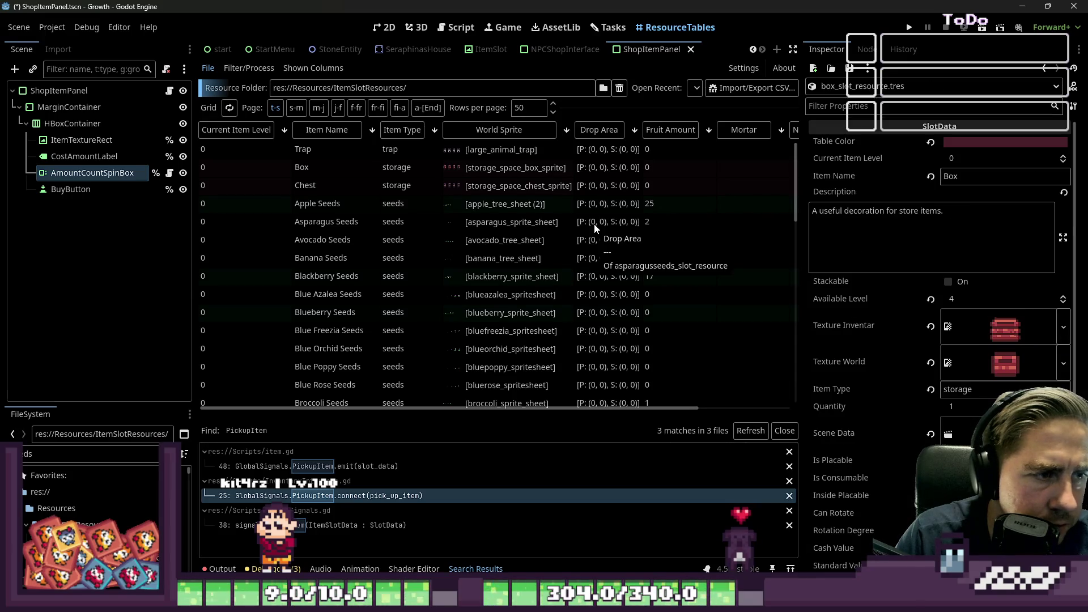
pyautogui.click(579, 224)
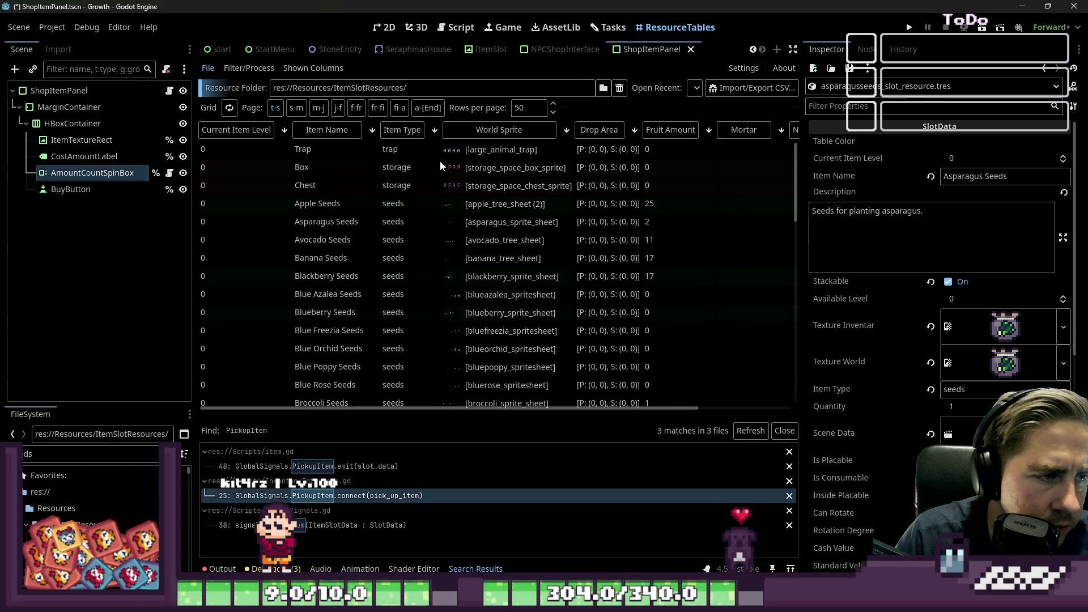
pyautogui.scroll(-10, 542, 209)
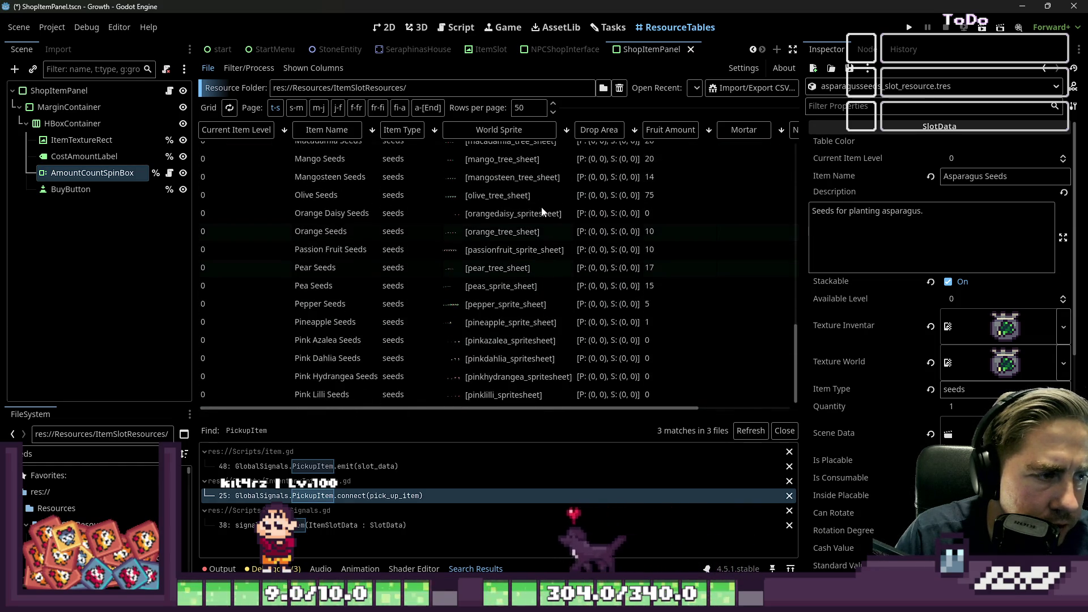
pyautogui.click(493, 305)
pyautogui.scroll(-4, 979, 339)
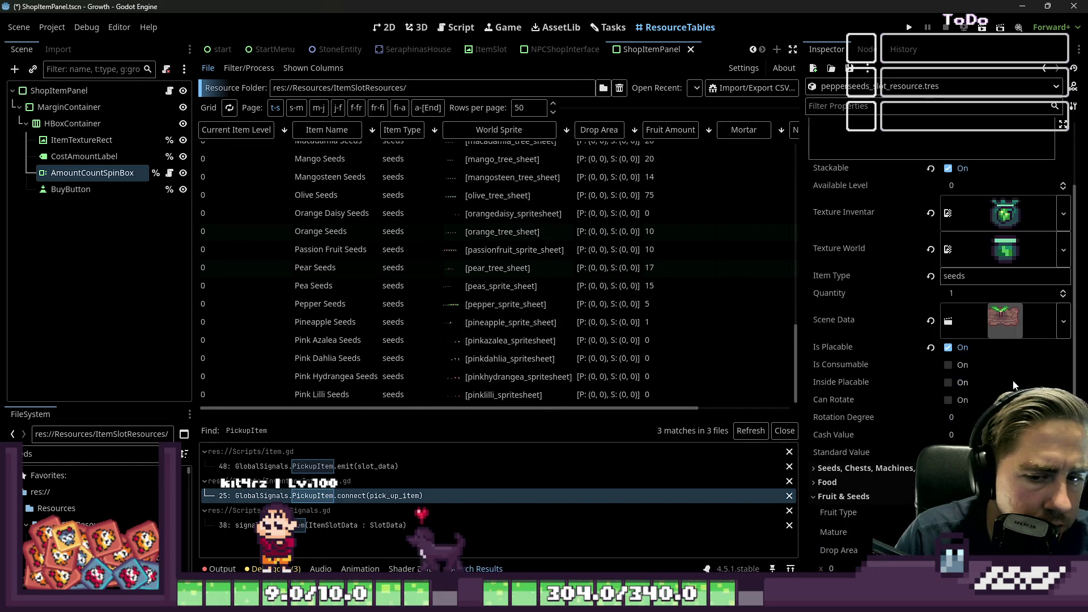
pyautogui.moveTo(974, 325)
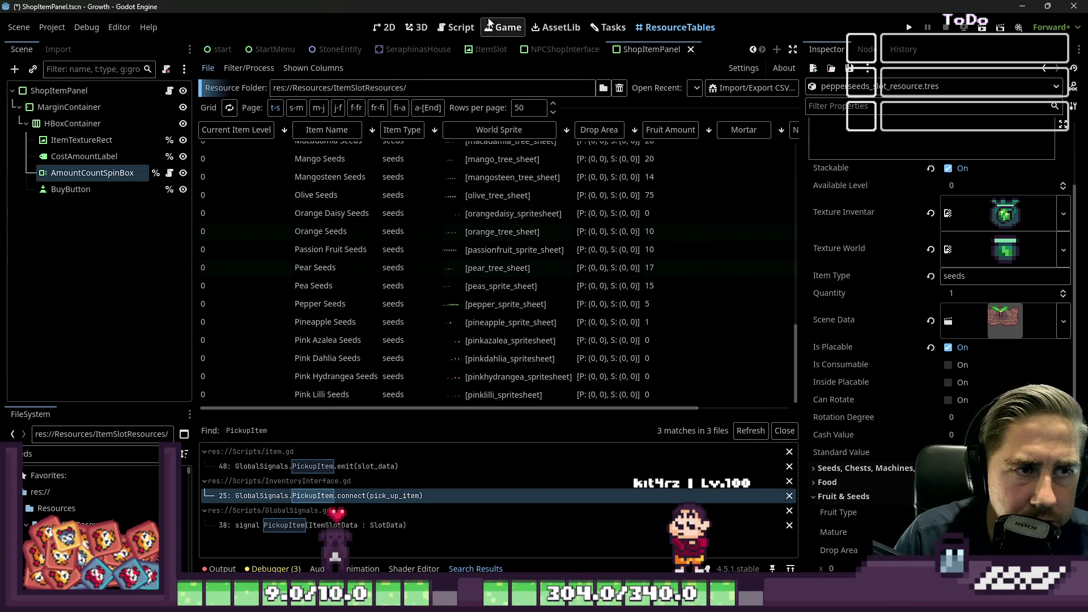
pyautogui.scroll(5, 474, 207)
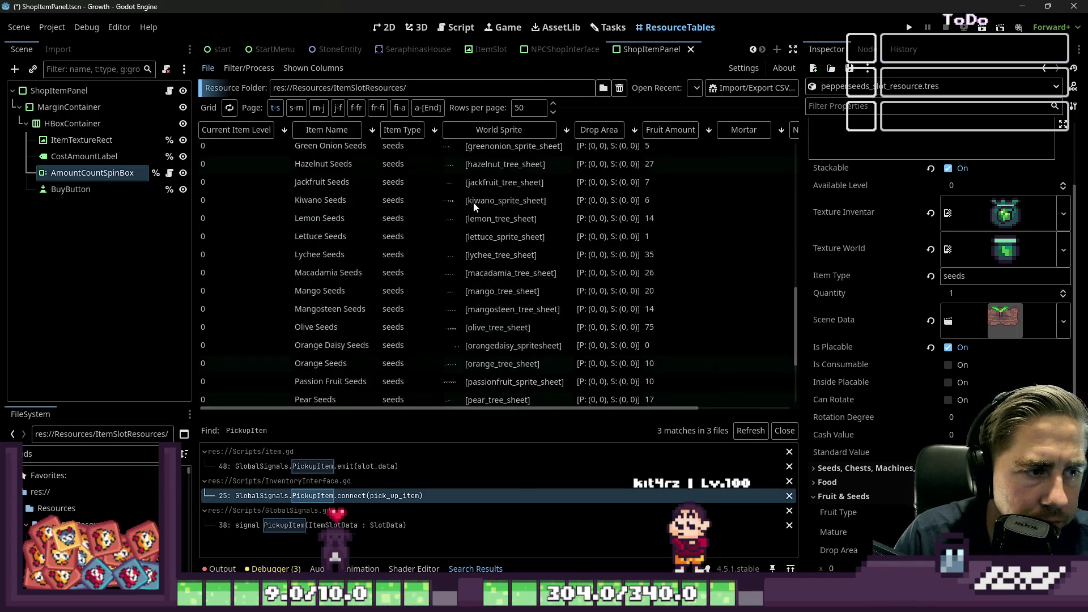
pyautogui.scroll(8, 474, 207)
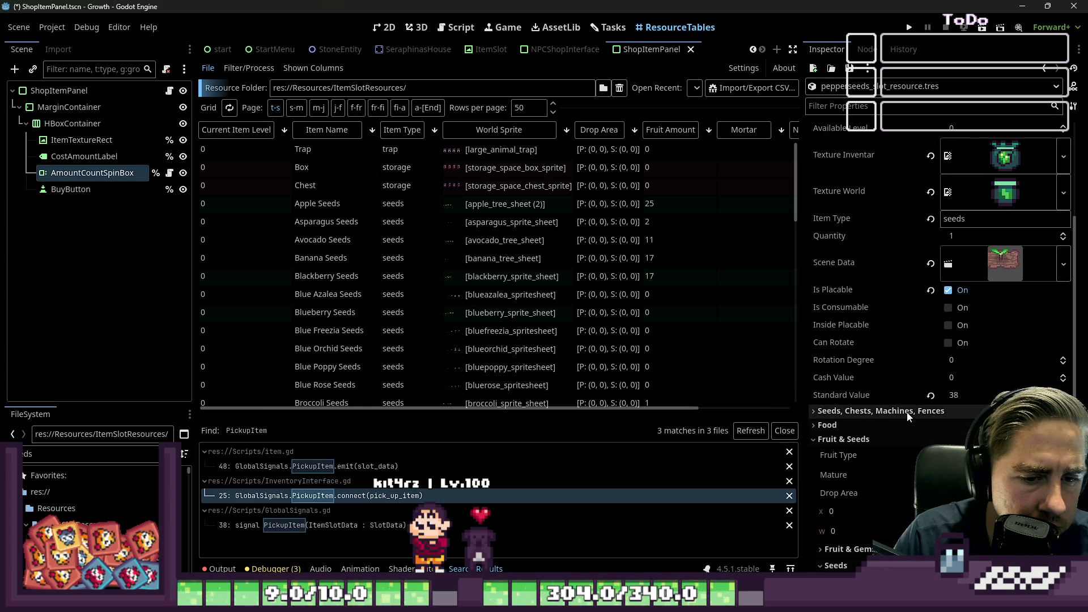
pyautogui.scroll(-2, 879, 440)
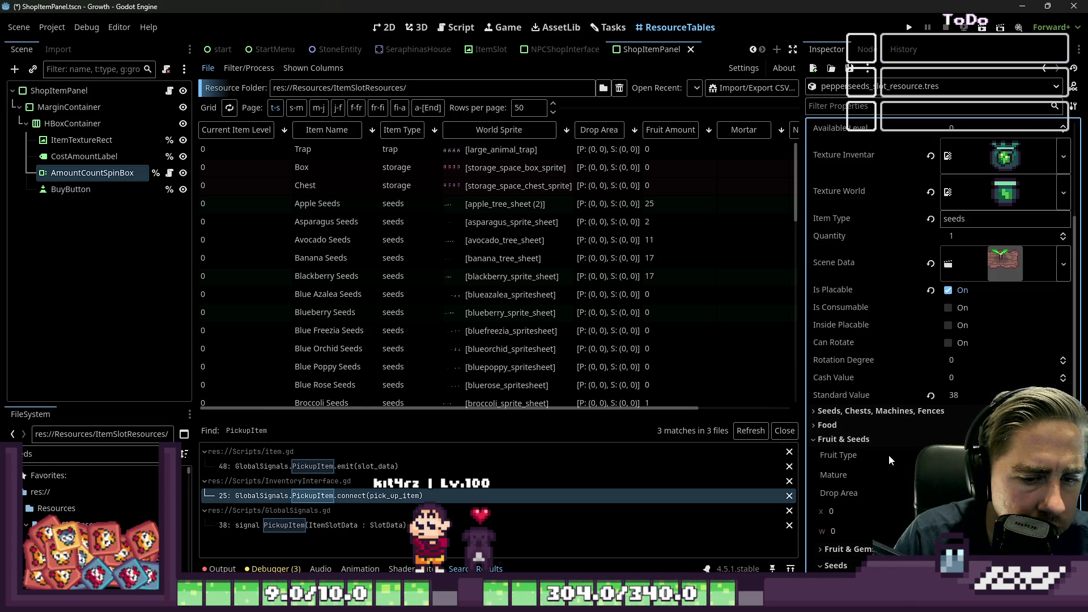
pyautogui.click(231, 69)
# Tick Fruit Type under Shown Columns so the table shows each seed's fruit type
pyautogui.click(231, 69)
pyautogui.click(317, 69)
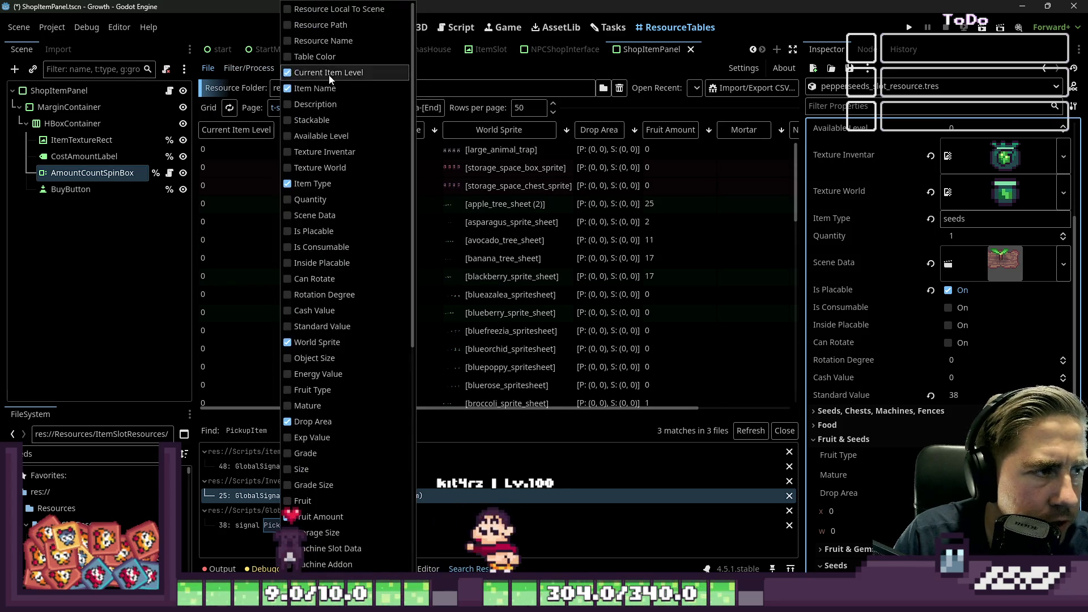
pyautogui.scroll(-5, 371, 283)
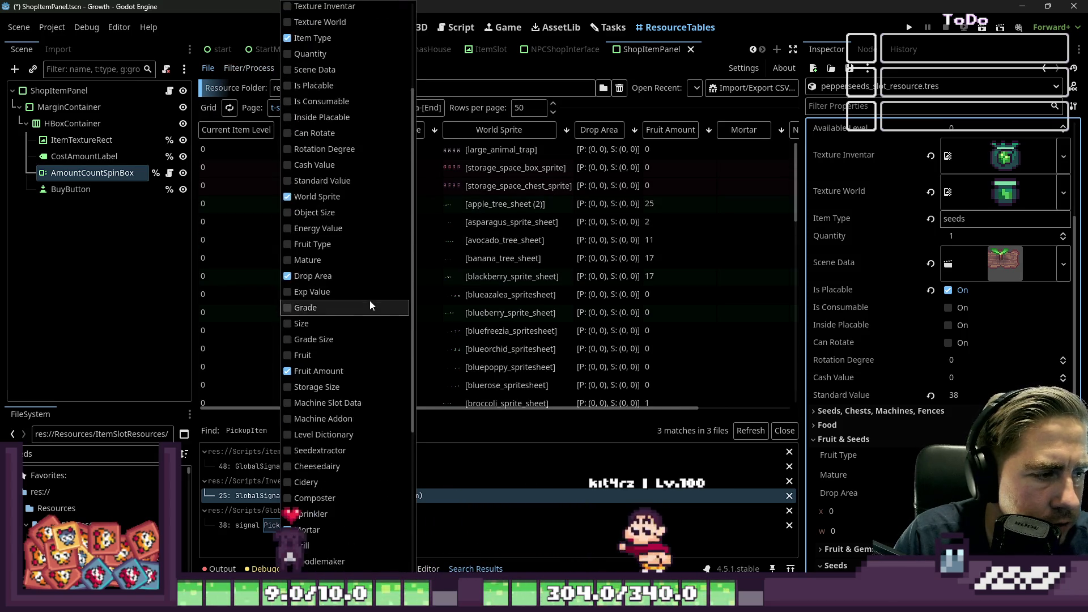
pyautogui.click(328, 247)
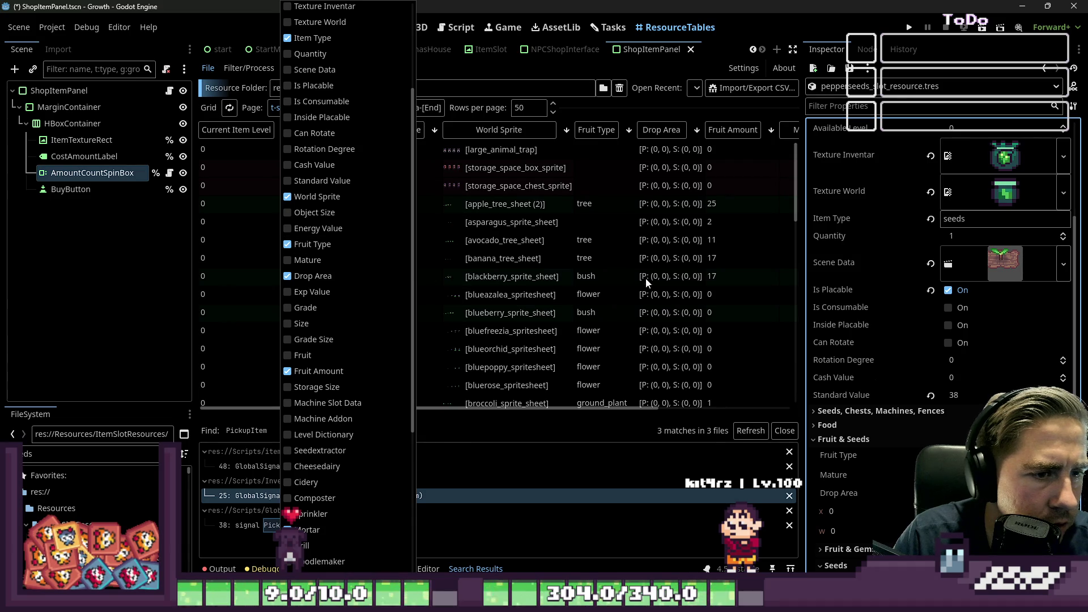
pyautogui.scroll(-3, 558, 247)
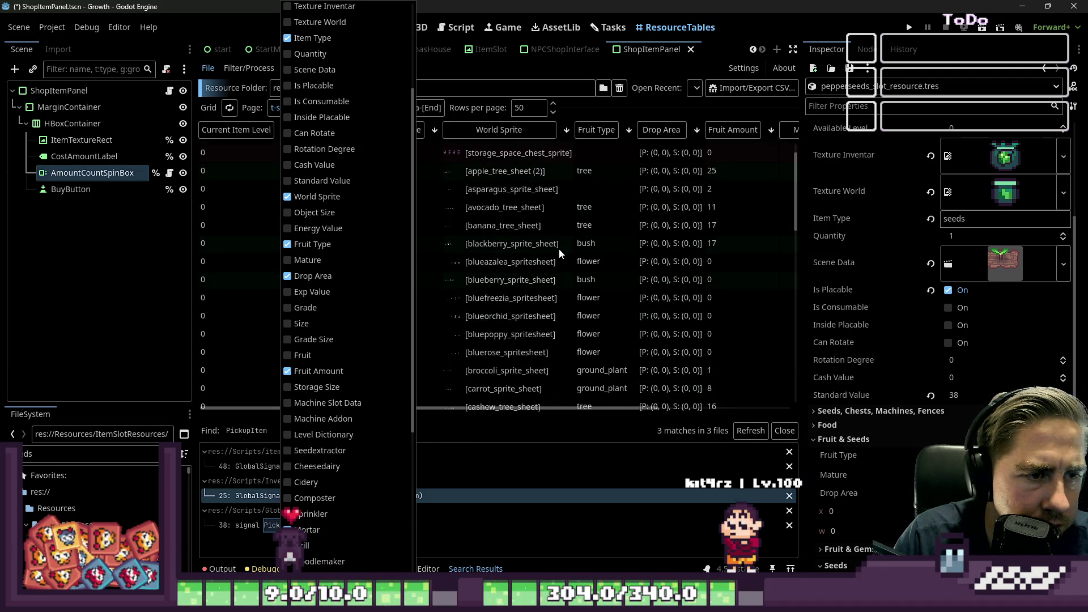
pyautogui.click(644, 214)
pyautogui.click(644, 212)
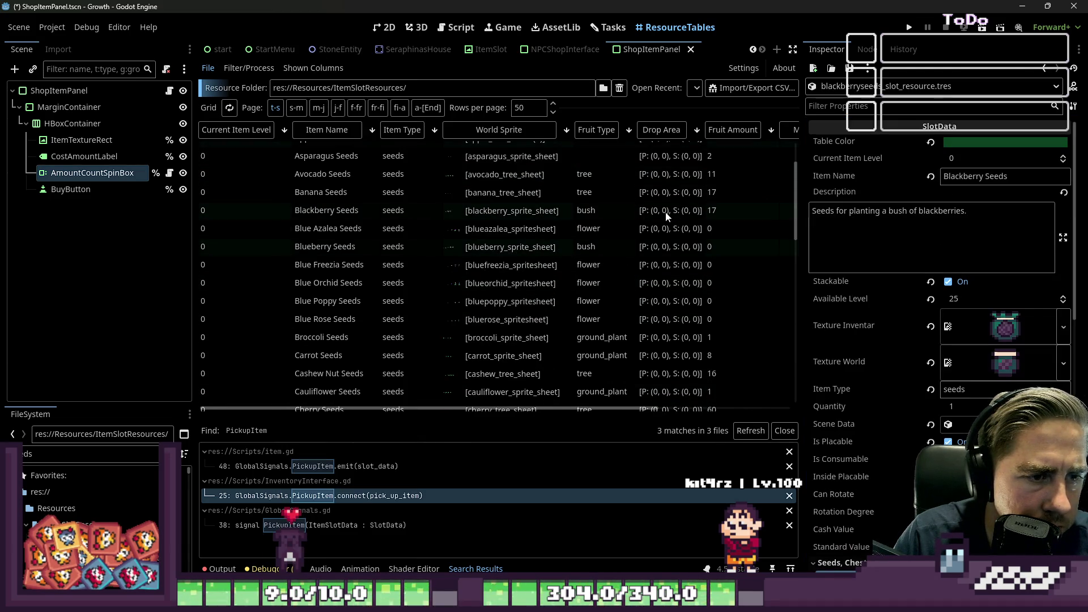
# Select Broccoli Seeds in the table and preview its broccoli_sprite_sheet.png world sprite
pyautogui.scroll(-2, 644, 244)
pyautogui.scroll(-4, 644, 245)
pyautogui.click(661, 206)
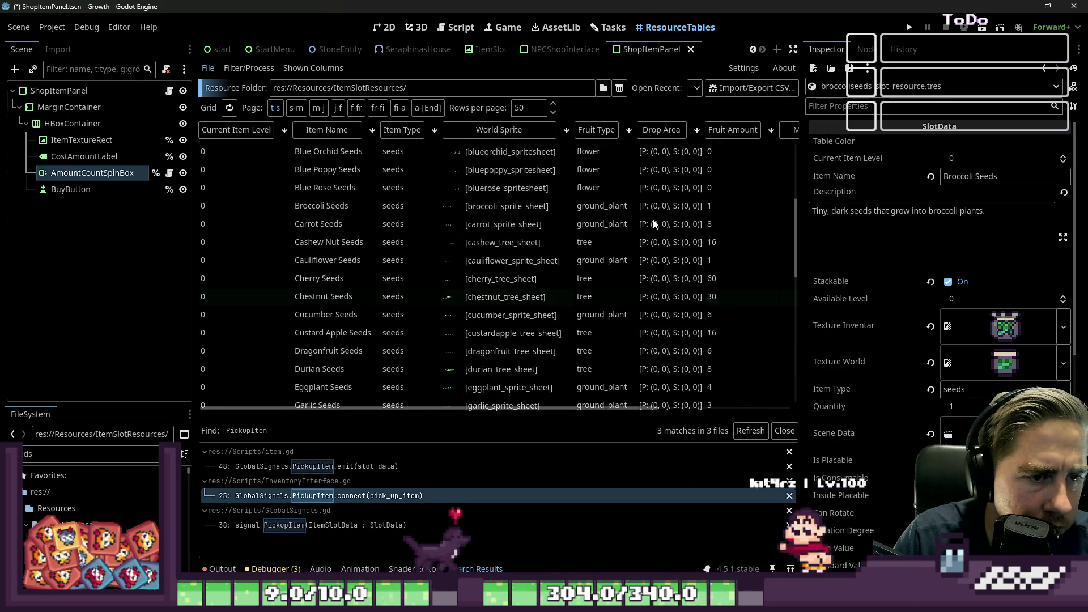
pyautogui.click(653, 214)
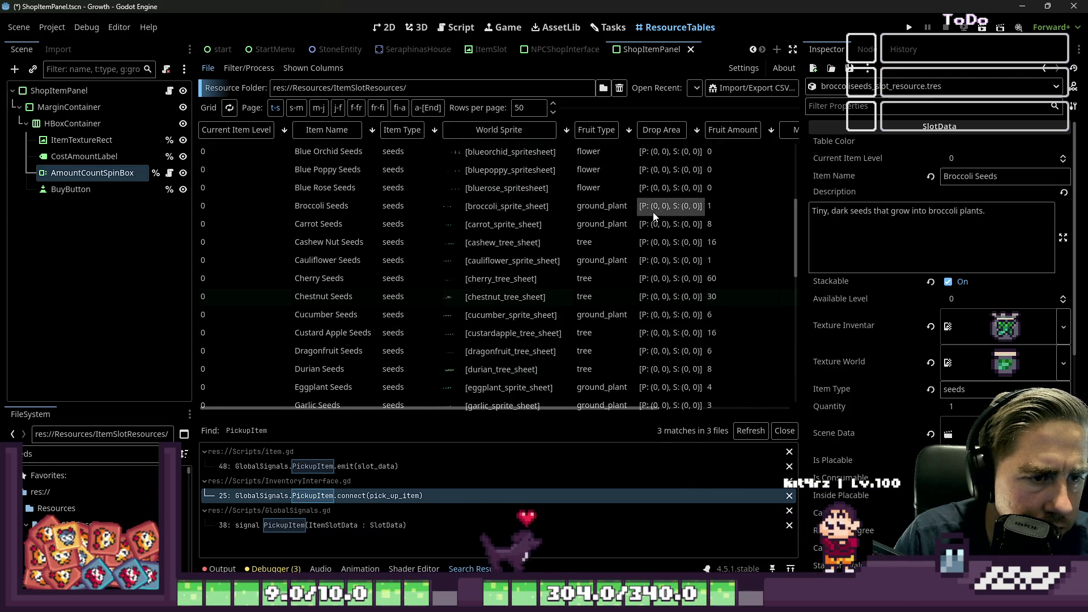
pyautogui.click(657, 259)
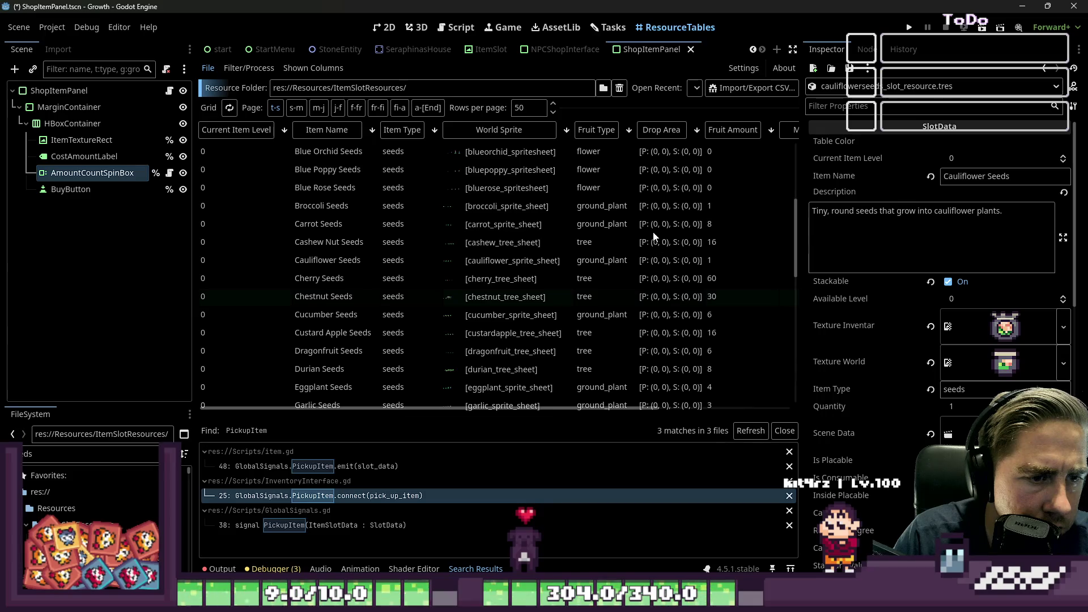
pyautogui.click(652, 210)
pyautogui.keyDown('shift'); pyautogui.click(654, 225); pyautogui.keyUp('shift')
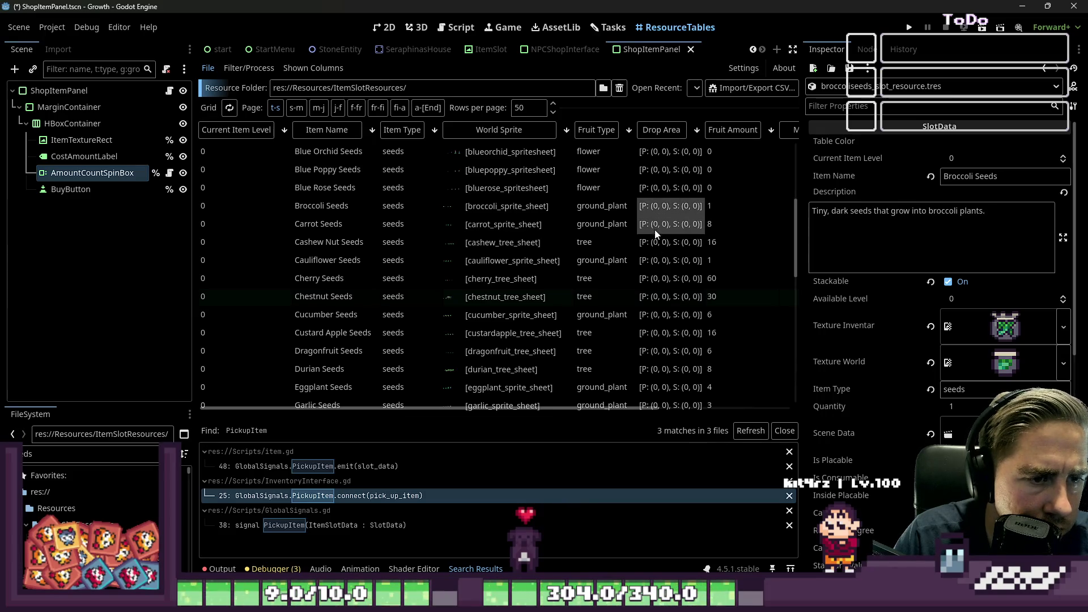
pyautogui.click(654, 259)
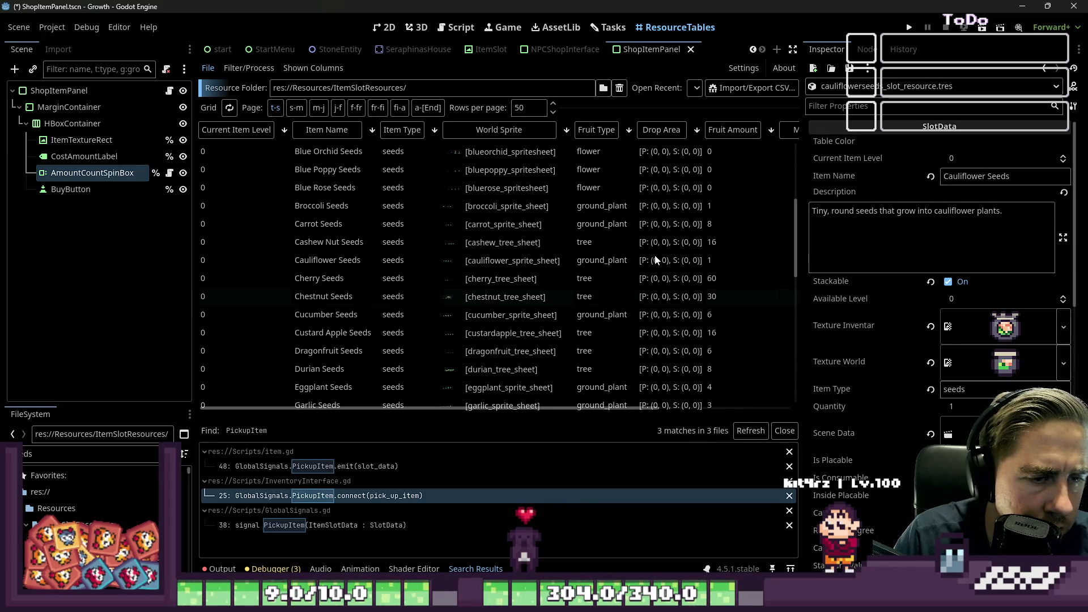
pyautogui.click(653, 207)
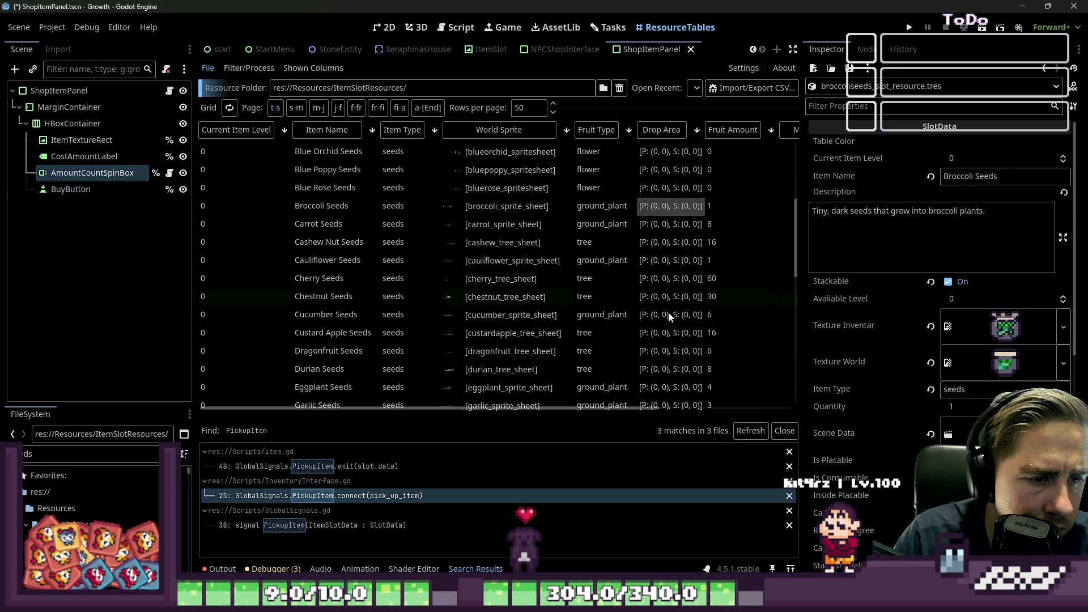
pyautogui.scroll(-2, 668, 312)
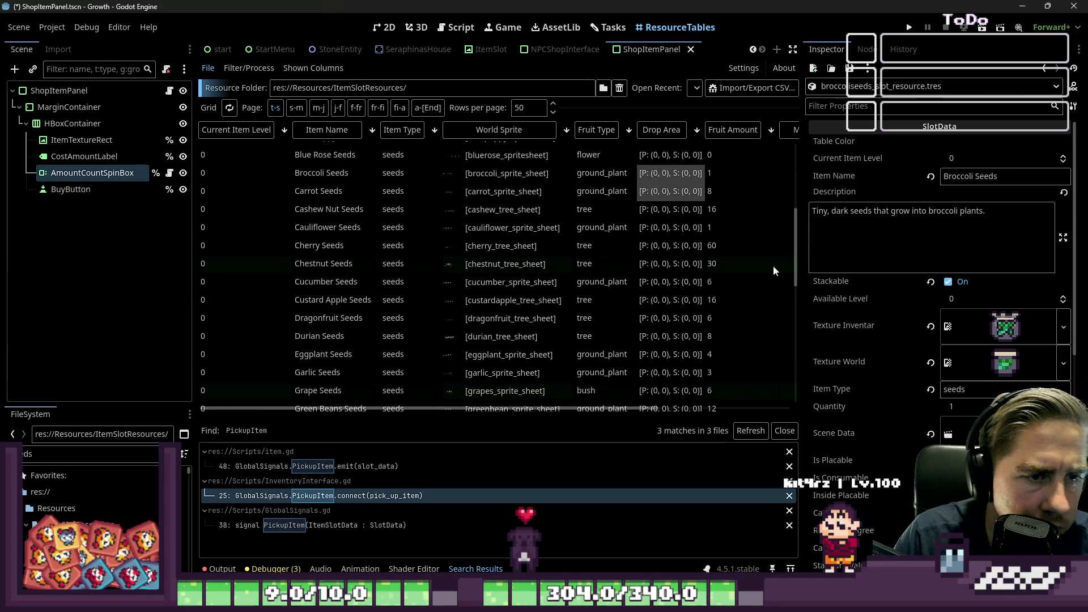
pyautogui.scroll(-5, 882, 362)
pyautogui.click(985, 318)
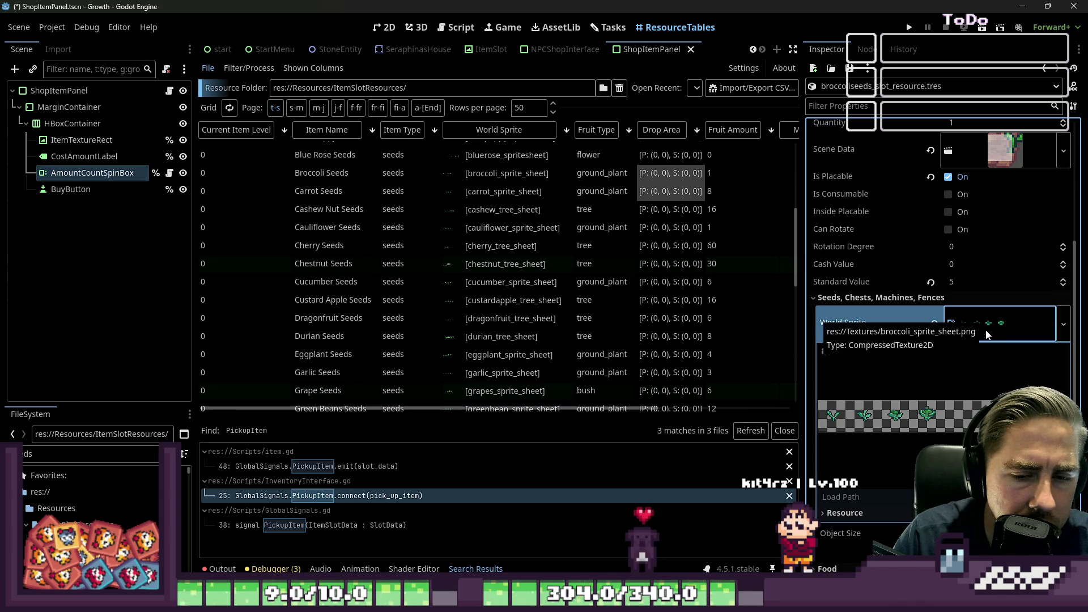
# Enter a trial Drop Area of position (32, -32) and size 16 by 16
pyautogui.click(986, 334)
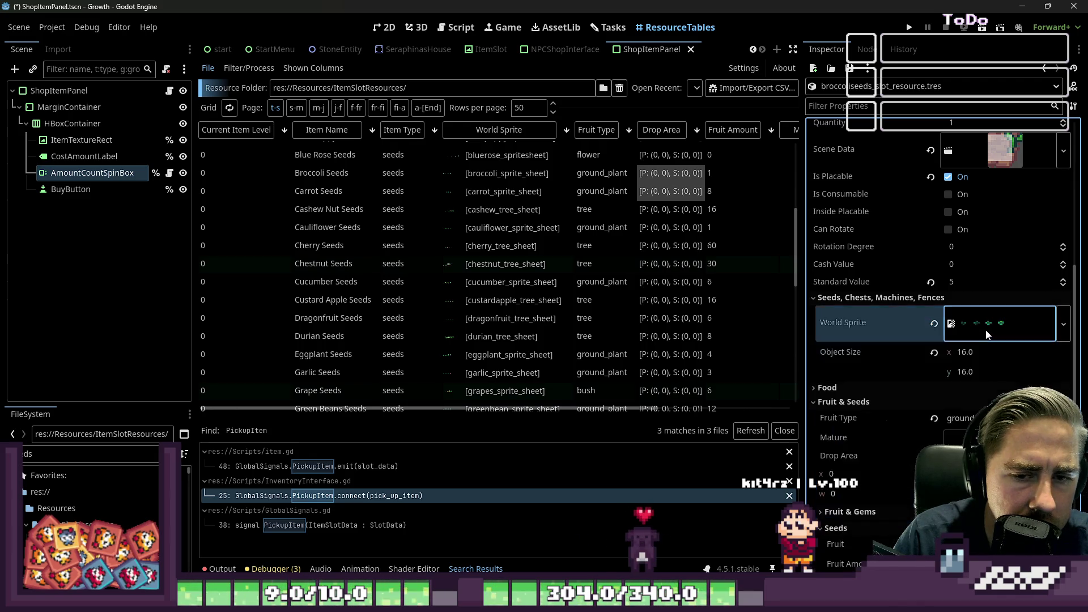
pyautogui.scroll(-2, 886, 369)
pyautogui.click(869, 361)
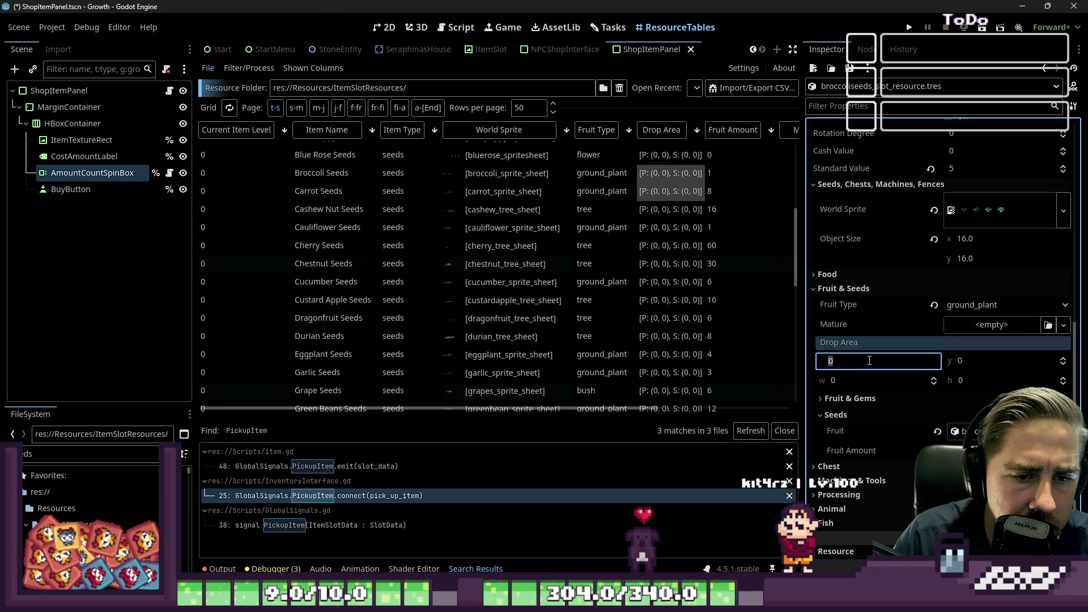
pyautogui.write('32')
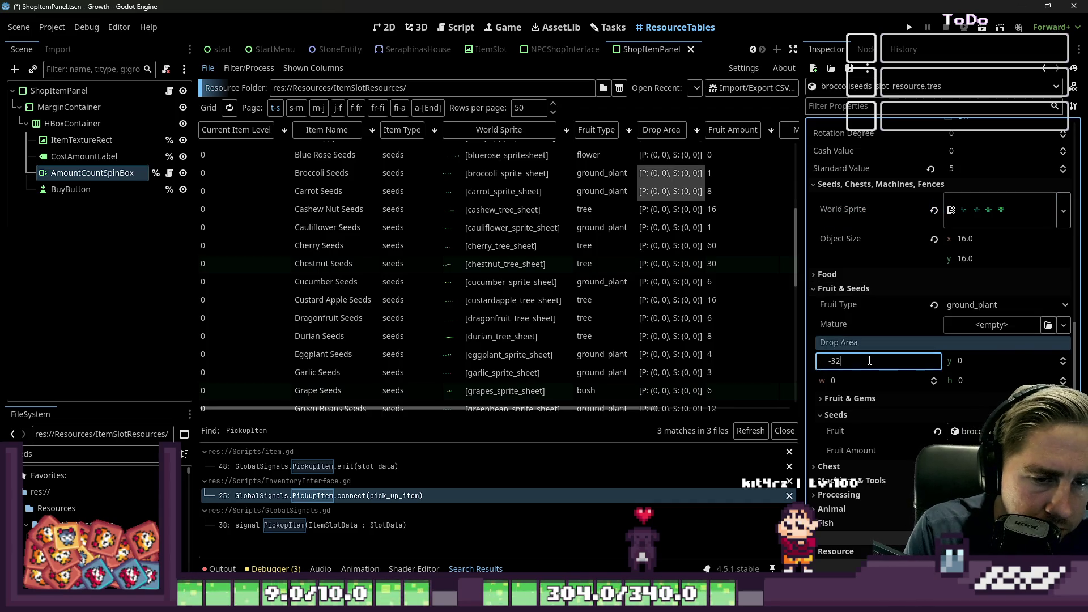
pyautogui.press('Tab')
pyautogui.write('-32')
pyautogui.press('Tab')
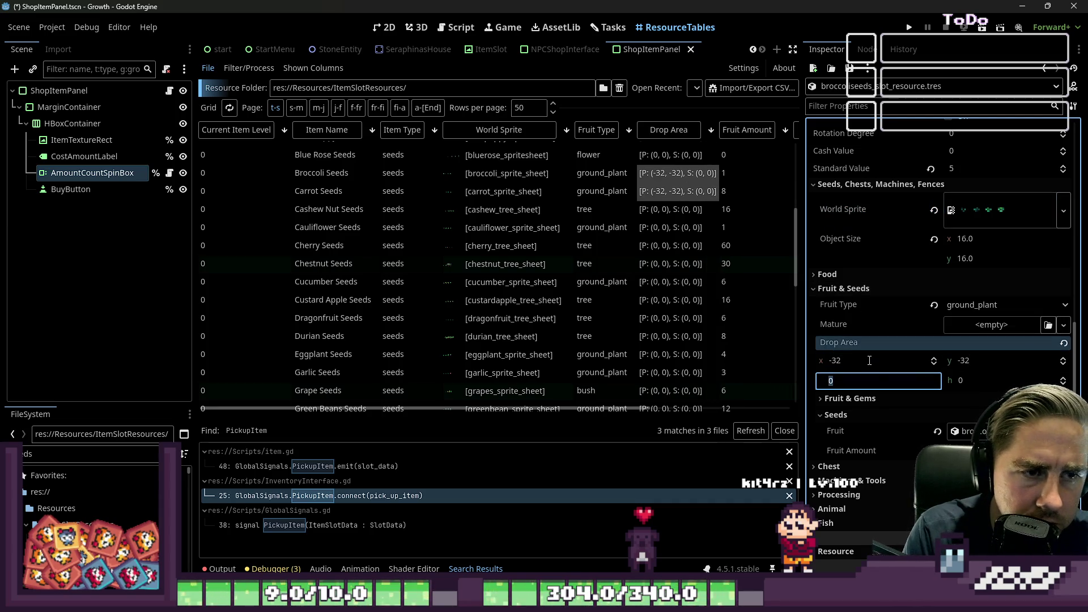
pyautogui.write('16')
pyautogui.press('Tab')
pyautogui.write('16')
pyautogui.press('Return')
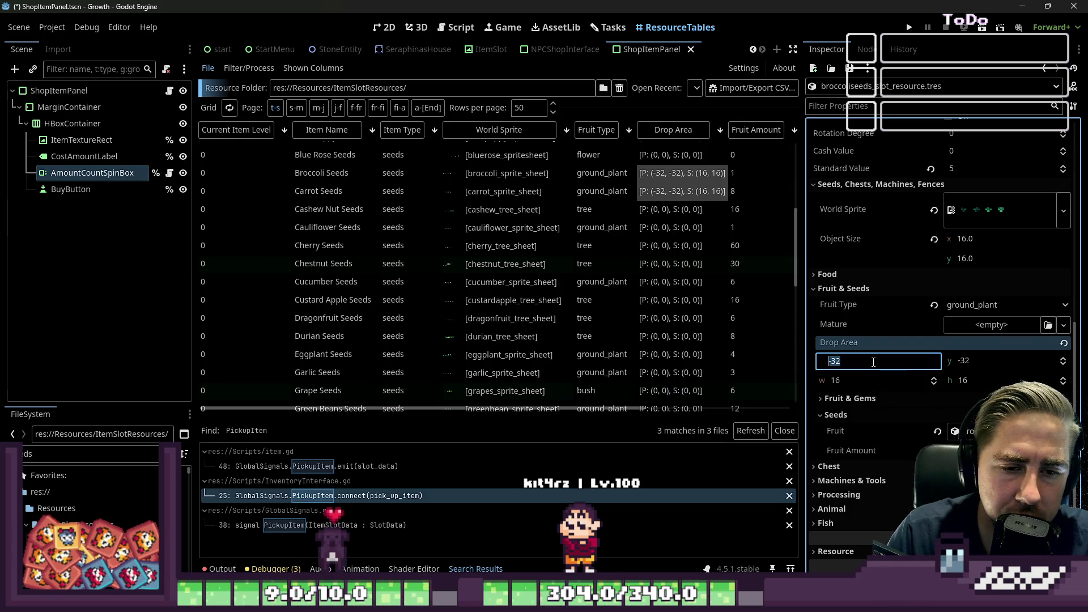
# Revise the Drop Area y to -26 and the size to 4 by 4
pyautogui.write('-')
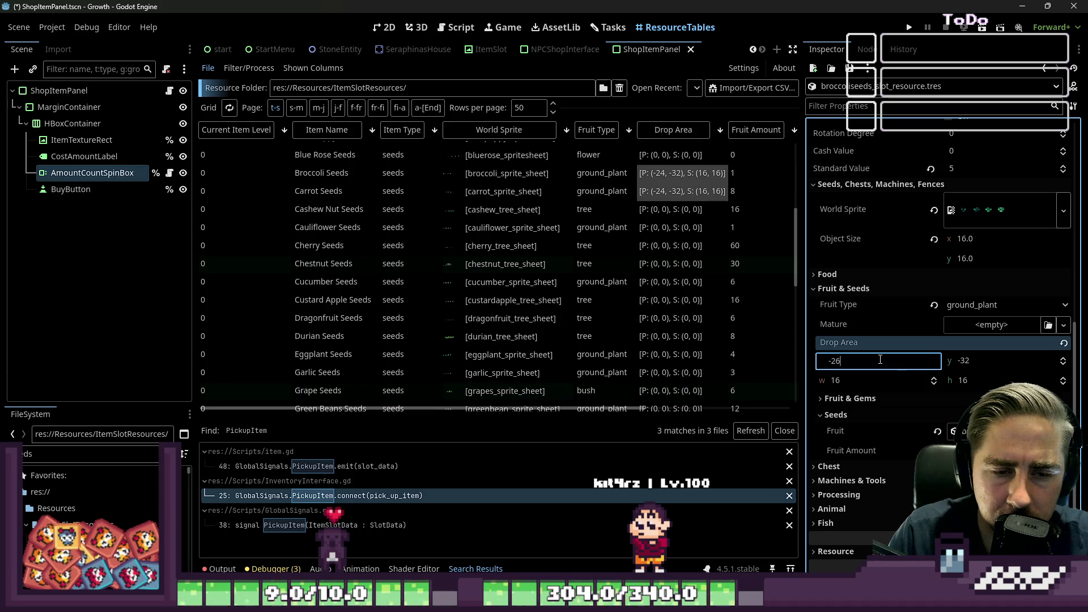
pyautogui.press('Tab')
pyautogui.write('-36')
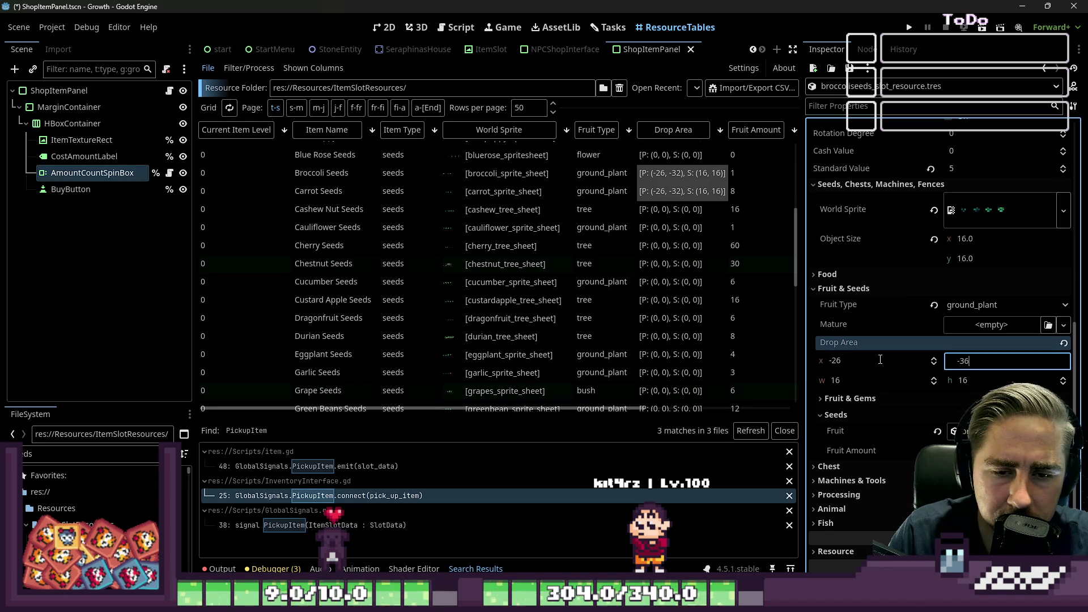
pyautogui.press('Tab')
pyautogui.click(998, 364)
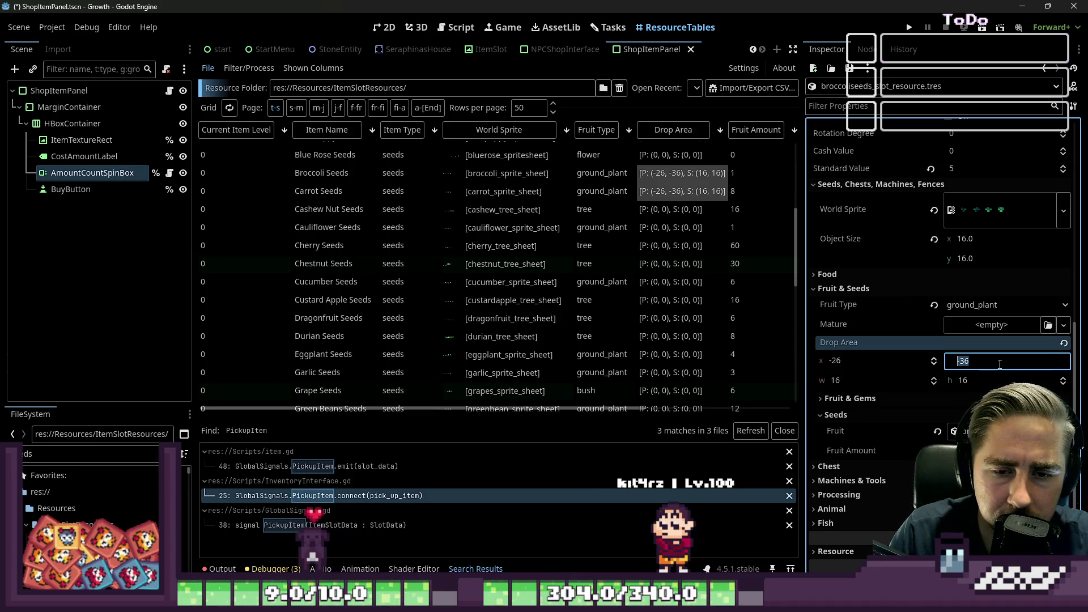
pyautogui.write('-26')
pyautogui.press('Tab')
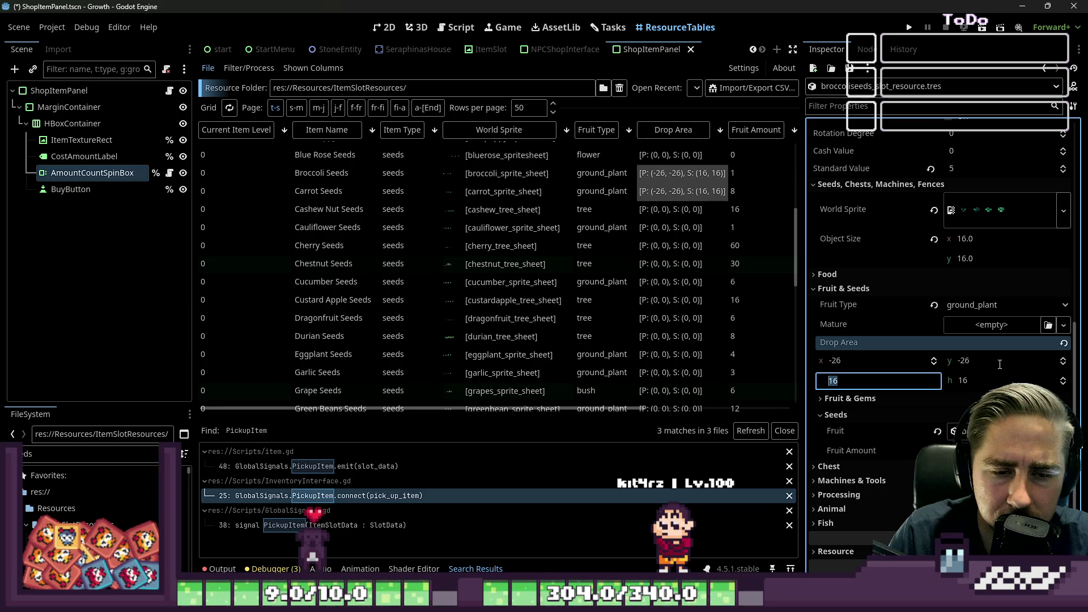
pyautogui.write('4')
pyautogui.press('Tab')
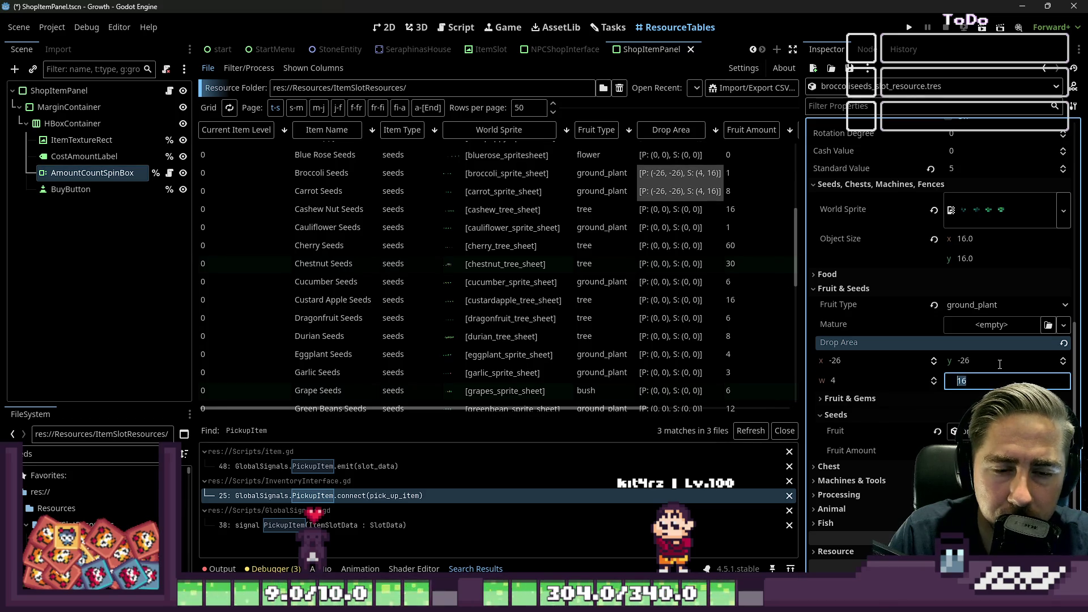
pyautogui.write('4')
pyautogui.press('Return')
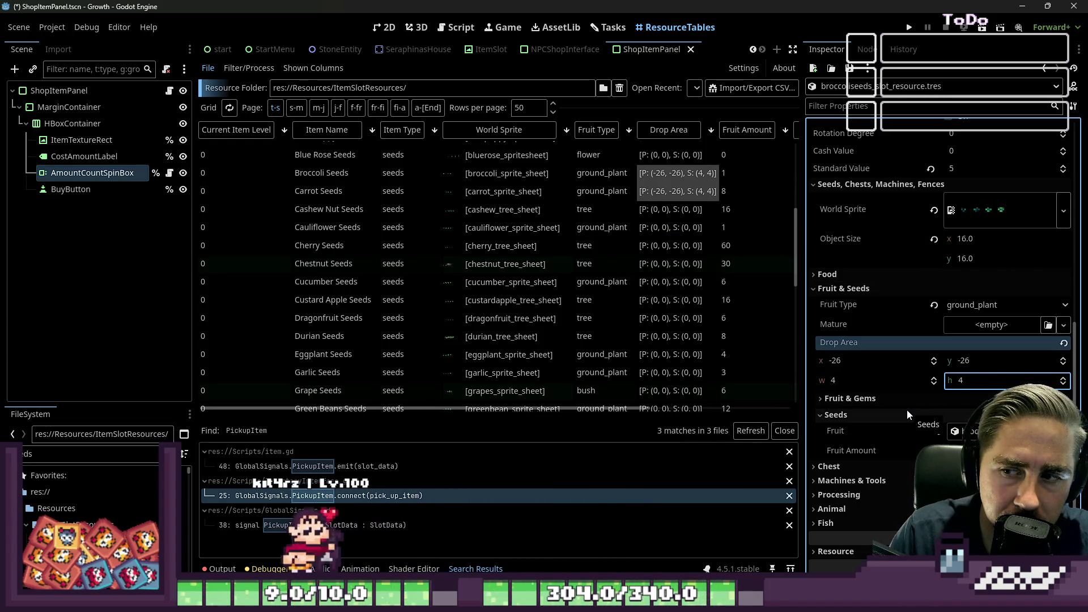
# Set the Drop Area position to (-28, -28) and check the Carrot Seeds entry
pyautogui.click(853, 363)
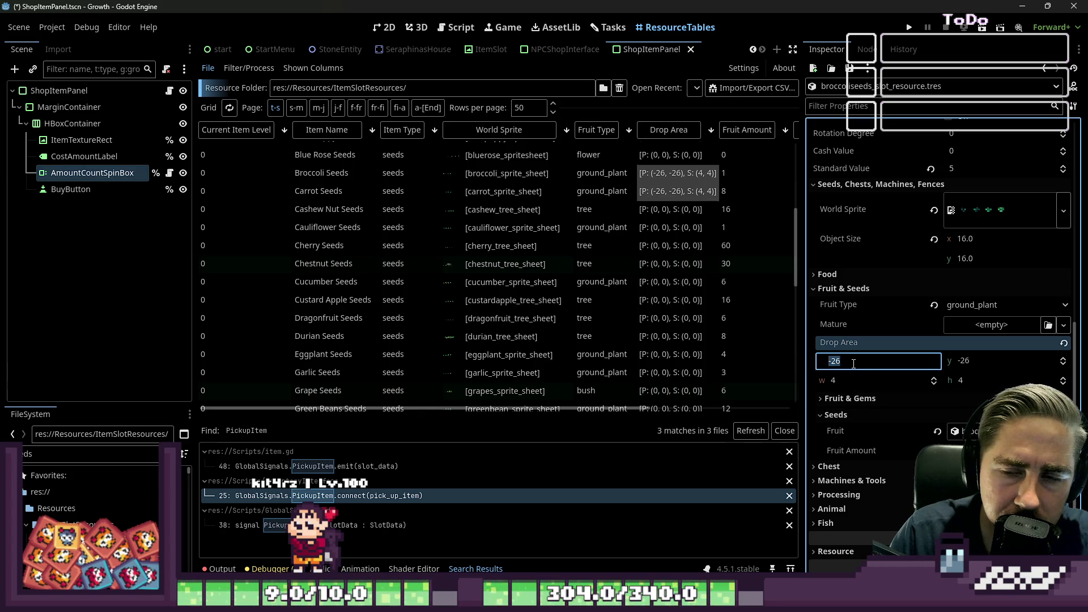
pyautogui.write('-28')
pyautogui.press('Tab')
pyautogui.write('-')
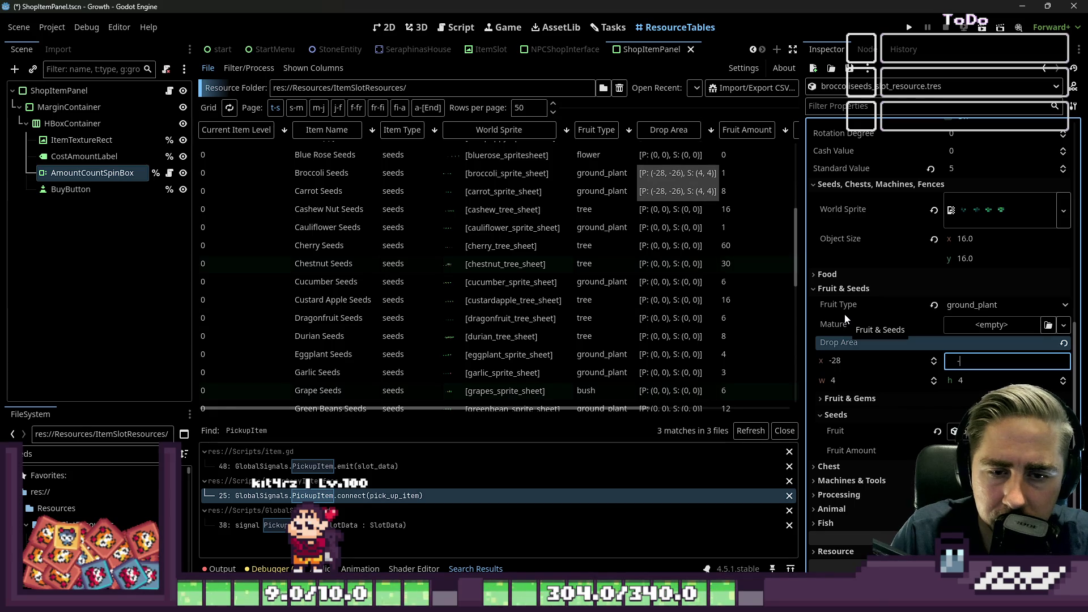
pyautogui.write('28')
pyautogui.press('Return')
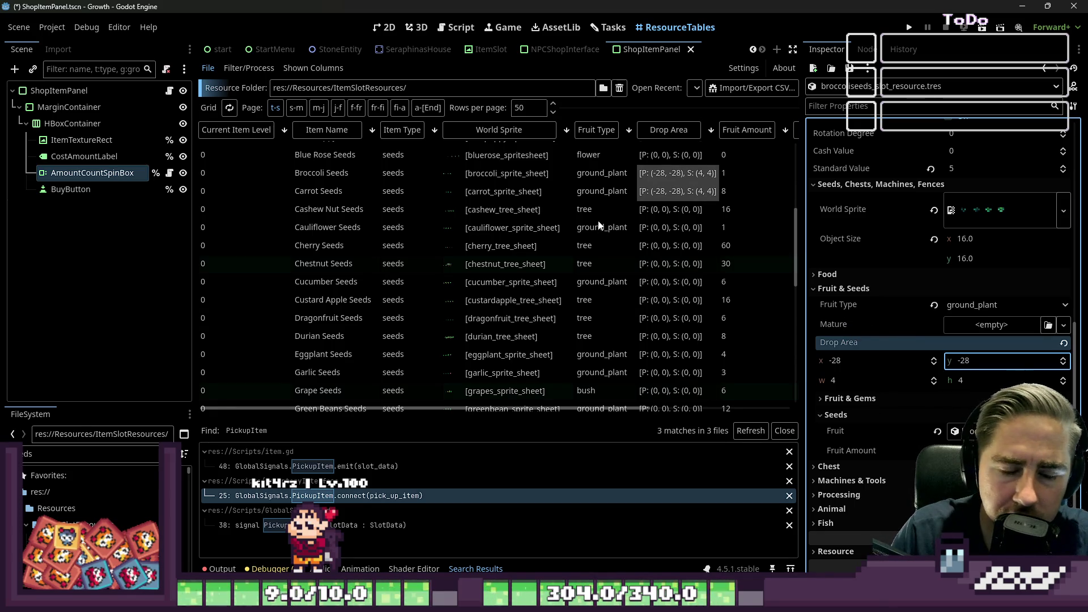
pyautogui.click(677, 191)
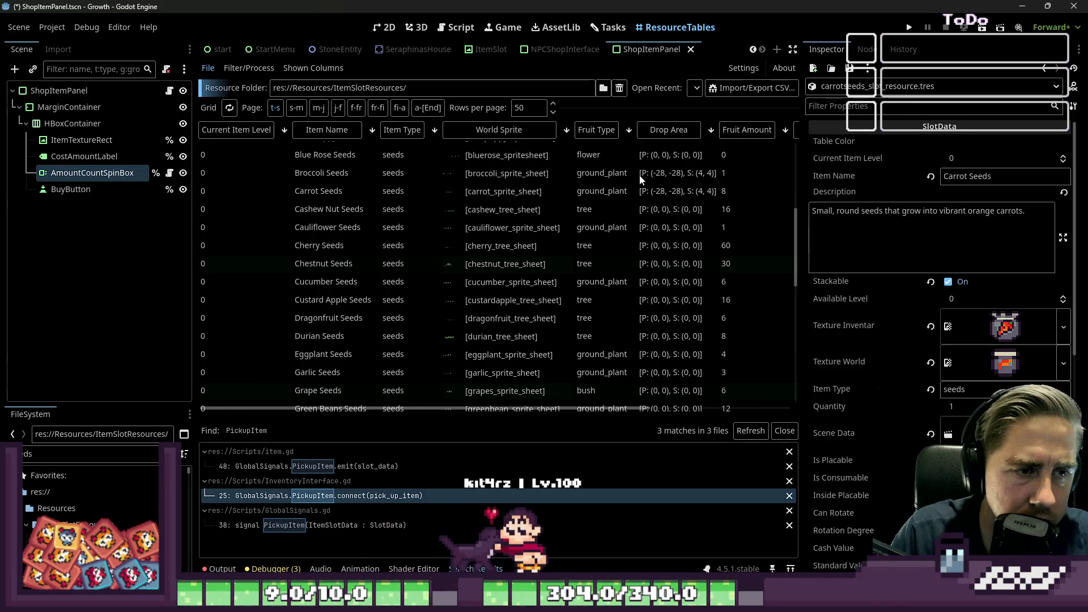
# Open GlobalData.gd in the script editor
pyautogui.click(654, 179)
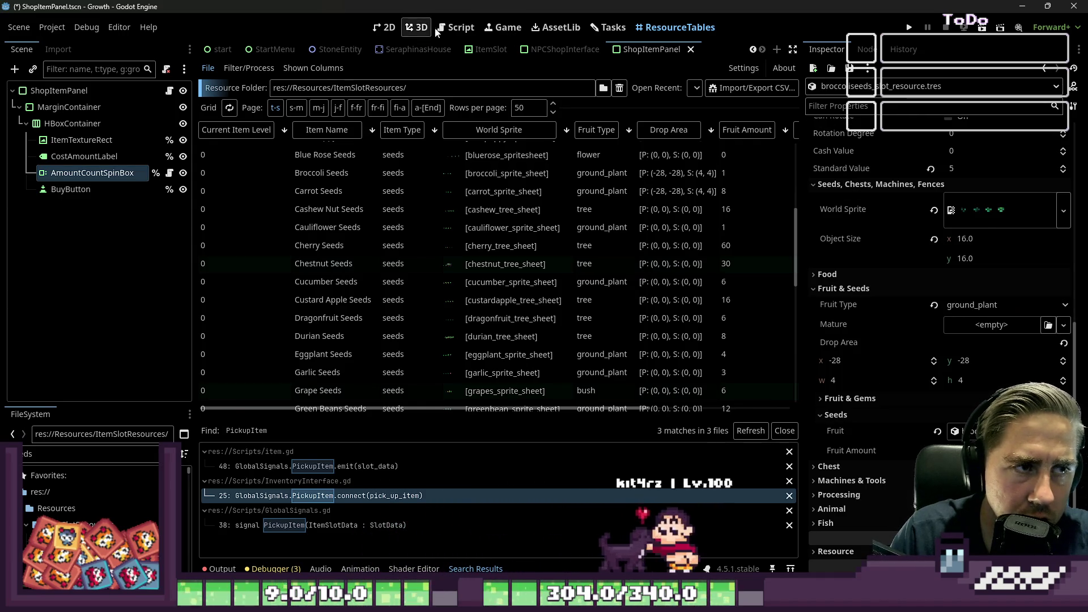
pyautogui.click(454, 27)
pyautogui.click(389, 27)
pyautogui.scroll(3, 391, 51)
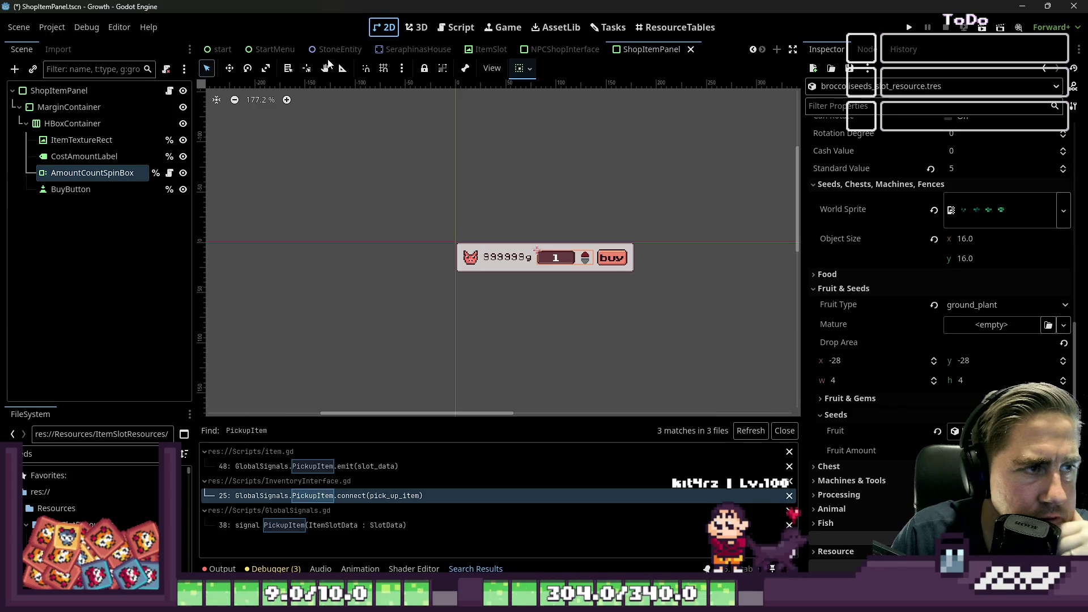
pyautogui.scroll(3, 295, 50)
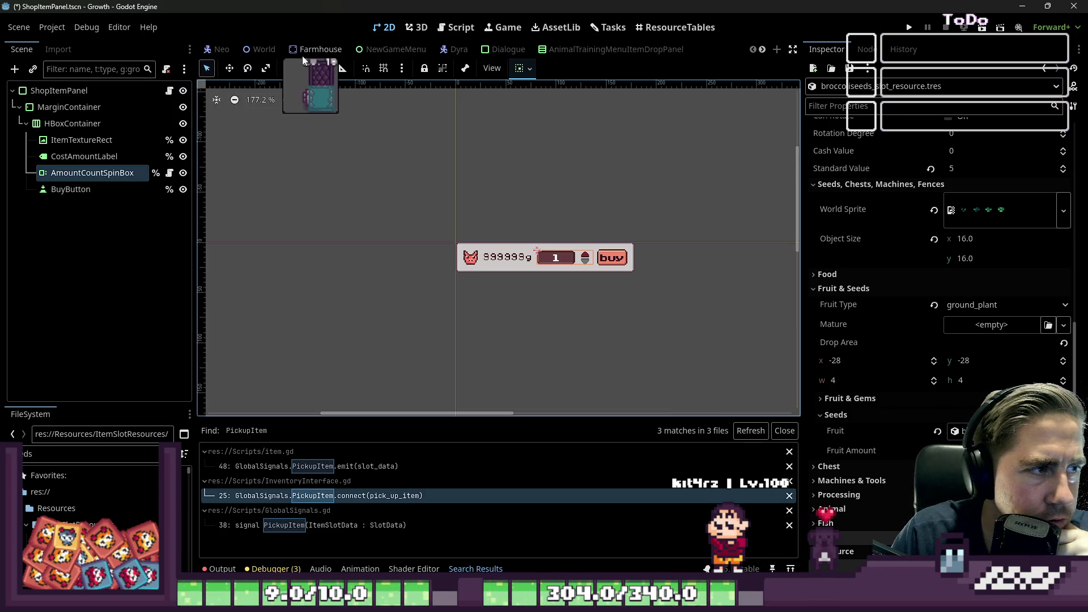
pyautogui.click(455, 28)
pyautogui.scroll(10, 291, 212)
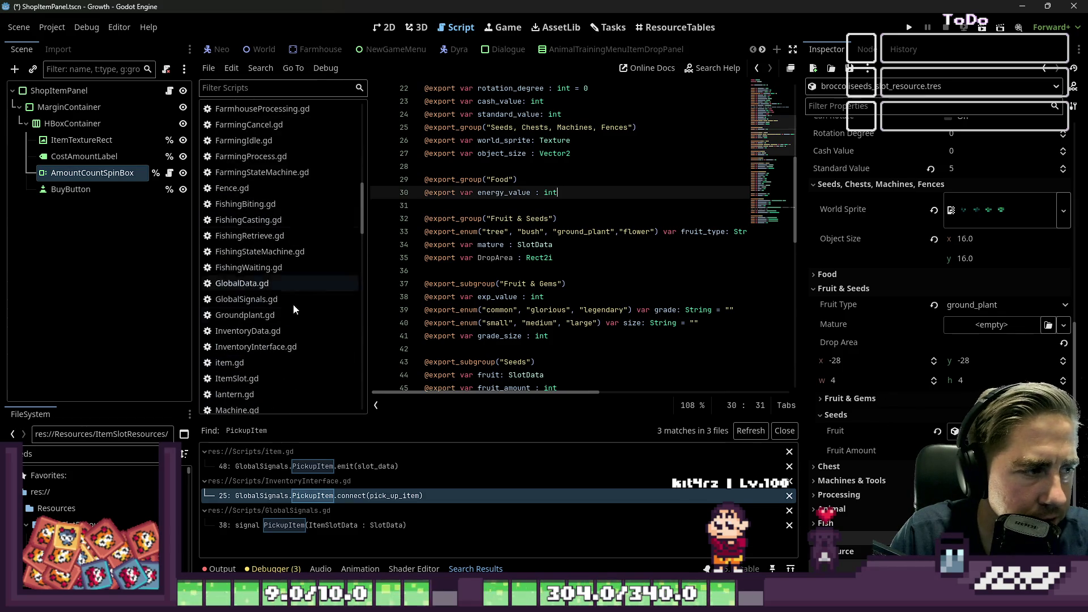
pyautogui.click(273, 282)
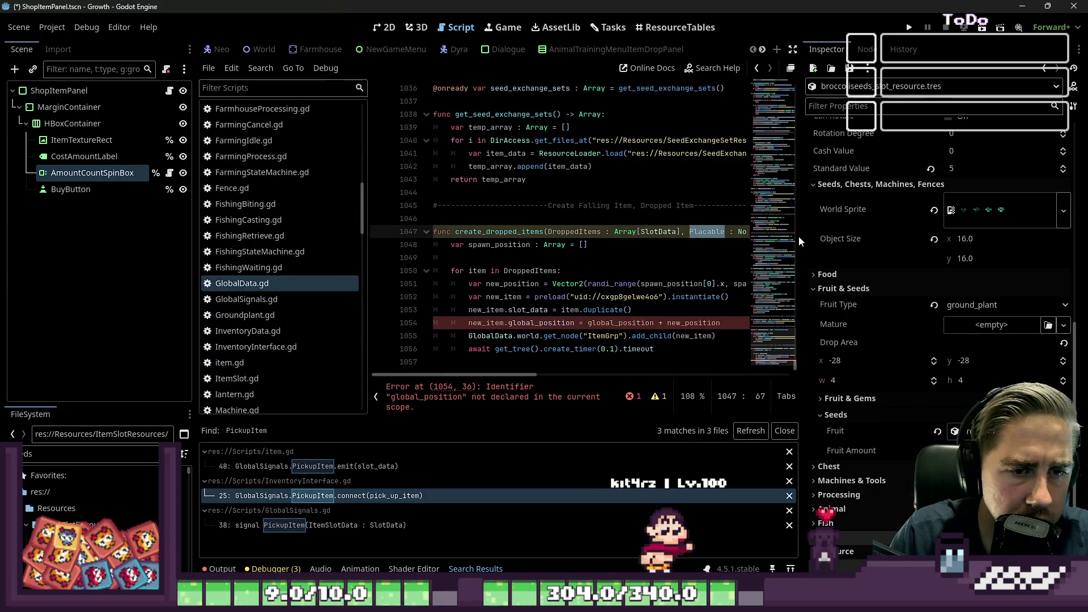
# Widen the code area and select create_dropped_items' position expression on line 1054
pyautogui.moveTo(798, 236); pyautogui.dragTo(958, 236)
pyautogui.click(599, 232)
pyautogui.click(671, 233)
pyautogui.click(539, 325)
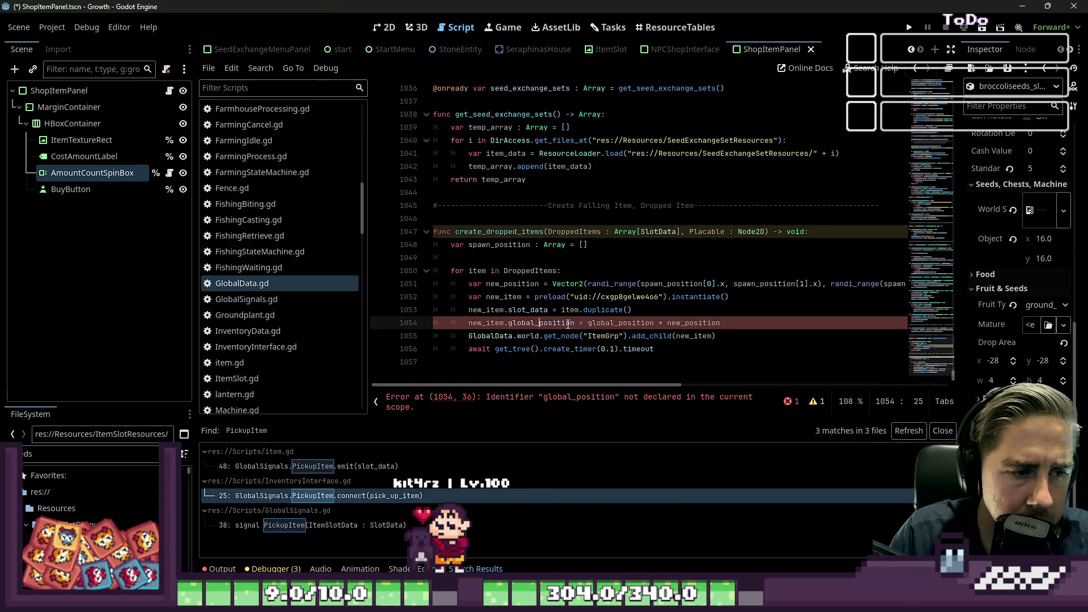
pyautogui.moveTo(589, 325); pyautogui.dragTo(746, 322)
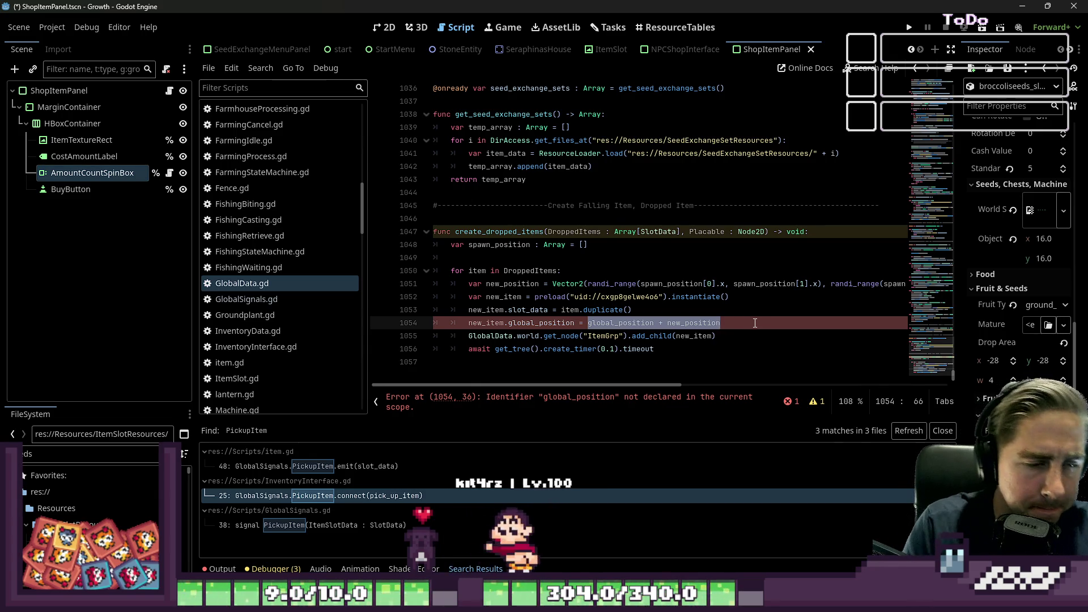
# Rename the Placable parameter to DroppingObject, keeping it typed Node2D
pyautogui.doubleClick(695, 234)
pyautogui.write('DroppingObjectSlotDat')
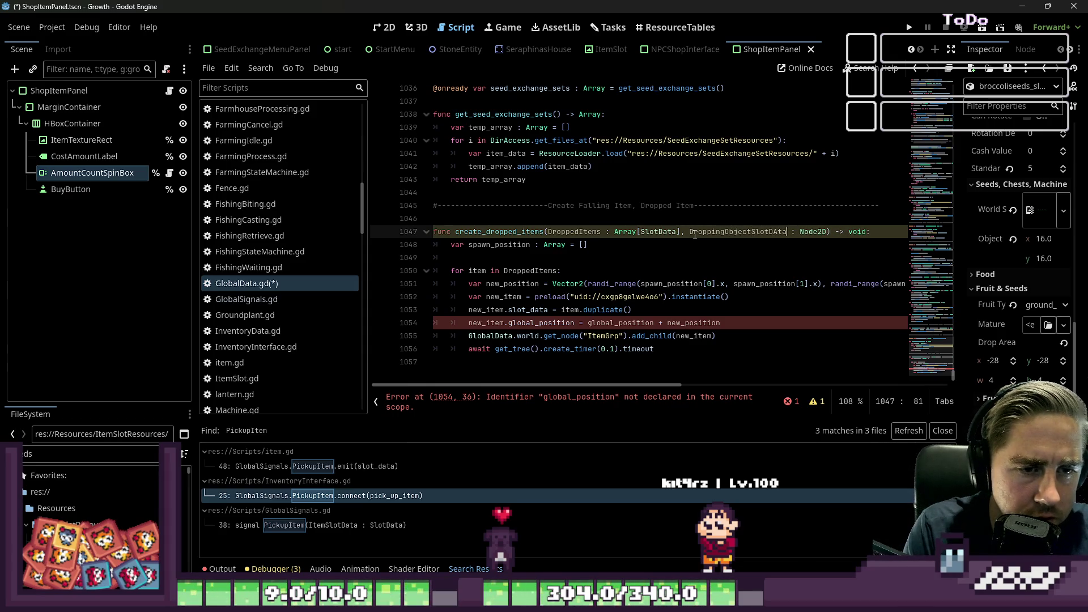
pyautogui.hotkey('ctrl', 'Right')
pyautogui.hotkey('ctrl', 'shift', 'Left')
pyautogui.write('SlotData')
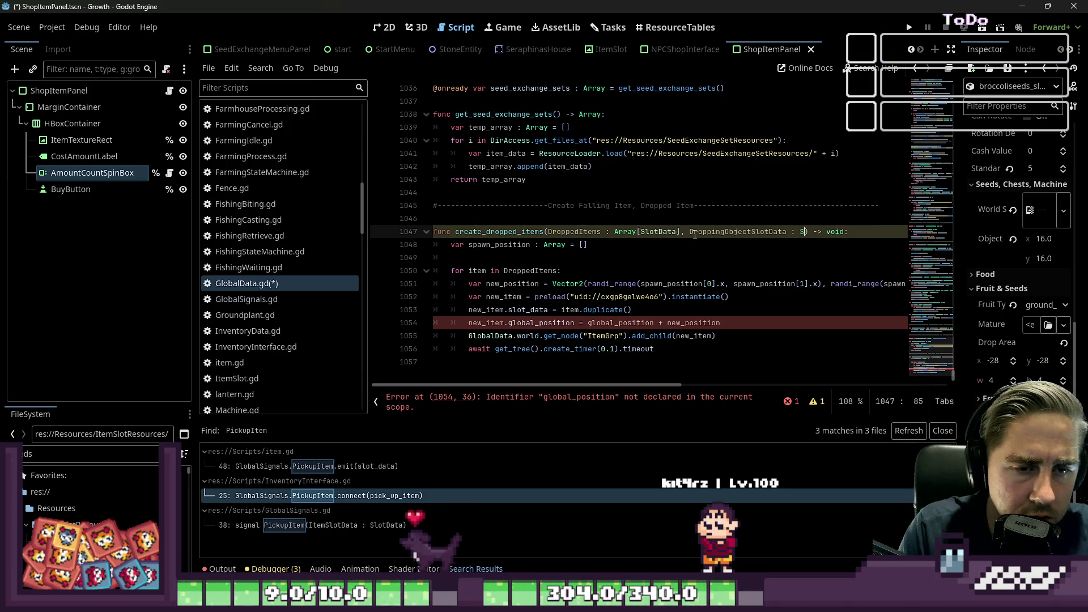
pyautogui.press('Left')
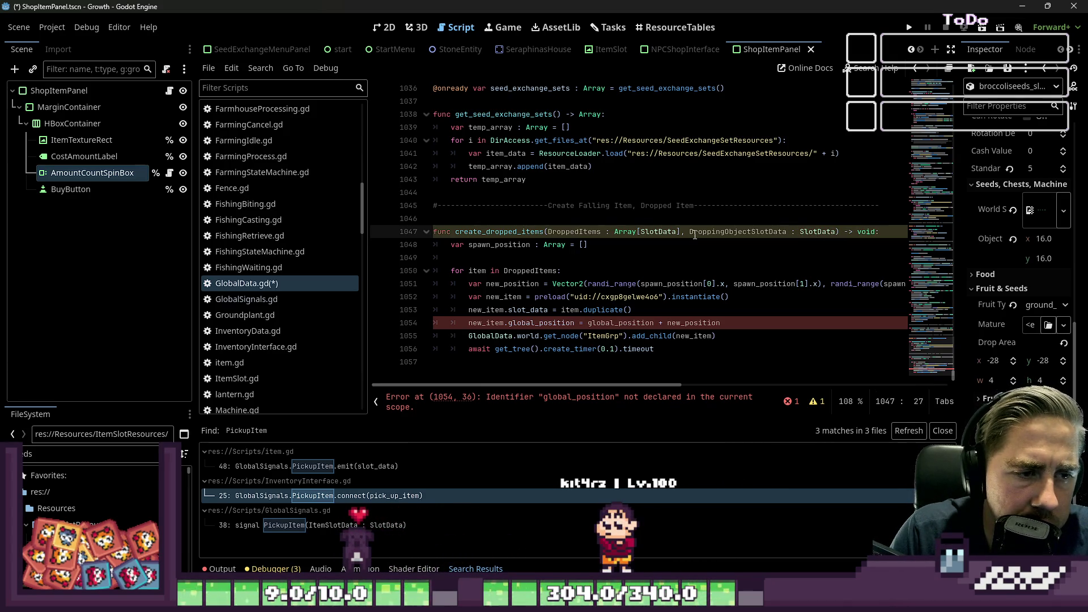
pyautogui.press('End')
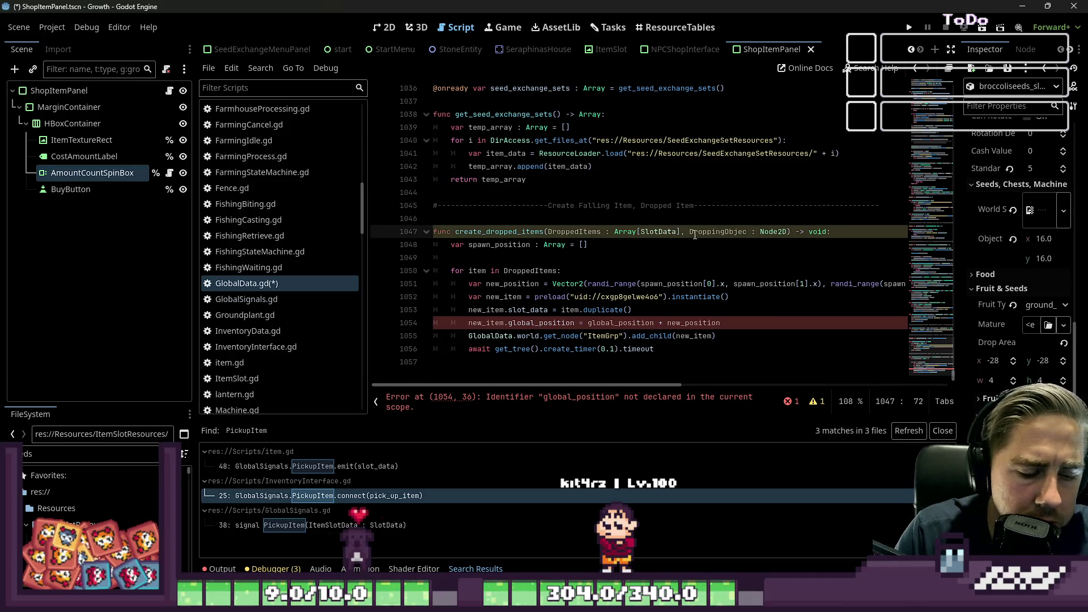
pyautogui.write('t')
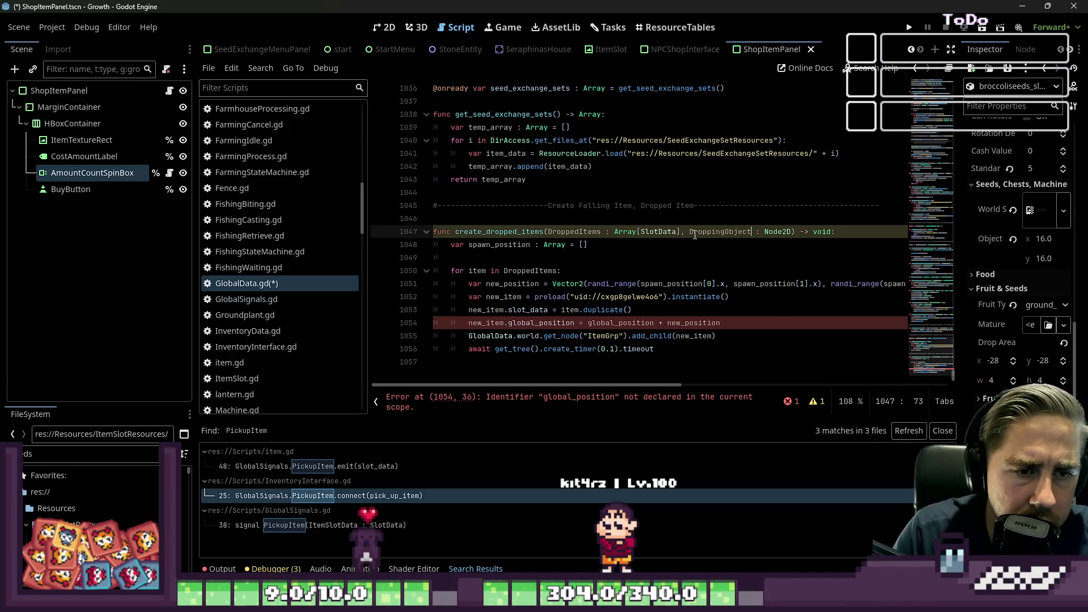
# Paste DroppingObject over the old position expression on line 1054
pyautogui.doubleClick(694, 231)
pyautogui.hotkey('ctrl', 'c')
pyautogui.press('Down')
pyautogui.press('Down')
pyautogui.press('Down')
pyautogui.press('End')
pyautogui.hotkey('ctrl', 'shift', 'Left')
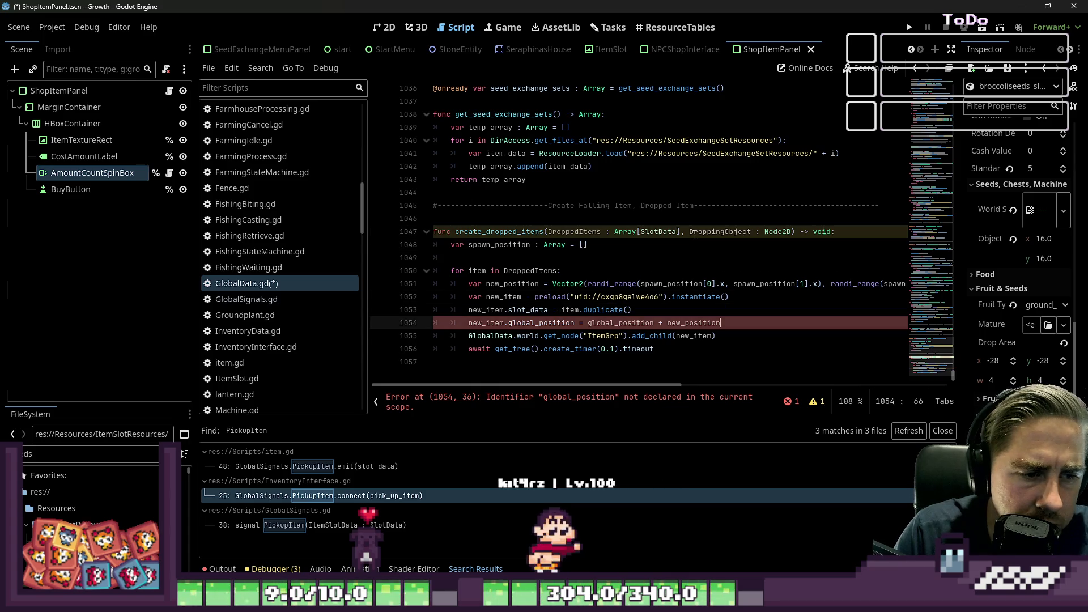
pyautogui.hotkey('ctrl', 'shift', 'Left')
pyautogui.hotkey('ctrl', 'shift', 'Left')
pyautogui.hotkey('ctrl', 'shift', 'Left')
pyautogui.hotkey('ctrl', 'shift', 'Right')
pyautogui.hotkey('ctrl', 'v')
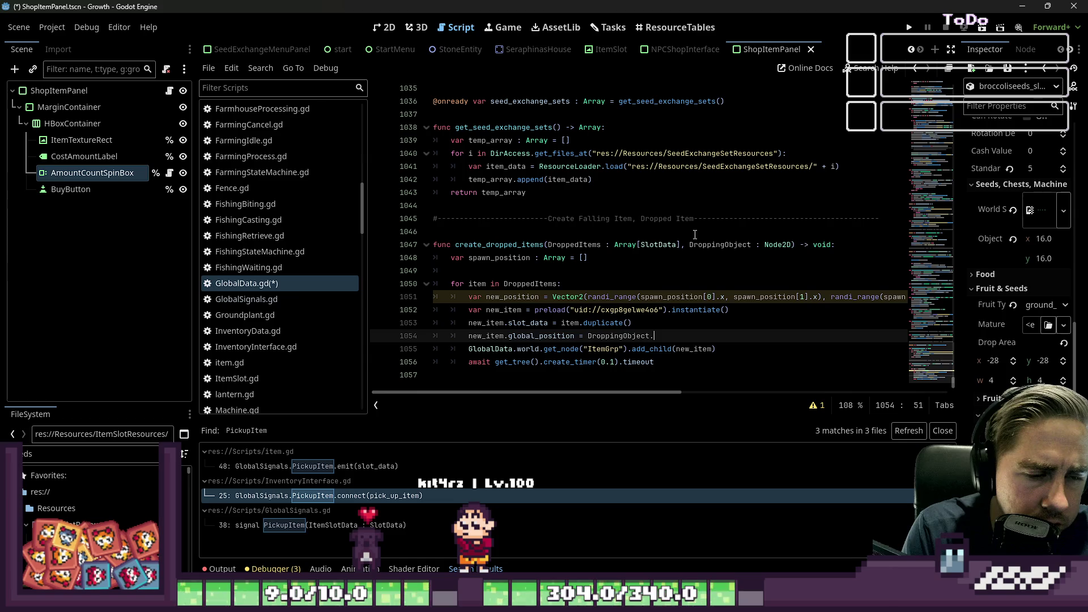
# Write line 1054 as DroppingObject.global_position + DroppingObject.item_slot_data.drop_area()
pyautogui.write('glop')
pyautogui.press('Return')
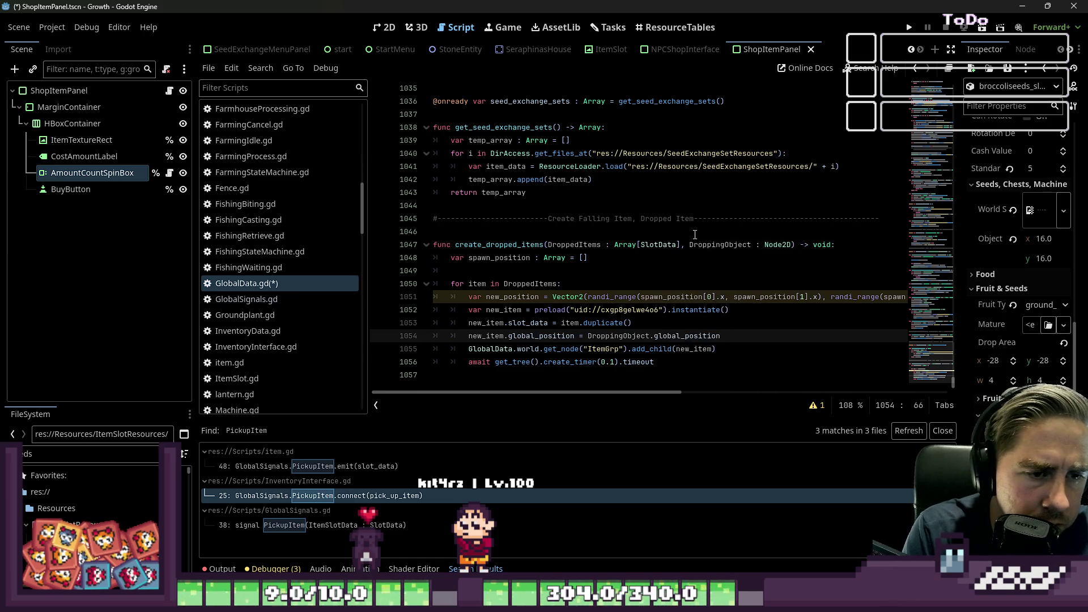
pyautogui.write('DroppingObject.global_position + DroppingObject.')
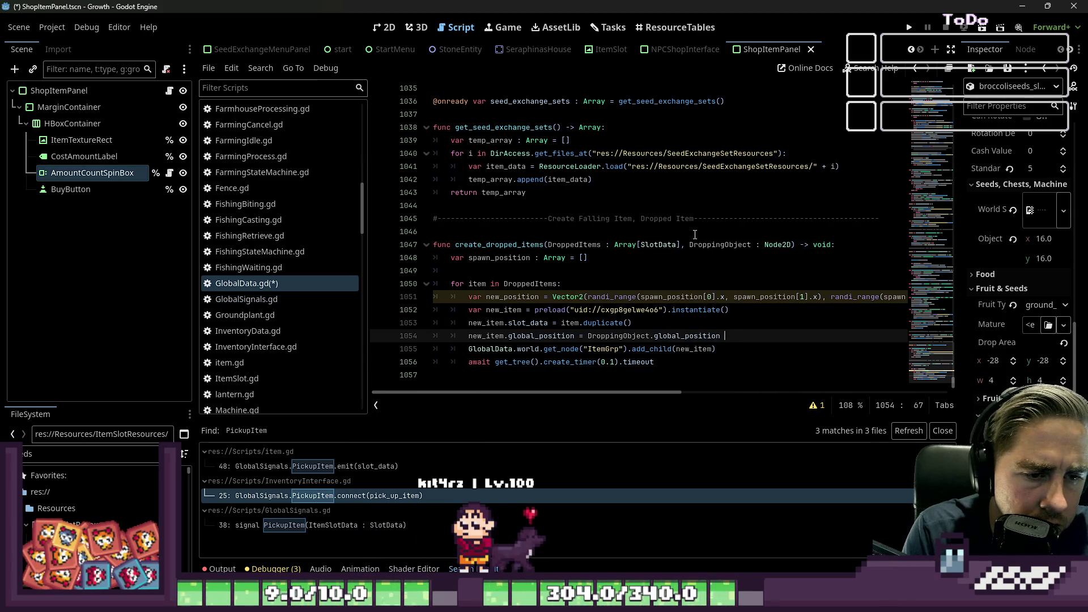
pyautogui.write('it')
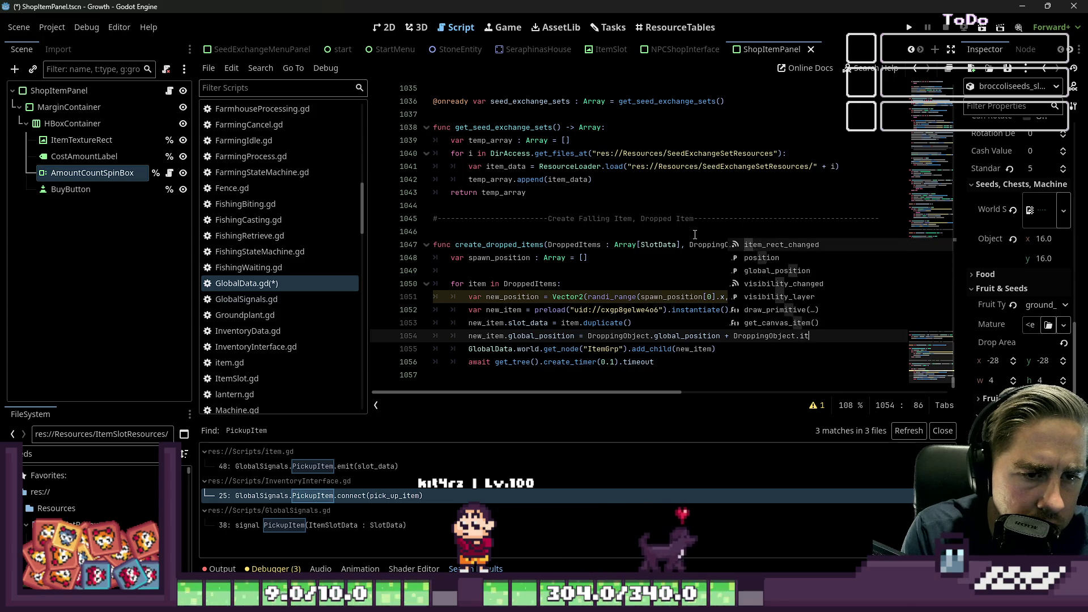
pyautogui.write('em_slot_dat')
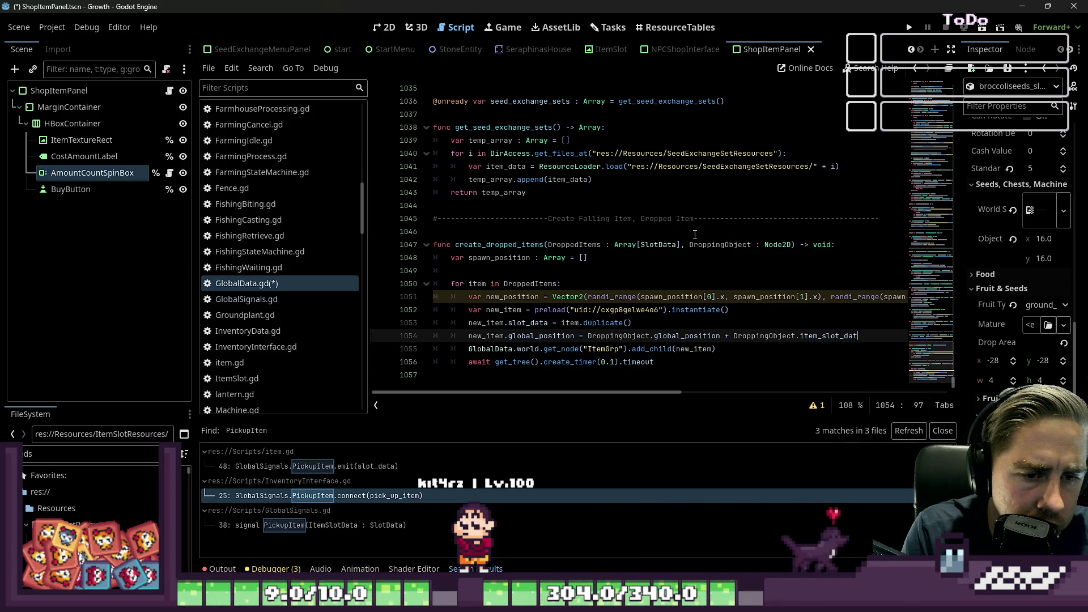
pyautogui.write('a.')
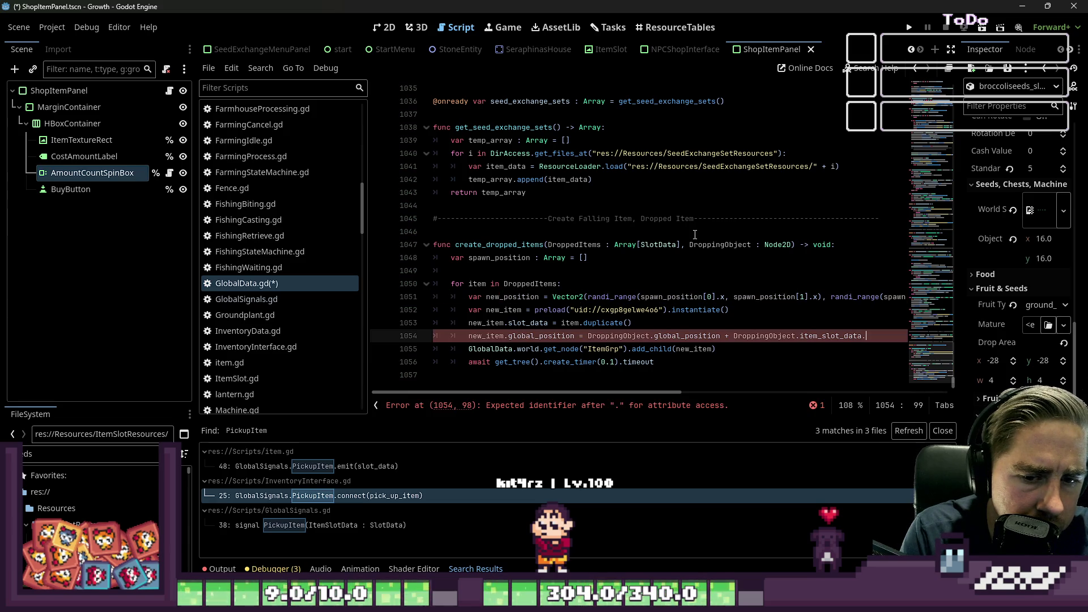
pyautogui.write('drop_area(')
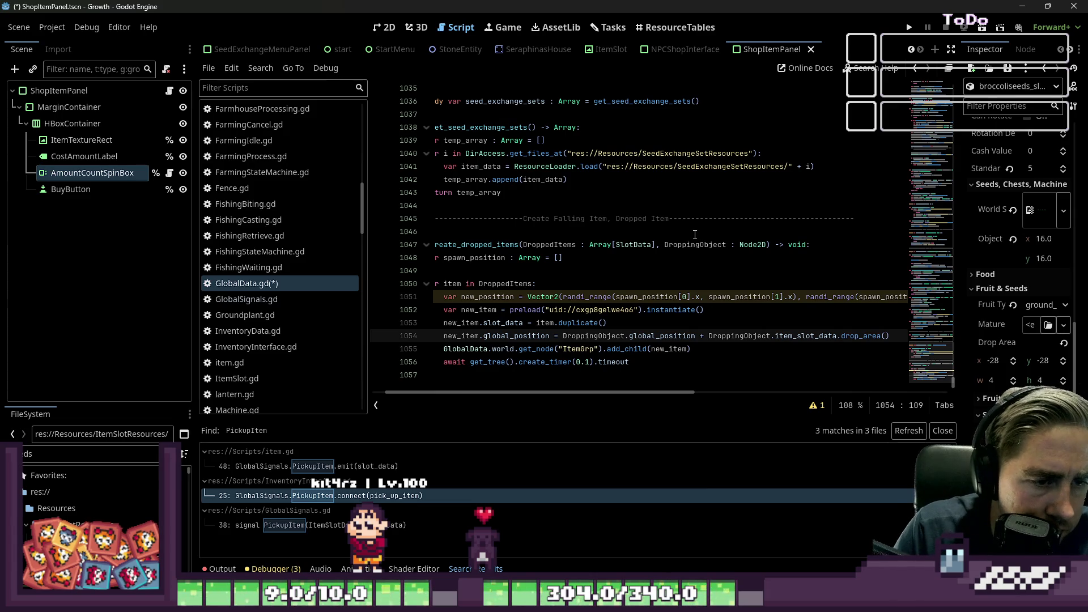
pyautogui.press('Down')
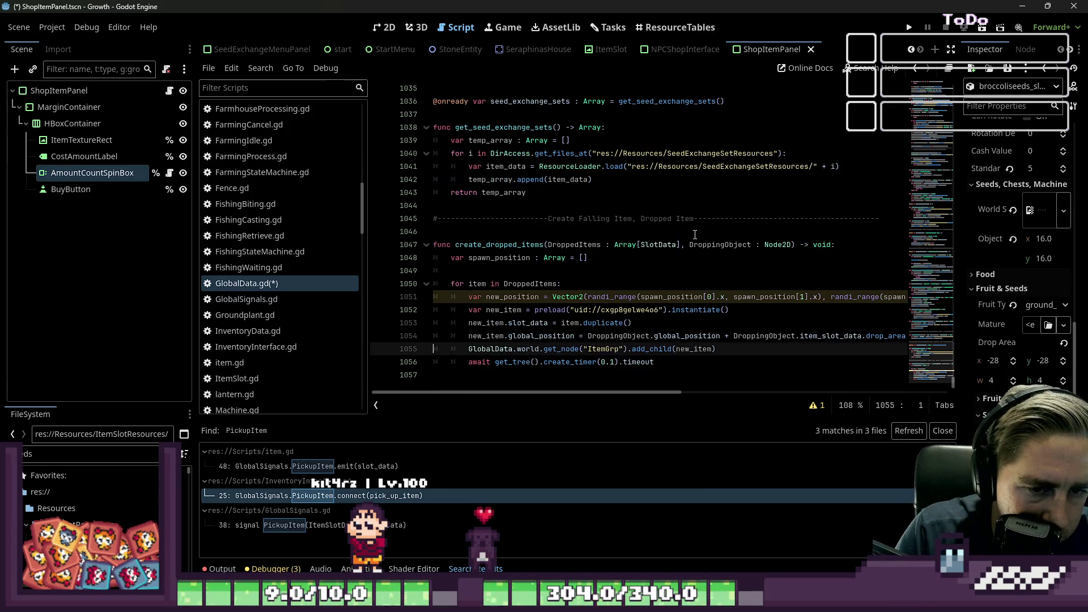
pyautogui.press('Up')
pyautogui.hotkey('ctrl', 'shift', 'Left')
pyautogui.hotkey('ctrl', 'shift', 'Left')
pyautogui.hotkey('ctrl', 'shift', 'Left')
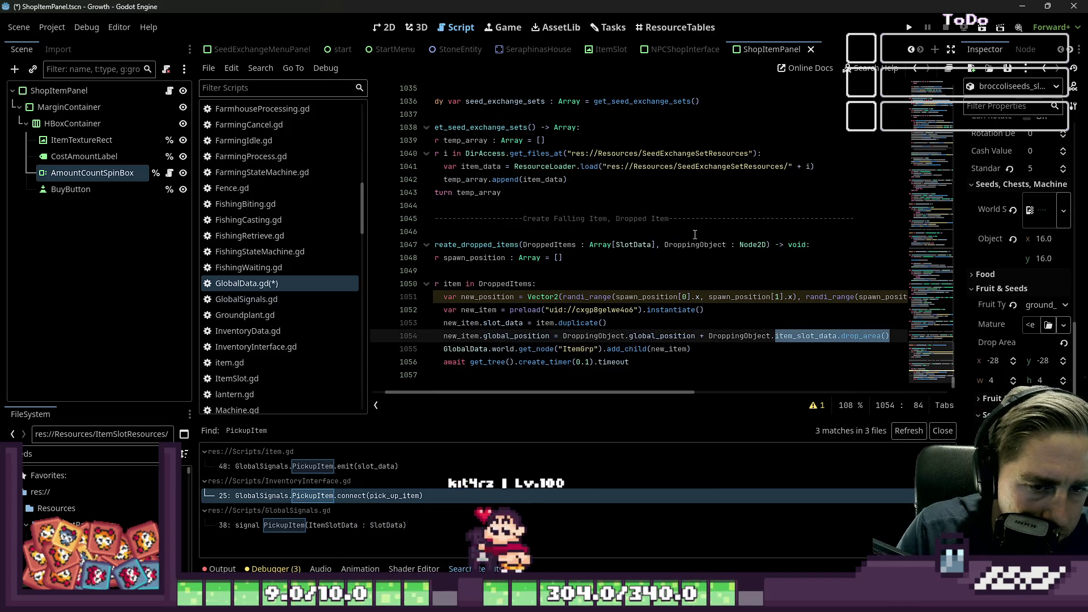
pyautogui.hotkey('ctrl', 'shift', 'Left')
pyautogui.hotkey('ctrl', 'shift', 'Left')
pyautogui.hotkey('ctrl', 'c')
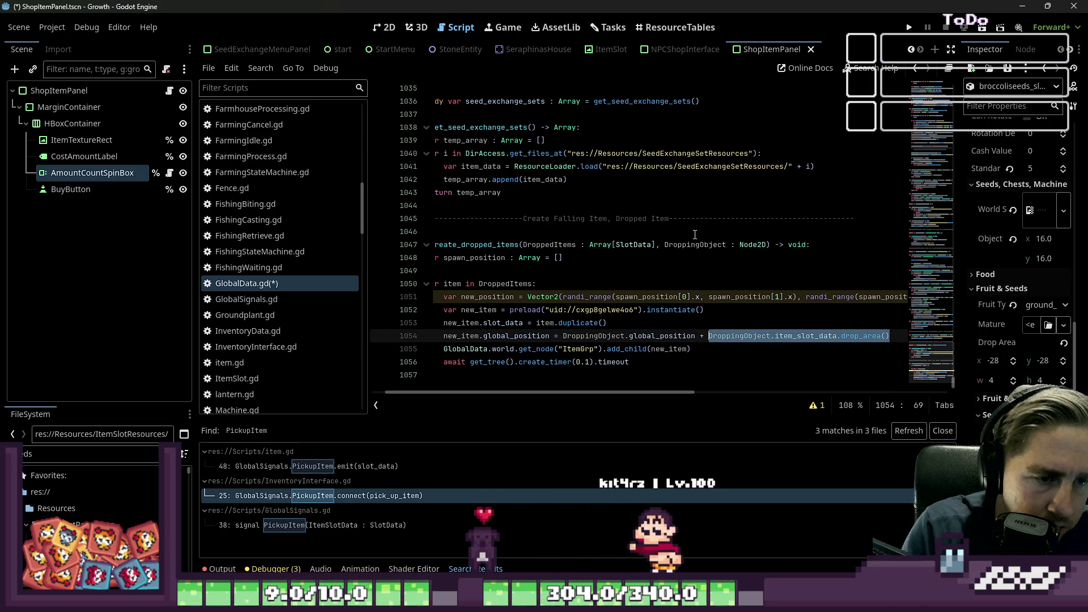
# Put new_position where drop_area() was, and paste drop_area() into spawn_position's brackets on line 1048
pyautogui.write('n')
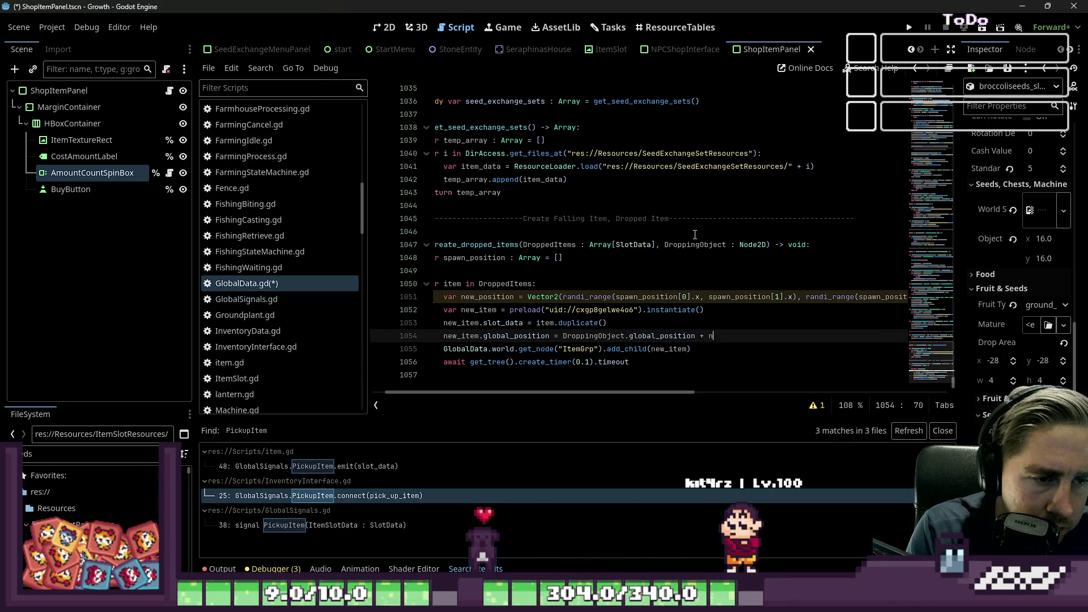
pyautogui.write('ew_position')
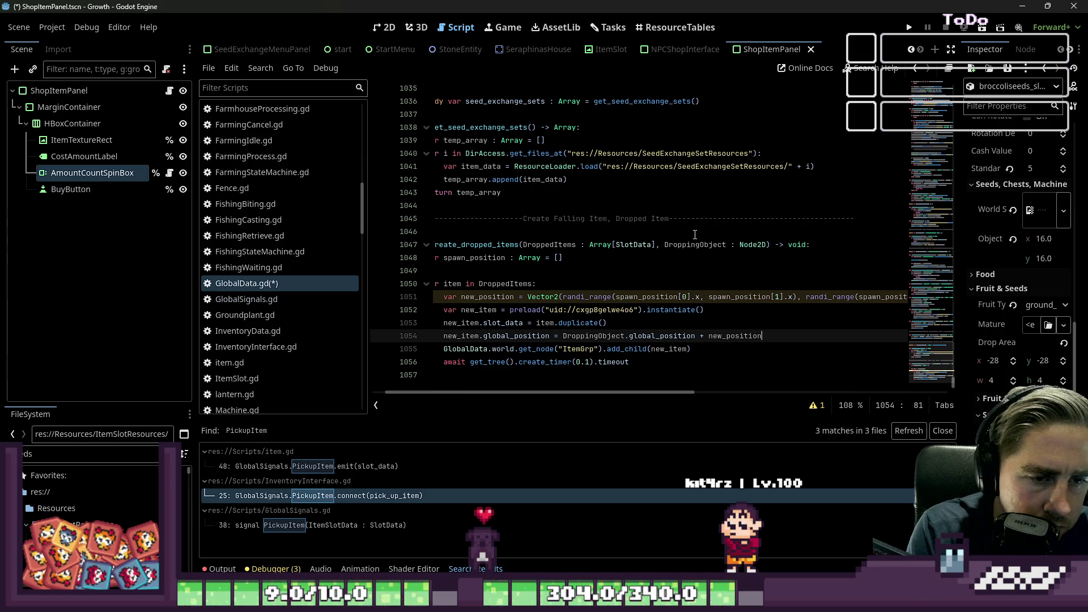
pyautogui.press('Up')
pyautogui.press('Up')
pyautogui.press('Up')
pyautogui.press('Down')
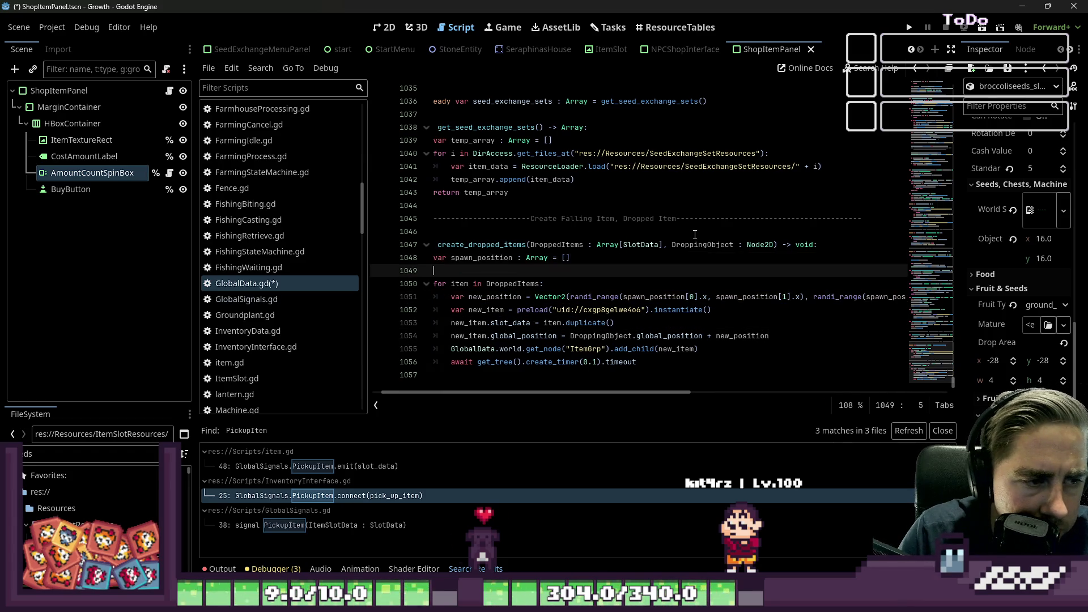
pyautogui.press('Up')
pyautogui.press('End')
pyautogui.press('Left')
pyautogui.hotkey('ctrl', 'v')
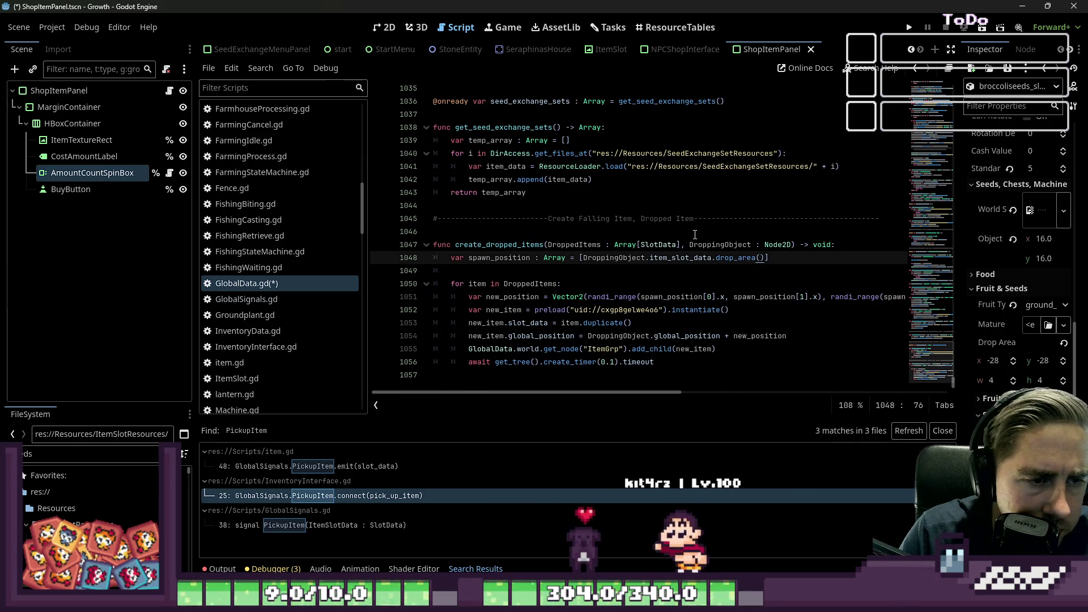
# Review the new_position line and look up the documentation for randi_range
pyautogui.press('Down')
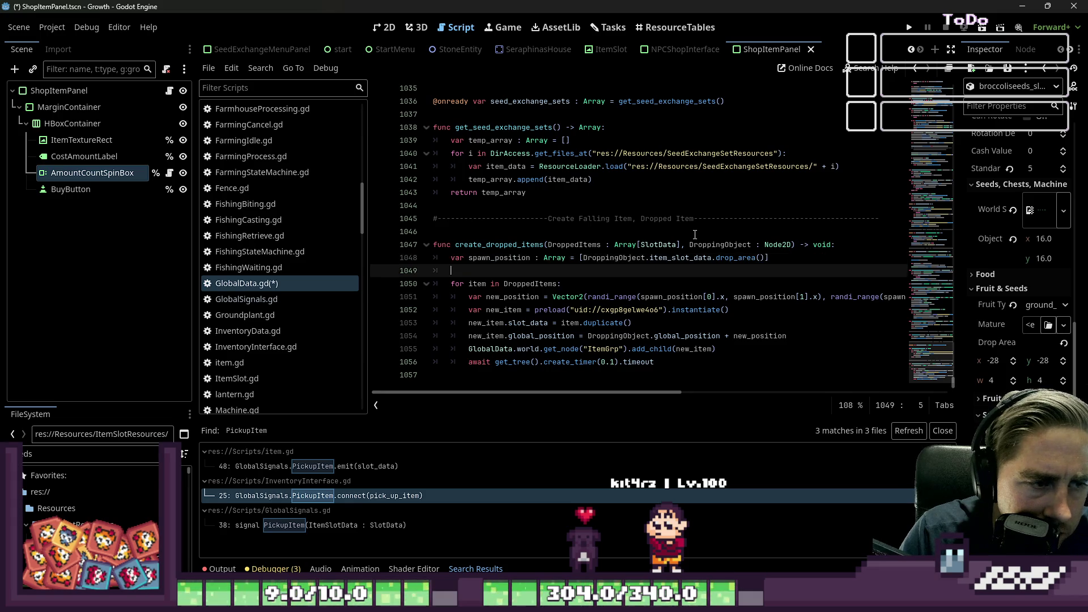
pyautogui.press('Down')
pyautogui.press('Down')
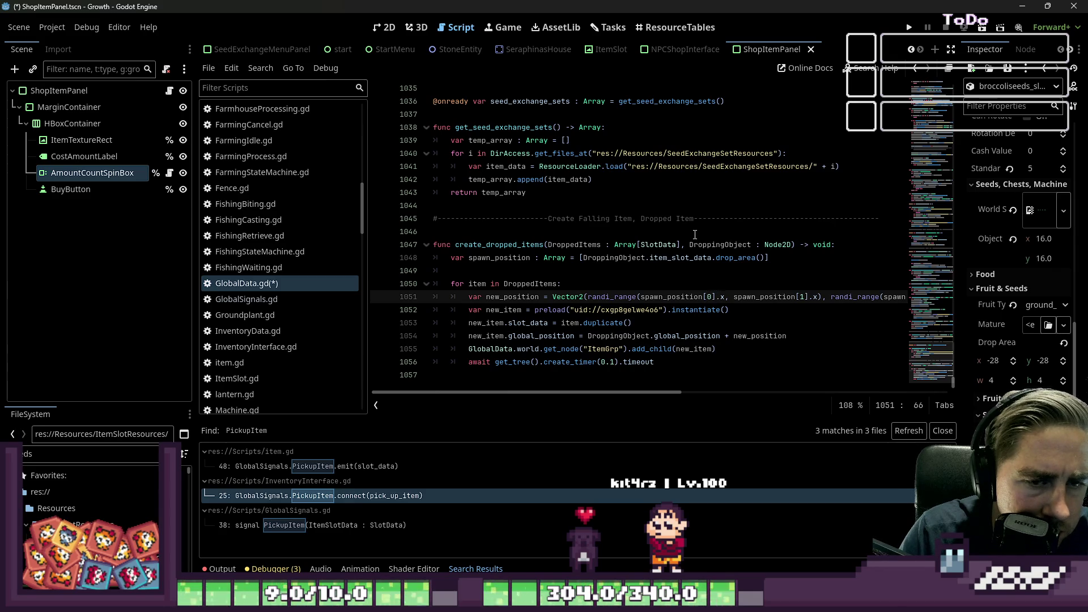
pyautogui.press('Up')
pyautogui.press('Up')
pyautogui.press('Up')
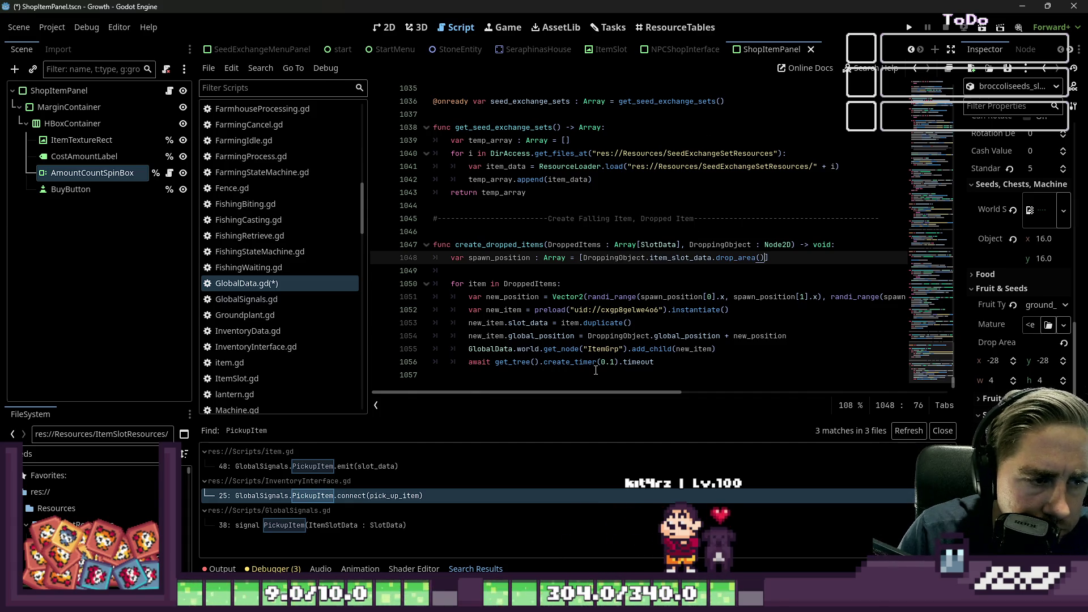
pyautogui.moveTo(609, 392)
pyautogui.mouseDown()
pyautogui.moveTo(707, 398)
pyautogui.moveTo(619, 385)
pyautogui.mouseUp()
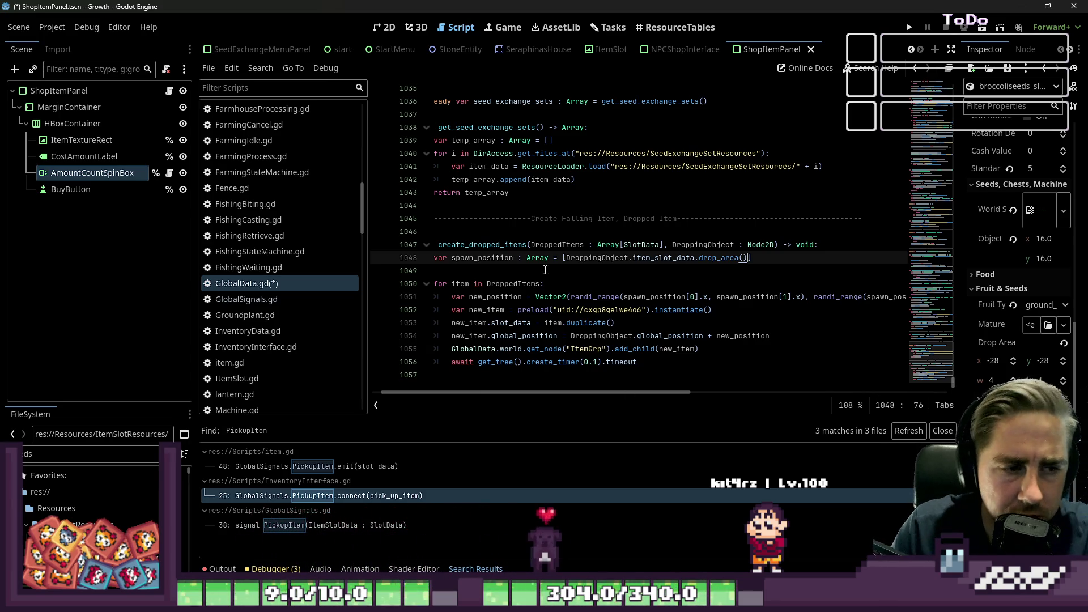
pyautogui.click(590, 299)
pyautogui.moveTo(590, 300)
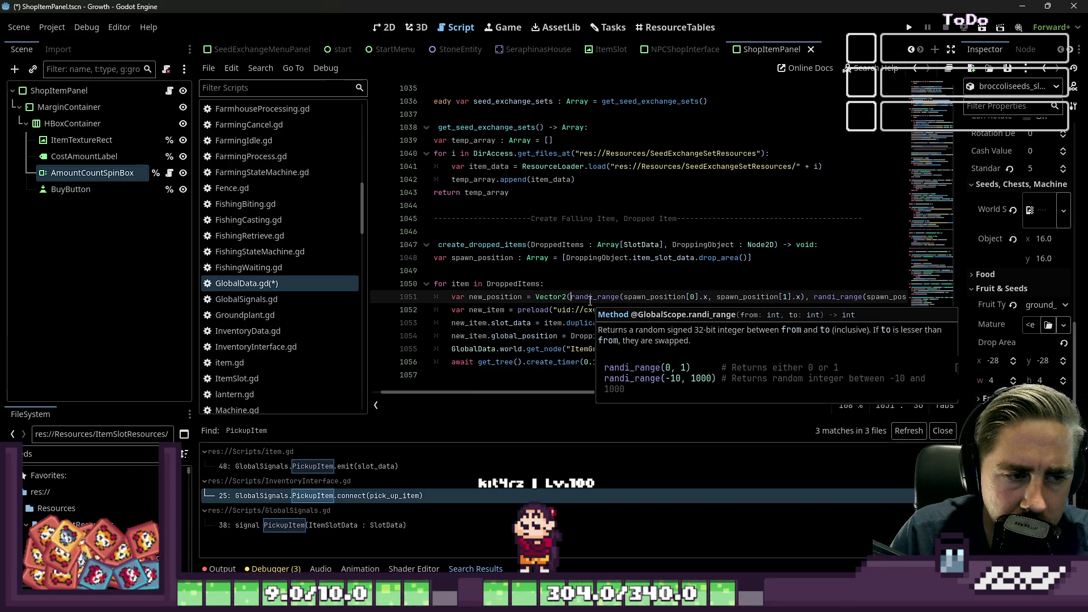
# Search the built-in help for 'rand' and browse the results
pyautogui.click(898, 69)
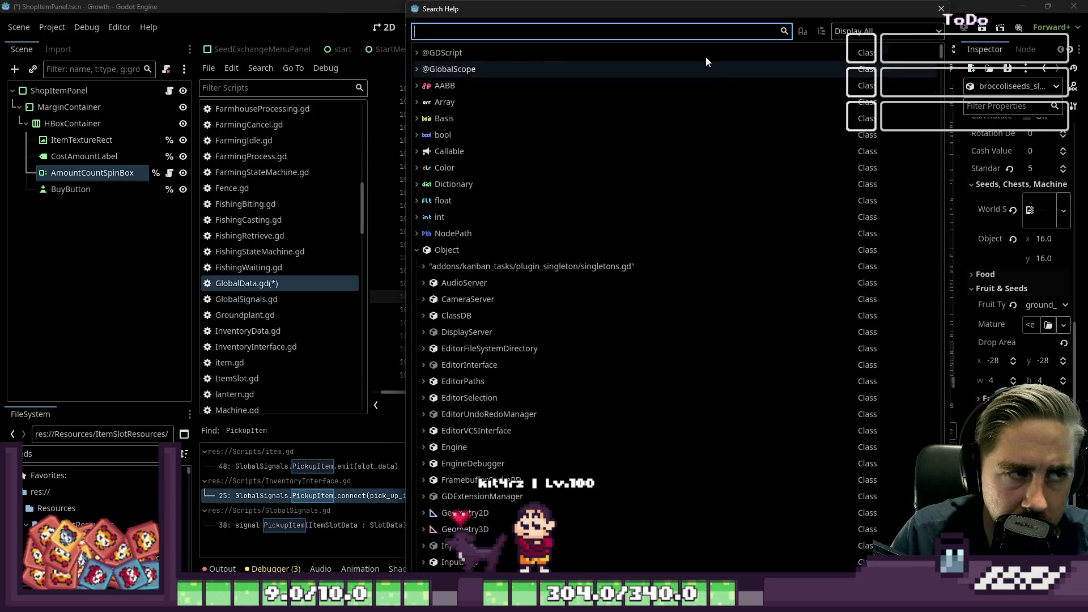
pyautogui.write('rand')
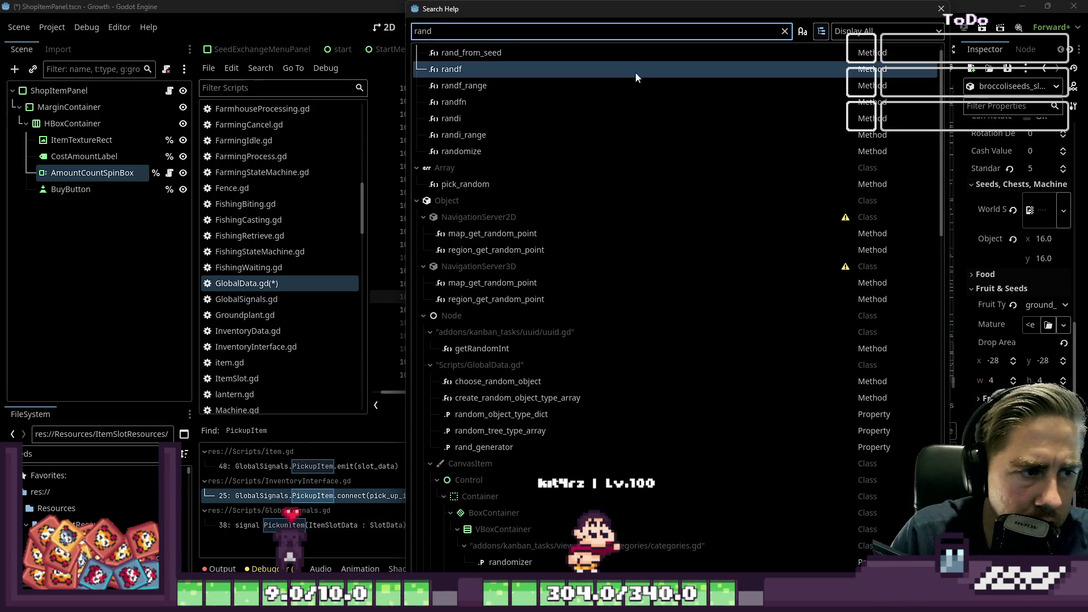
pyautogui.scroll(-2, 631, 87)
pyautogui.scroll(-5, 633, 91)
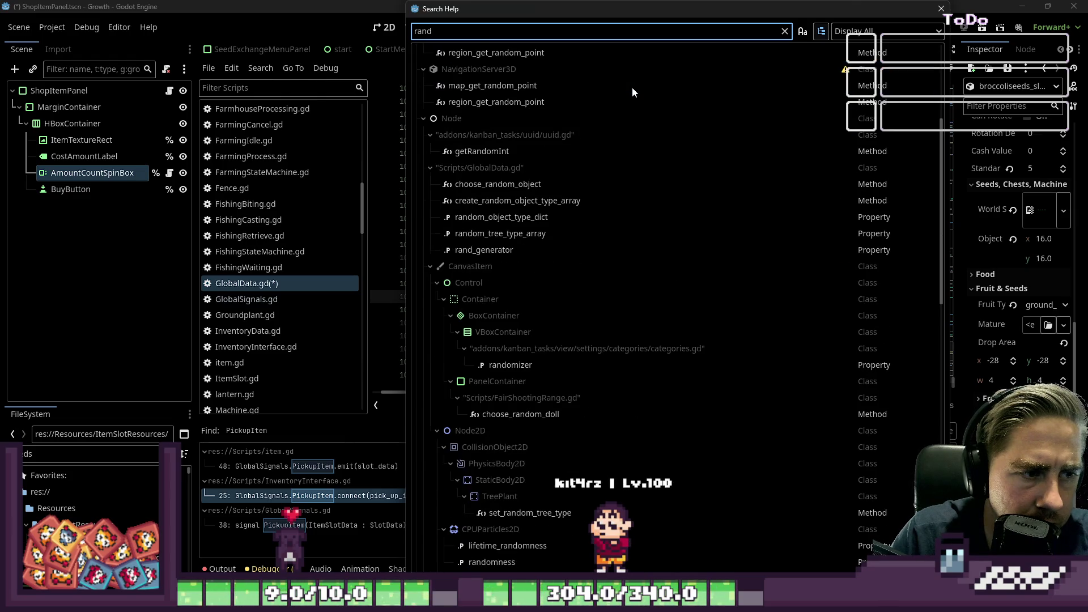
pyautogui.write('_')
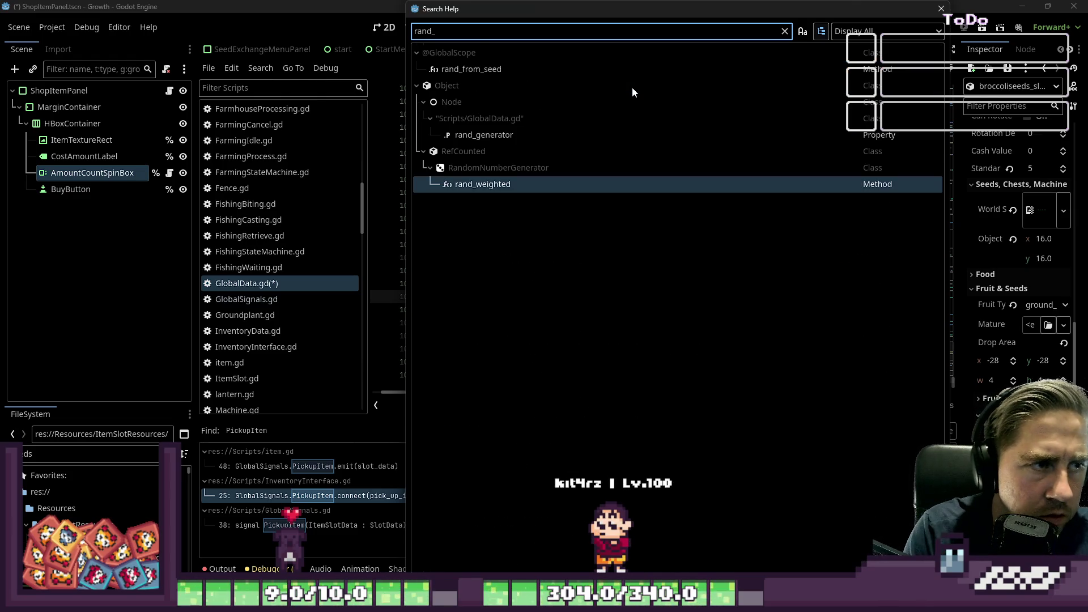
pyautogui.press('BackSpace')
pyautogui.press('BackSpace')
pyautogui.press('BackSpace')
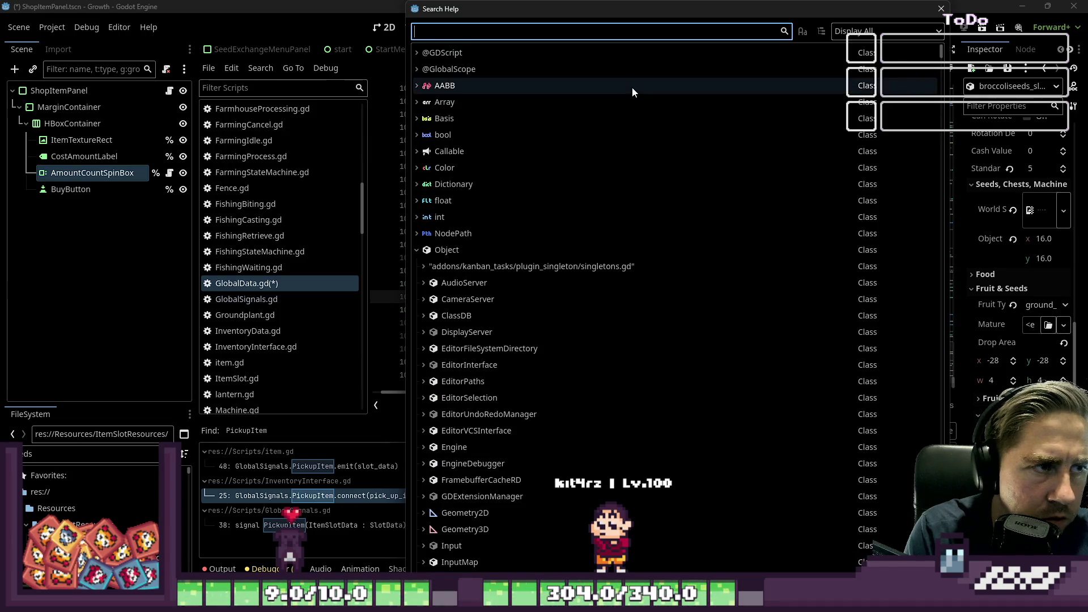
# Try 'point', then search 'Rect2' and open its class documentation
pyautogui.write('point')
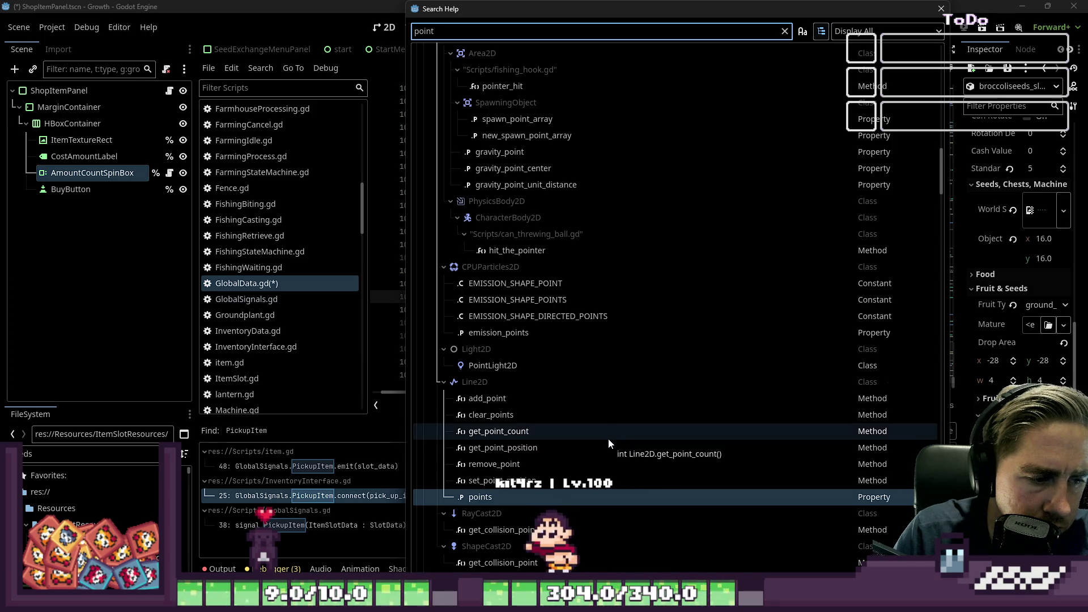
pyautogui.scroll(-3, 608, 444)
pyautogui.scroll(1, 608, 444)
pyautogui.press('BackSpace')
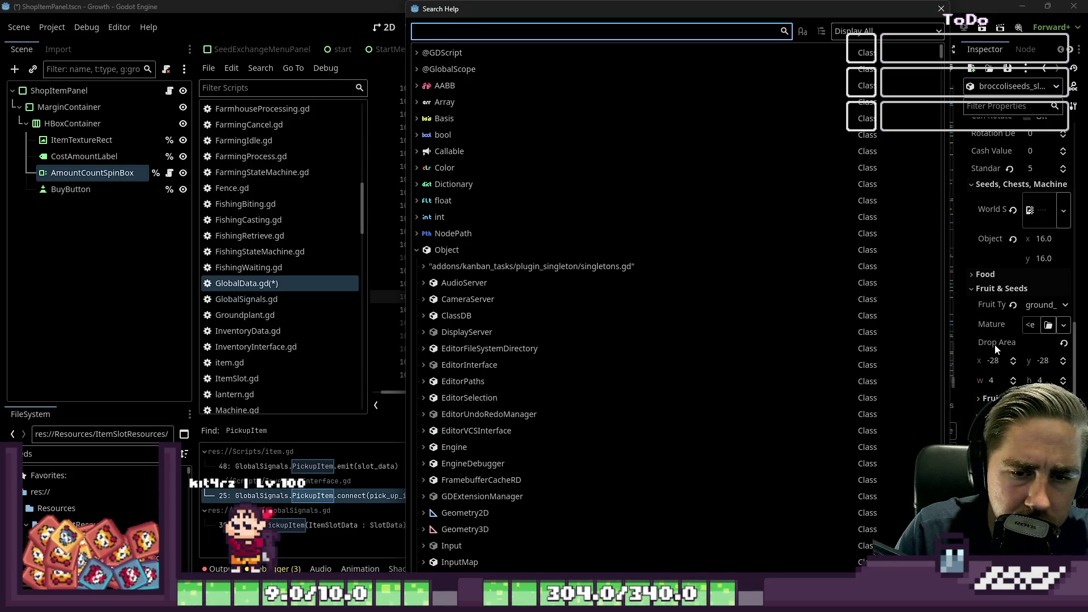
pyautogui.write('Rect')
pyautogui.scroll(3, 617, 130)
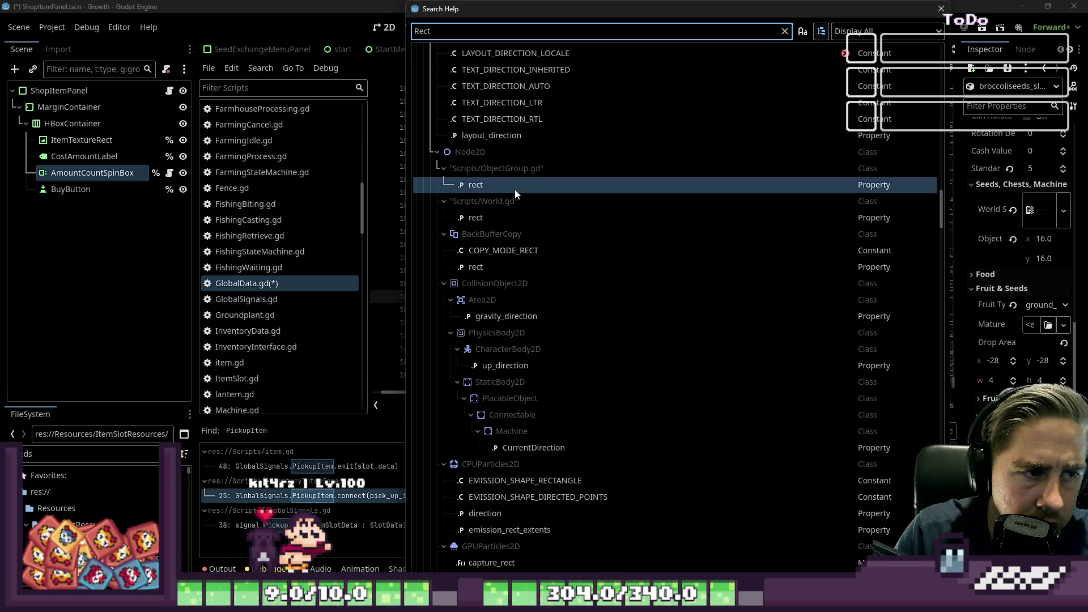
pyautogui.write('2')
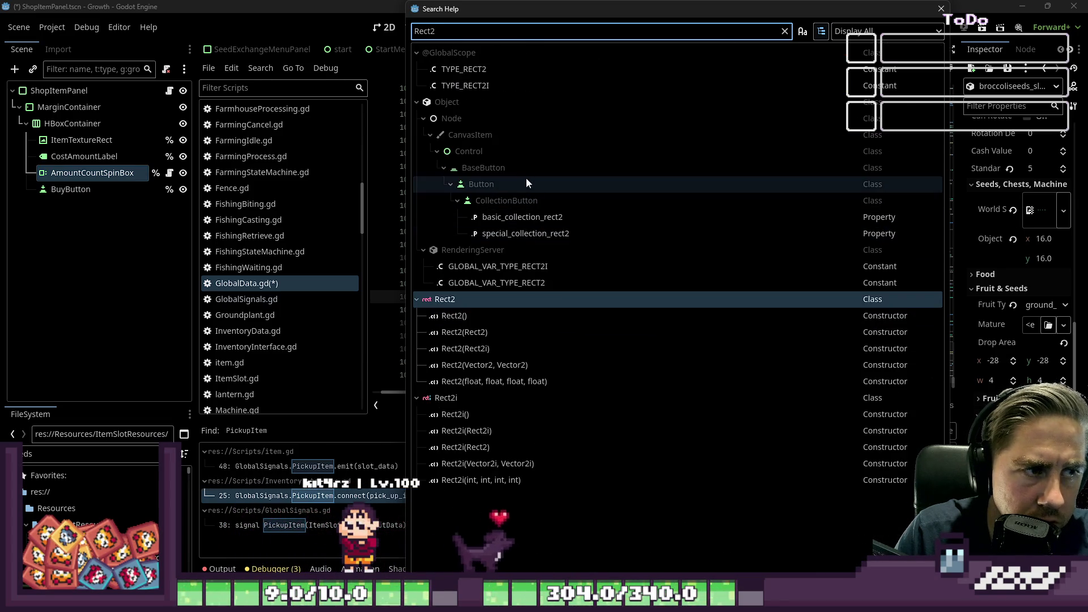
pyautogui.doubleClick(467, 301)
# Read through Rect2's end, position and size properties and its constructors
pyautogui.scroll(-4, 547, 279)
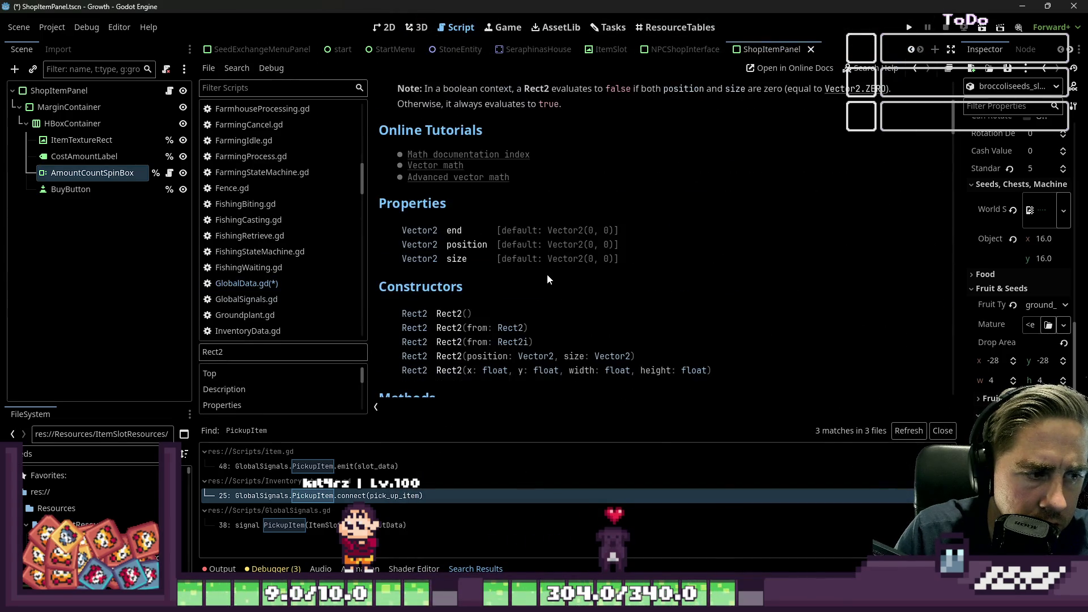
pyautogui.scroll(-5, 477, 221)
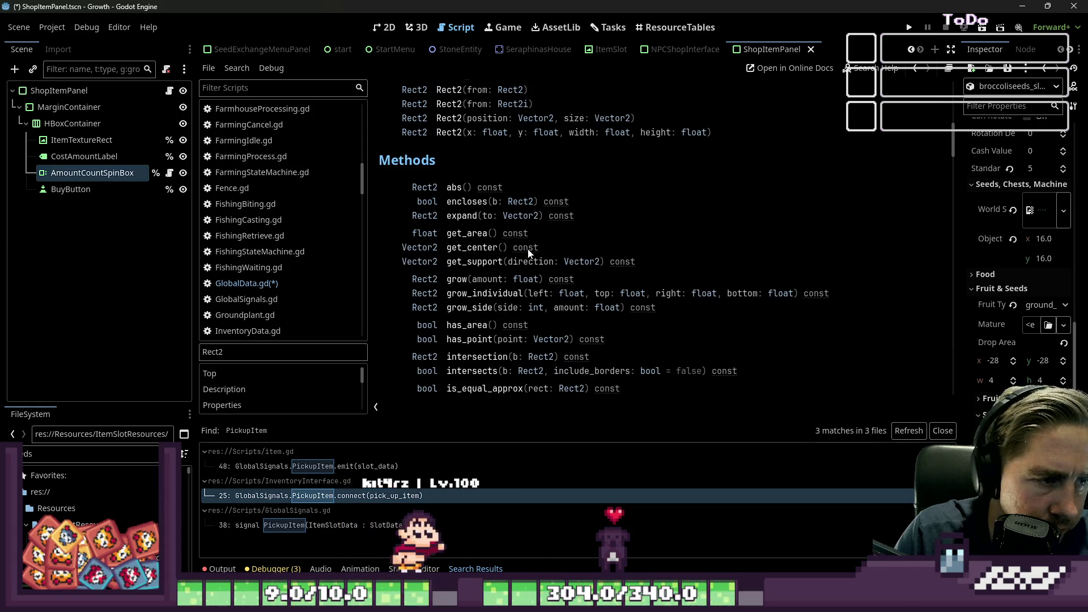
pyautogui.scroll(-1, 529, 249)
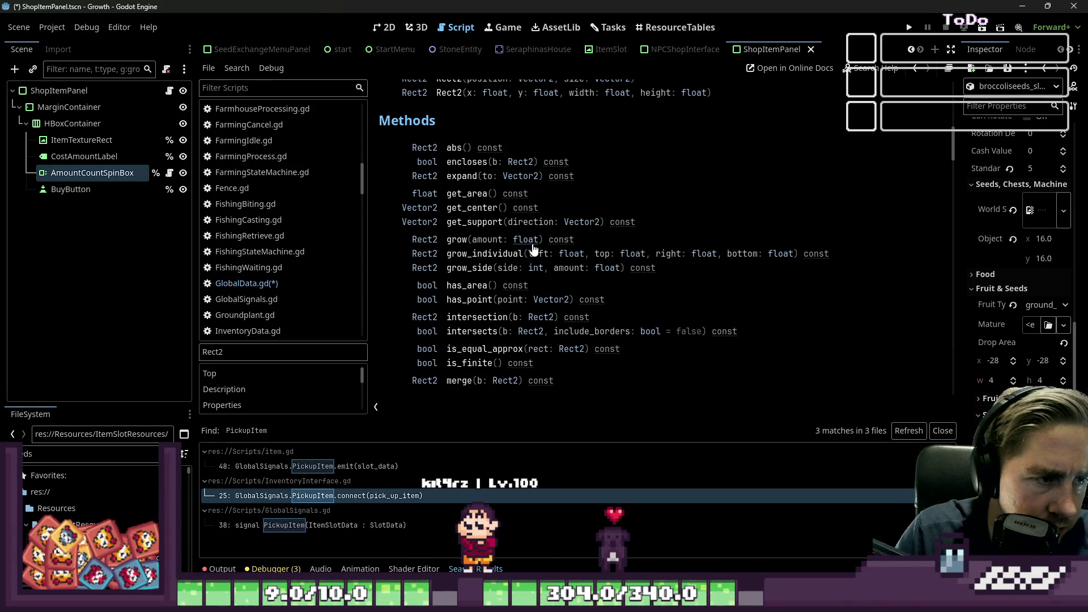
pyautogui.scroll(-1, 533, 250)
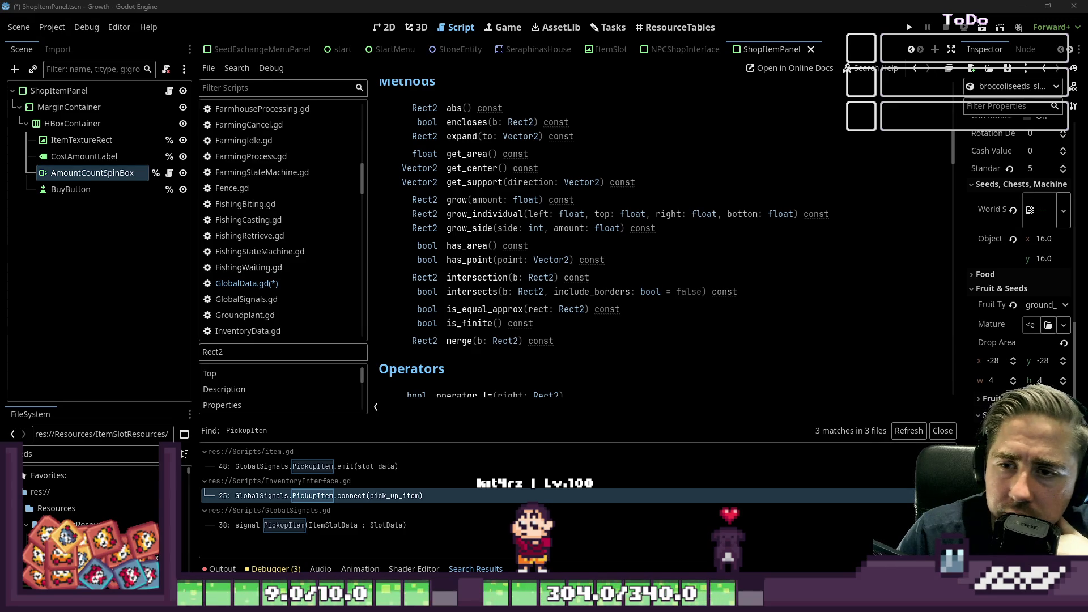
pyautogui.scroll(-3, 650, 250)
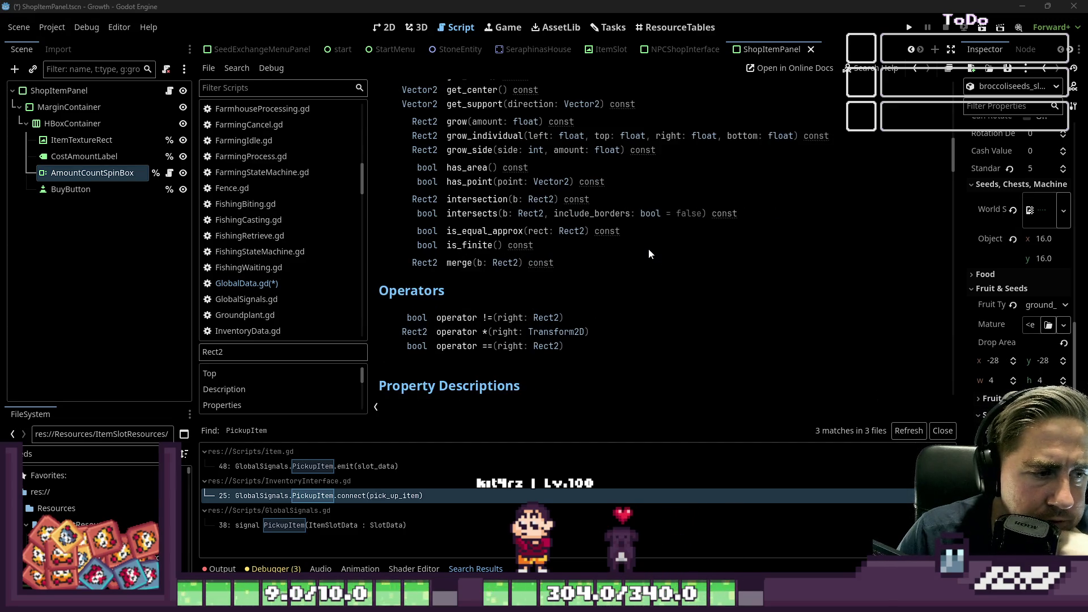
pyautogui.scroll(-6, 648, 253)
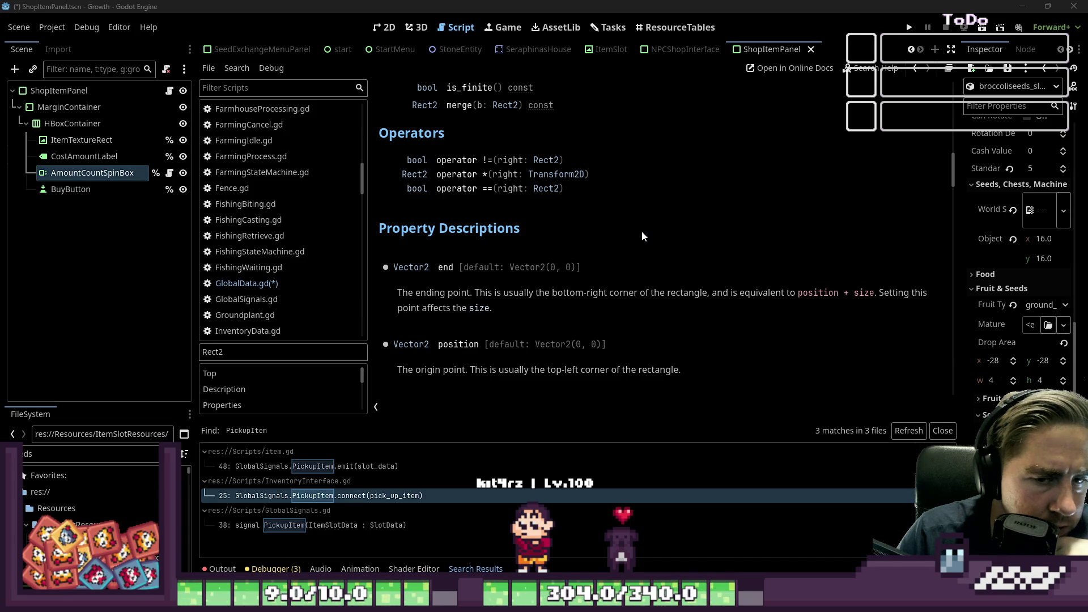
pyautogui.scroll(7, 462, 255)
pyautogui.scroll(5, 461, 254)
pyautogui.scroll(-8, 461, 243)
pyautogui.scroll(14, 460, 239)
pyautogui.scroll(2, 488, 231)
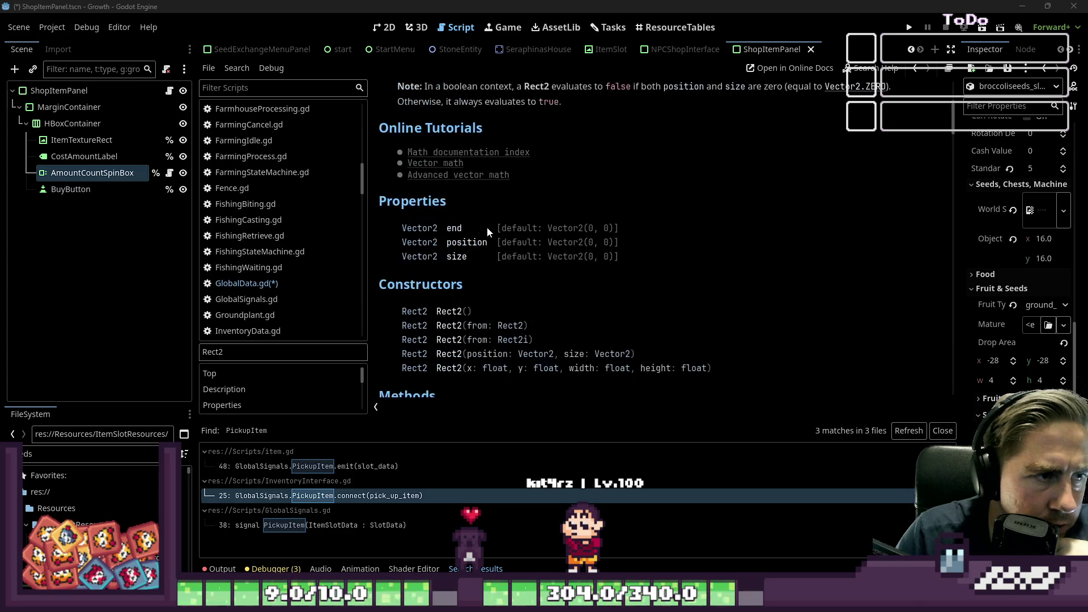
pyautogui.scroll(3, 283, 134)
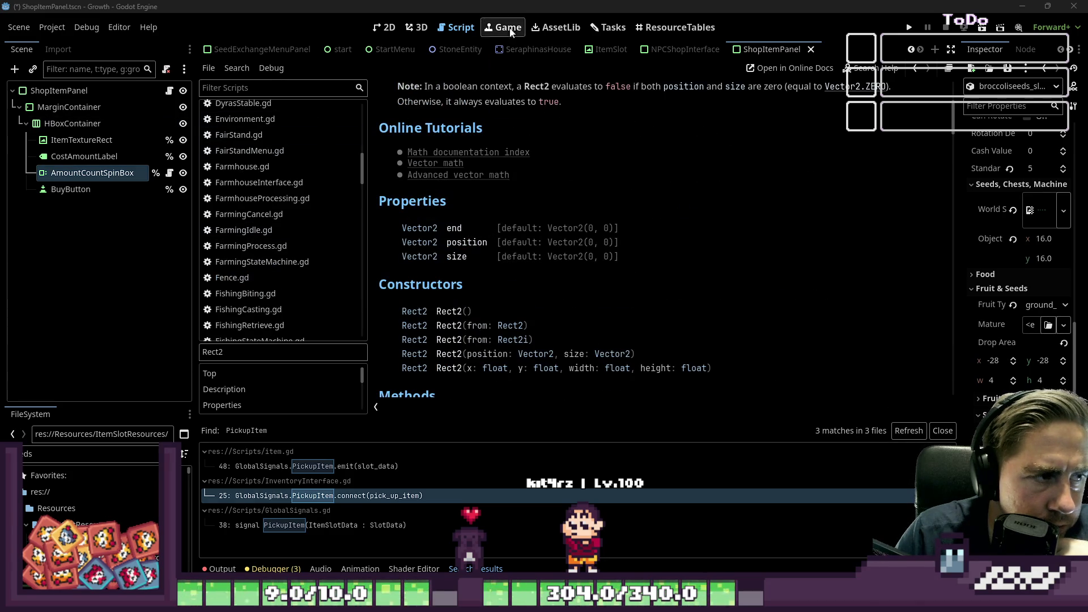
# Return to GlobalData.gd at the spawn_position line 1048 in create_dropped_items
pyautogui.scroll(6, 311, 142)
pyautogui.scroll(5, 311, 142)
pyautogui.scroll(-15, 311, 142)
pyautogui.scroll(-4, 311, 147)
pyautogui.click(279, 186)
pyautogui.click(595, 257)
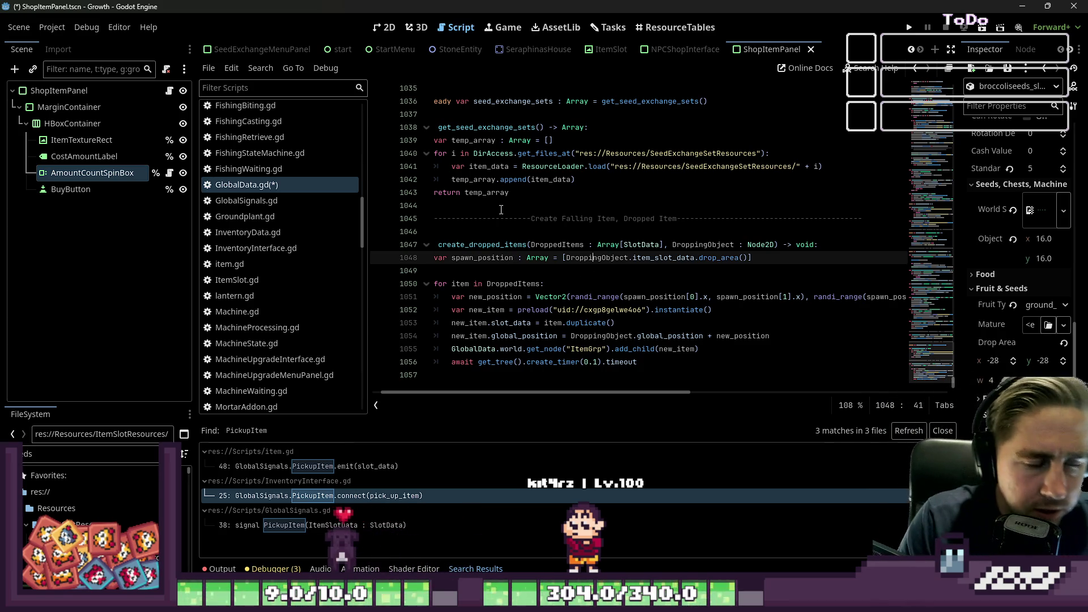
# Keep drop_area() in line 1048's array and append a dot after it for member access
pyautogui.hotkey('ctrl', 'shift', 'Right')
pyautogui.hotkey('ctrl', 'shift', 'Right')
pyautogui.hotkey('ctrl', 'shift', 'Right')
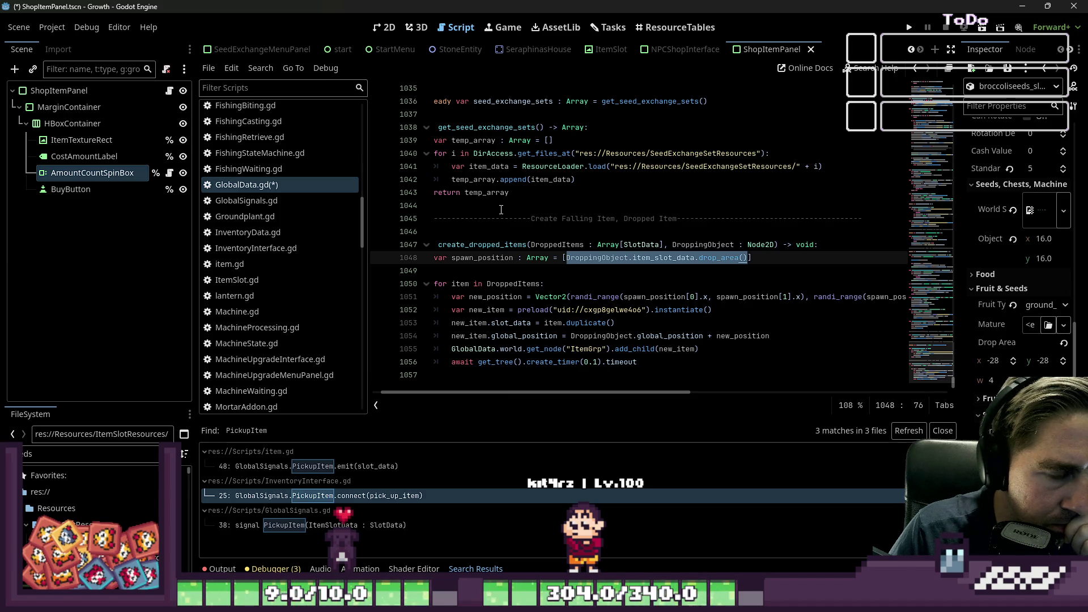
pyautogui.hotkey('ctrl', 'x')
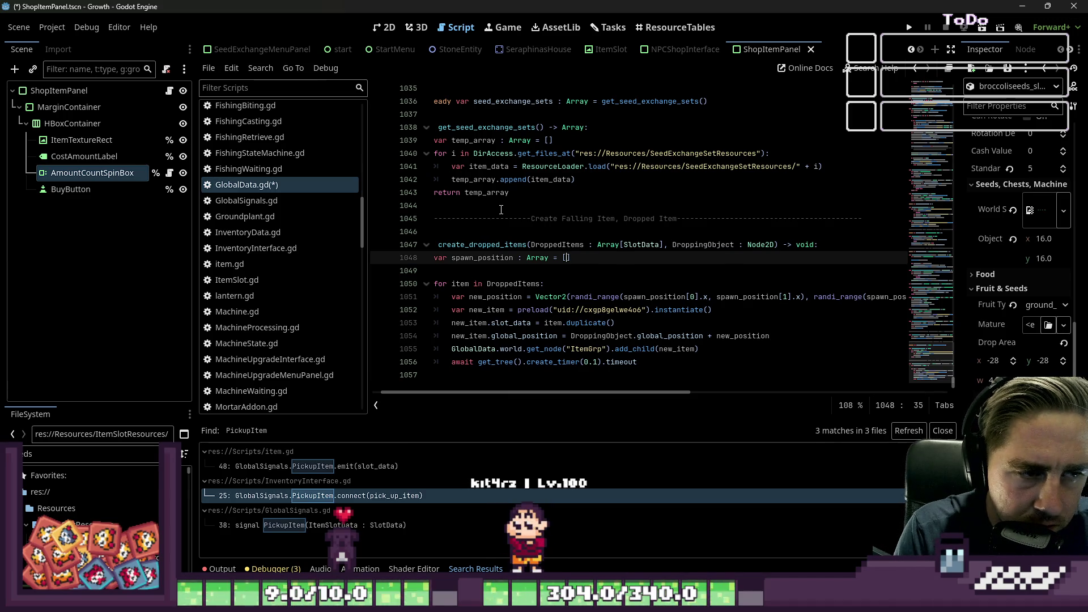
pyautogui.write('D')
pyautogui.hotkey('ctrl', 'z')
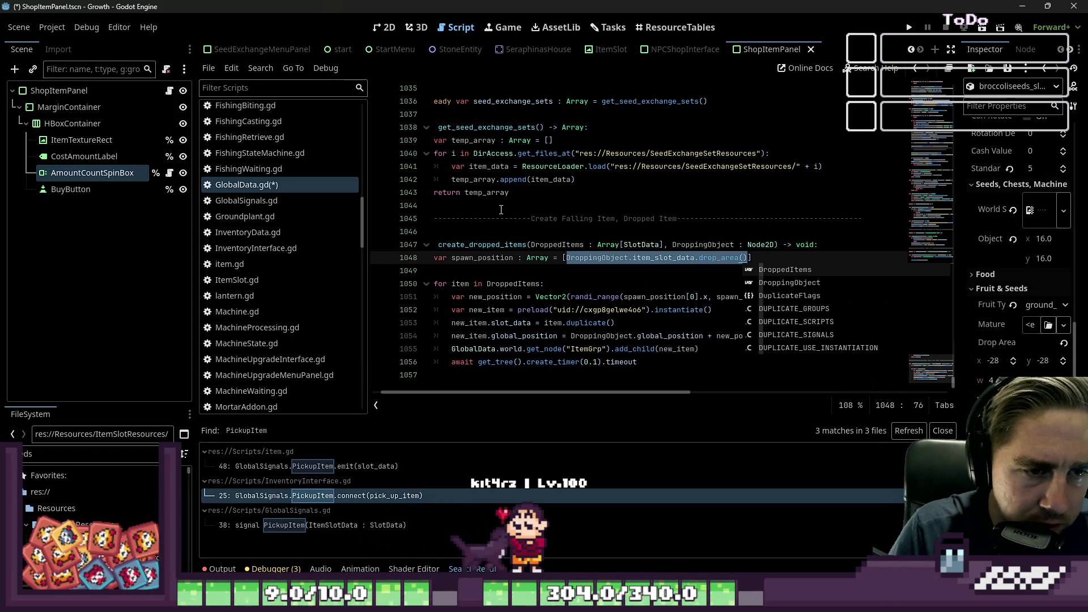
pyautogui.press('Escape')
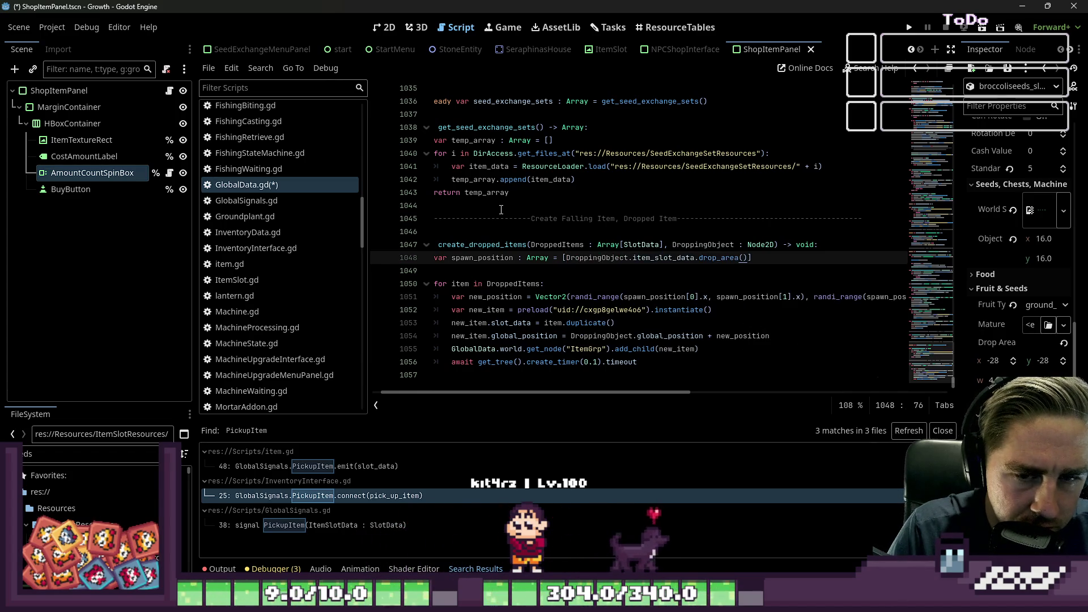
pyautogui.write('.')
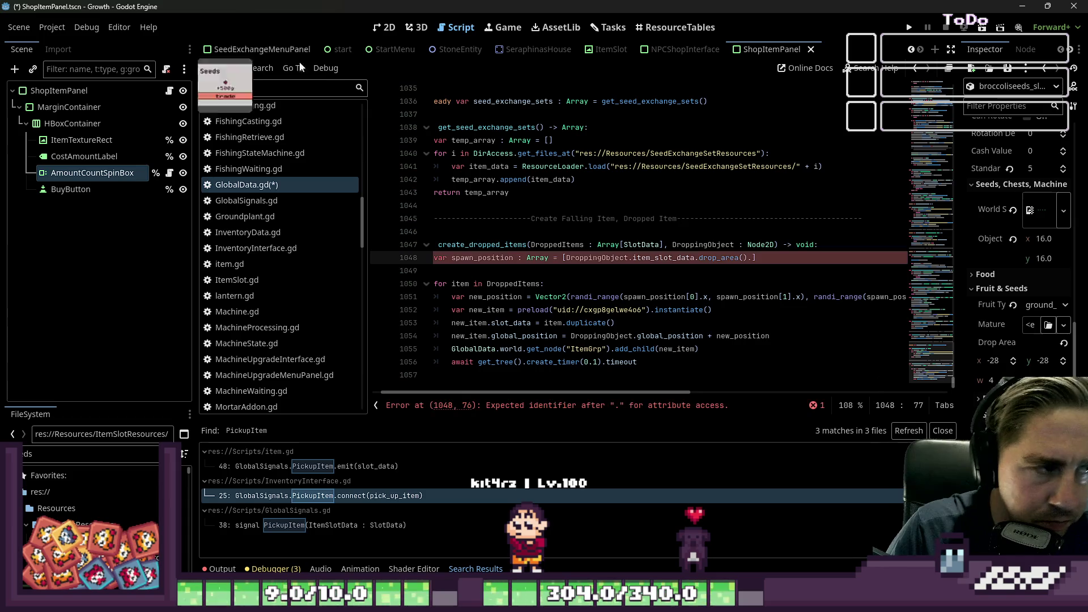
pyautogui.scroll(-10, 320, 326)
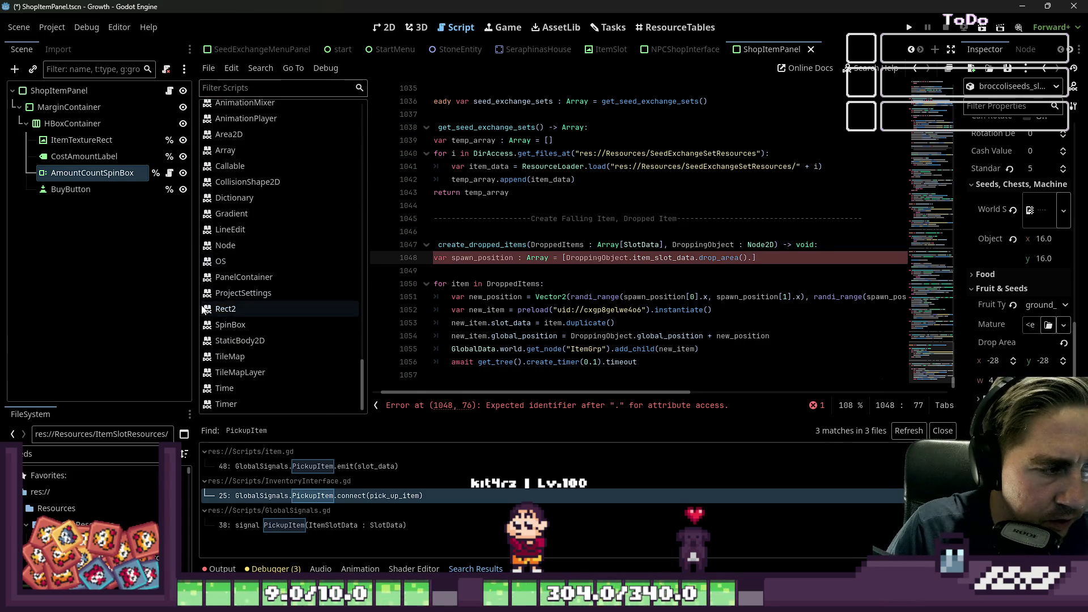
pyautogui.click(238, 309)
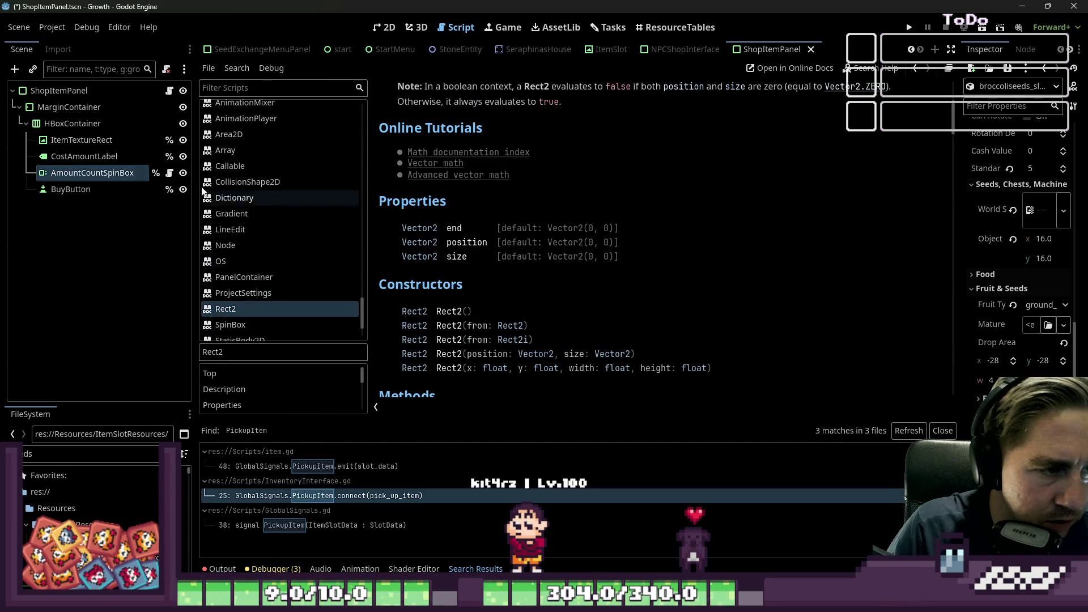
pyautogui.scroll(10, 261, 195)
pyautogui.scroll(-8, 270, 195)
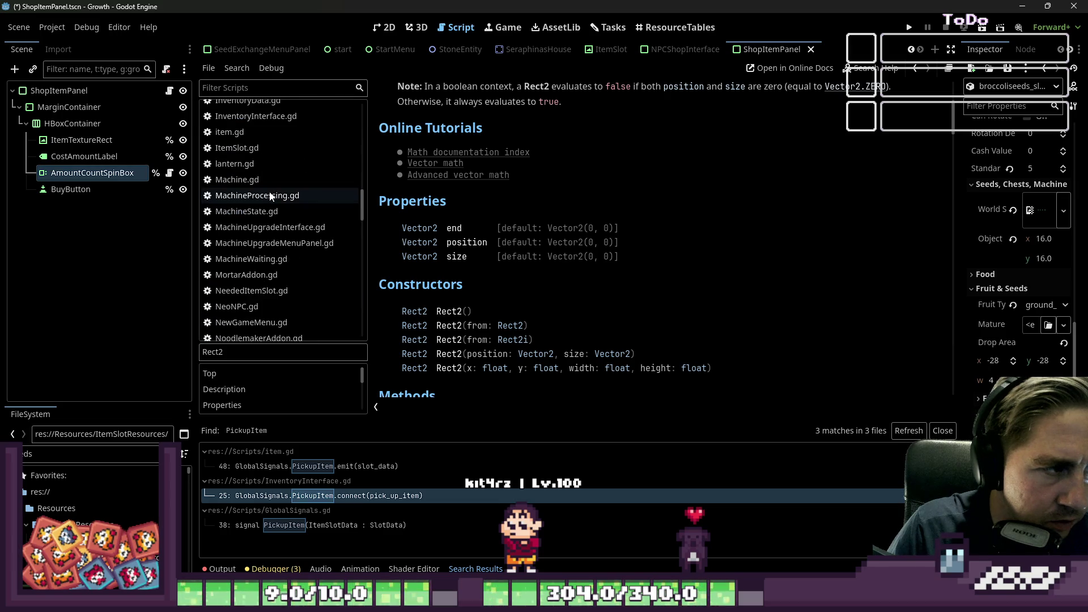
pyautogui.scroll(-3, 268, 205)
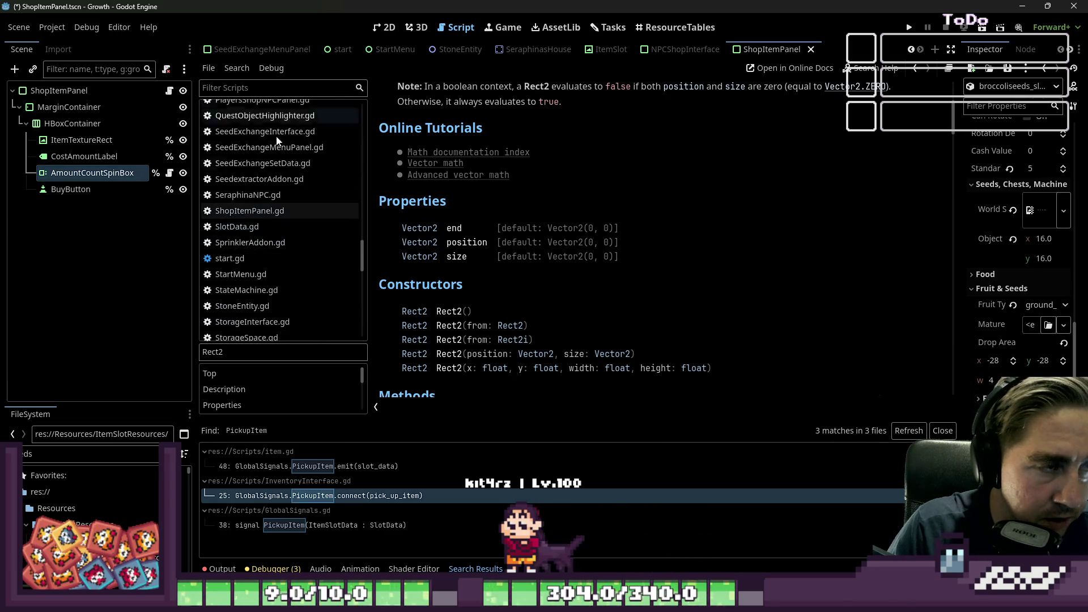
pyautogui.scroll(-10, 472, 245)
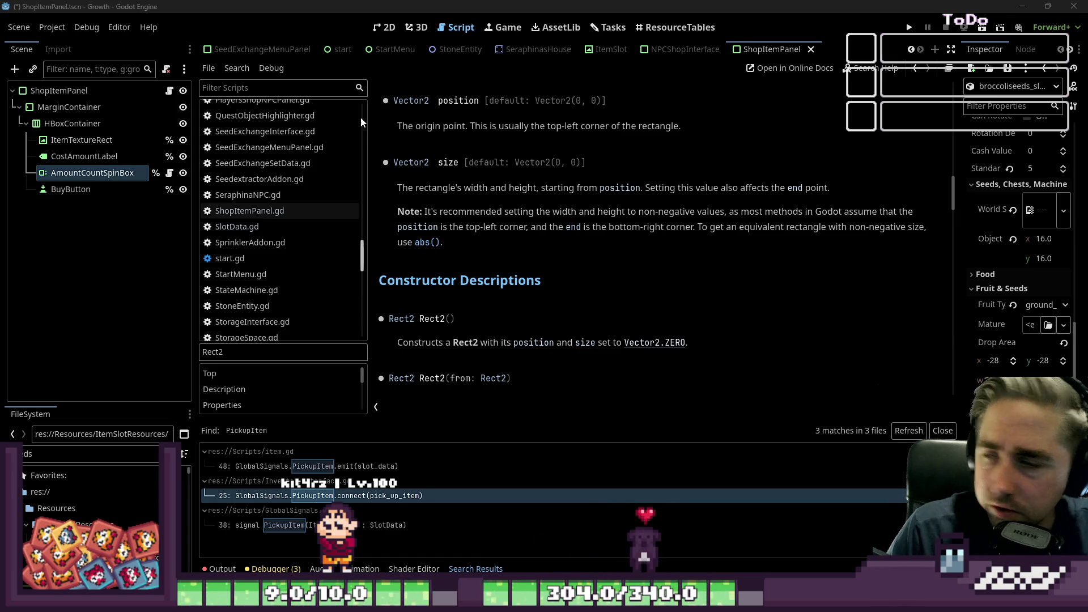
pyautogui.scroll(5, 245, 180)
pyautogui.scroll(-5, 271, 213)
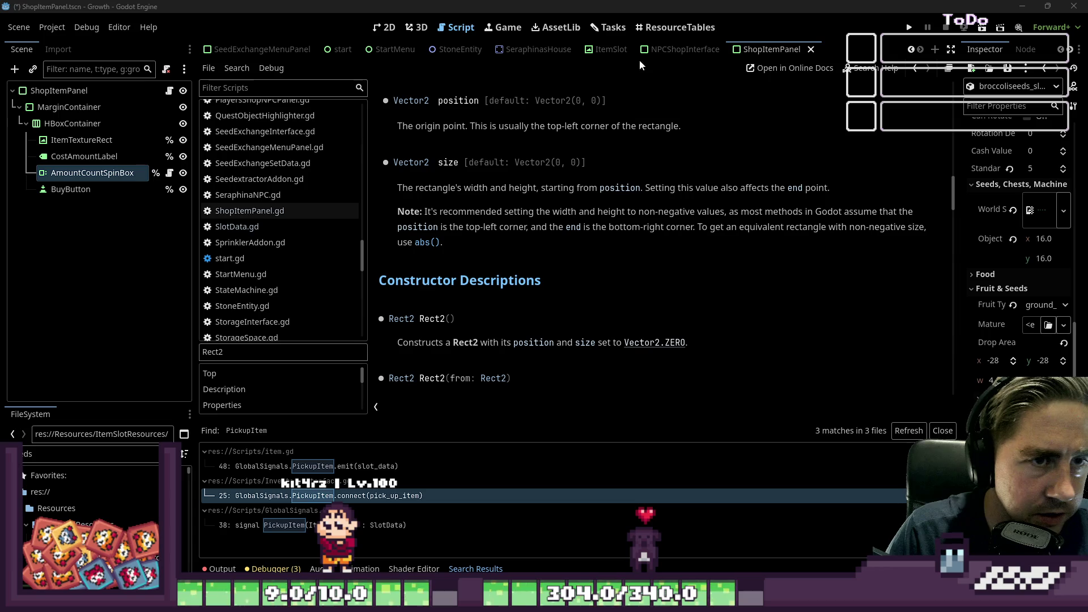
pyautogui.scroll(5, 278, 269)
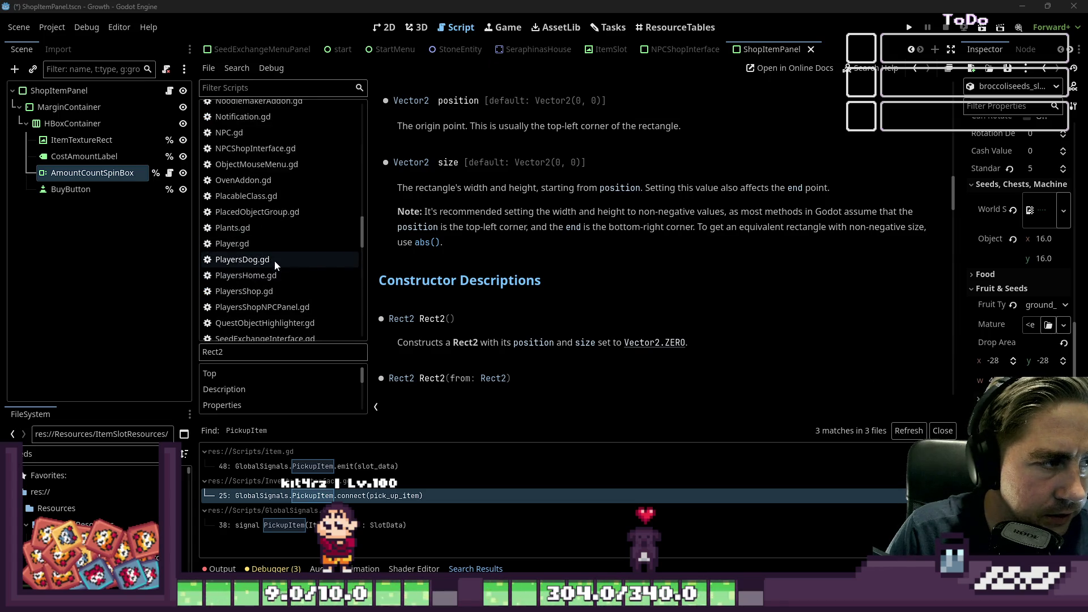
pyautogui.scroll(10, 274, 260)
pyautogui.click(275, 289)
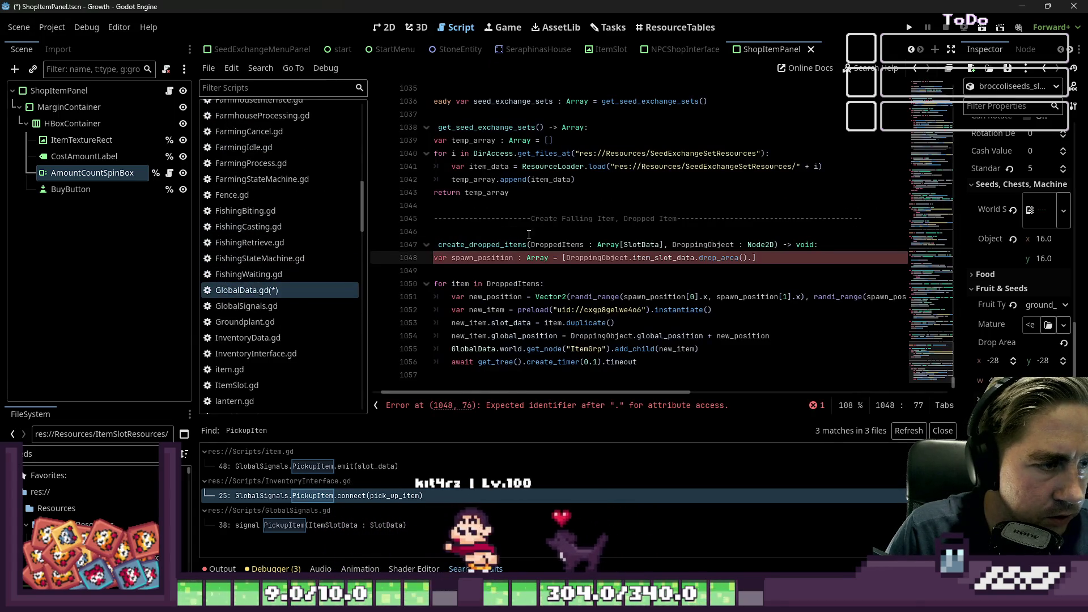
# Make line 1048 use drop_area.position plus a second DroppingObject.item_slot_data.drop_area entry
pyautogui.click(648, 267)
pyautogui.click(770, 260)
pyautogui.write('position,')
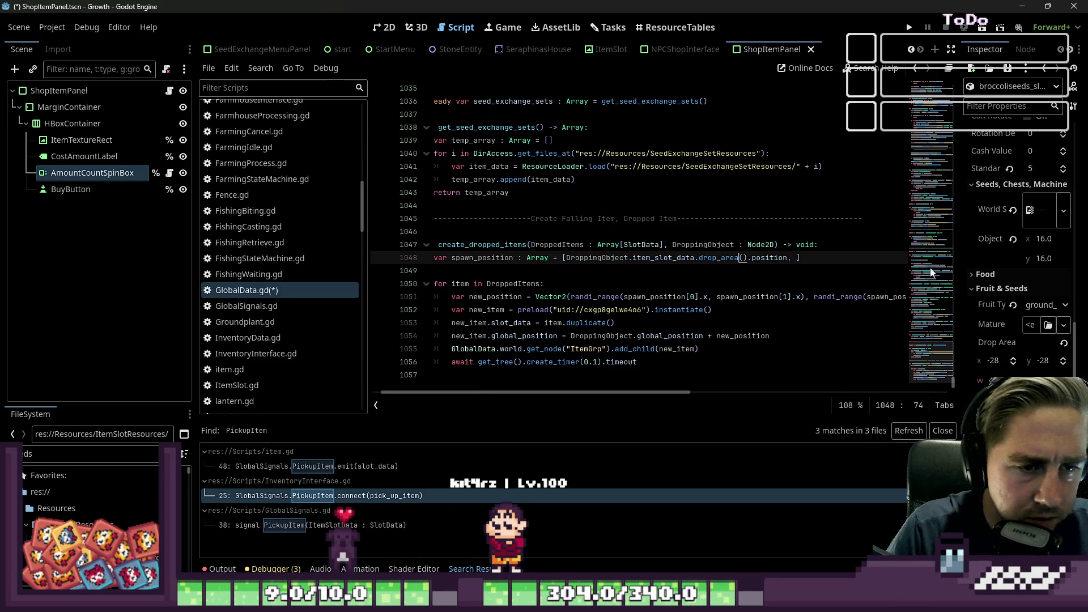
pyautogui.hotkey('ctrl', 'Right')
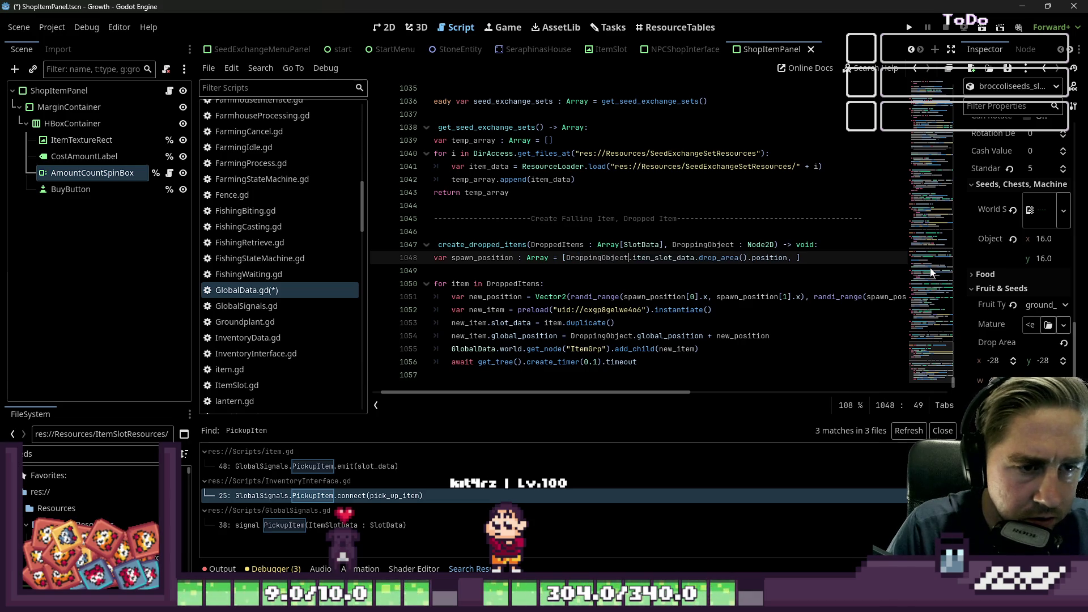
pyautogui.hotkey('ctrl', 'shift', 'Left')
pyautogui.hotkey('ctrl', 'shift', 'Left')
pyautogui.hotkey('ctrl', 'Right')
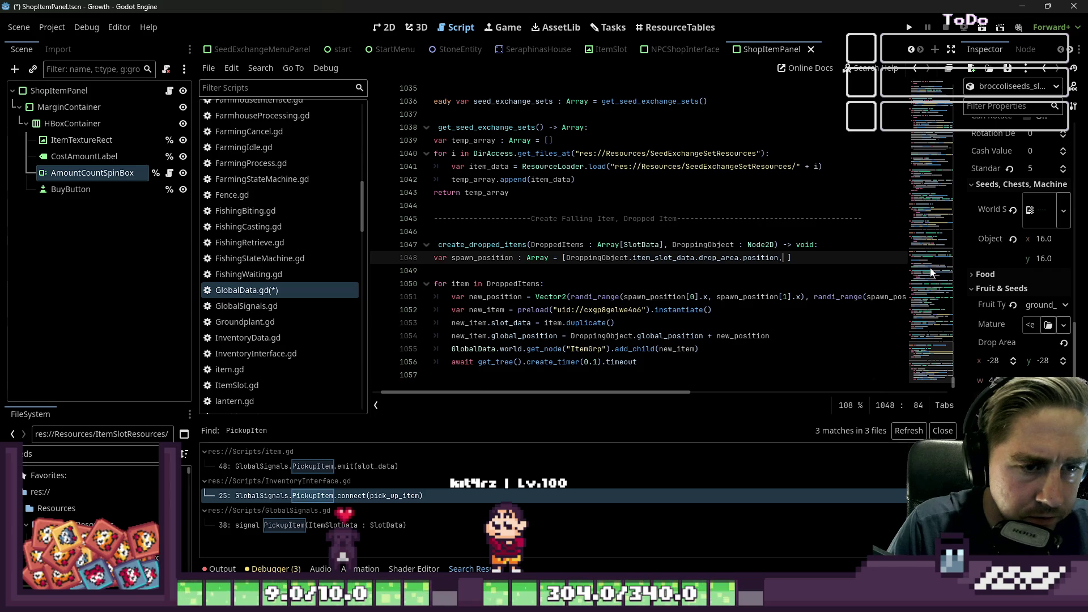
pyautogui.write('DroppingObject.item_slot_data.drop_area.emn')
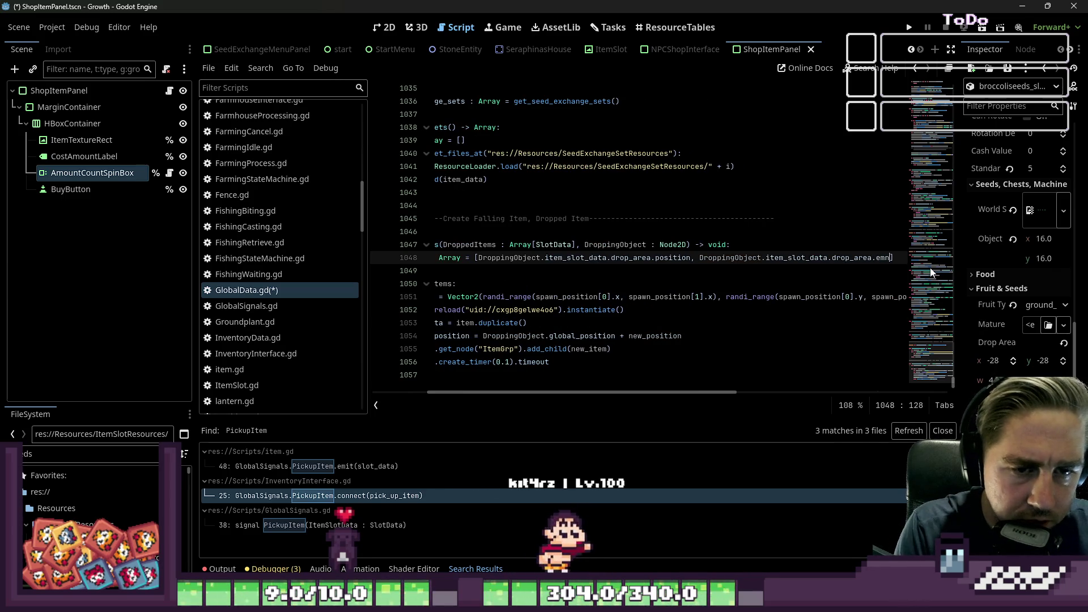
# Save GlobalData.gd and select the create_dropped_items function name
pyautogui.press('Home')
pyautogui.press('Down')
pyautogui.press('Down')
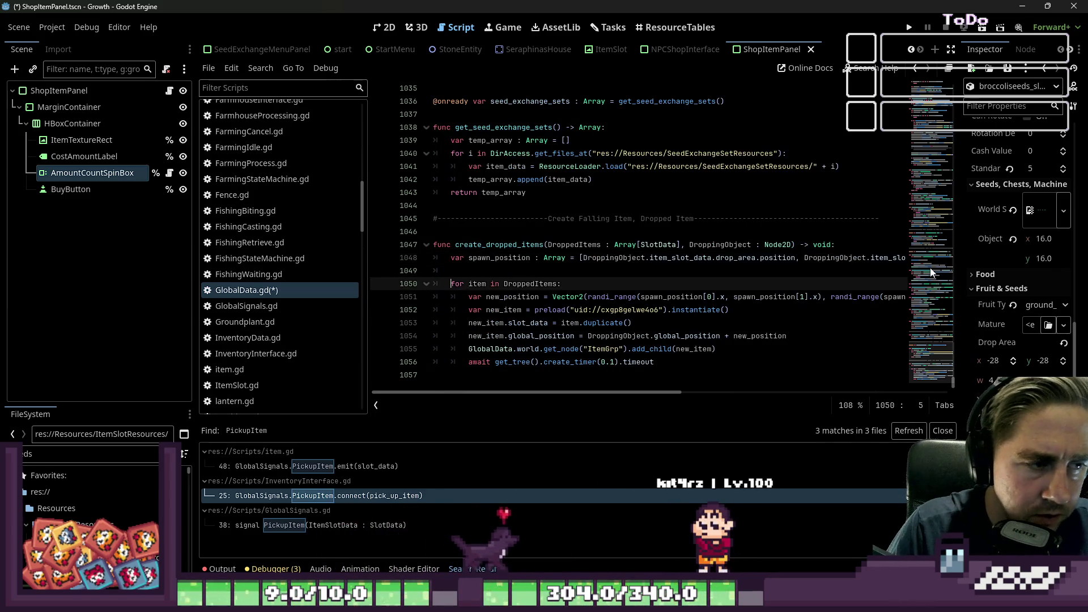
pyautogui.hotkey('ctrl', 's')
pyautogui.doubleClick(505, 244)
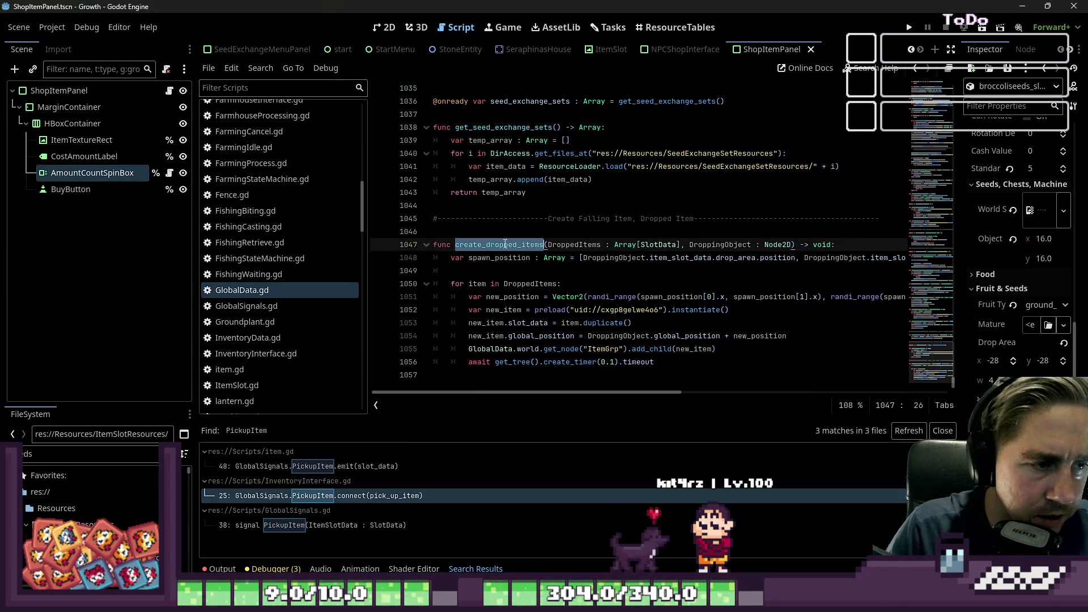
# Open Plants.gd and inspect plant_dictionary and create_plant_dictionary on lines 18–19
pyautogui.scroll(-10, 272, 330)
pyautogui.scroll(-3, 272, 330)
pyautogui.click(244, 237)
pyautogui.click(521, 221)
pyautogui.scroll(-3, 521, 224)
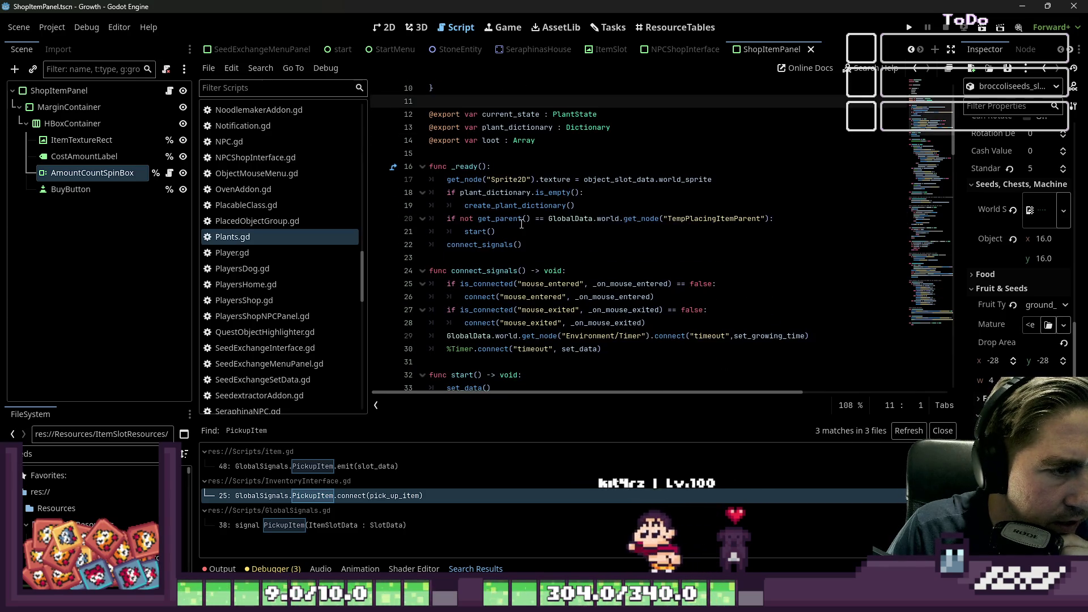
pyautogui.doubleClick(515, 194)
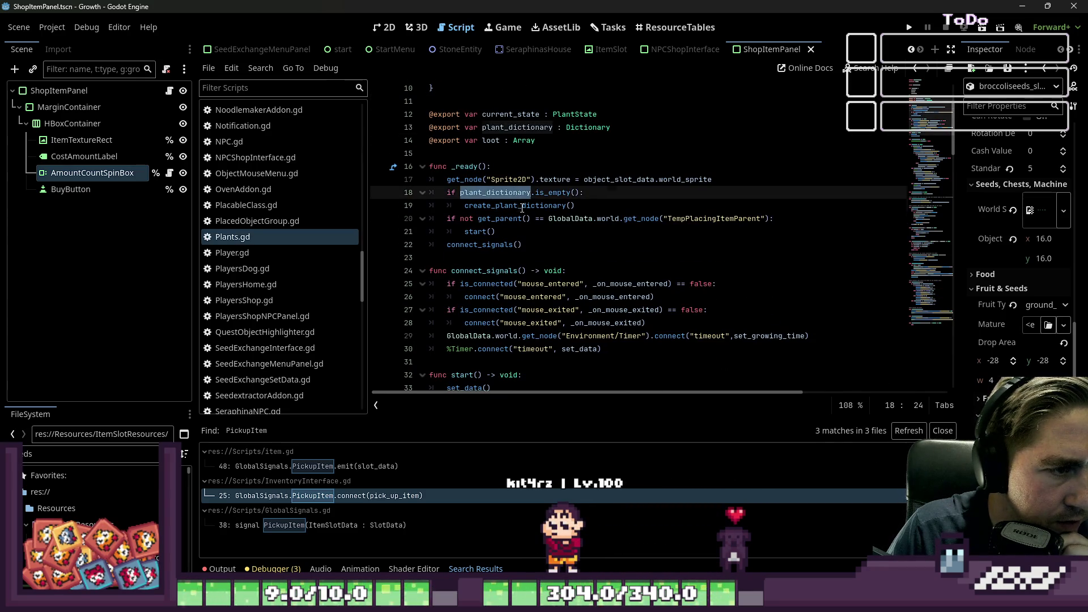
pyautogui.doubleClick(544, 206)
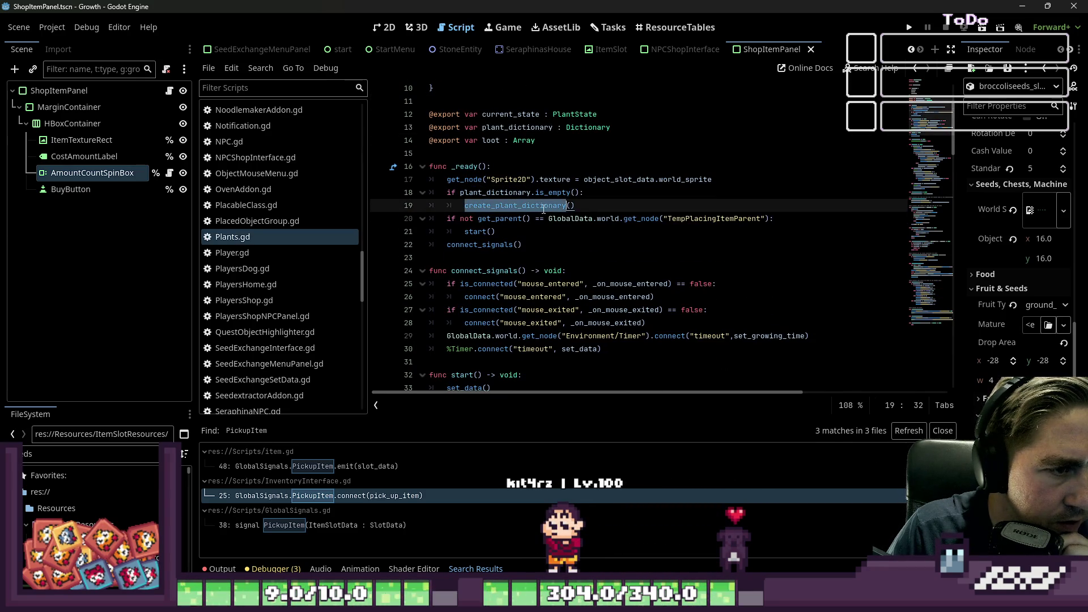
pyautogui.click(580, 206)
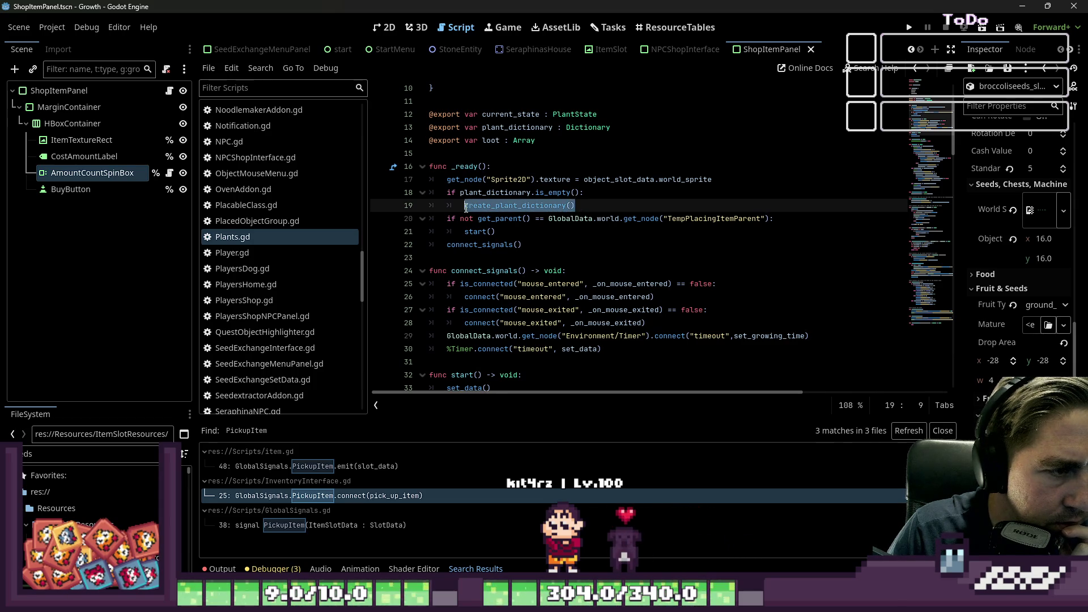
# Move past create_loot on line 76 down to the harvesting_process function
pyautogui.scroll(-10, 469, 208)
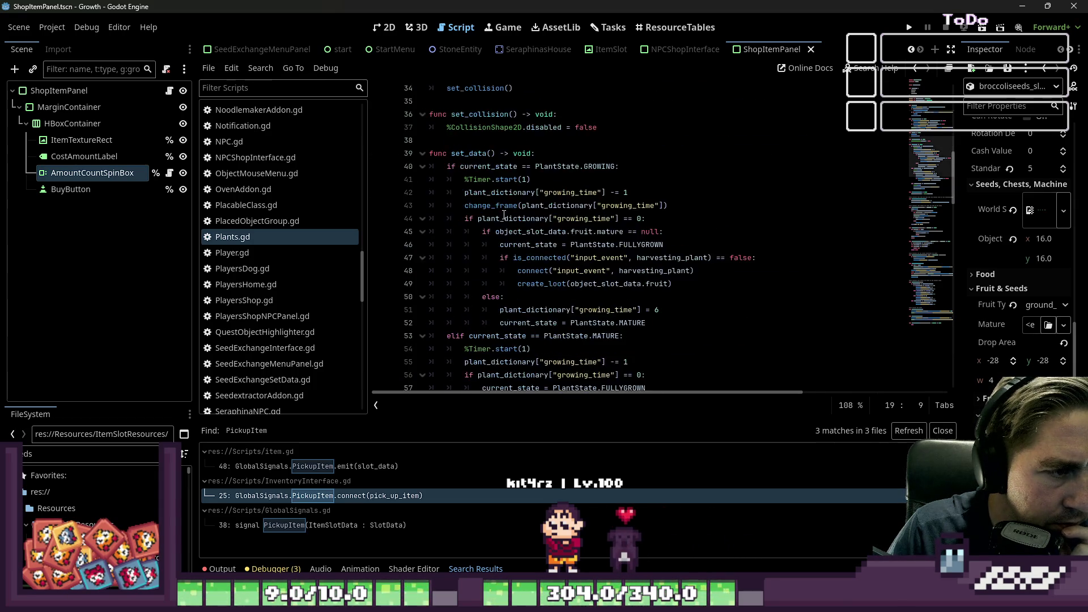
pyautogui.scroll(-7, 504, 215)
pyautogui.click(500, 232)
pyautogui.scroll(-3, 500, 233)
pyautogui.click(471, 166)
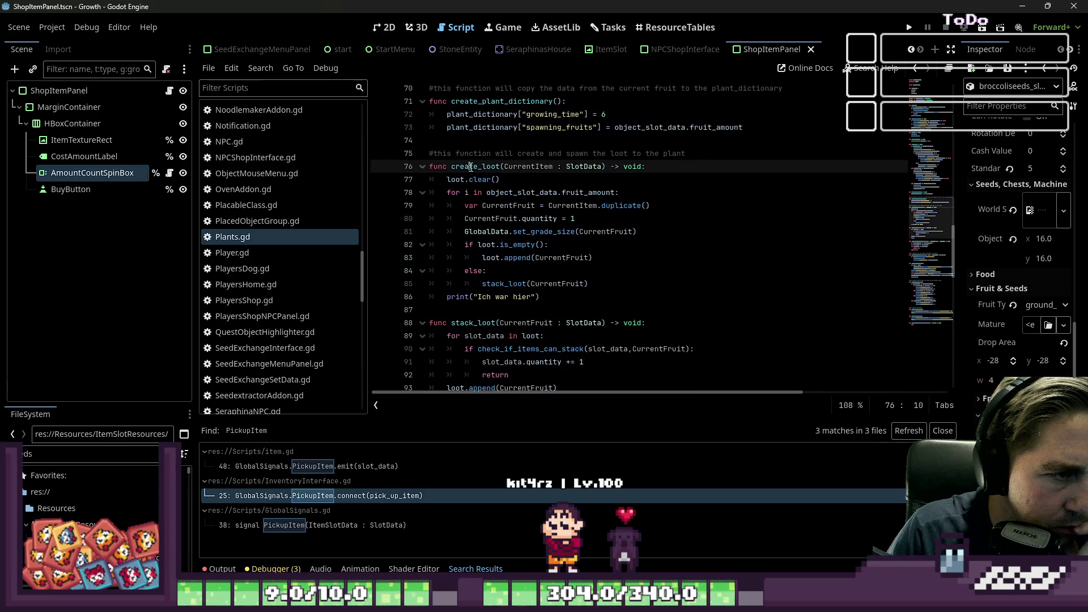
pyautogui.scroll(-2, 527, 233)
pyautogui.scroll(-2, 529, 237)
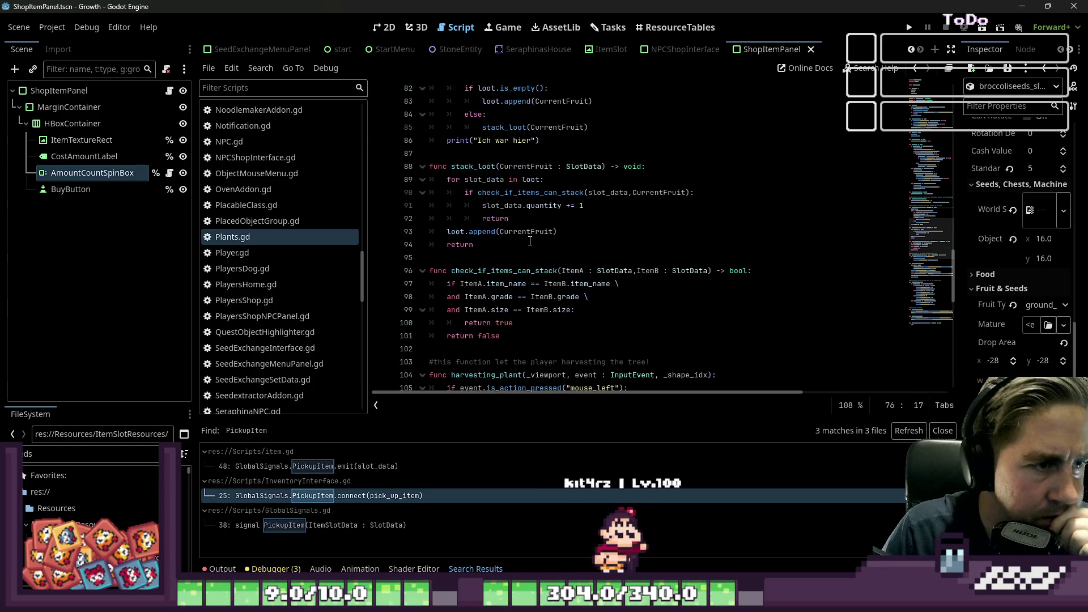
pyautogui.scroll(-5, 530, 239)
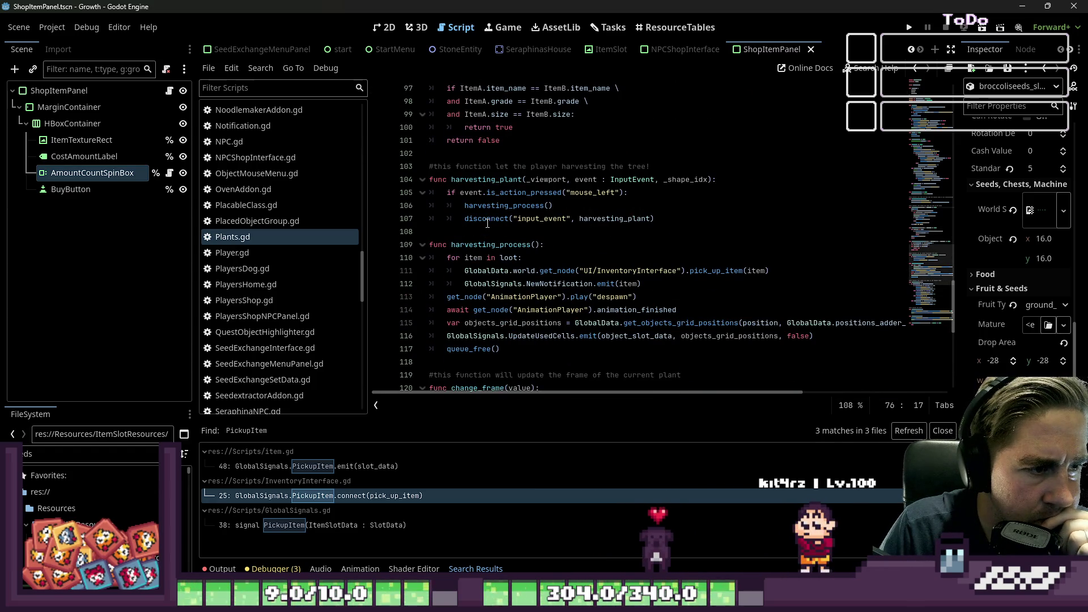
pyautogui.scroll(-1, 502, 246)
# Replace the item loop on lines 110–112 with GlobalData.create_dropped_items(loot,self)
pyautogui.moveTo(660, 247)
pyautogui.mouseDown()
pyautogui.moveTo(510, 248)
pyautogui.moveTo(430, 220)
pyautogui.mouseUp()
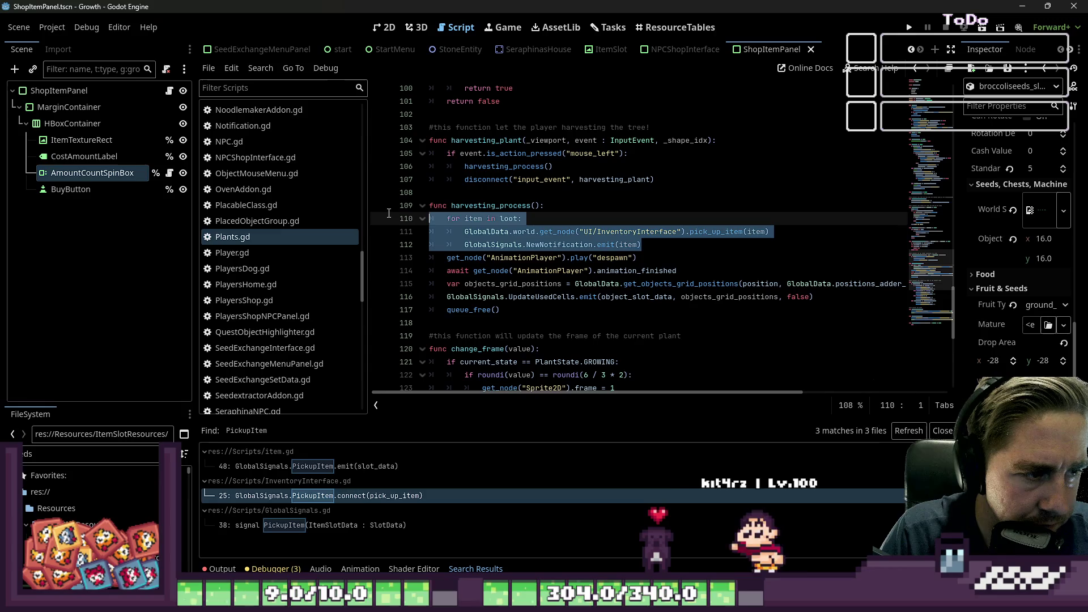
pyautogui.press('BackSpace')
pyautogui.write('create_dropped_items.')
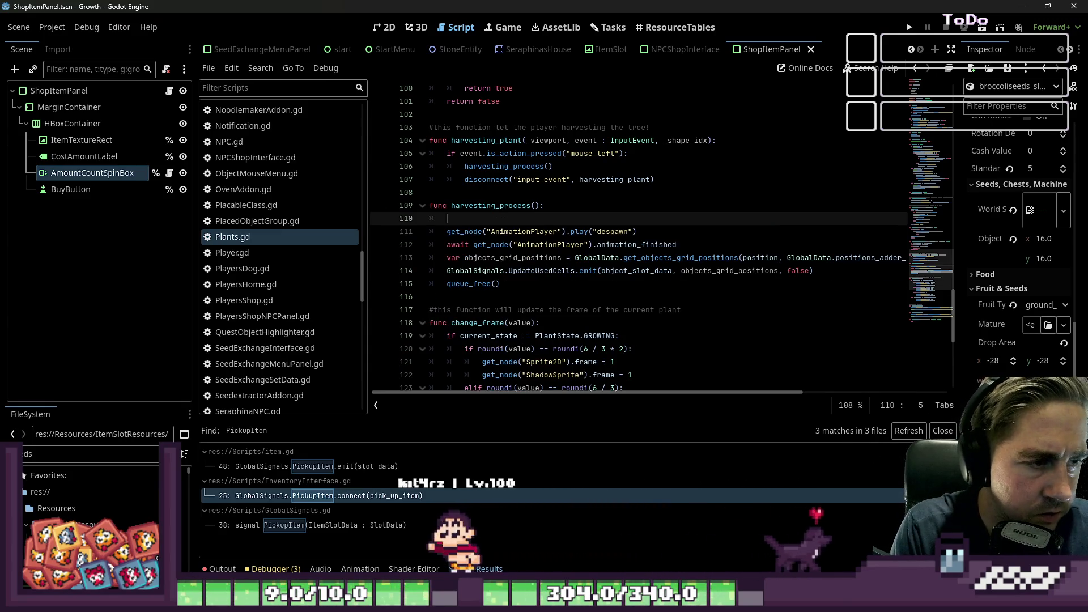
pyautogui.hotkey('ctrl', 'z')
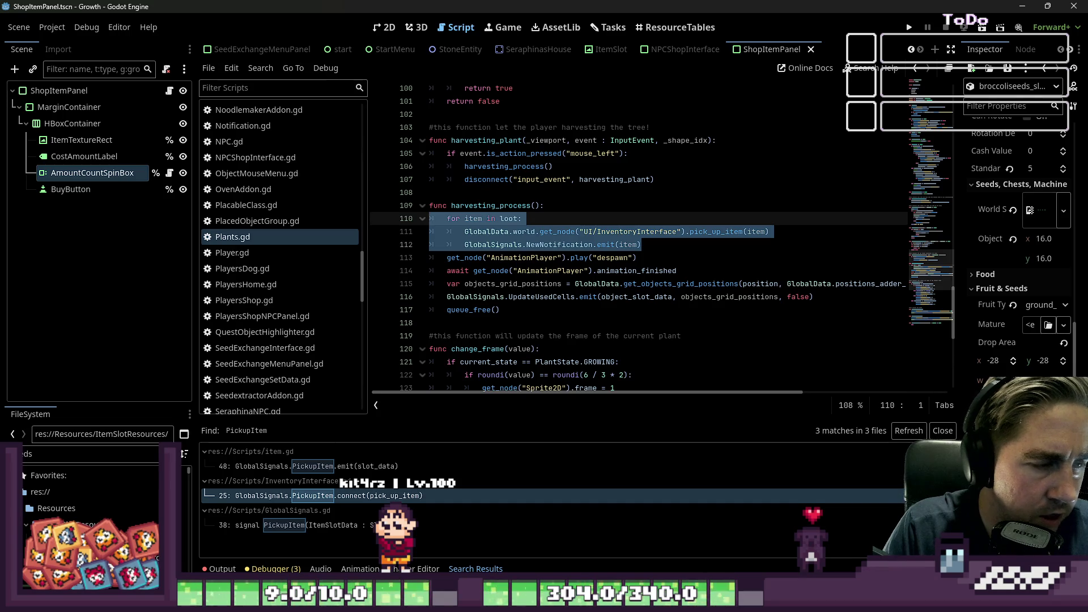
pyautogui.press('BackSpace')
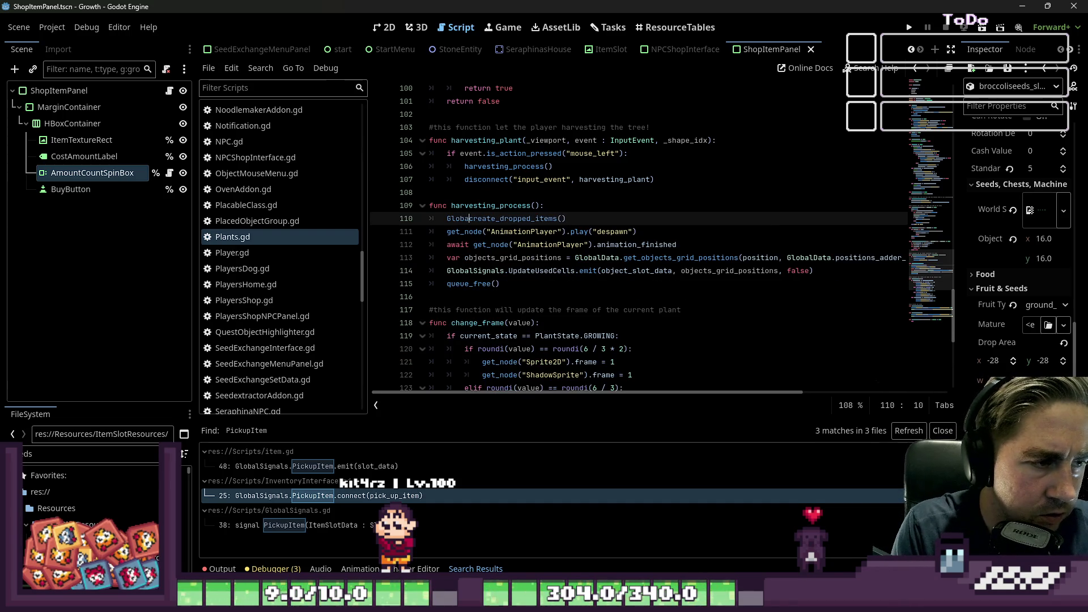
pyautogui.write('lData.')
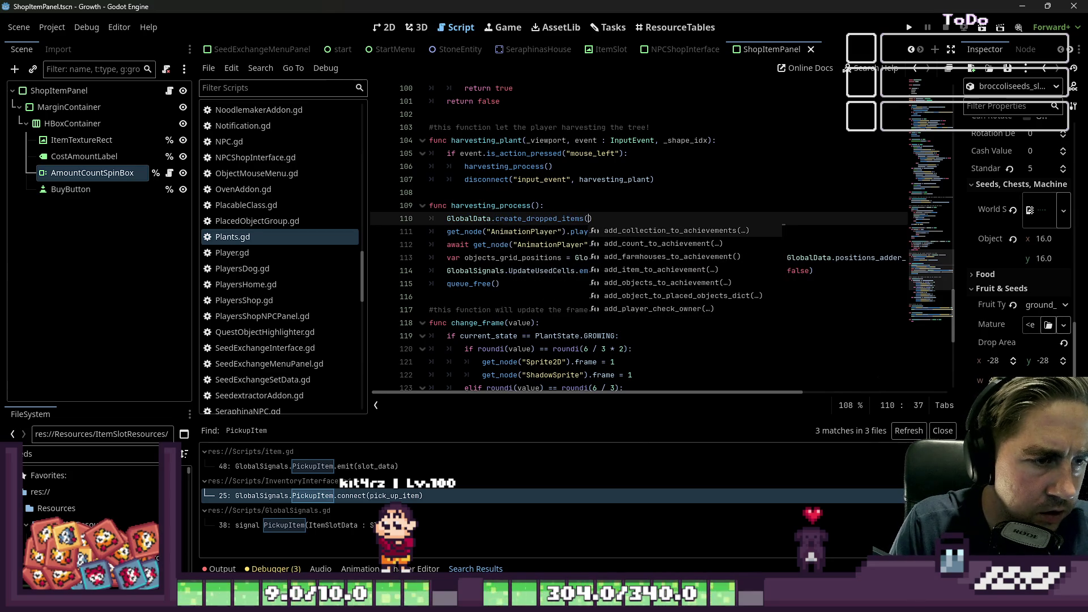
pyautogui.press('Tab')
pyautogui.press('BackSpace')
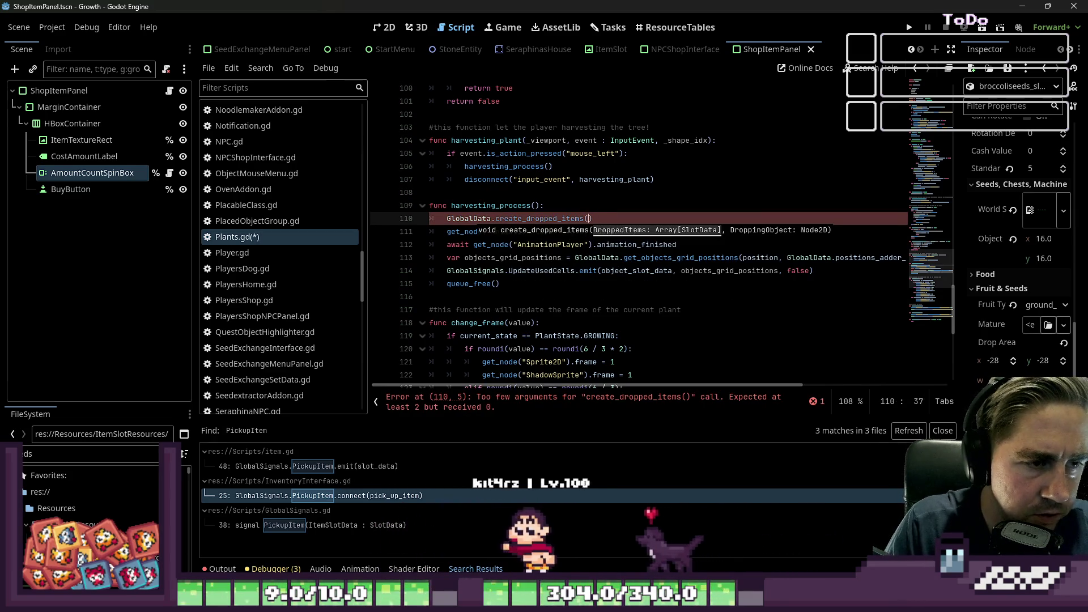
pyautogui.write('loot,self')
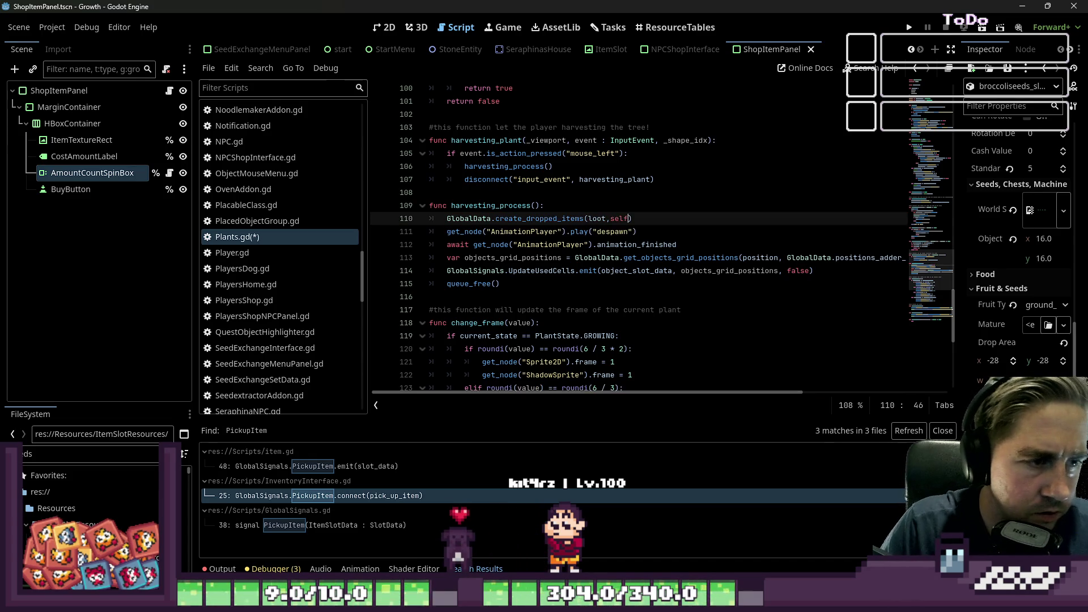
pyautogui.click(637, 194)
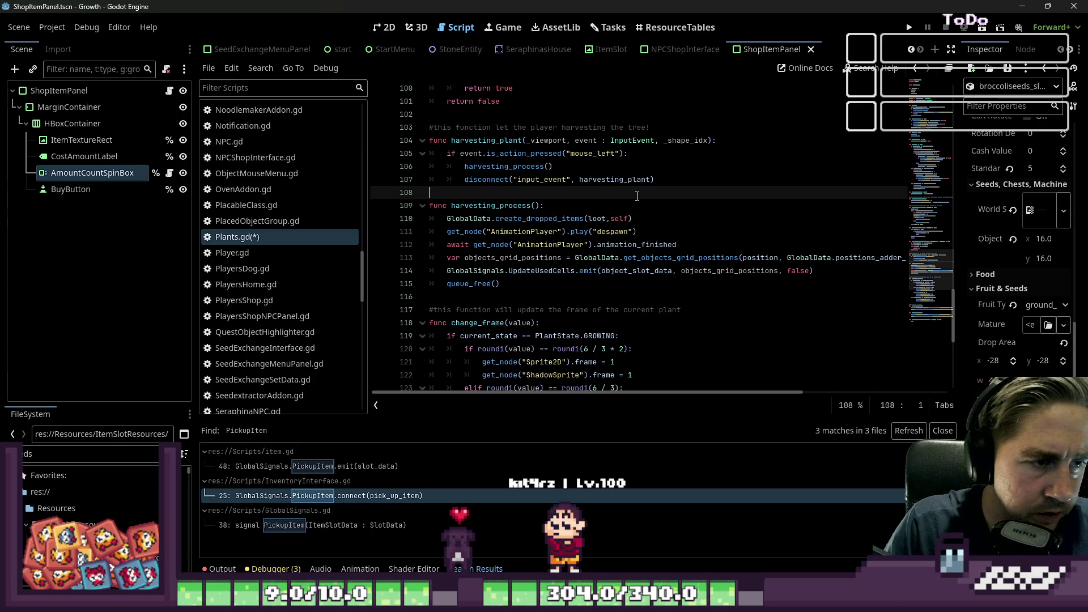
# Run the project and start a New Game with a freshly created character
pyautogui.click(909, 28)
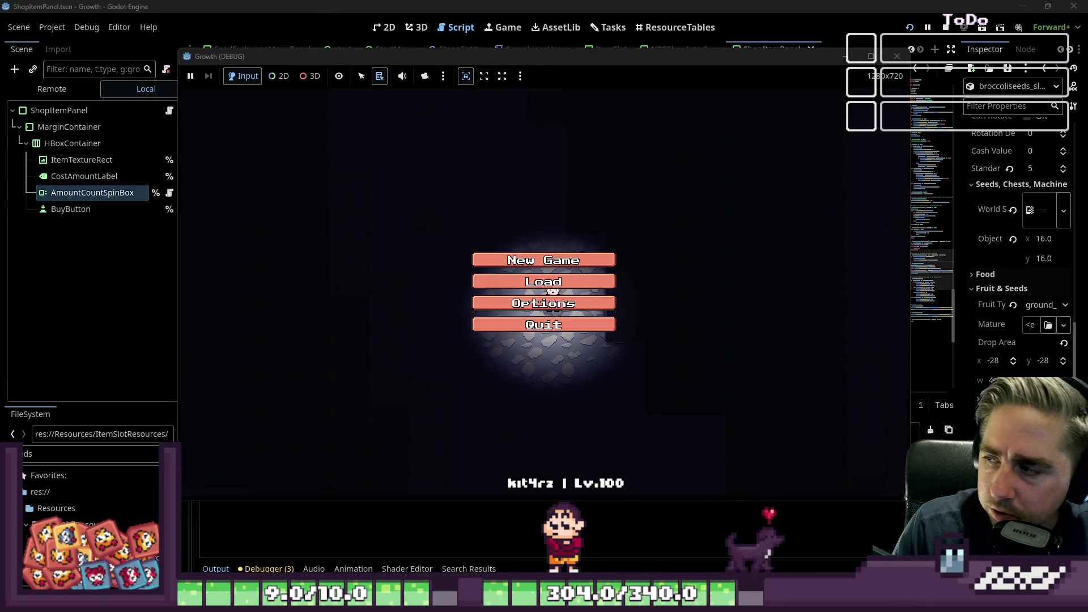
pyautogui.click(543, 281)
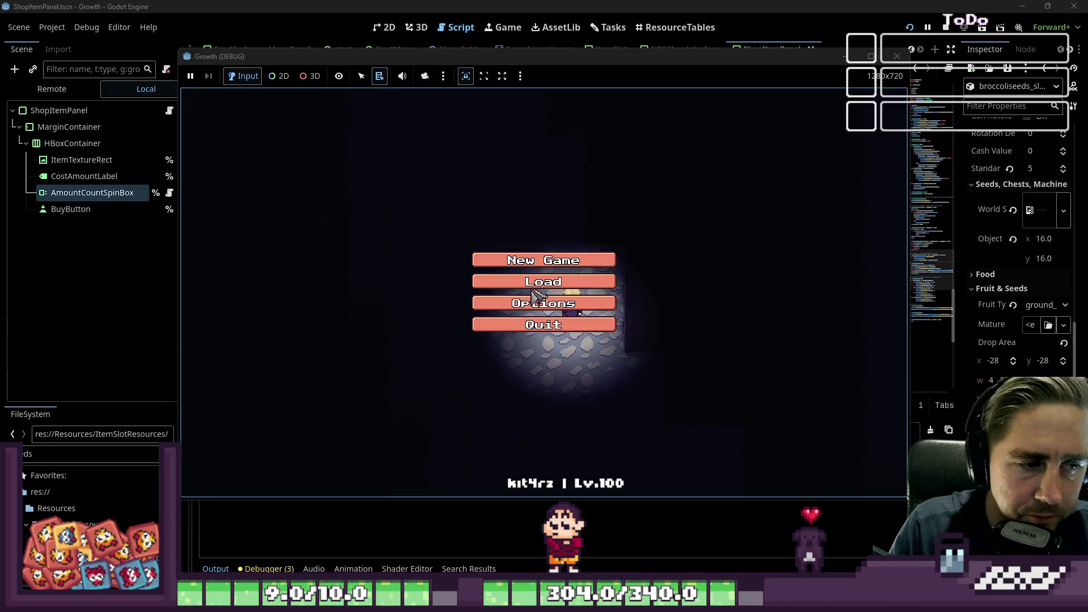
pyautogui.click(550, 377)
pyautogui.click(557, 258)
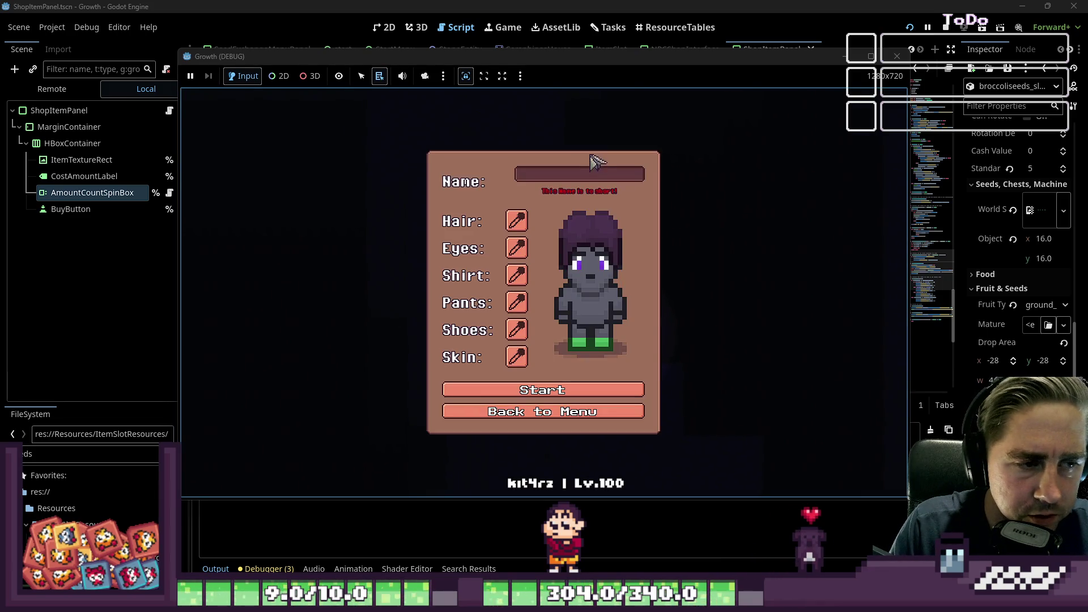
pyautogui.write('asdw')
pyautogui.click(560, 388)
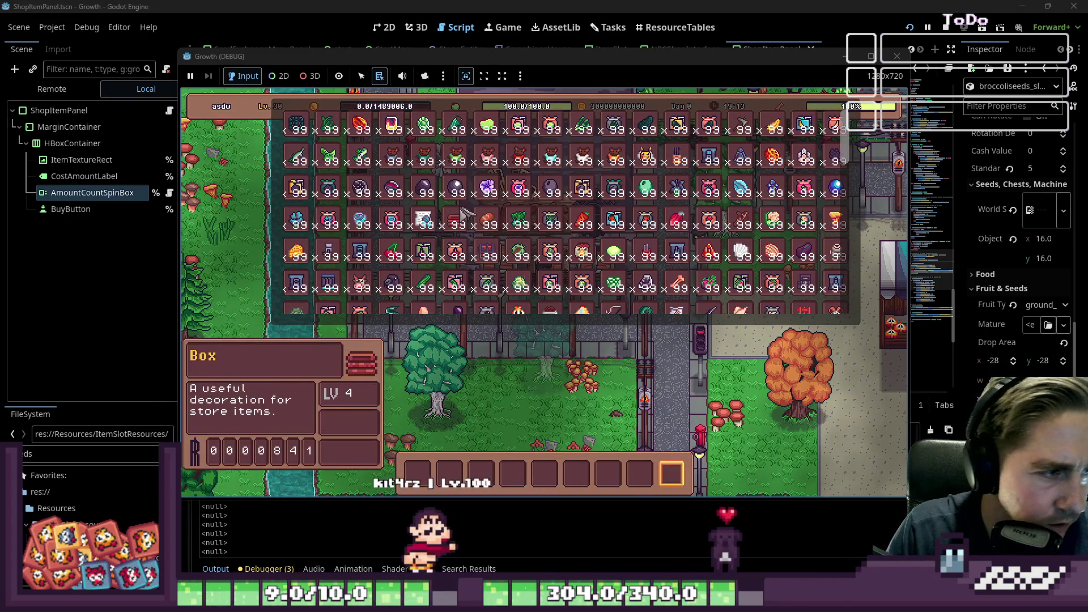
# Take broccoli seeds, plant three seedlings, and click a grown plant to harvest it
pyautogui.click(451, 462)
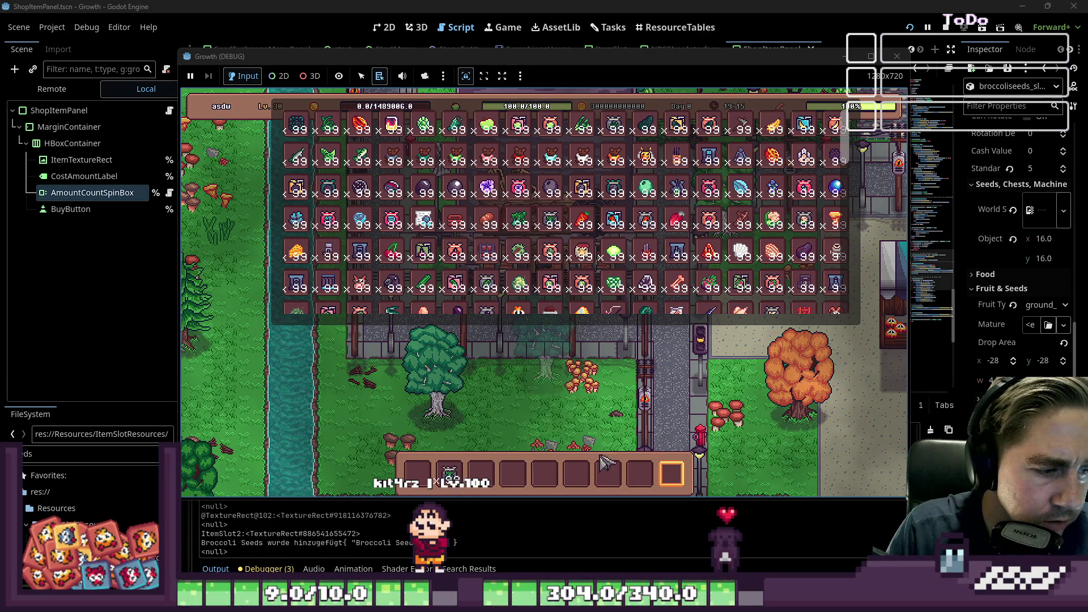
pyautogui.press('Escape')
pyautogui.press('s')
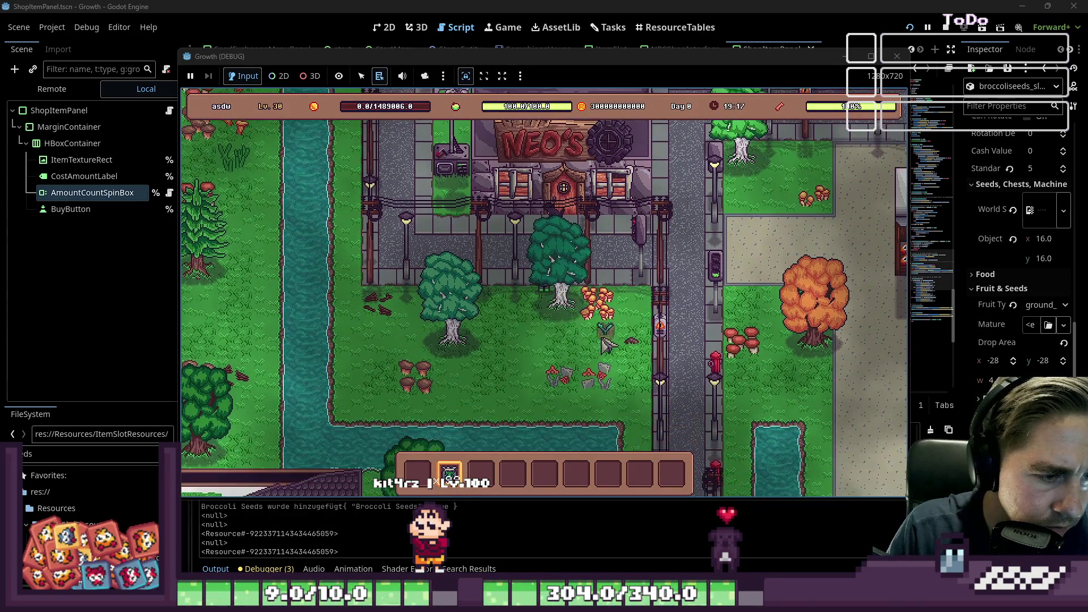
pyautogui.click(570, 346)
pyautogui.click(536, 347)
pyautogui.click(513, 347)
pyautogui.press('3')
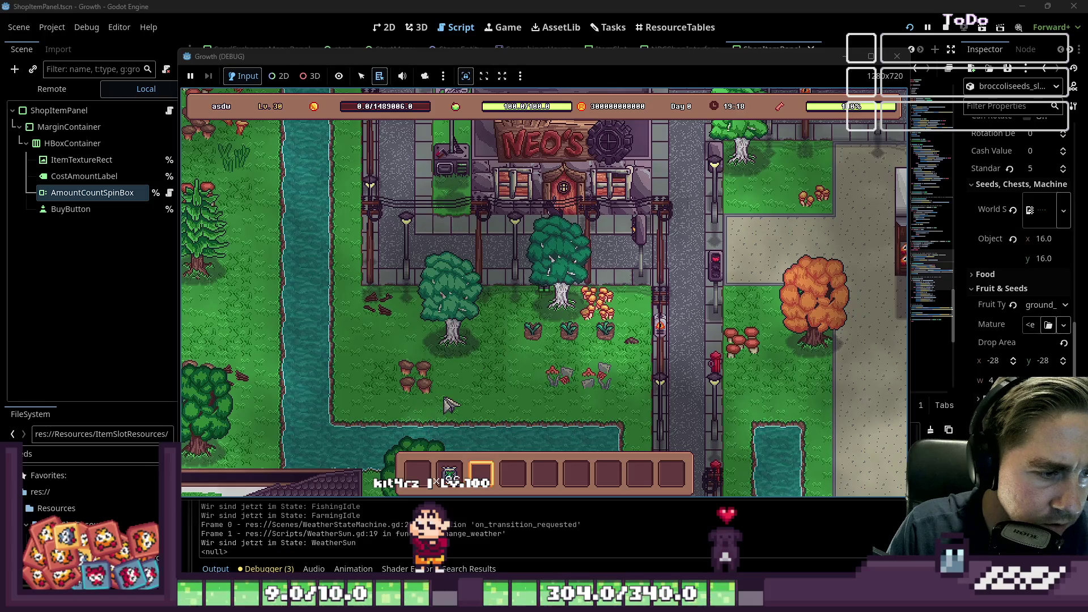
pyautogui.press('s')
pyautogui.press('a')
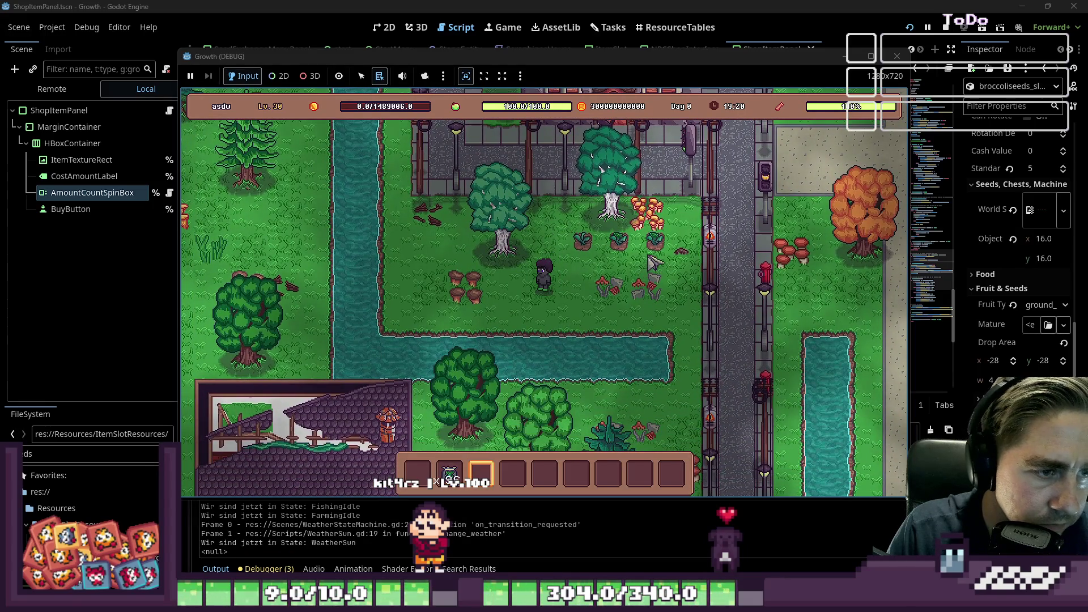
pyautogui.click(661, 256)
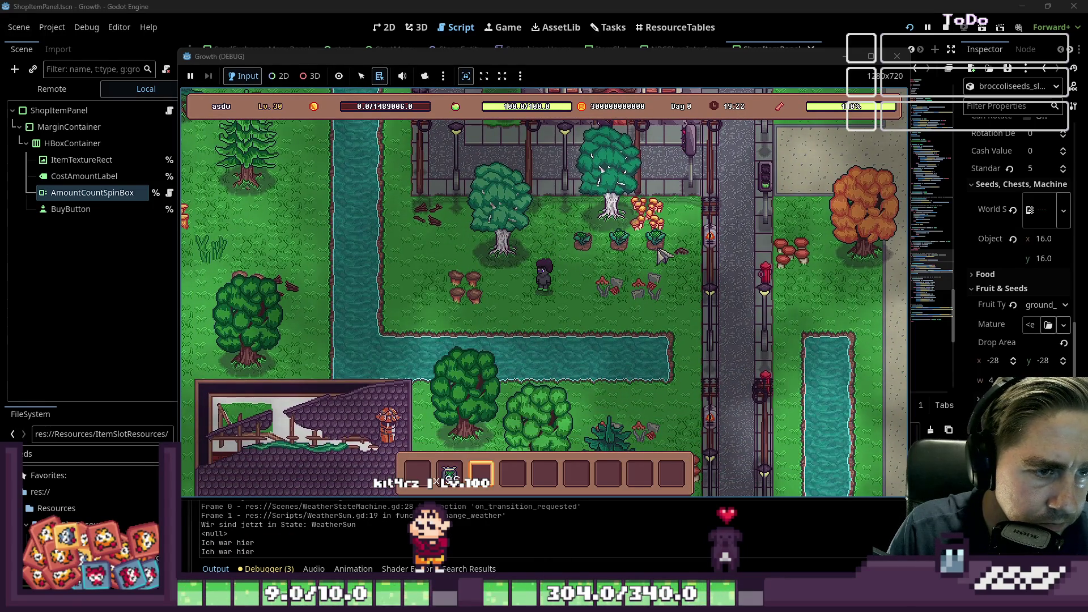
pyautogui.click(656, 241)
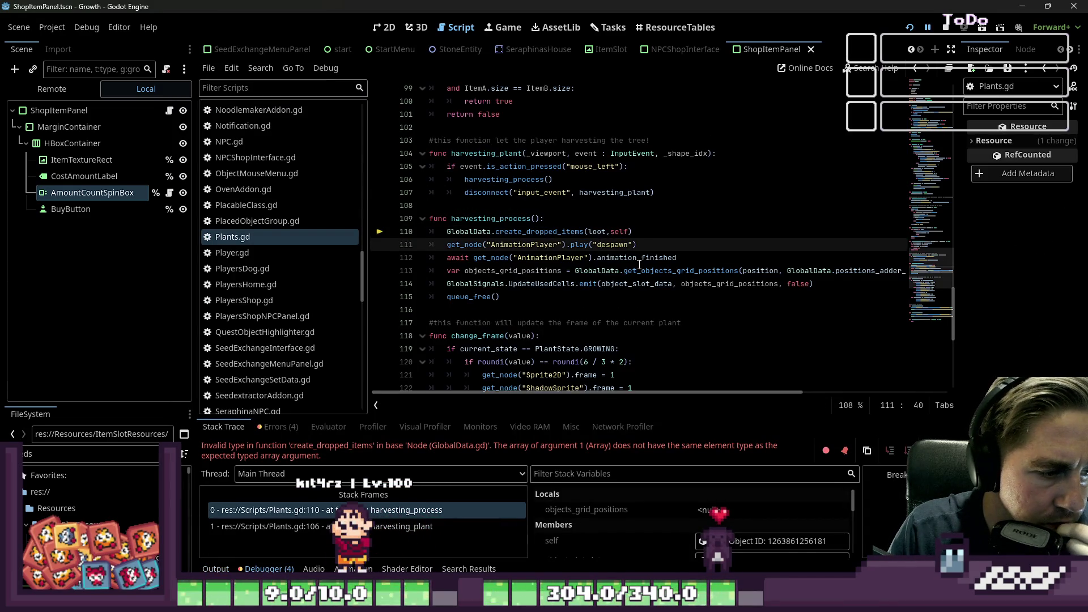
# Change the loot variable on Plants.gd line 14 to Array[SlotData] and relaunch the game
pyautogui.moveTo(641, 266)
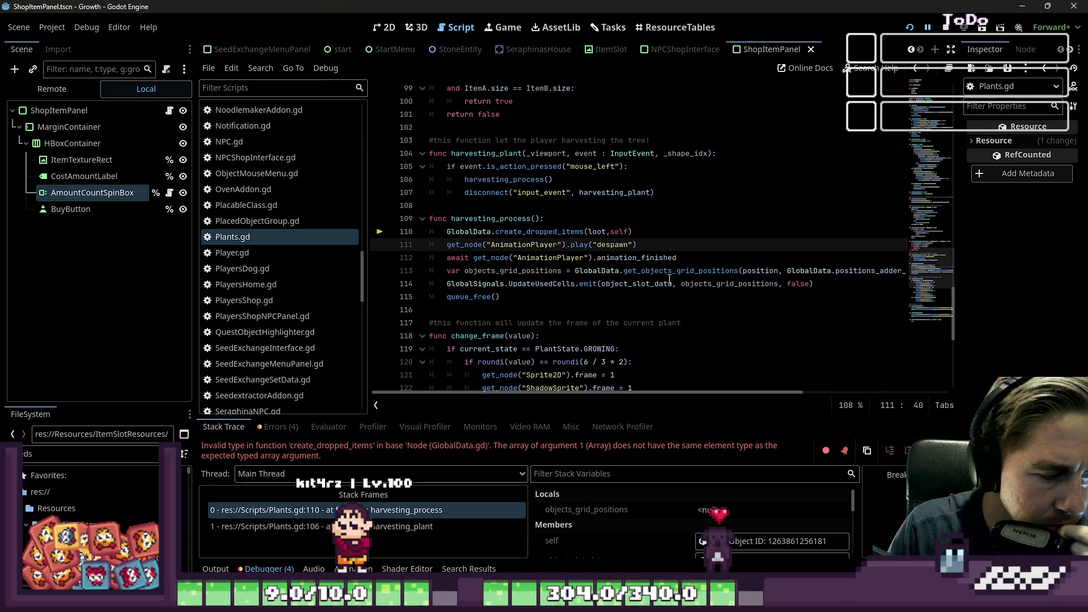
pyautogui.scroll(20, 663, 275)
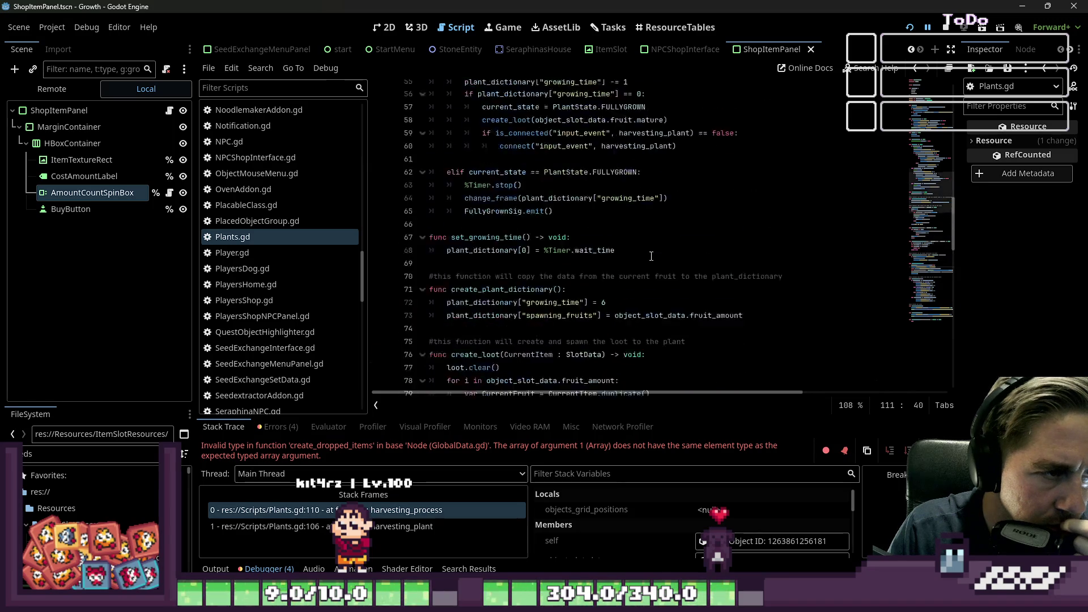
pyautogui.scroll(10, 661, 256)
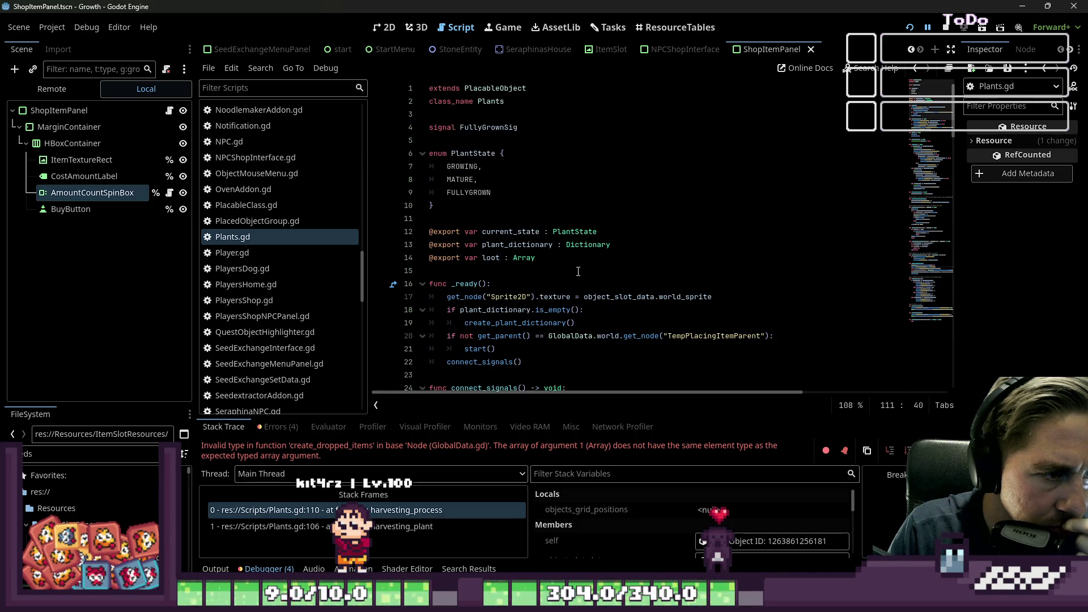
pyautogui.click(550, 262)
pyautogui.write('[SlotData')
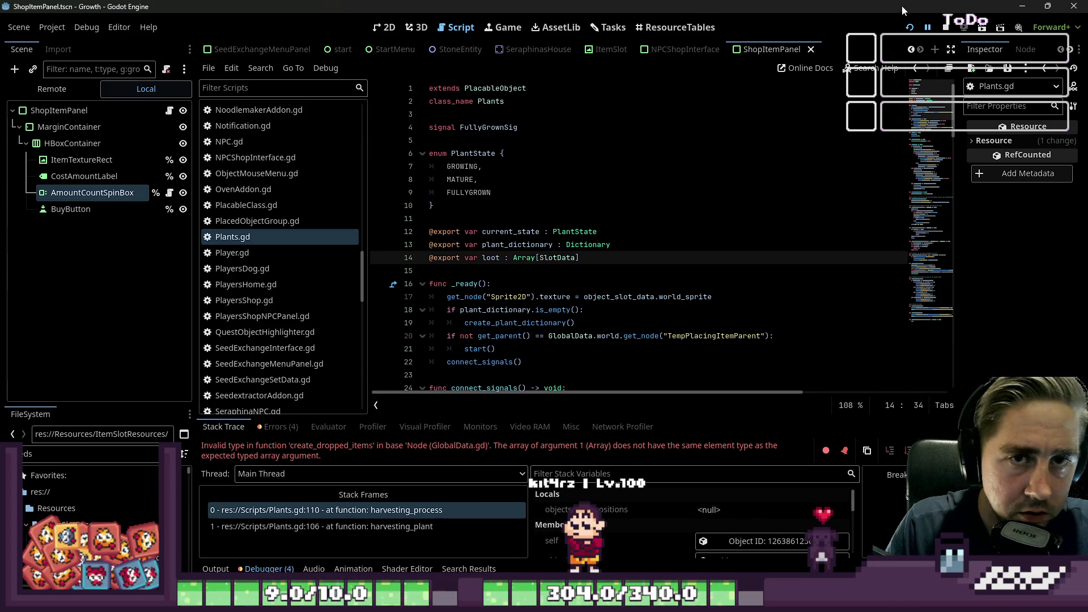
pyautogui.click(910, 27)
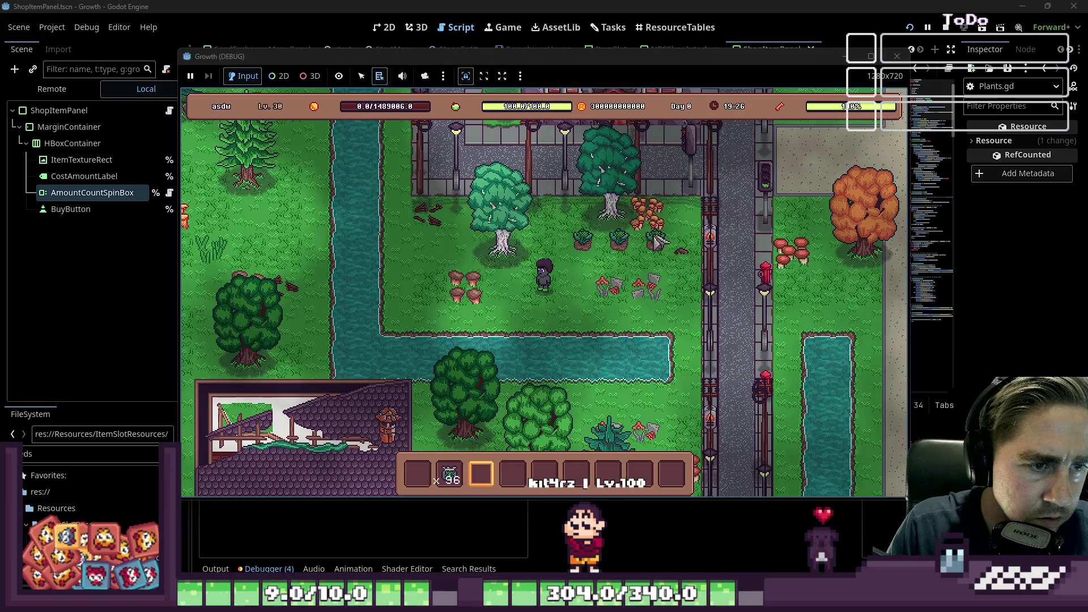
# Save Plants.gd, resume the game and harvest another plant, which breaks again at line 110
pyautogui.moveTo(563, 62)
pyautogui.mouseDown()
pyautogui.moveTo(835, 328)
pyautogui.moveTo(772, 286)
pyautogui.moveTo(718, 68)
pyautogui.mouseUp()
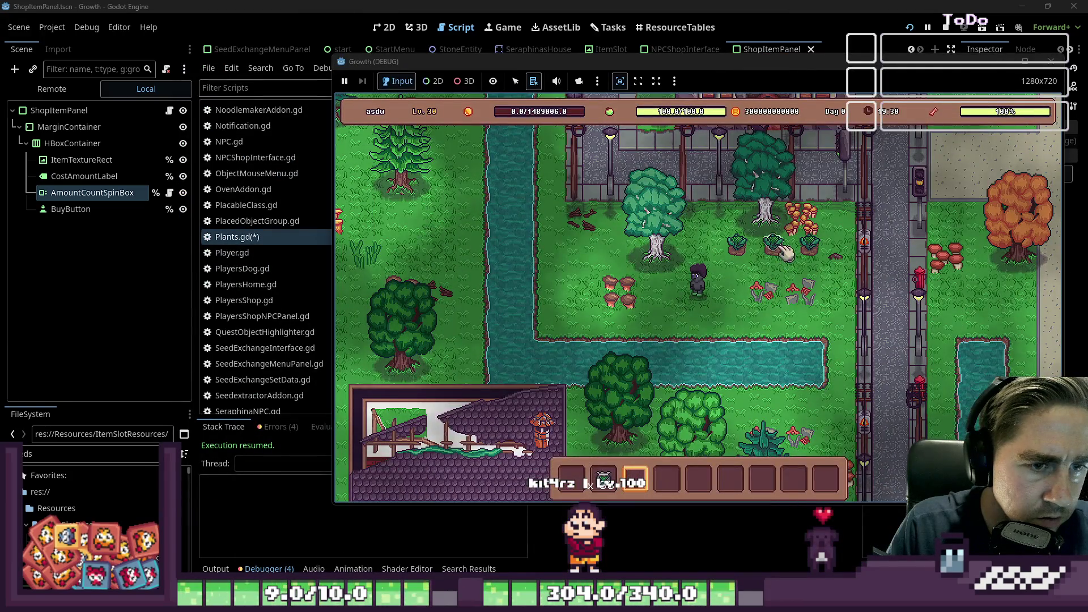
pyautogui.click(784, 249)
pyautogui.hotkey('ctrl', 's')
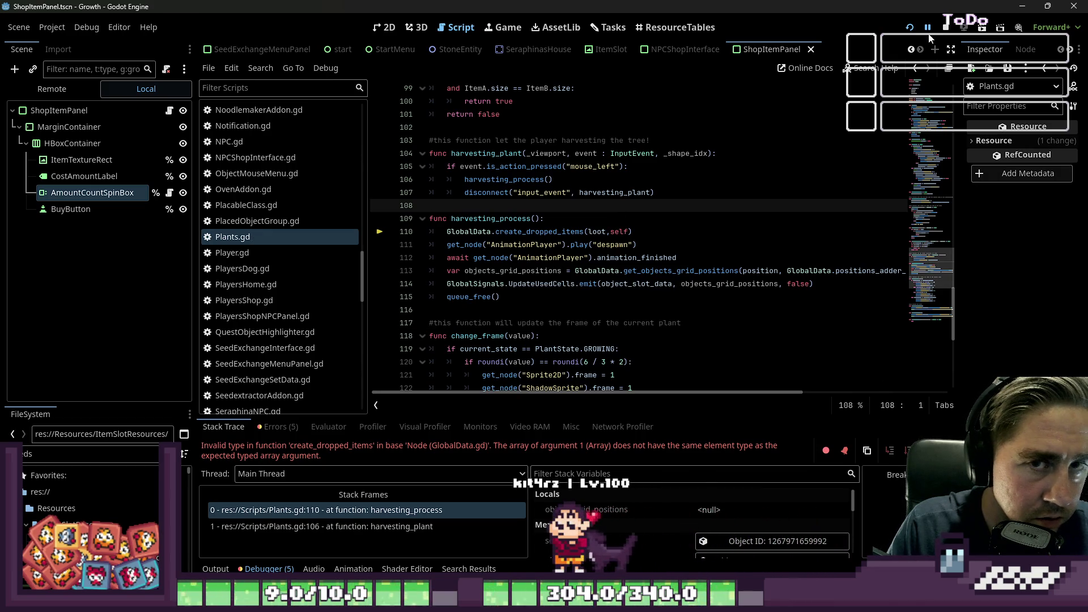
pyautogui.click(928, 27)
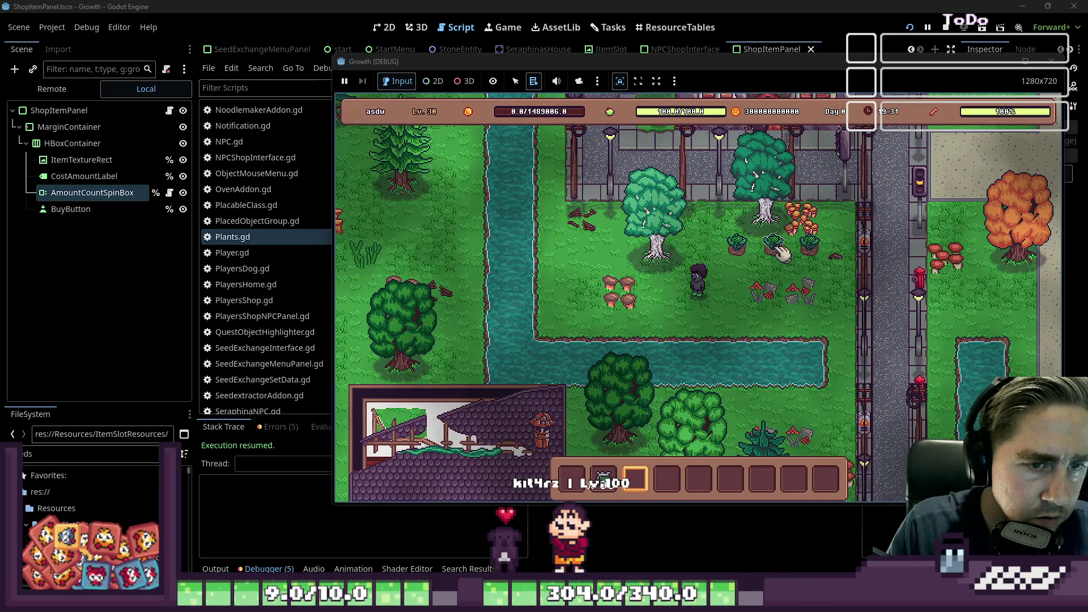
pyautogui.click(739, 246)
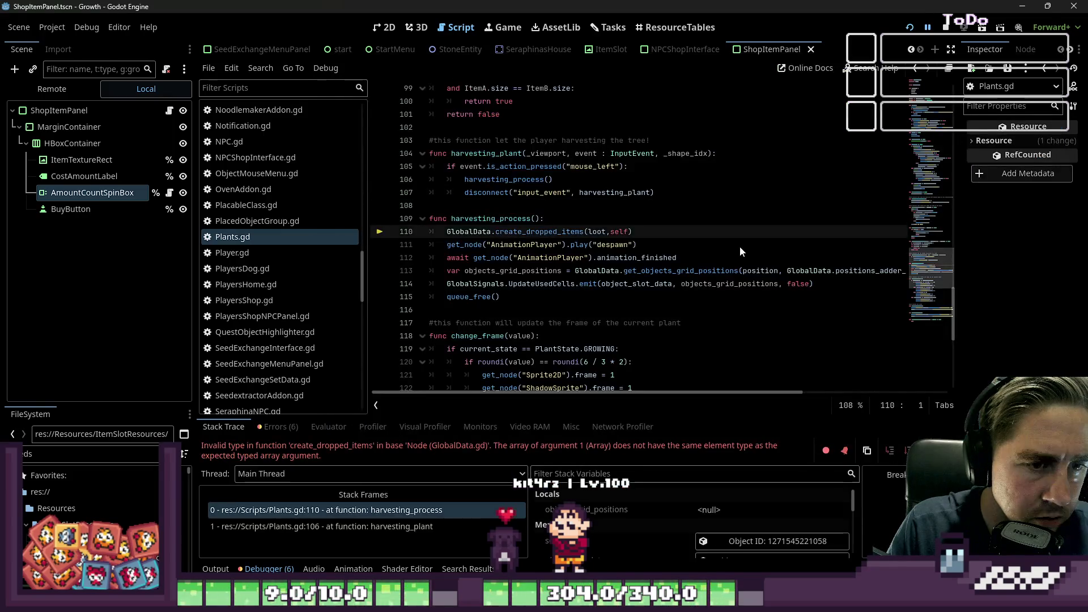
pyautogui.click(625, 272)
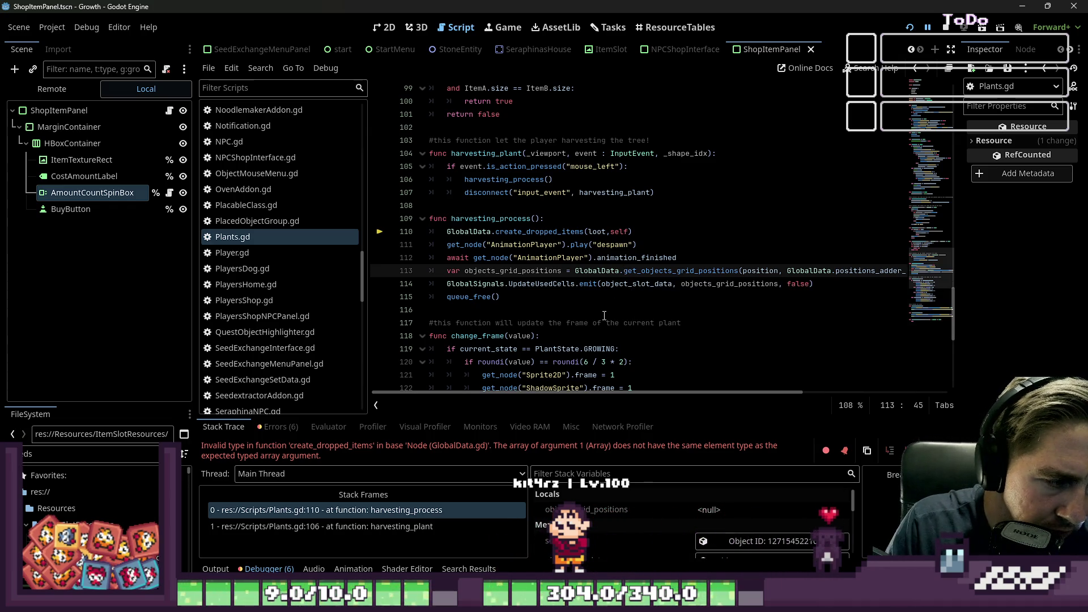
# Search the whole project, then Plants.gd, for every occurrence of loot
pyautogui.scroll(8, 601, 315)
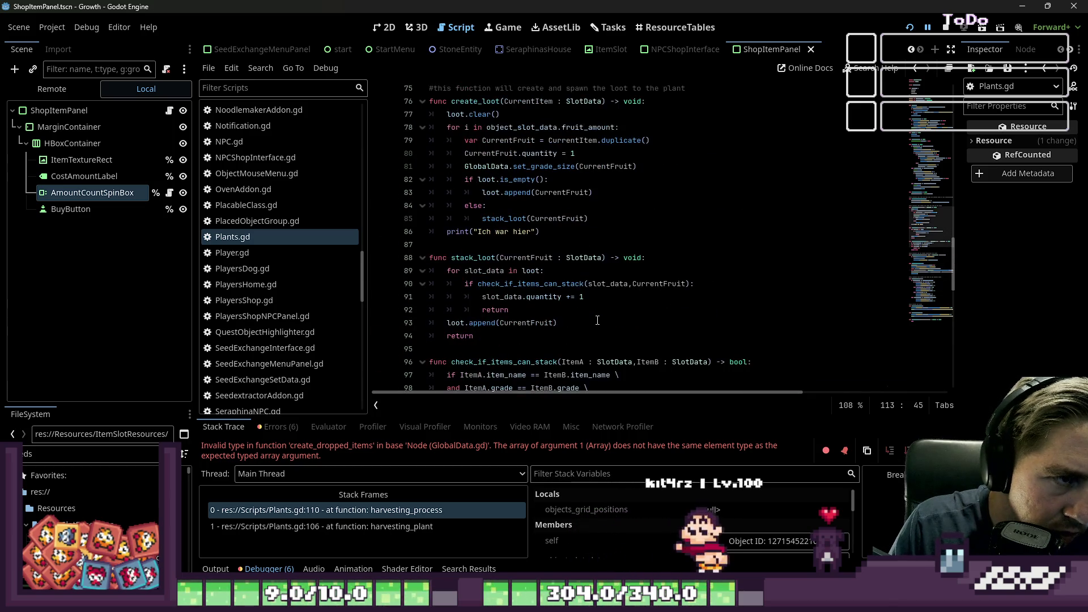
pyautogui.scroll(20, 501, 265)
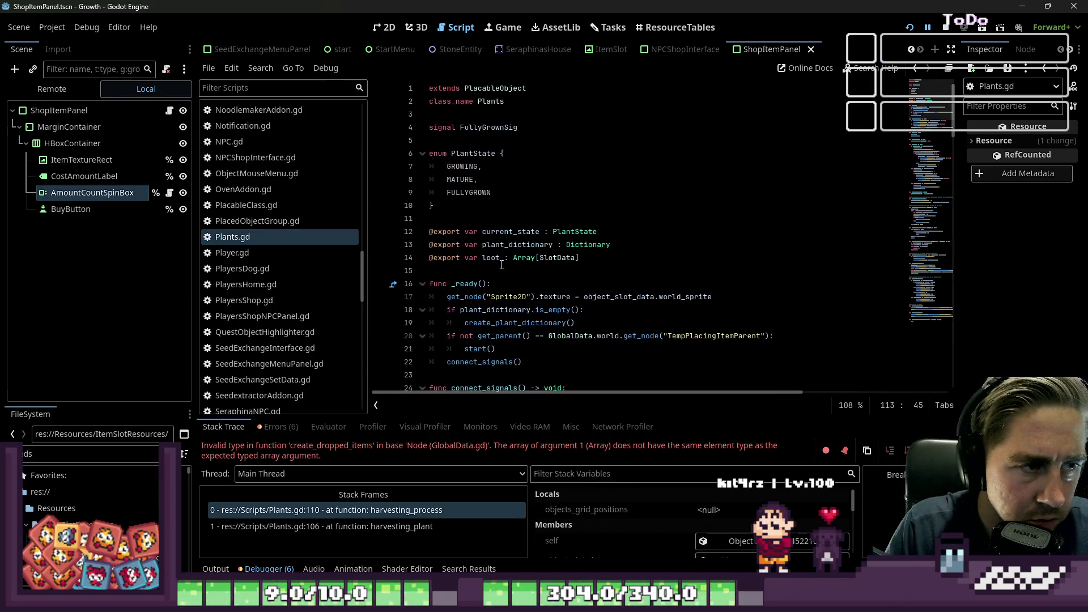
pyautogui.click(499, 259)
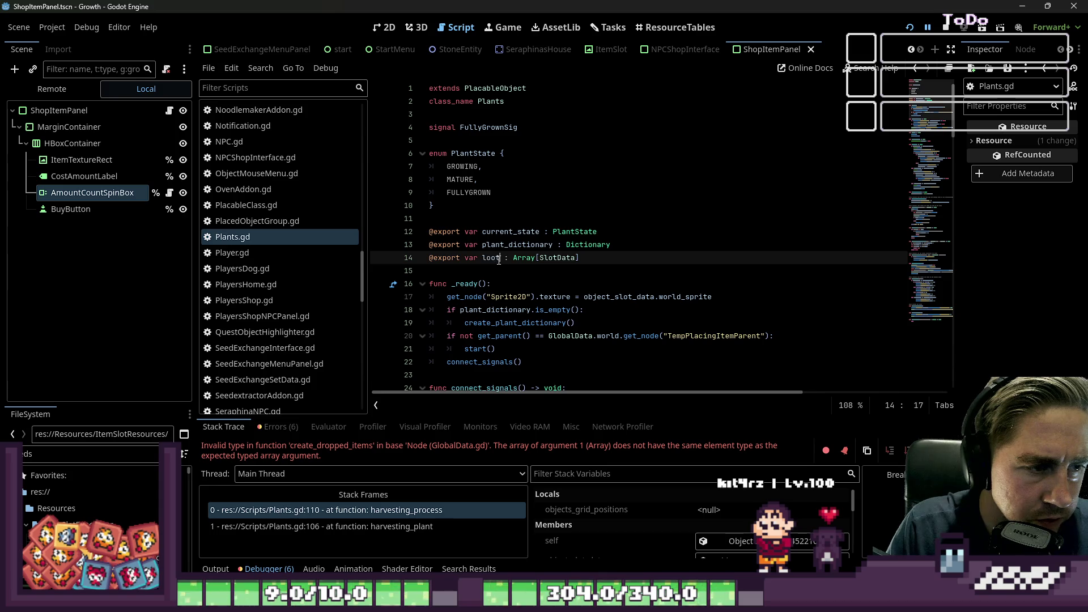
pyautogui.hotkey('ctrl', 'shift', 'f')
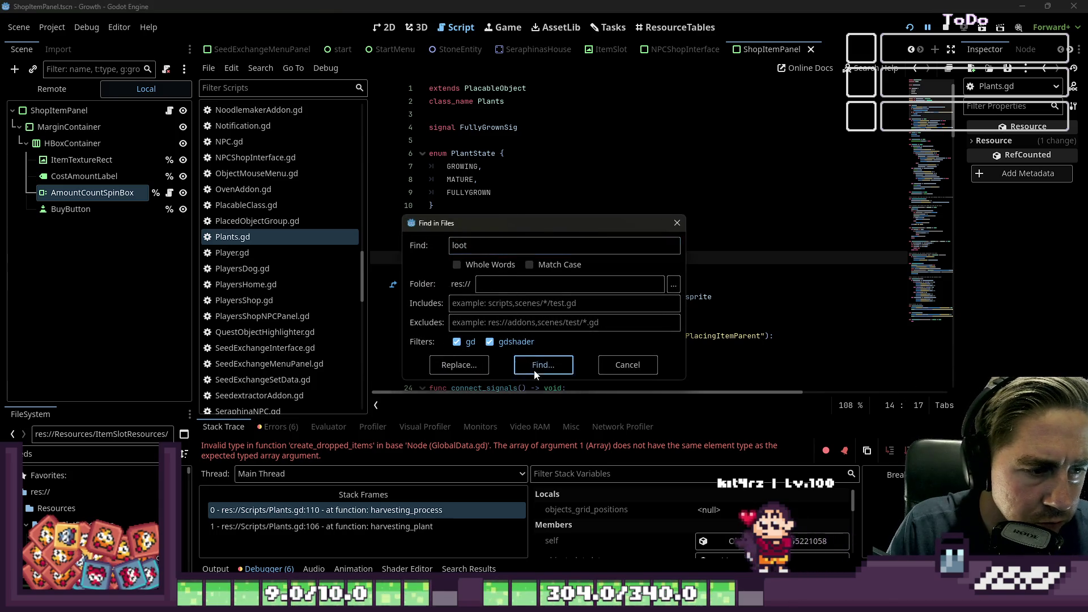
pyautogui.click(535, 367)
pyautogui.hotkey('ctrl', 'f')
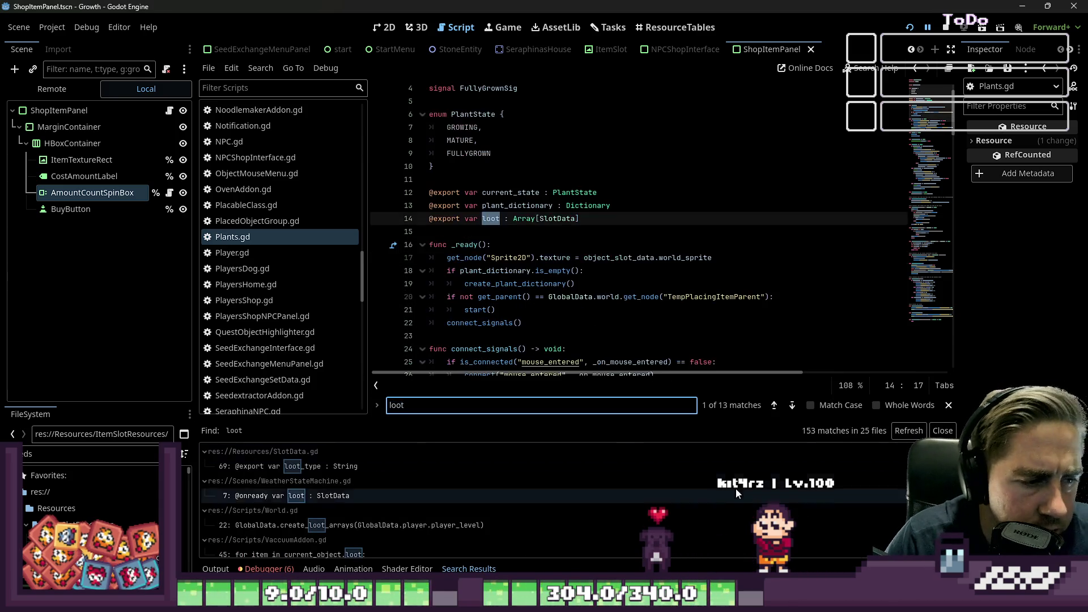
pyautogui.click(798, 407)
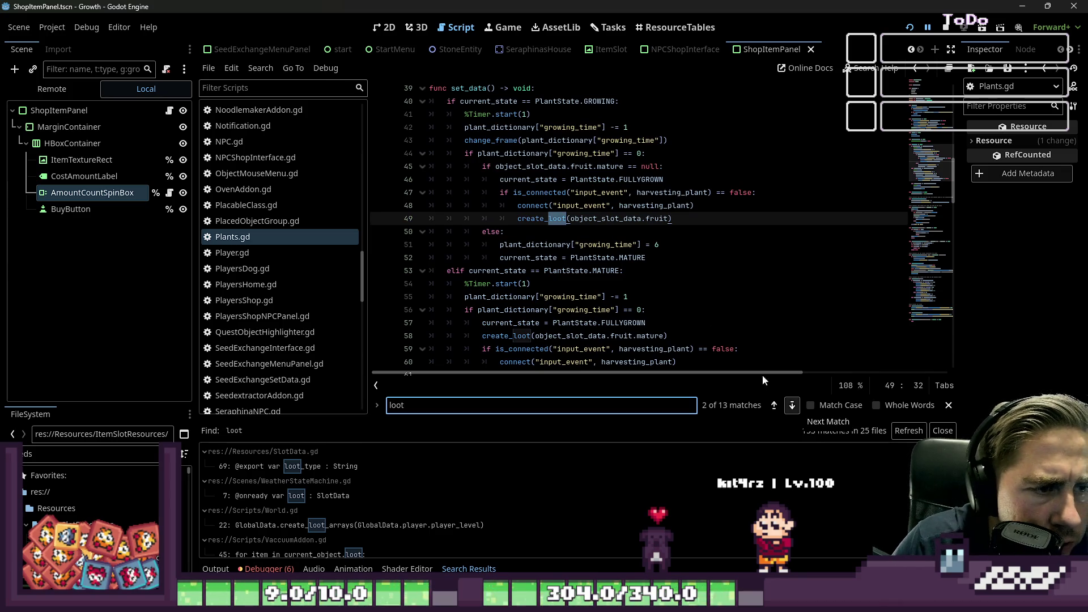
pyautogui.click(594, 227)
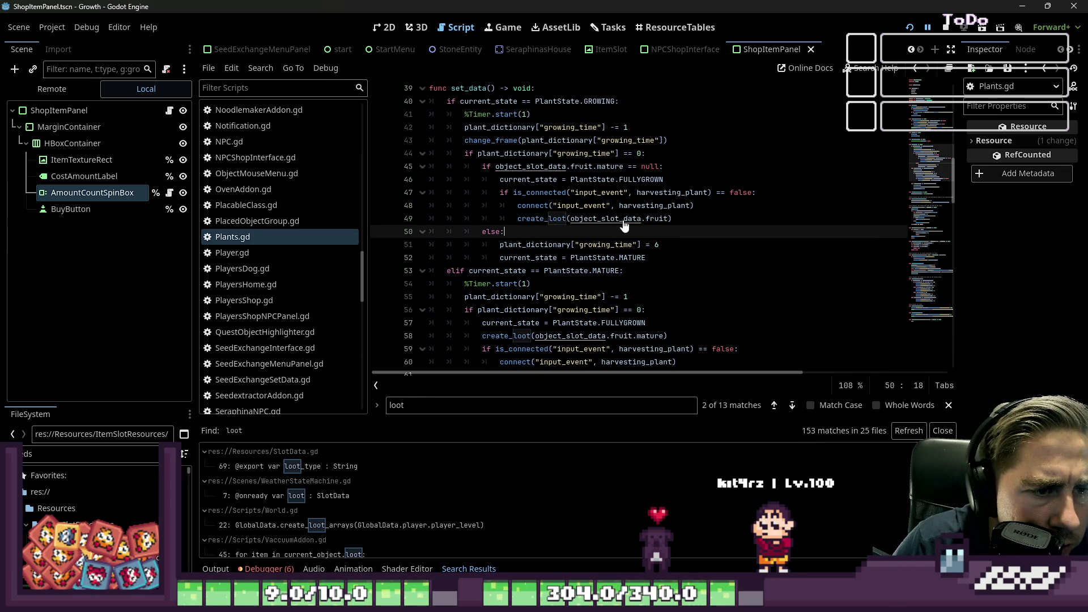
# Jump to the create_loot definition and read its print and append lines
pyautogui.keyDown('ctrl'); pyautogui.click(553, 221); pyautogui.keyUp('ctrl')
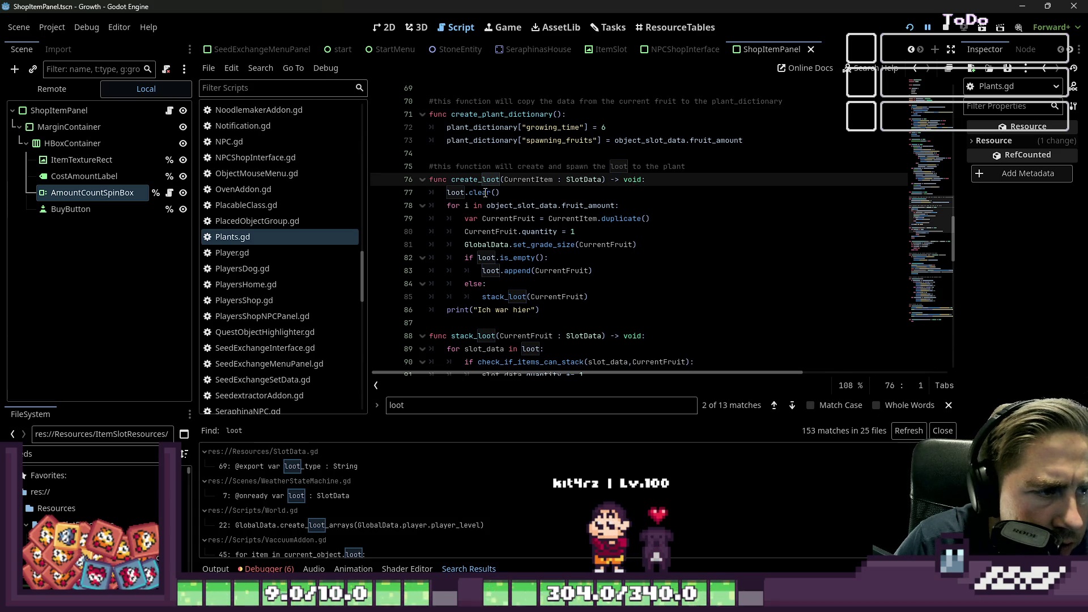
pyautogui.click(485, 193)
pyautogui.scroll(-1, 510, 233)
pyautogui.click(536, 270)
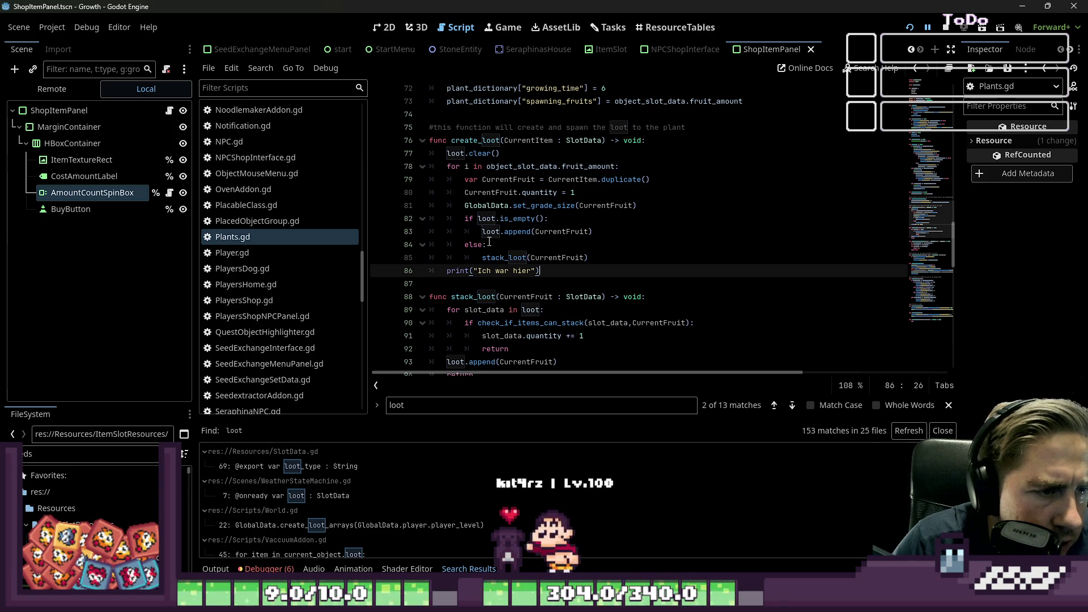
pyautogui.click(565, 233)
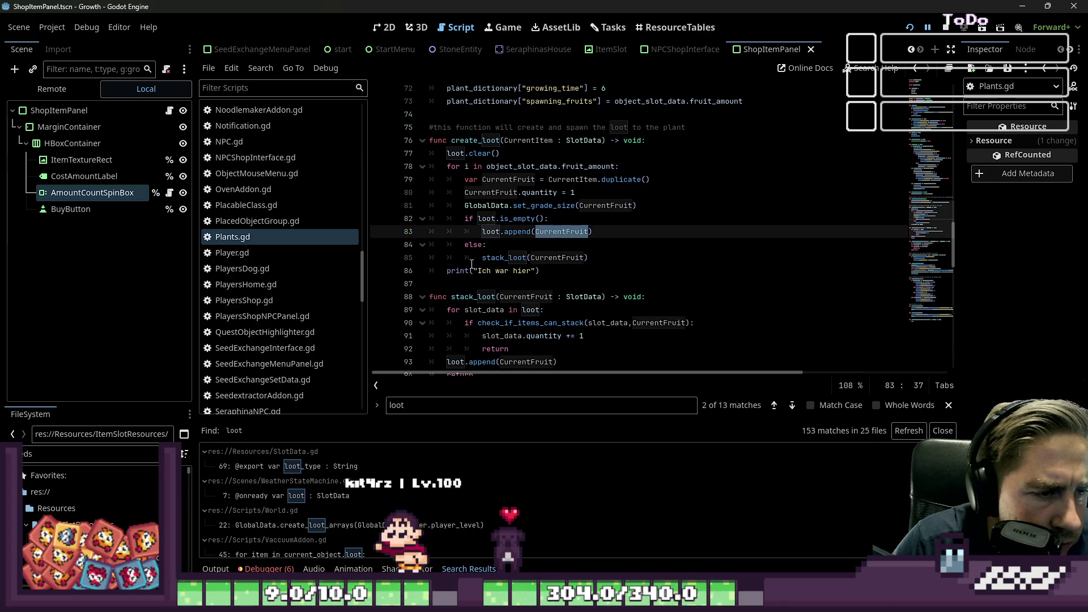
# Follow the stack_loot call and review its check_if_items_can_stack logic
pyautogui.doubleClick(495, 261)
pyautogui.scroll(-2, 557, 267)
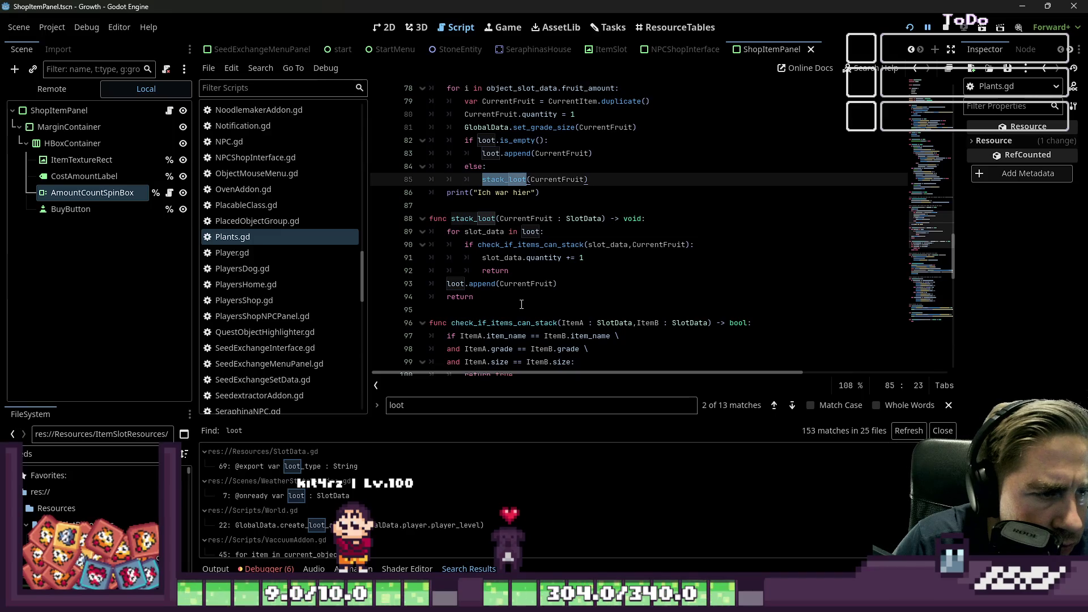
pyautogui.click(481, 285)
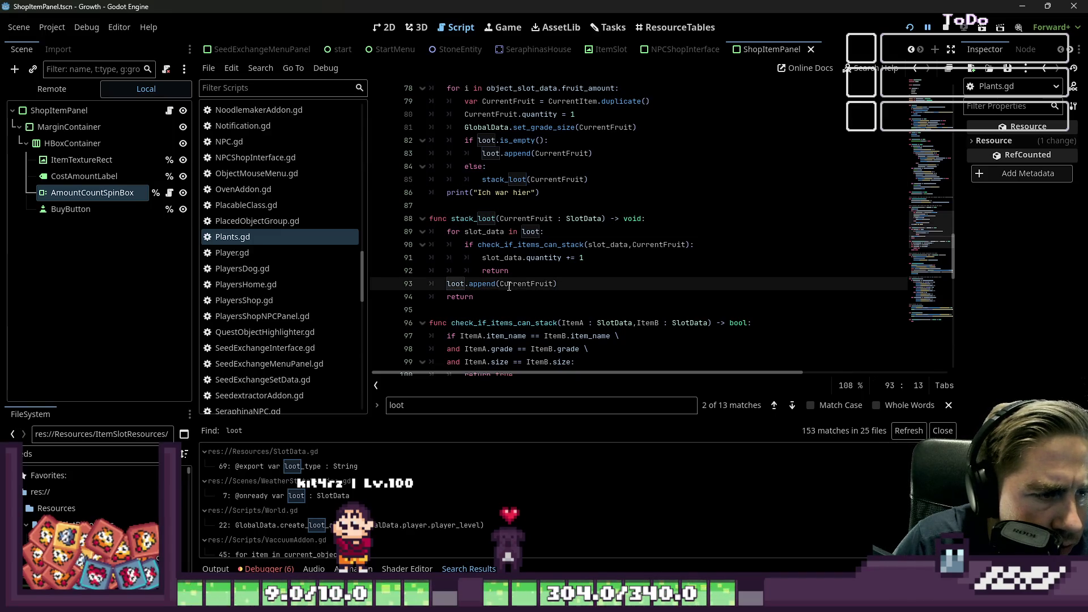
pyautogui.moveTo(509, 286)
pyautogui.click(483, 218)
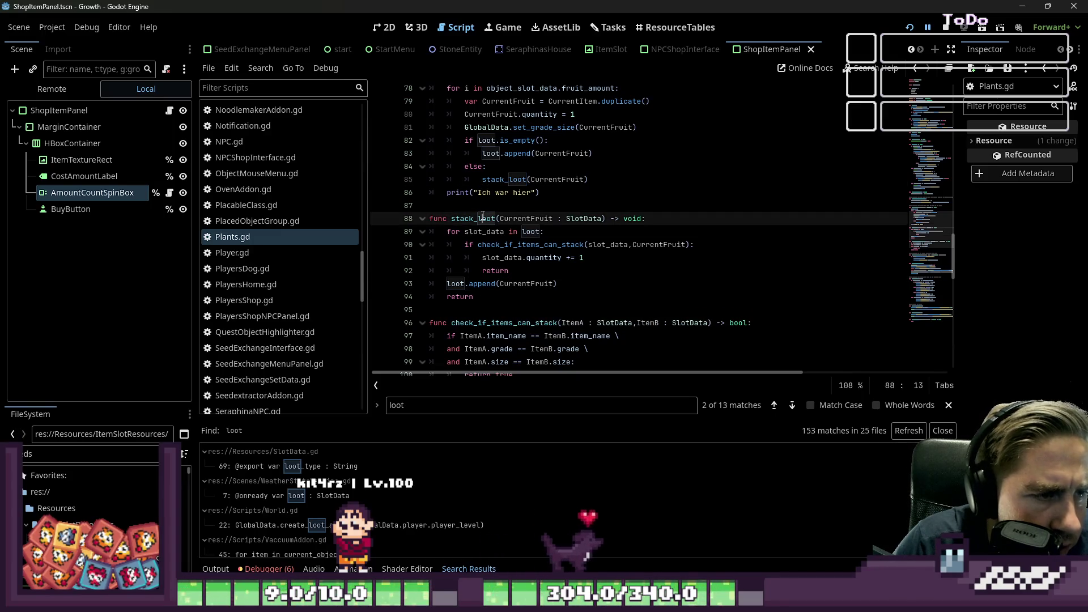
pyautogui.doubleClick(520, 247)
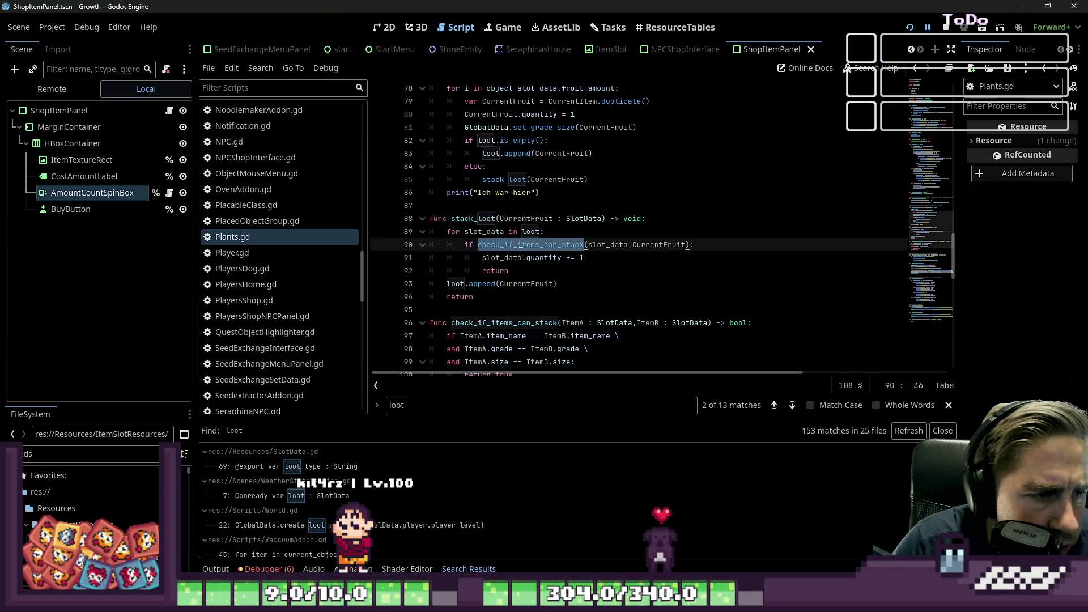
pyautogui.scroll(-2, 524, 261)
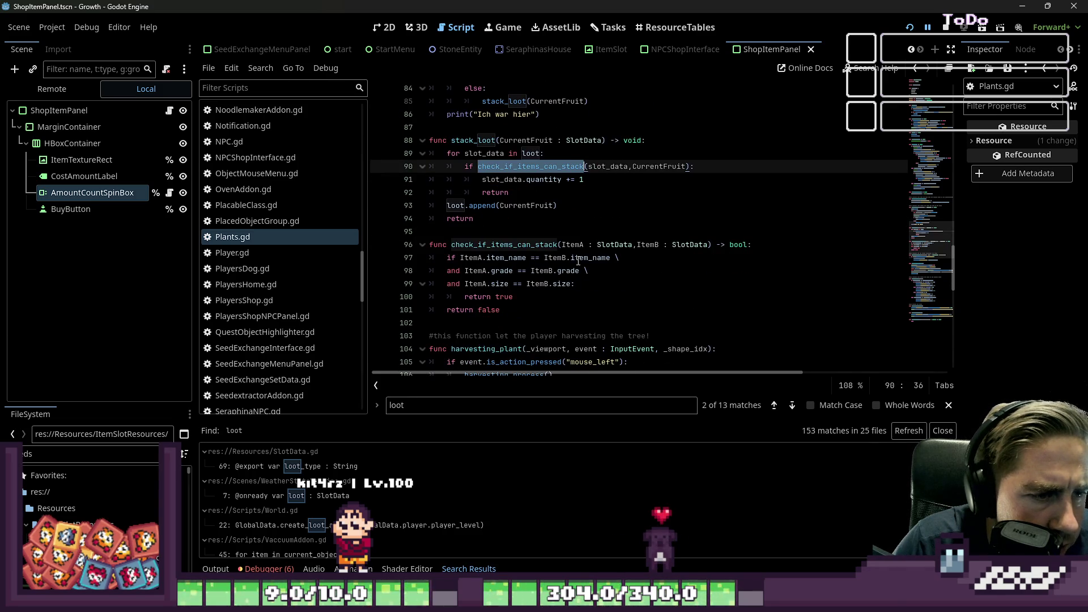
# Return to the else branch of create_loot in Plants.gd
pyautogui.moveTo(541, 315); pyautogui.dragTo(429, 244)
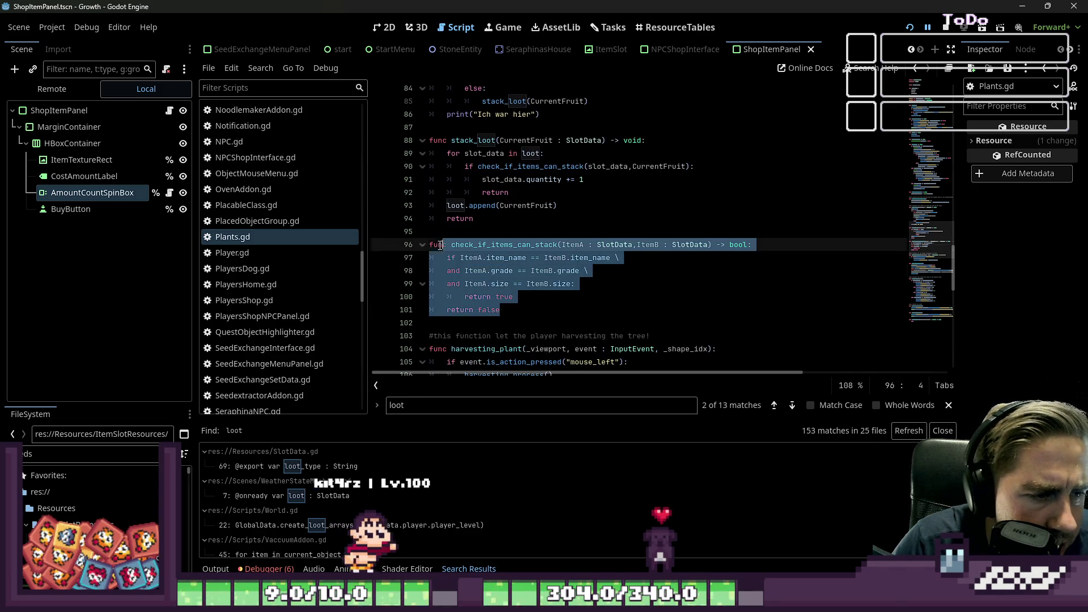
pyautogui.click(558, 205)
pyautogui.scroll(1, 504, 192)
pyautogui.scroll(2, 504, 192)
pyautogui.click(504, 205)
pyautogui.scroll(2, 513, 187)
# Run the game and start with a new character named 'asdg'
pyautogui.press('F5')
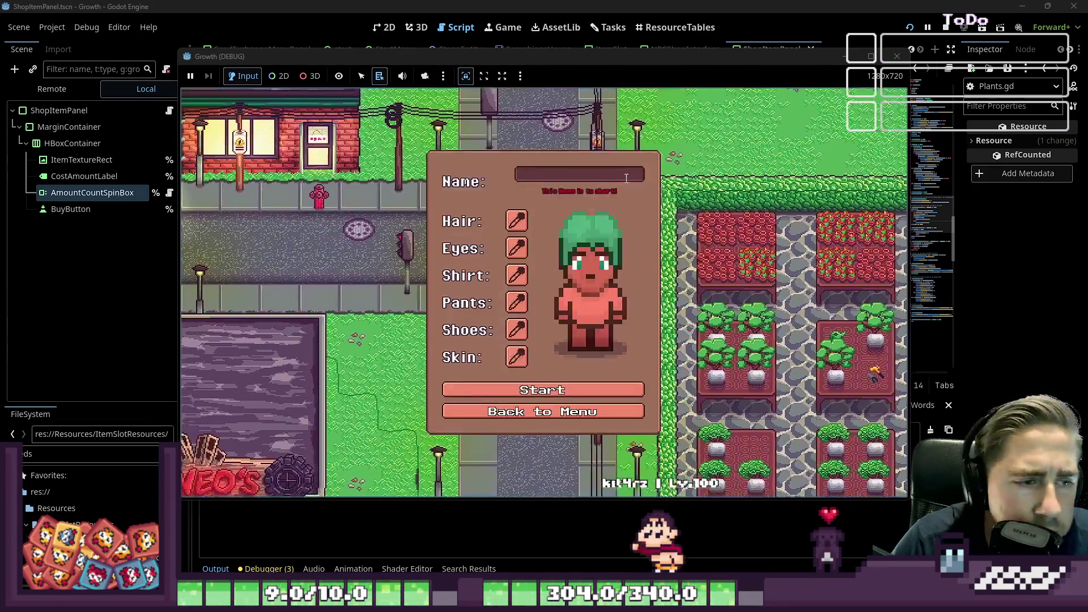
pyautogui.click(626, 178)
pyautogui.write('asdg')
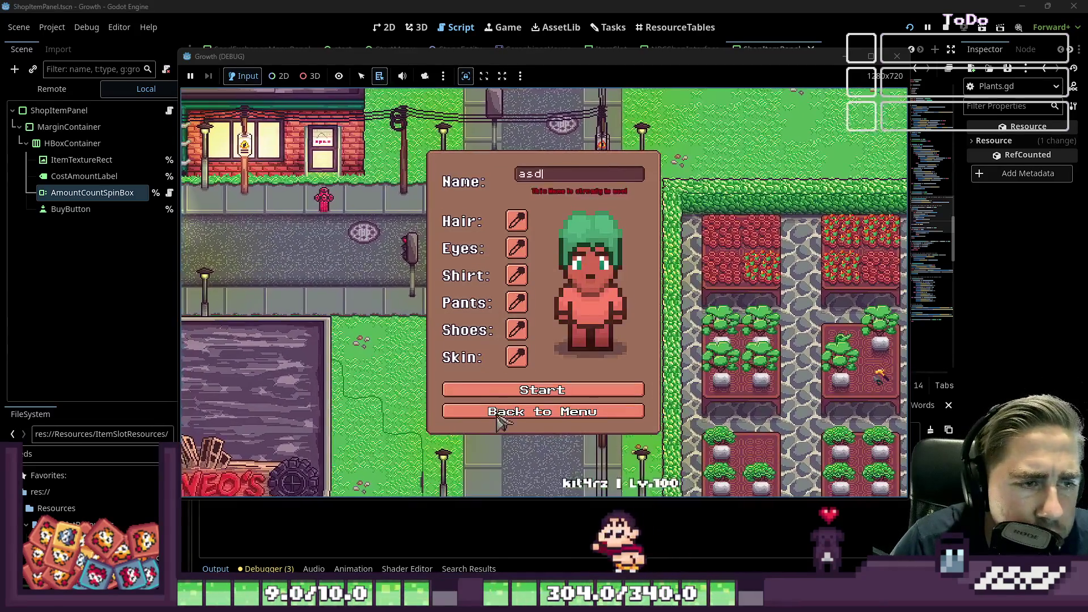
pyautogui.press('Return')
# Move Broccoli Seeds to the first hotbar slot, plant one and harvest the grown plant
pyautogui.press('i')
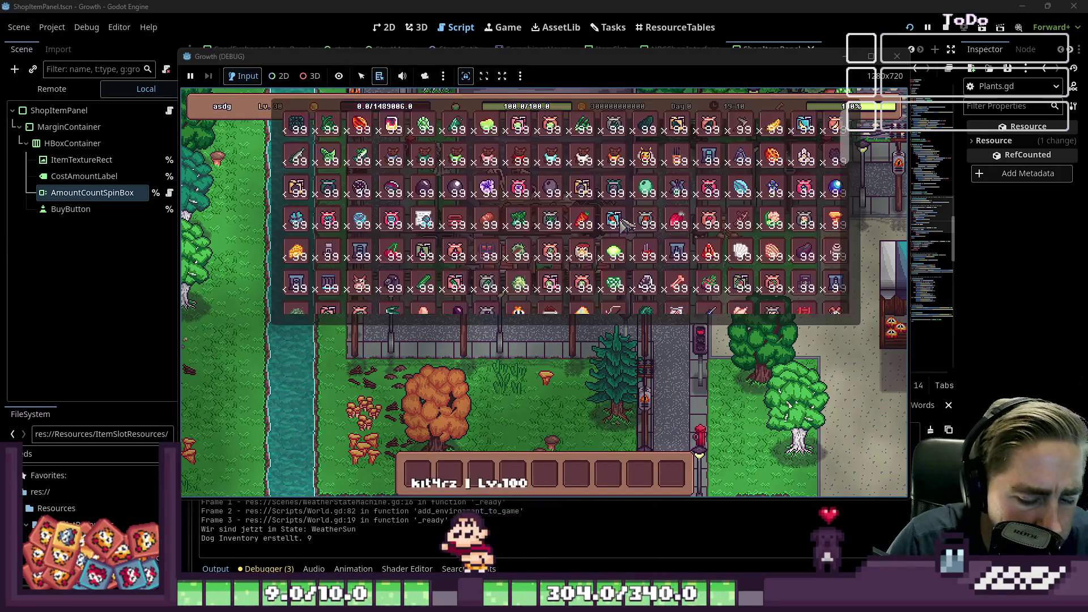
pyautogui.moveTo(559, 226); pyautogui.dragTo(418, 474)
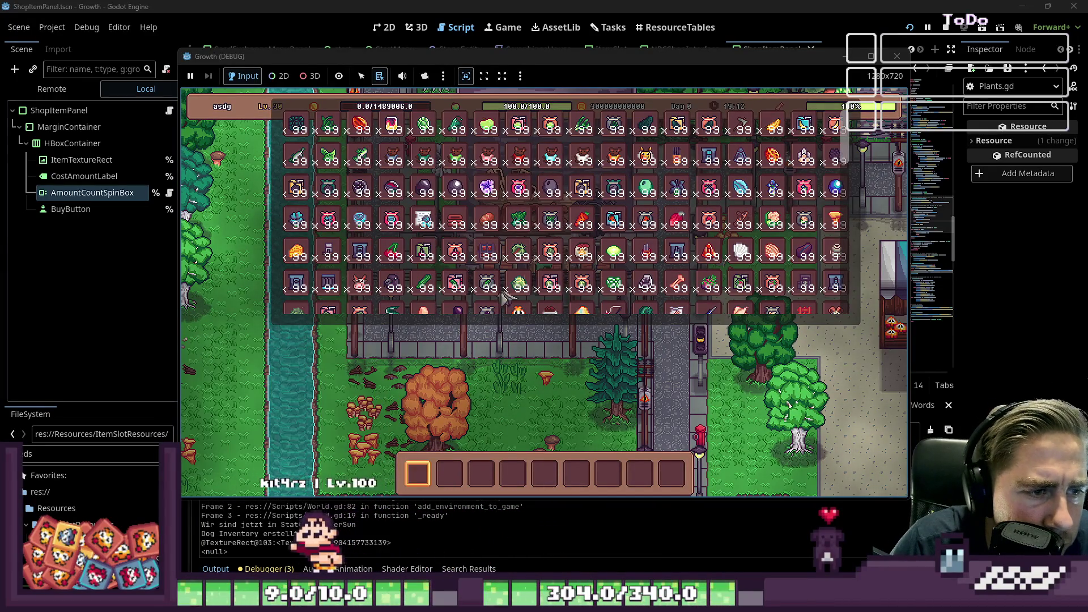
pyautogui.press('i')
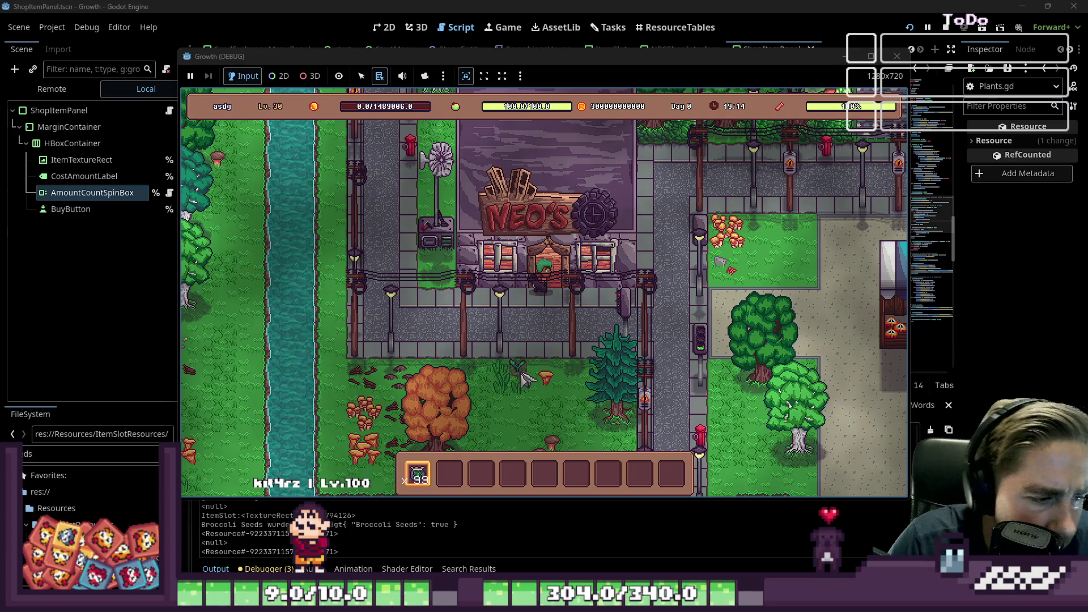
pyautogui.click(559, 416)
pyautogui.press('8')
pyautogui.scroll(4, 558, 417)
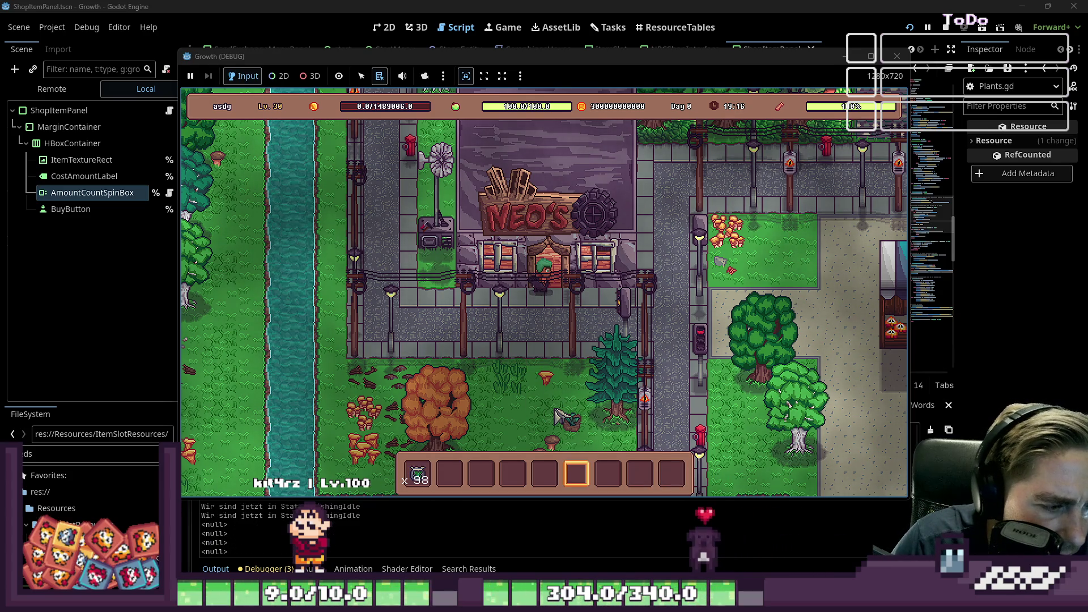
pyautogui.press('s')
pyautogui.press('s')
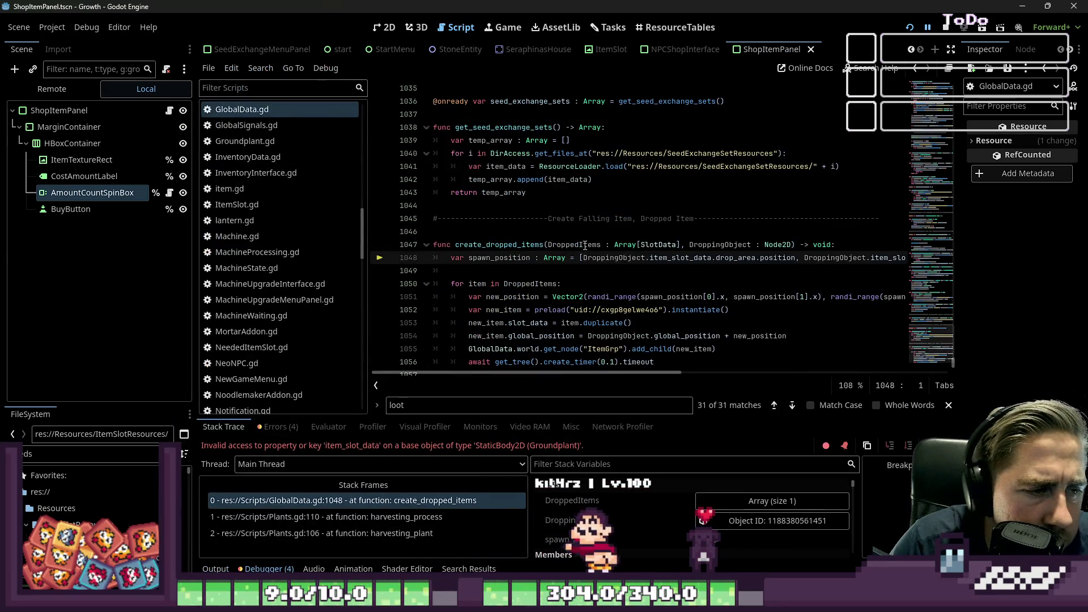
pyautogui.click(572, 228)
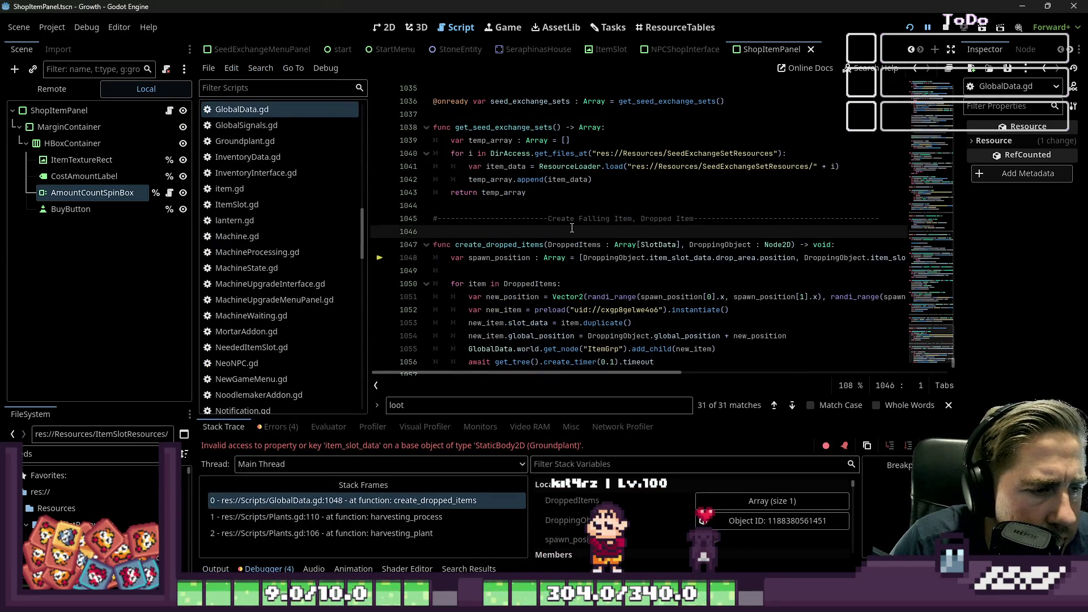
# Inspect create_dropped_items and the calling Plants.gd frame, where object_slot_data is declared
pyautogui.doubleClick(540, 245)
pyautogui.scroll(-1, 544, 284)
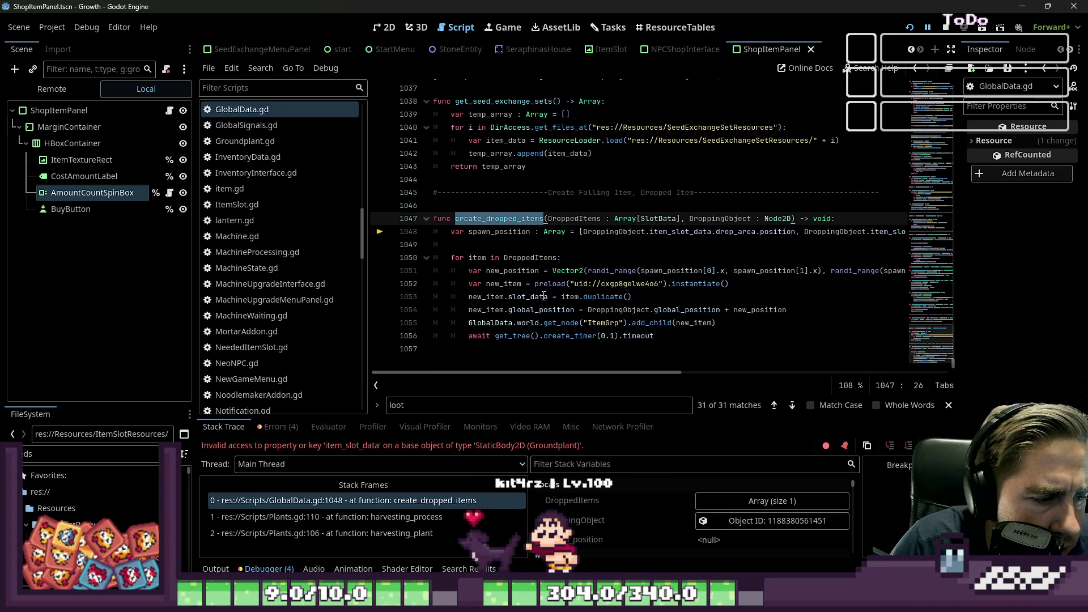
pyautogui.scroll(-5, 278, 255)
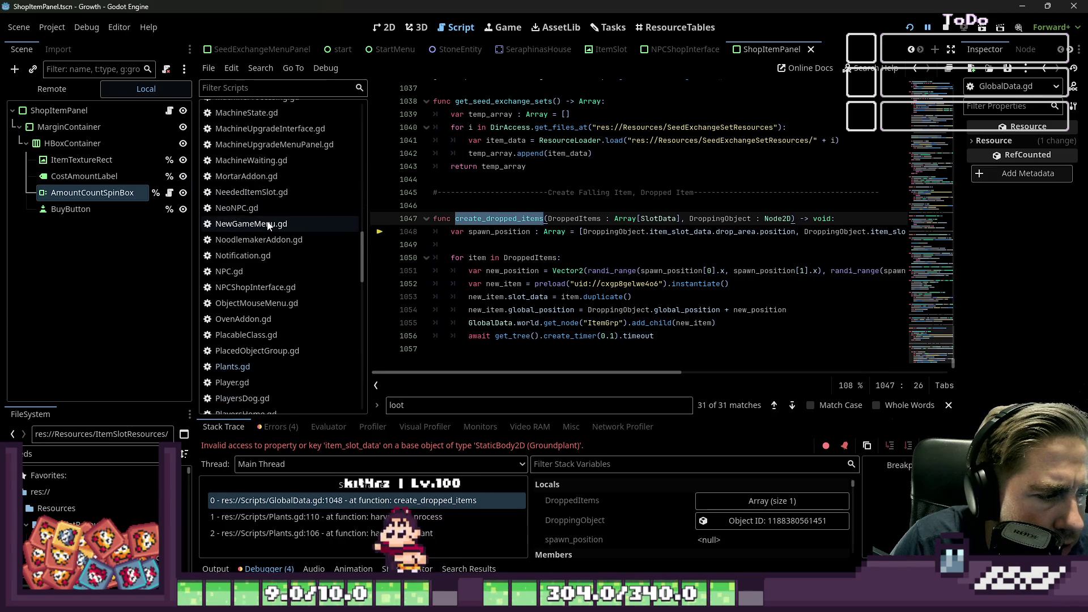
pyautogui.click(306, 328)
pyautogui.scroll(20, 481, 154)
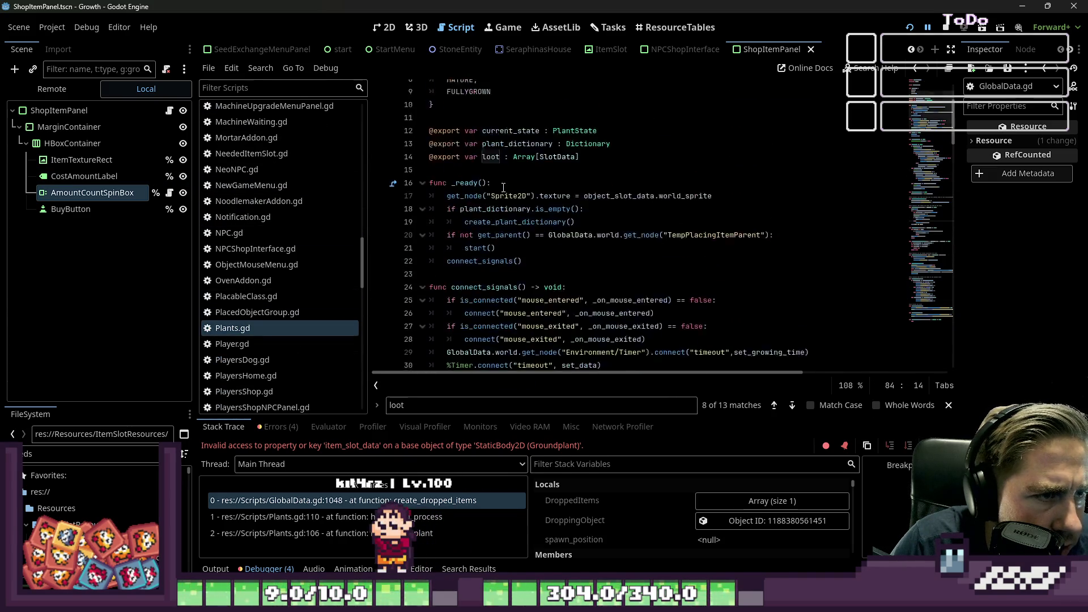
pyautogui.keyDown('ctrl'); pyautogui.click(496, 101); pyautogui.keyUp('ctrl')
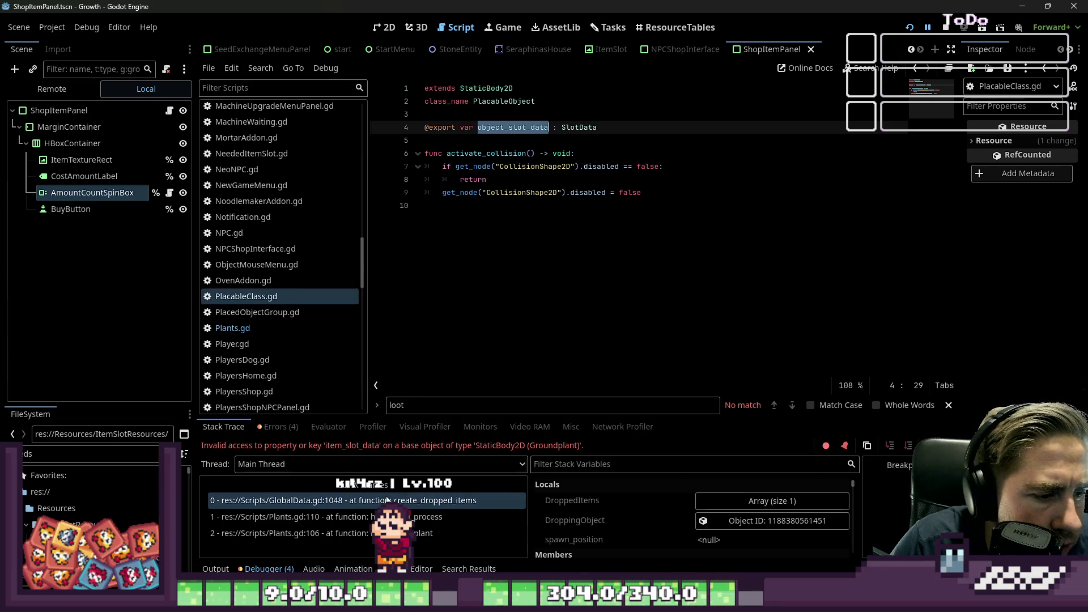
pyautogui.click(356, 517)
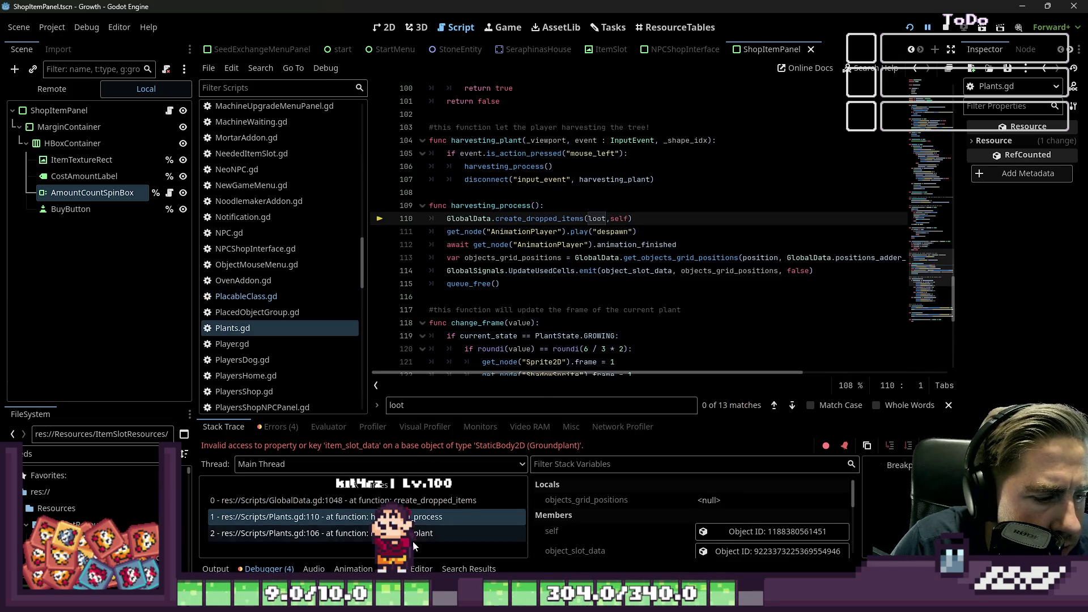
# Replace both item_slot_data references on GlobalData.gd line 1048 with object_slot_data
pyautogui.click(318, 500)
pyautogui.doubleClick(680, 245)
pyautogui.write('object_slot_data')
pyautogui.doubleClick(880, 245)
pyautogui.write('object_slot_data')
pyautogui.click(677, 257)
# Relaunch the game, plant a sapling from hotbar slot 1, and harvest it
pyautogui.press('F5')
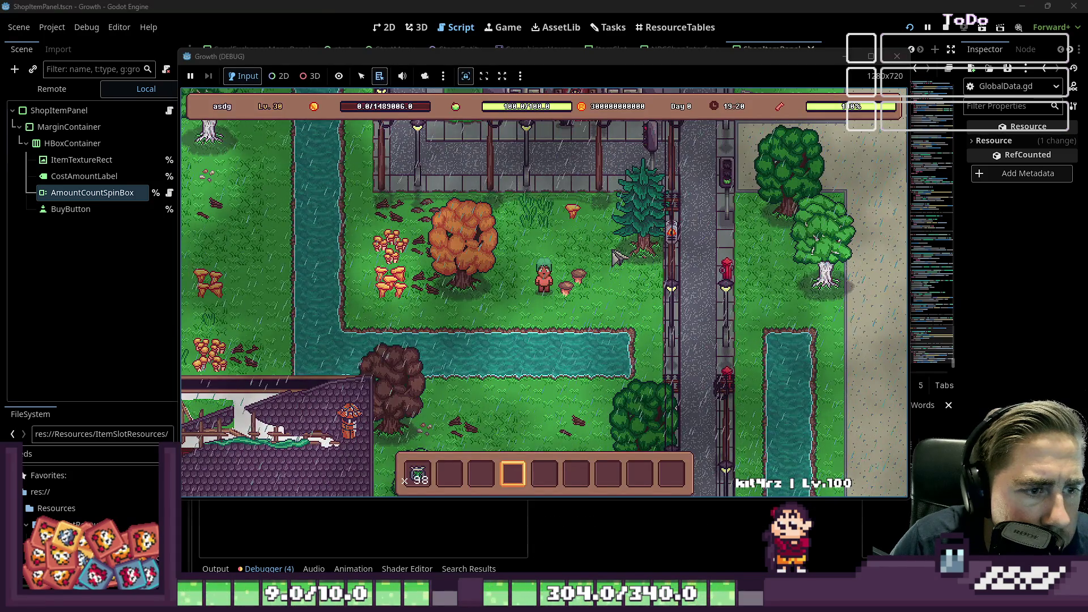
pyautogui.press('1')
pyautogui.click(600, 255)
pyautogui.press('2')
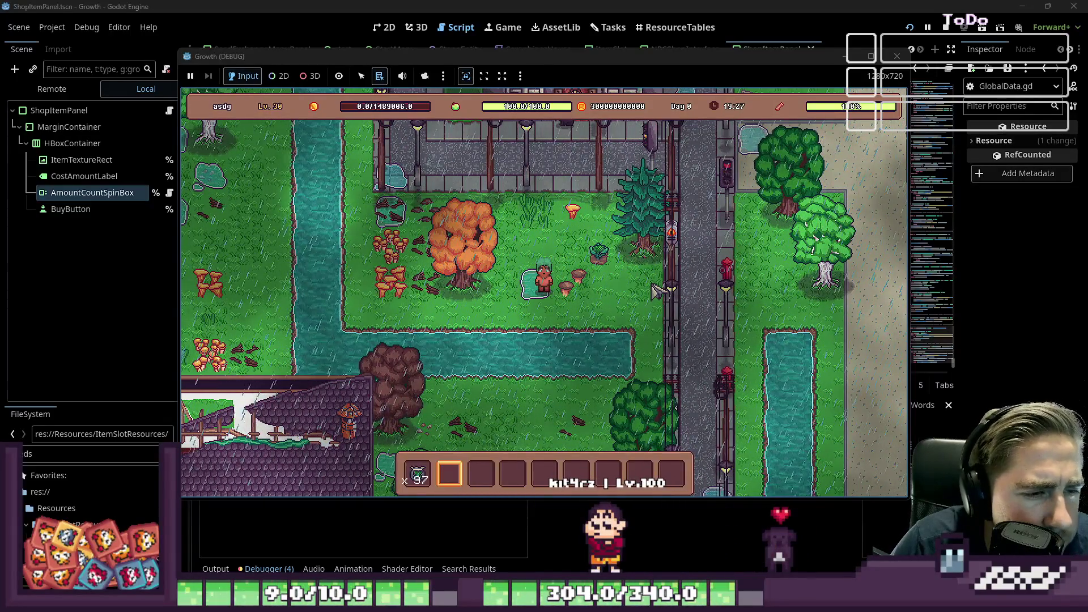
pyautogui.click(605, 276)
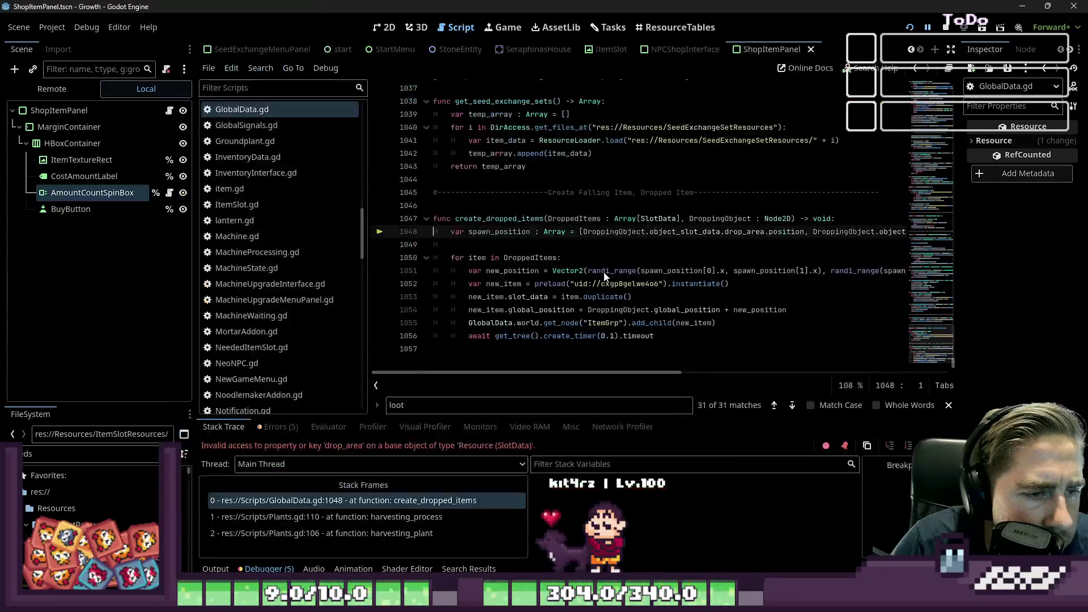
# Examine the failing drop_area reference on GlobalData.gd line 1048
pyautogui.click(575, 248)
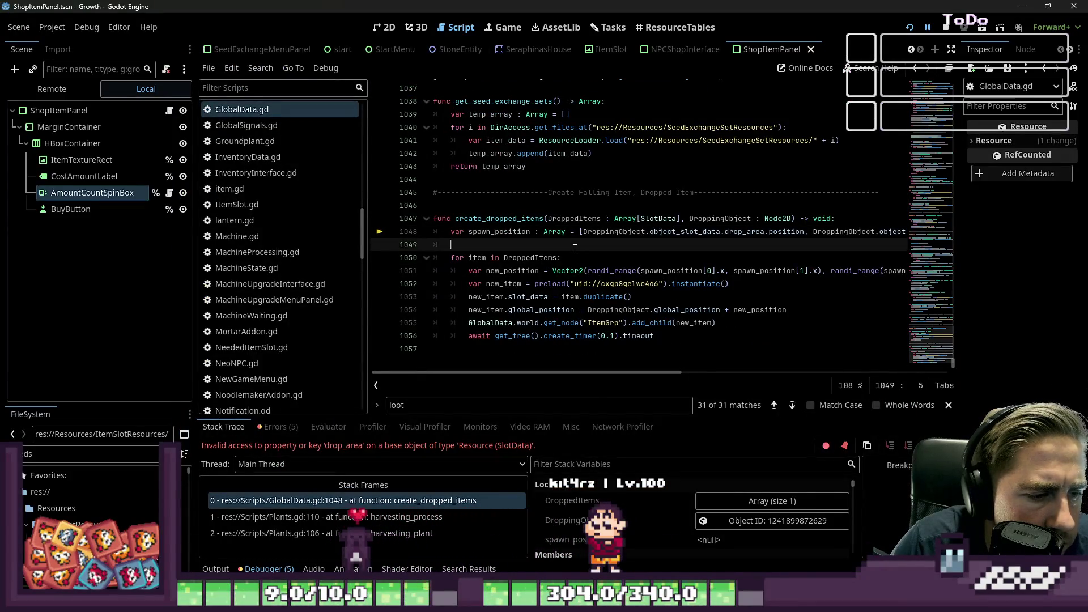
pyautogui.moveTo(591, 372); pyautogui.dragTo(663, 380)
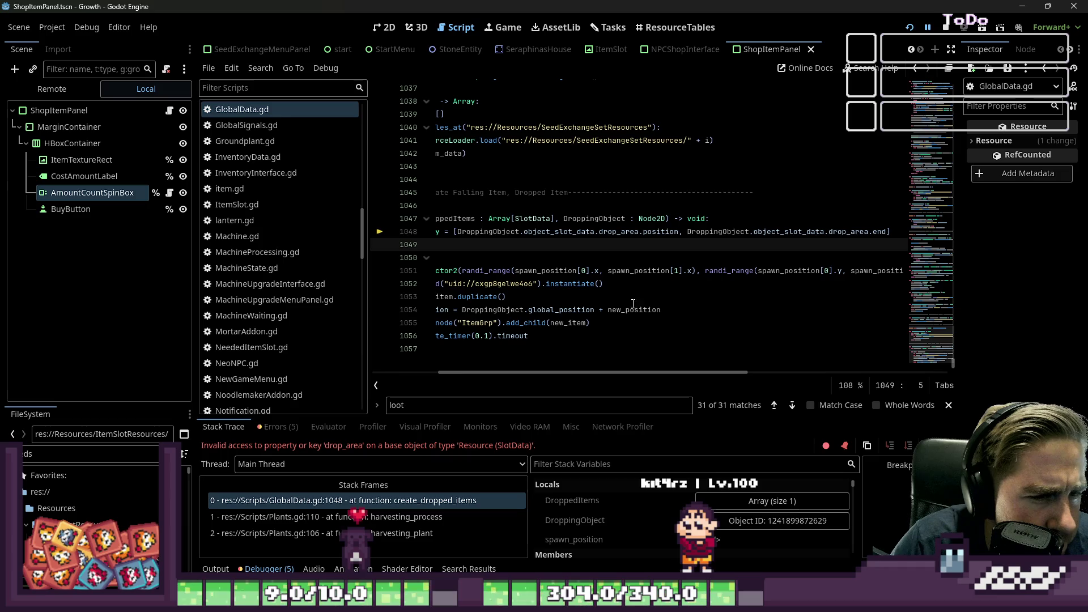
pyautogui.click(776, 231)
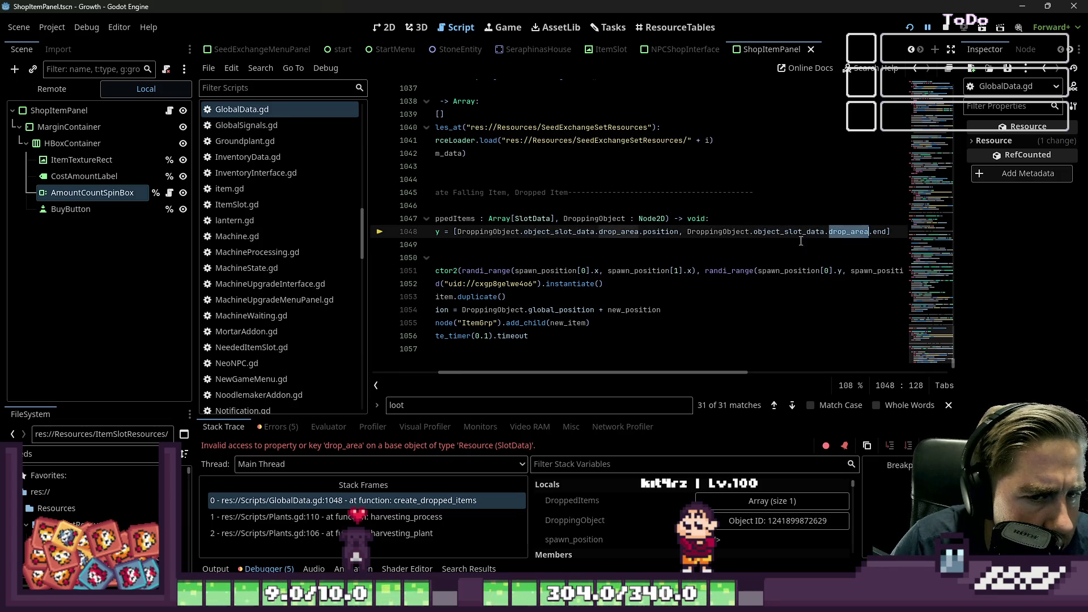
pyautogui.scroll(-5, 267, 215)
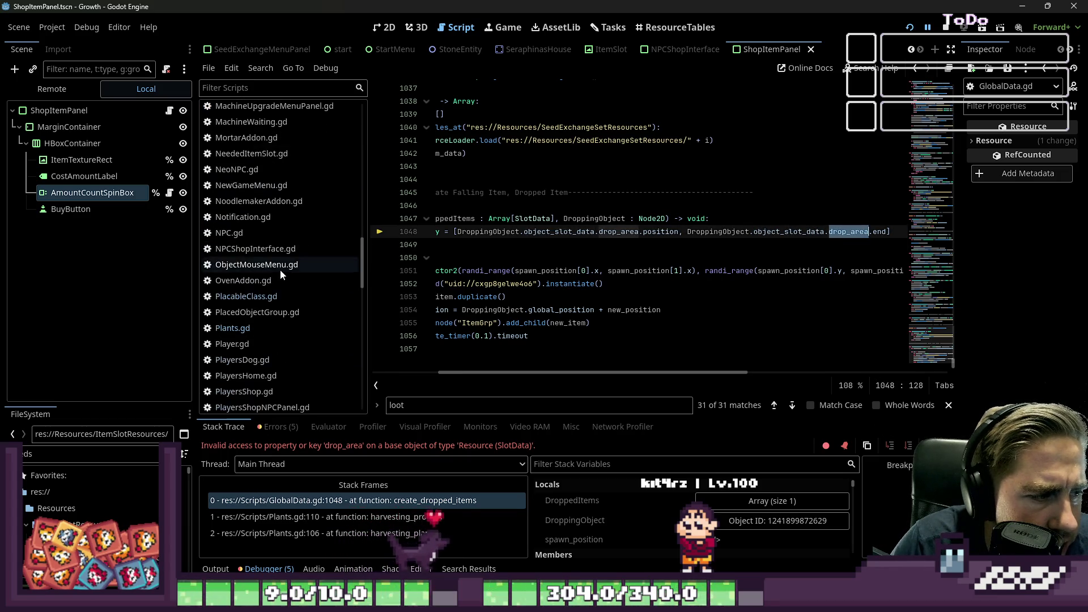
pyautogui.scroll(-7, 269, 303)
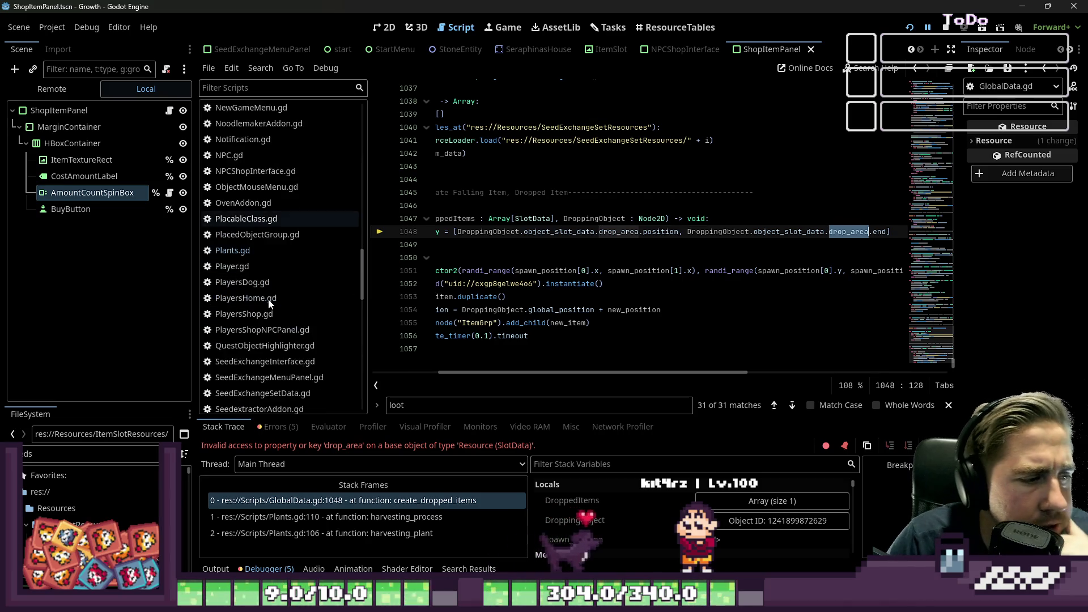
pyautogui.scroll(2, 267, 298)
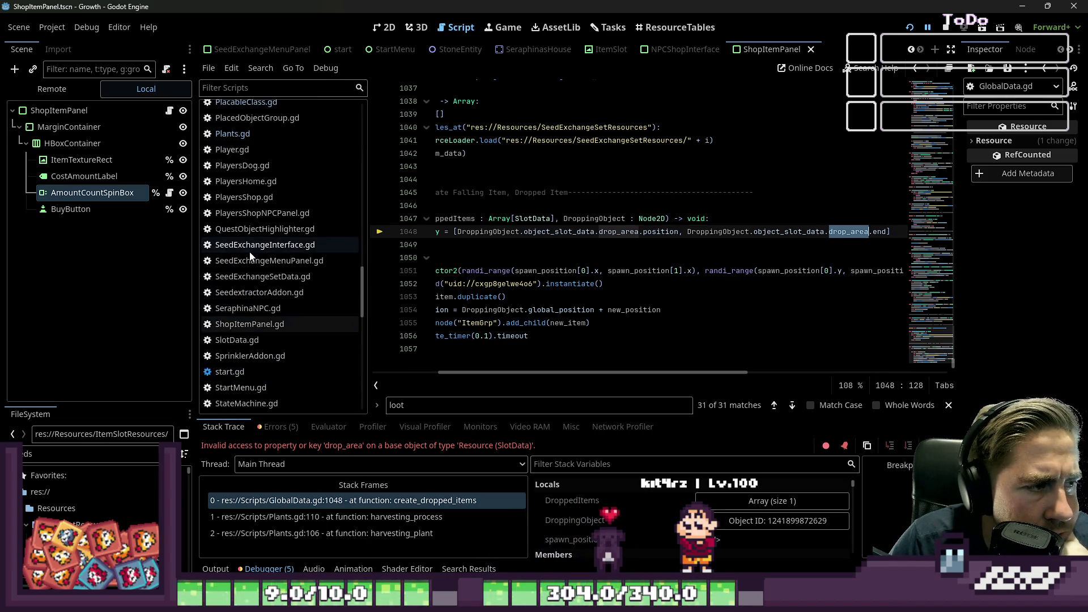
# In SlotData.gd, change the DropArea export on line 35 to drop_area and save
pyautogui.click(274, 339)
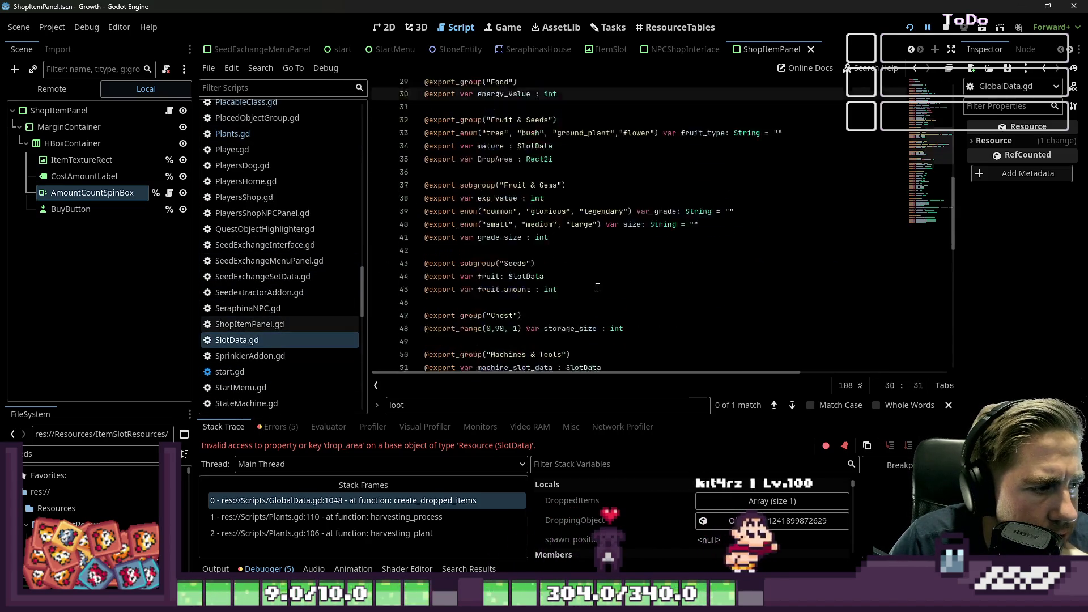
pyautogui.scroll(2, 598, 278)
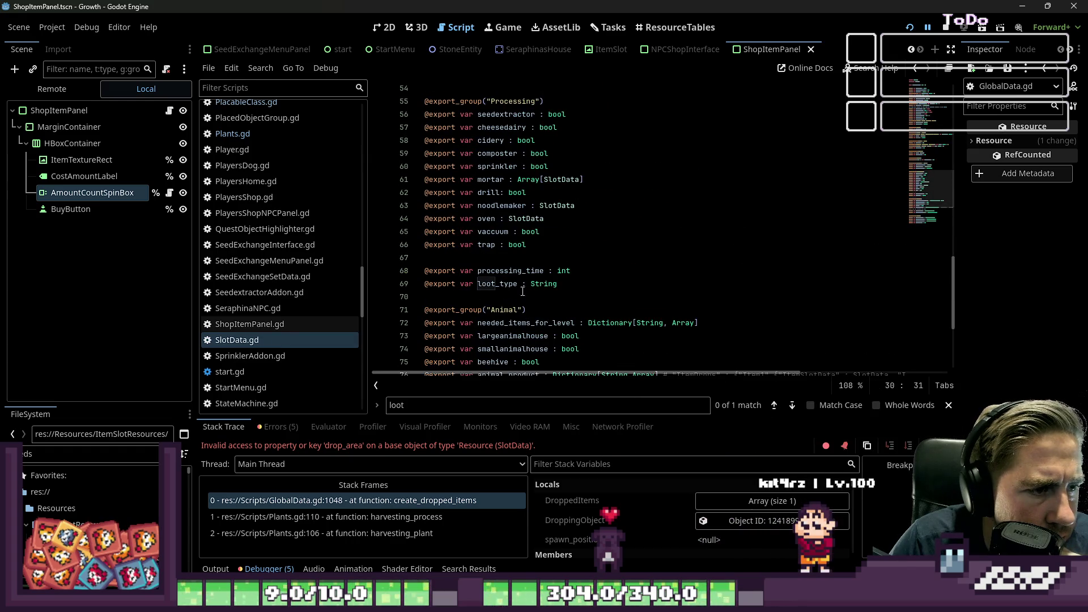
pyautogui.scroll(8, 537, 289)
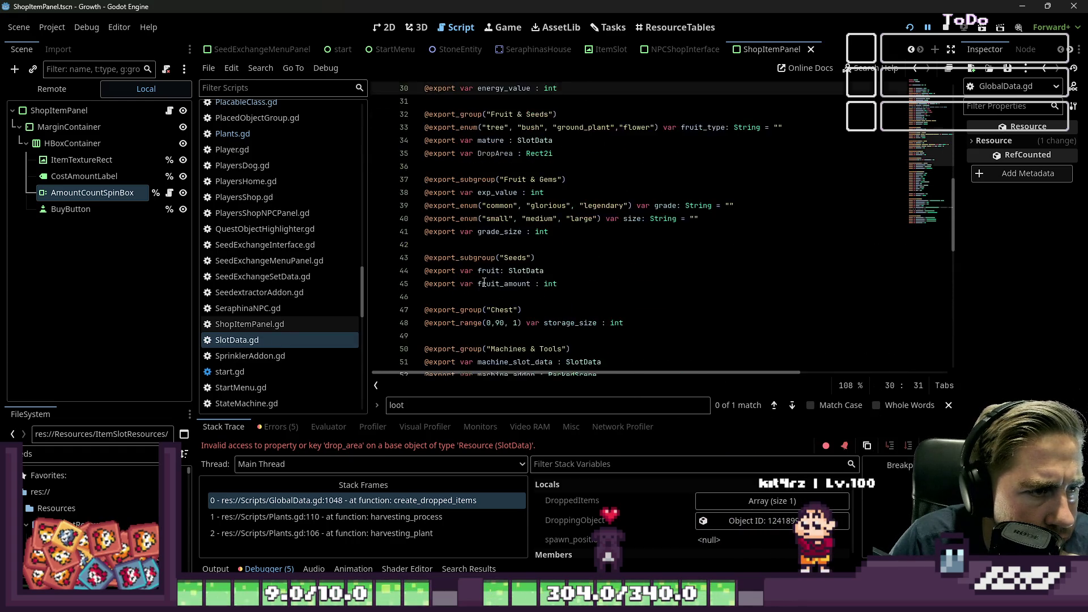
pyautogui.scroll(4, 485, 282)
pyautogui.scroll(-3, 502, 278)
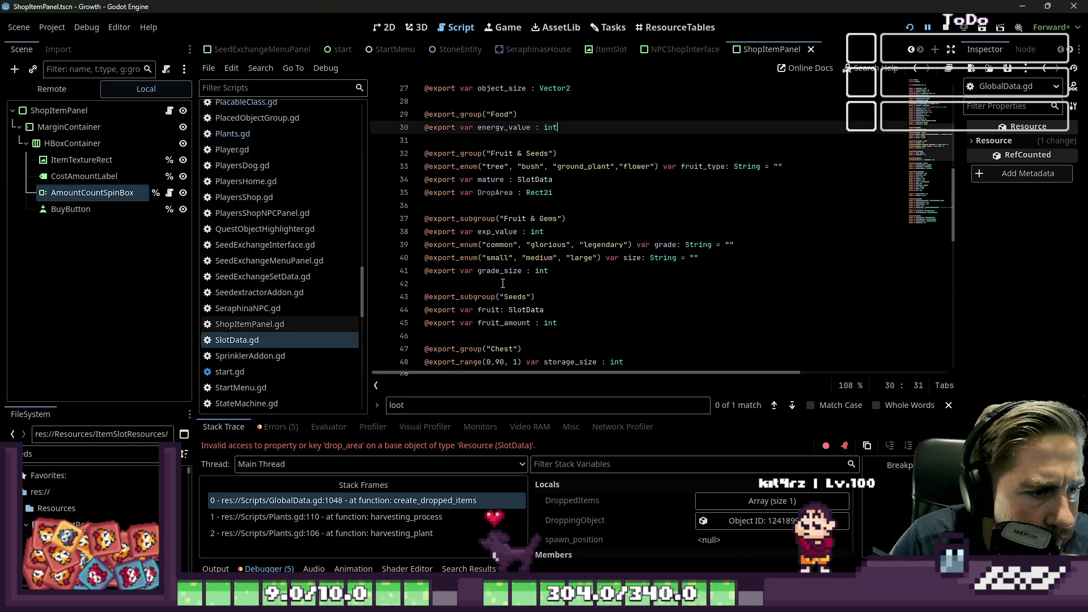
pyautogui.doubleClick(491, 193)
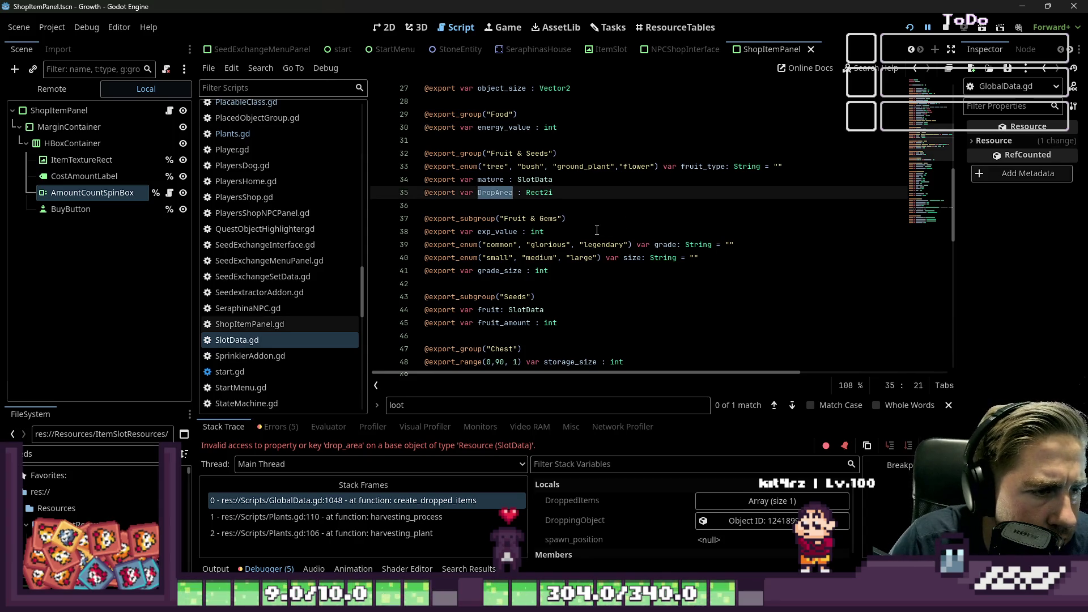
pyautogui.write('_area')
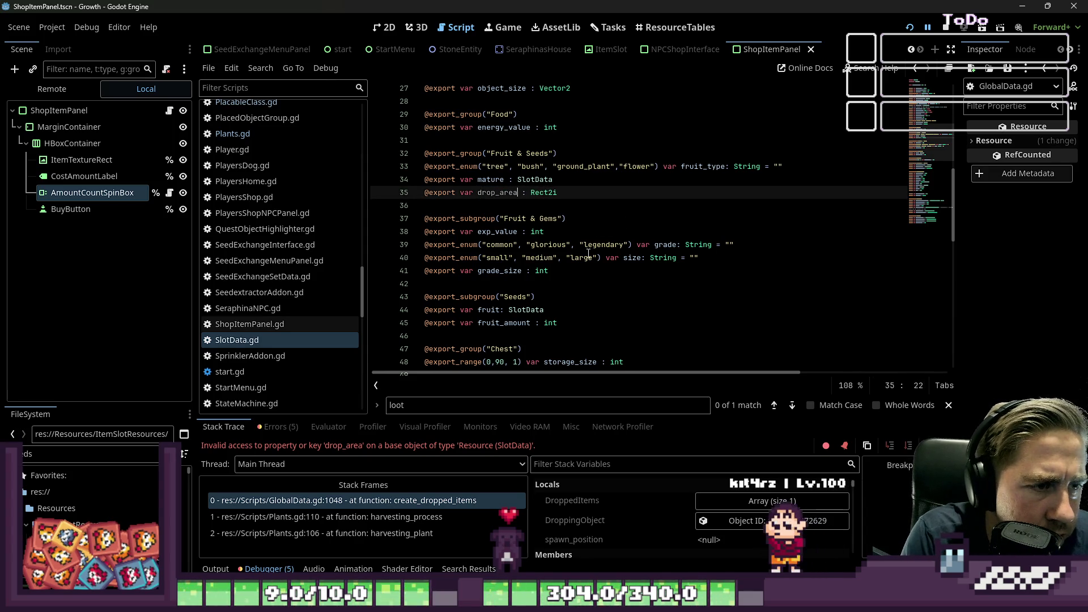
pyautogui.hotkey('ctrl', 'a')
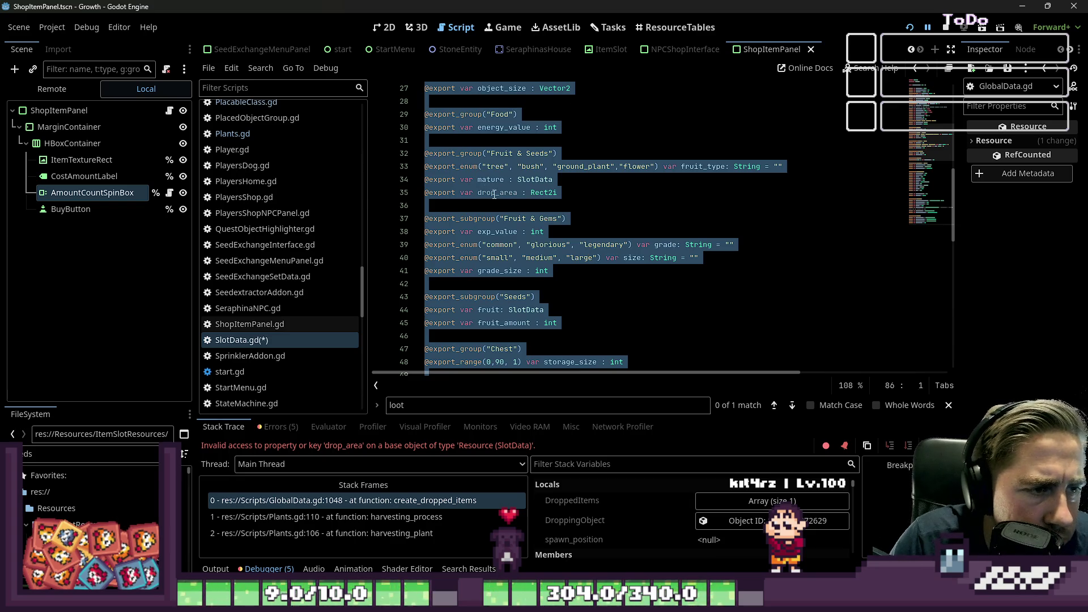
pyautogui.click(566, 180)
pyautogui.hotkey('ctrl', 's')
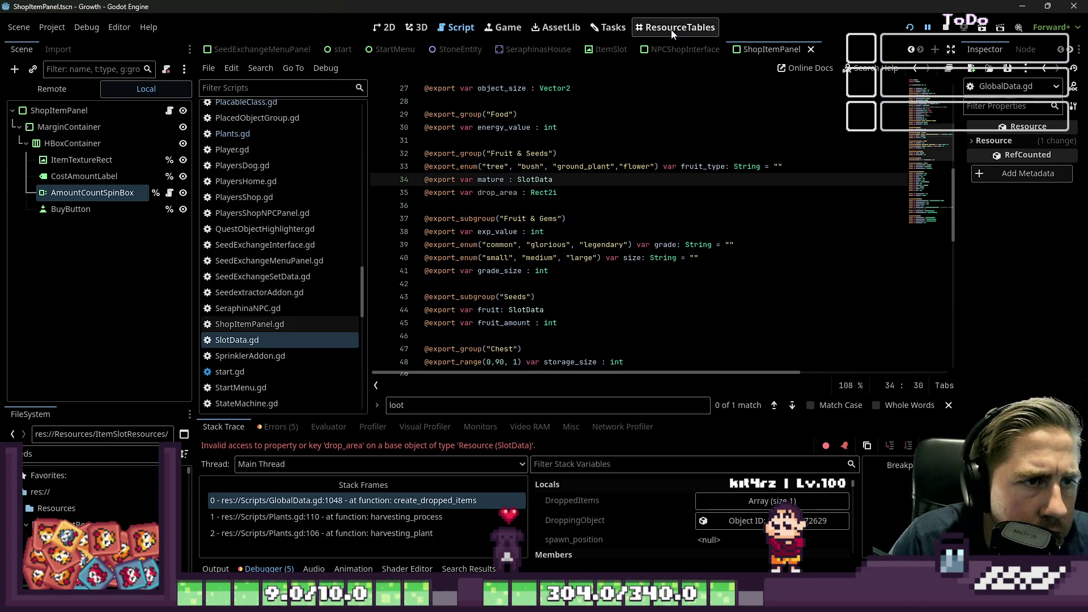
# Show the ResourceTables grid sorted by Fruit Type in reverse order
pyautogui.click(673, 29)
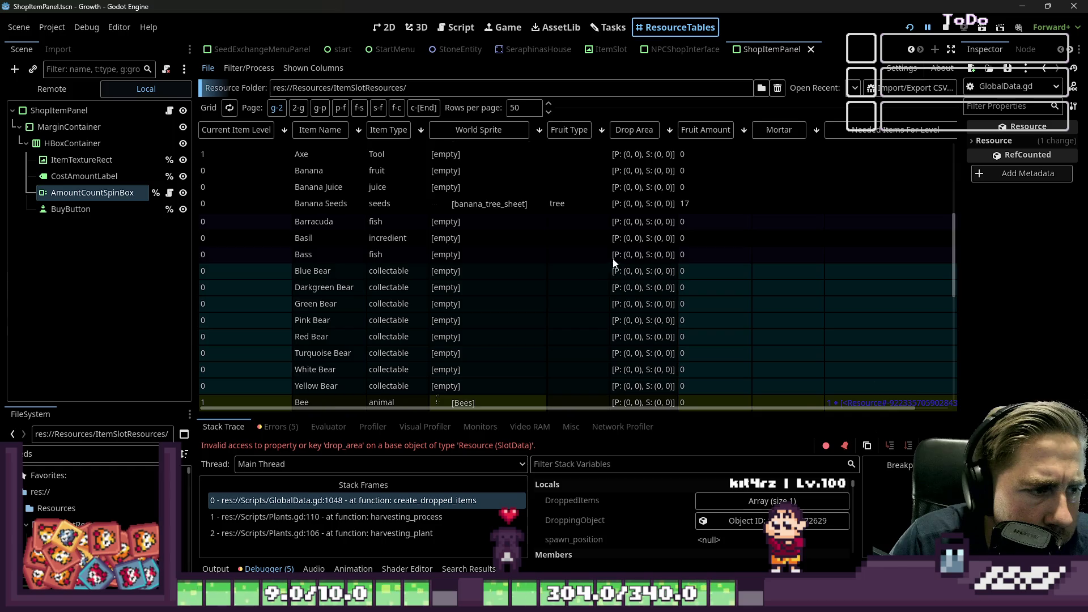
pyautogui.scroll(2, 604, 250)
pyautogui.scroll(-2, 590, 245)
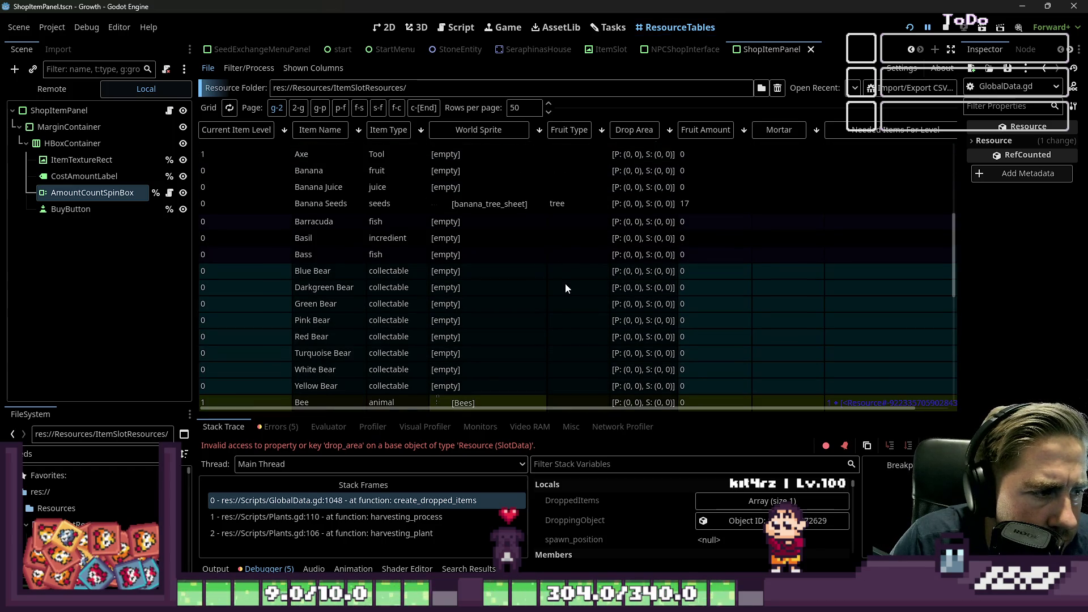
pyautogui.scroll(-2, 563, 284)
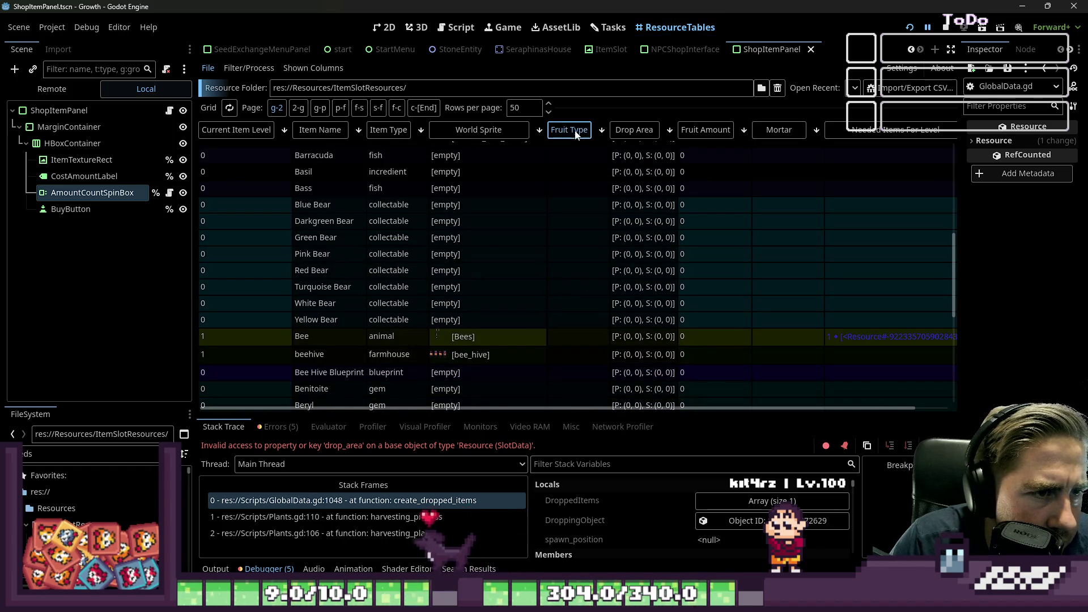
pyautogui.click(576, 132)
pyautogui.click(627, 132)
# Scroll through the item rows and load Honey Mushroom's Drop Area into the inspector
pyautogui.scroll(-5, 661, 196)
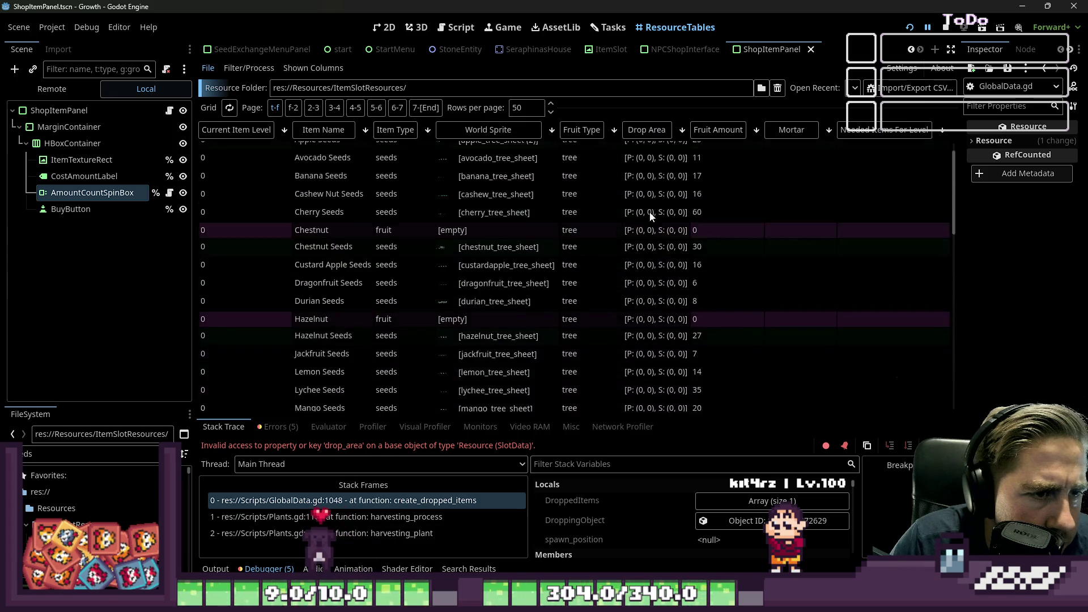
pyautogui.scroll(10, 635, 196)
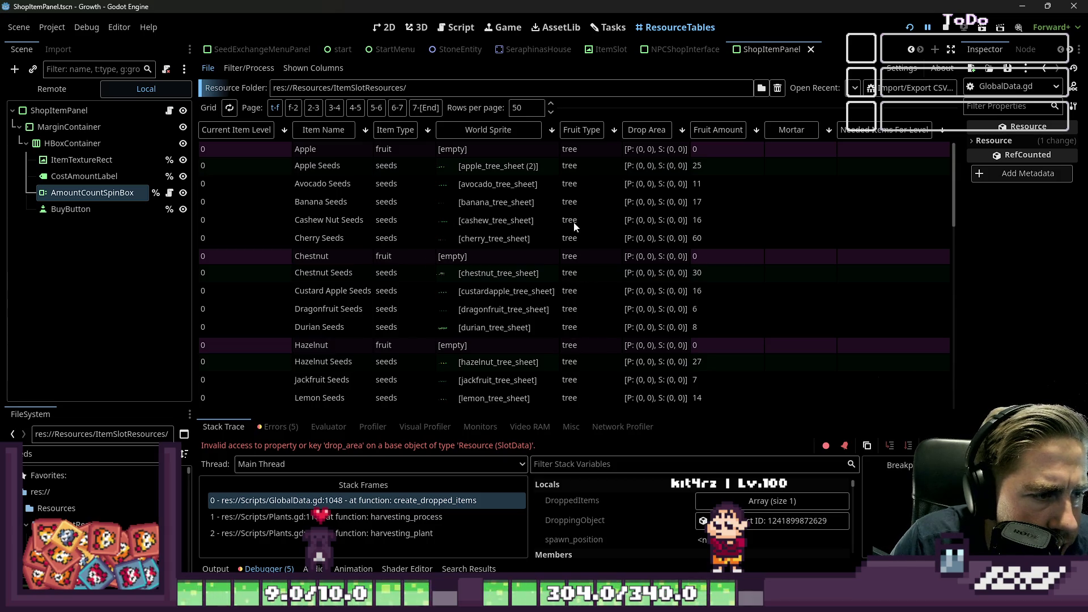
pyautogui.scroll(-15, 572, 218)
pyautogui.scroll(-10, 581, 236)
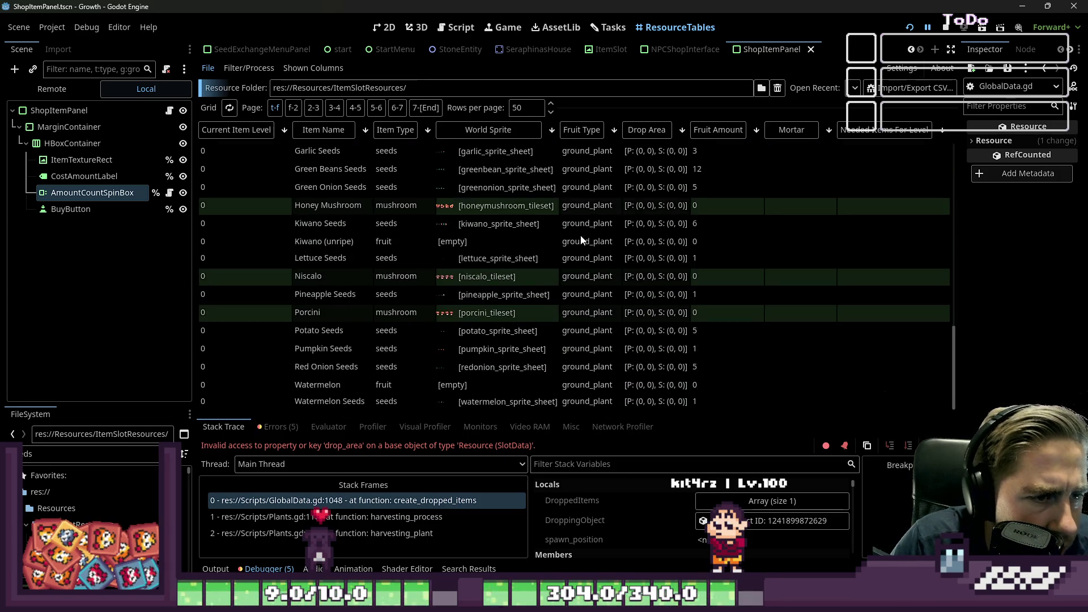
pyautogui.scroll(-10, 582, 234)
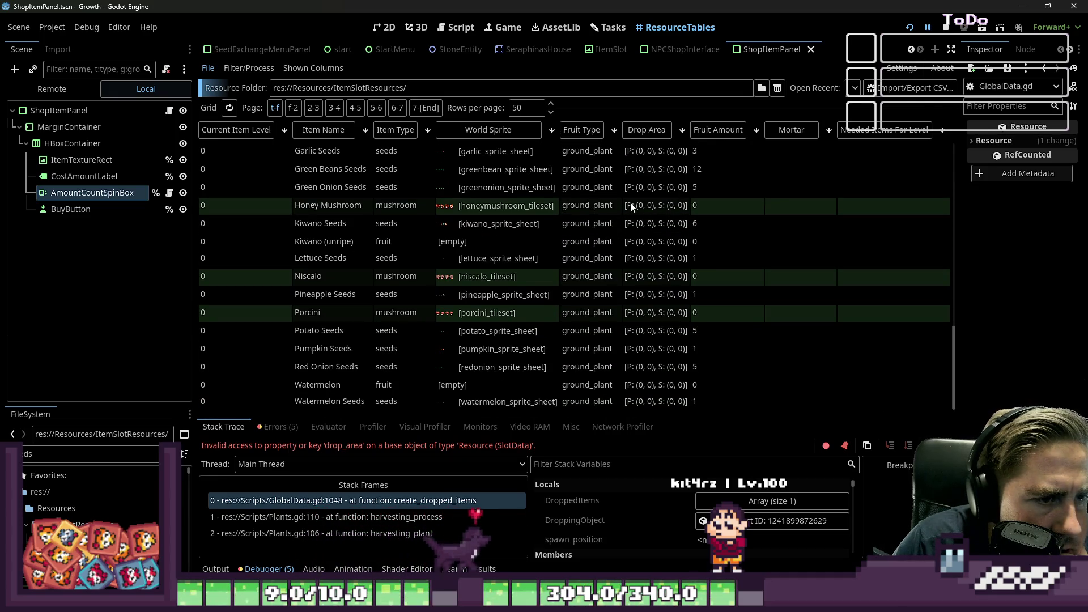
pyautogui.click(642, 209)
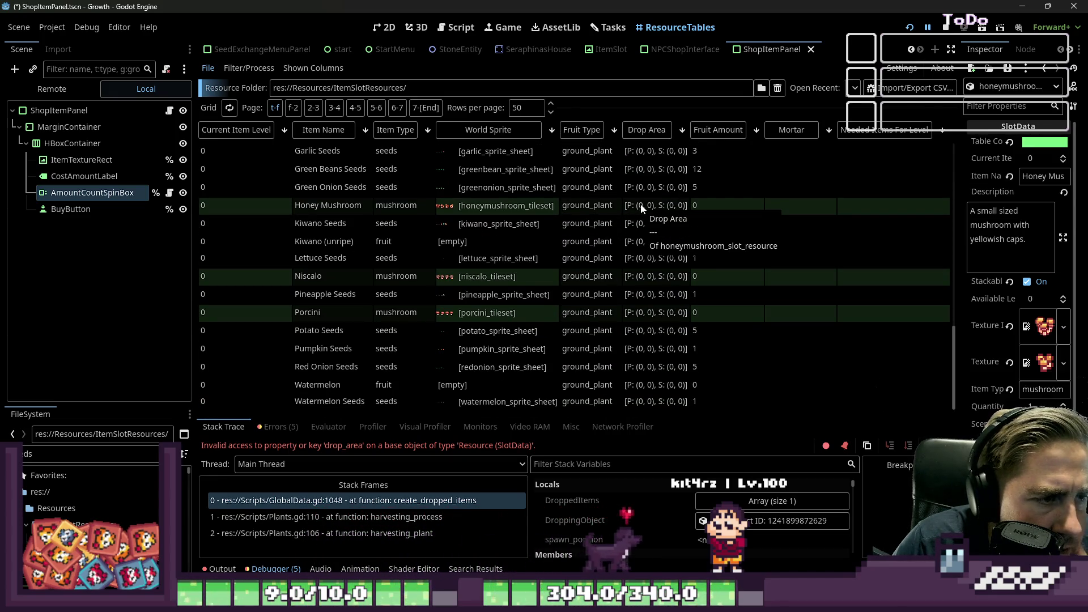
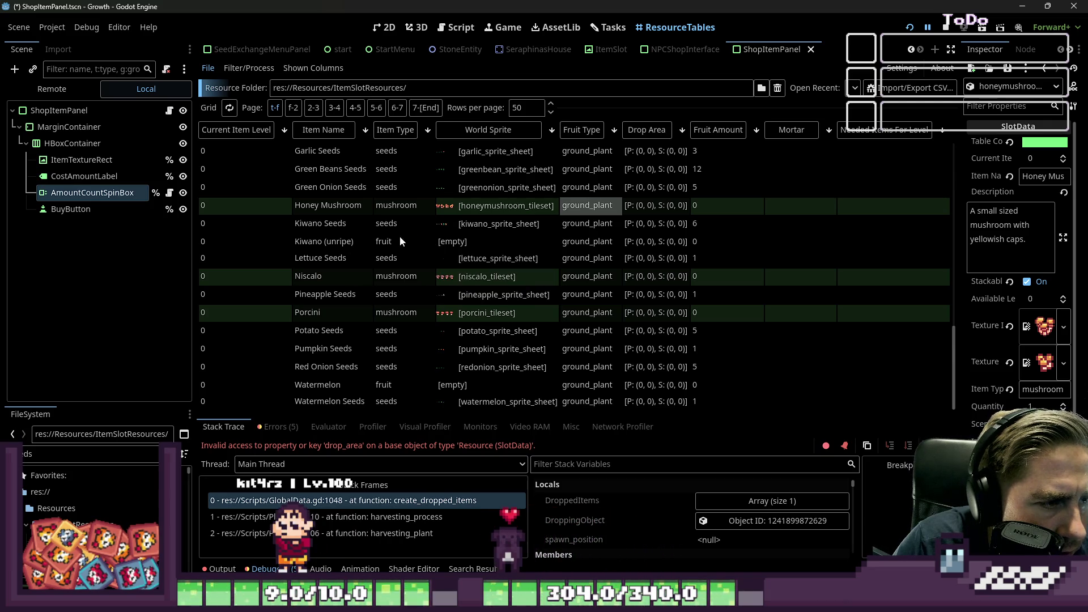
# Inspect the Kiwano (unripe) resource and its fruit properties in the ResourceTables grid
pyautogui.scroll(5, 447, 267)
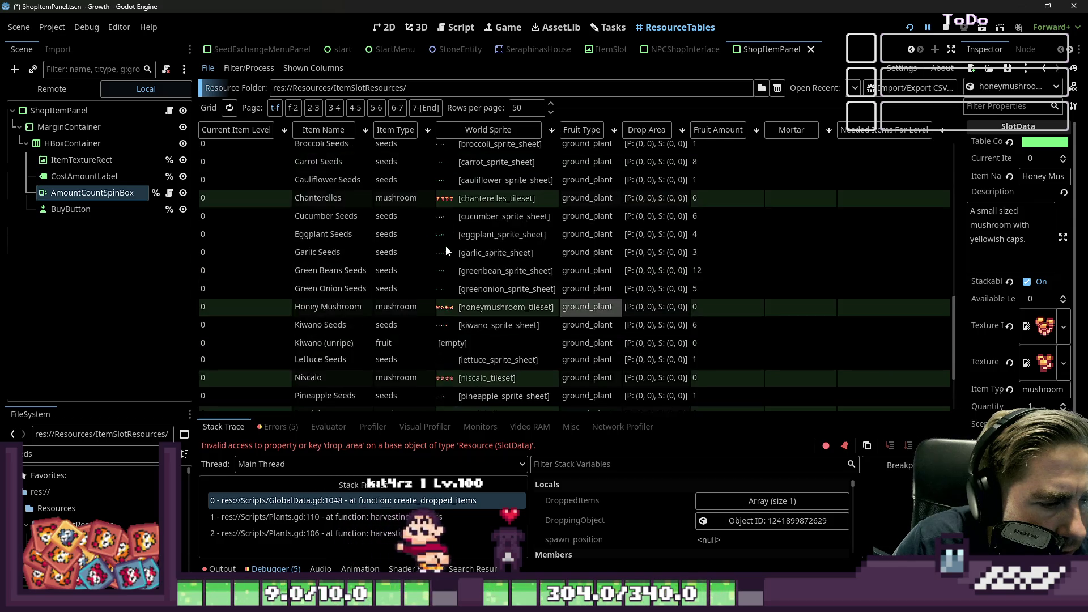
pyautogui.scroll(-3, 447, 272)
pyautogui.click(582, 317)
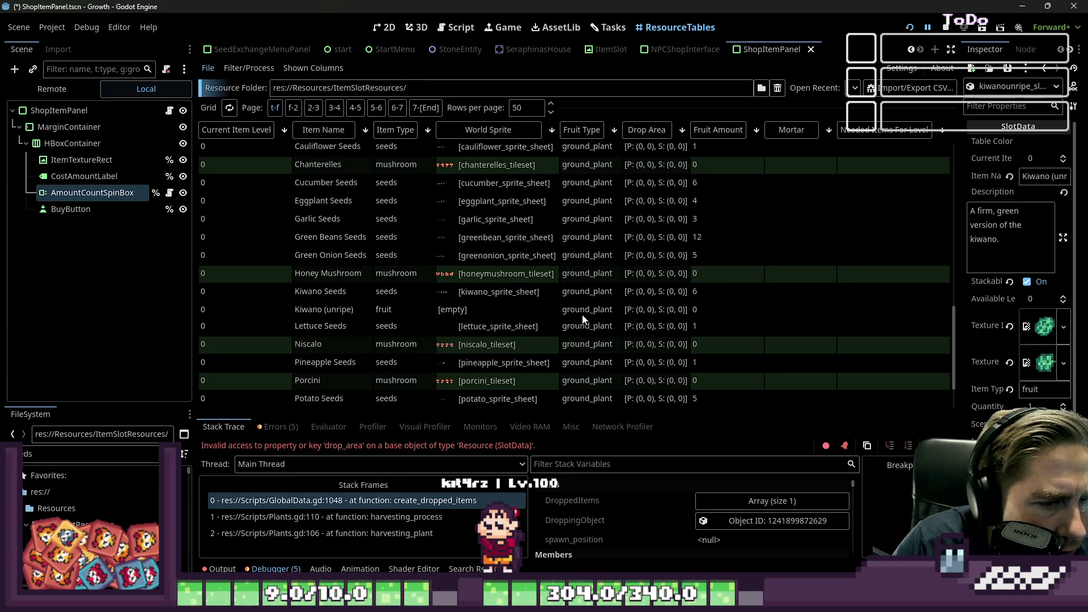
pyautogui.scroll(-3, 1020, 338)
pyautogui.scroll(3, 1018, 315)
pyautogui.scroll(-3, 1021, 317)
pyautogui.click(986, 417)
pyautogui.hotkey('ctrl', 'BackSpace')
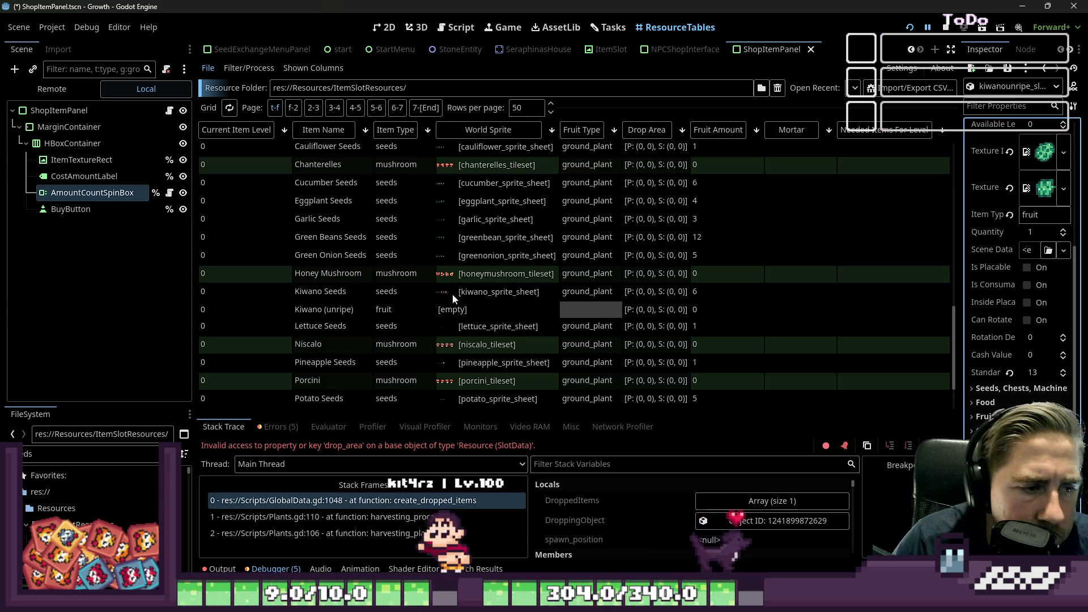
# Look over the Honey Mushroom, Chanterelles and Green Beans Seeds resources
pyautogui.click(590, 275)
pyautogui.click(578, 164)
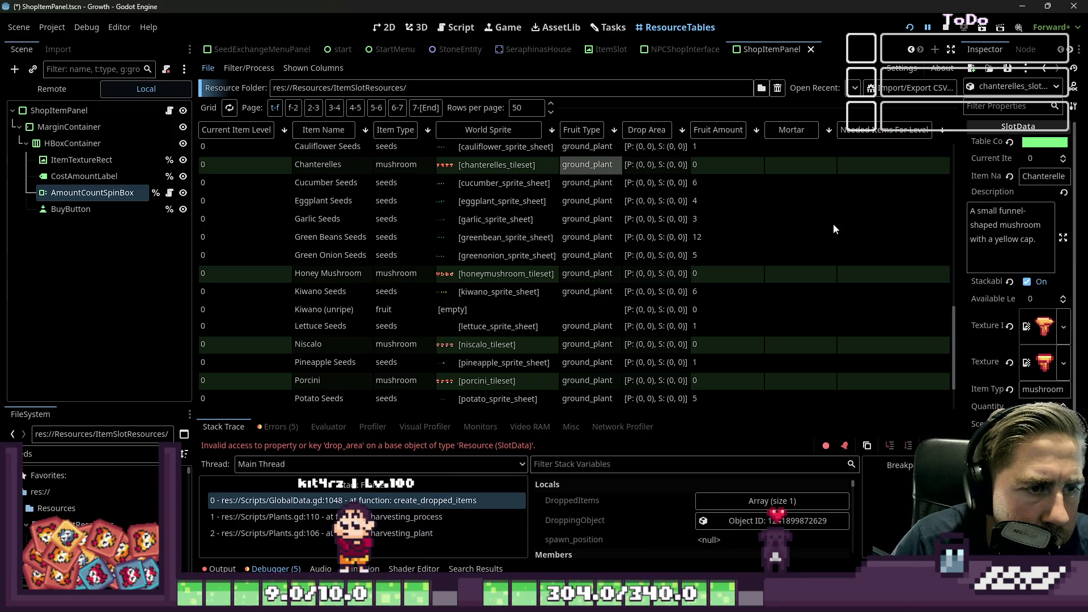
pyautogui.scroll(-5, 1048, 312)
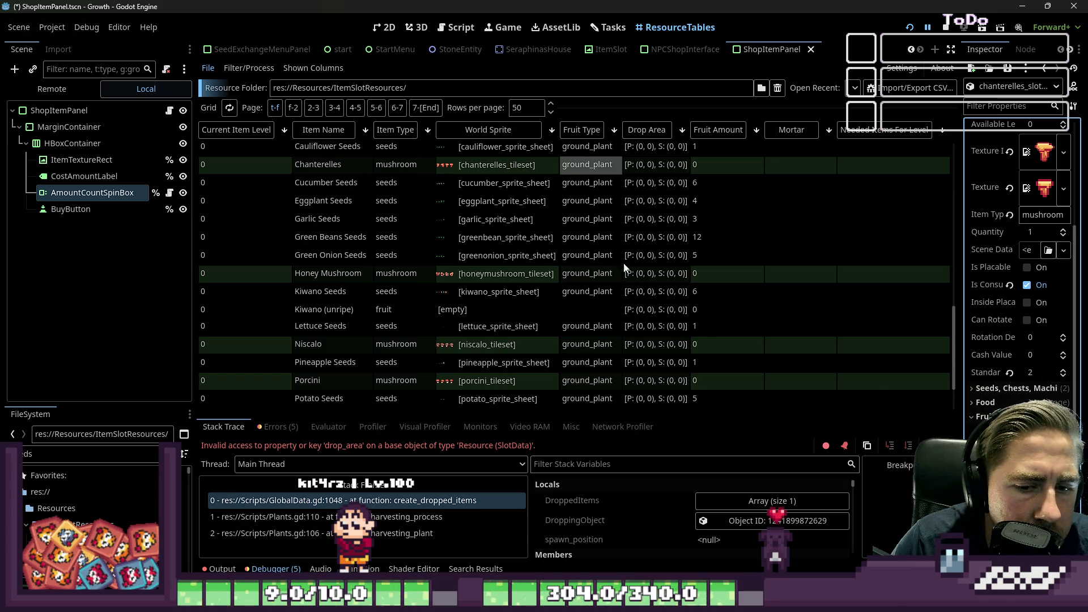
pyautogui.click(617, 241)
# Scroll to Broccoli and open its empty World Sprite cell for editing
pyautogui.scroll(-3, 600, 276)
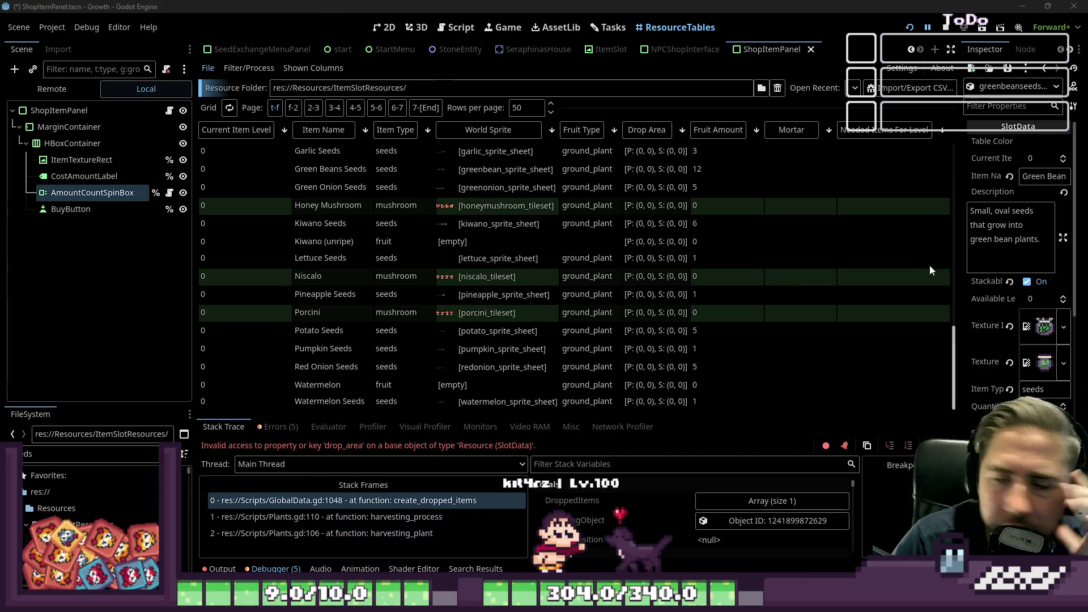
pyautogui.scroll(2, 569, 340)
pyautogui.scroll(5, 570, 340)
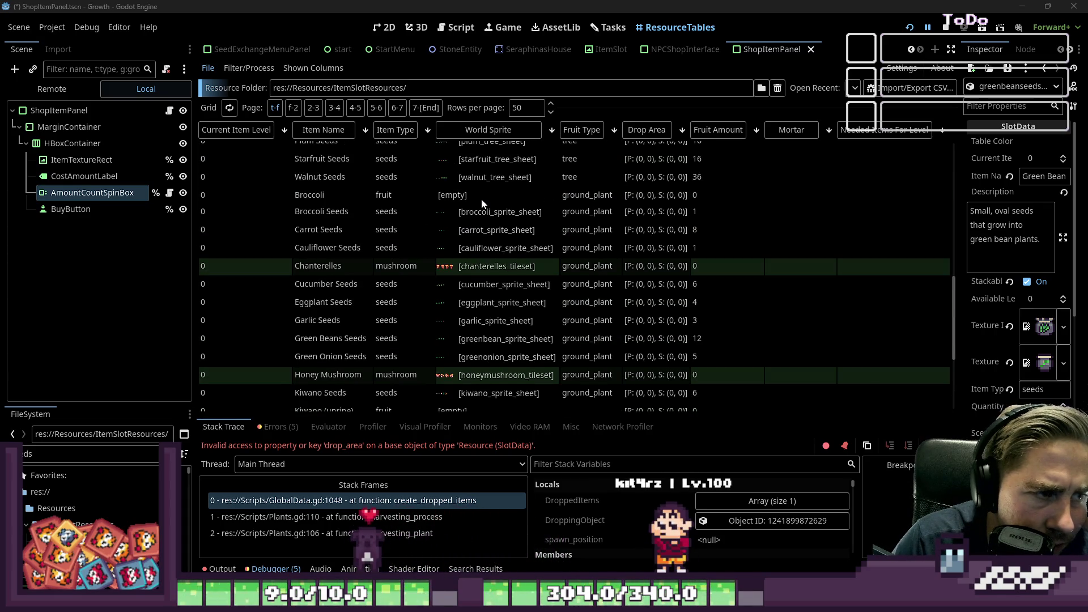
pyautogui.scroll(2, 482, 203)
pyautogui.click(467, 233)
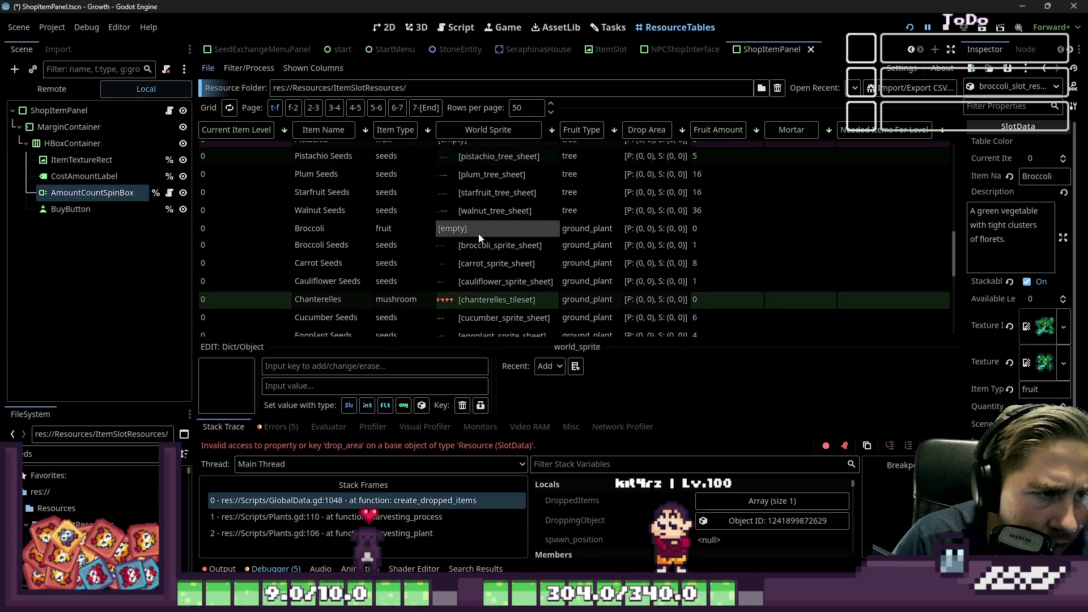
# Filter the FileSystem for 'brocc' and pick broccoli_sprite_sheet.png for the Broccoli row
pyautogui.scroll(1, 478, 233)
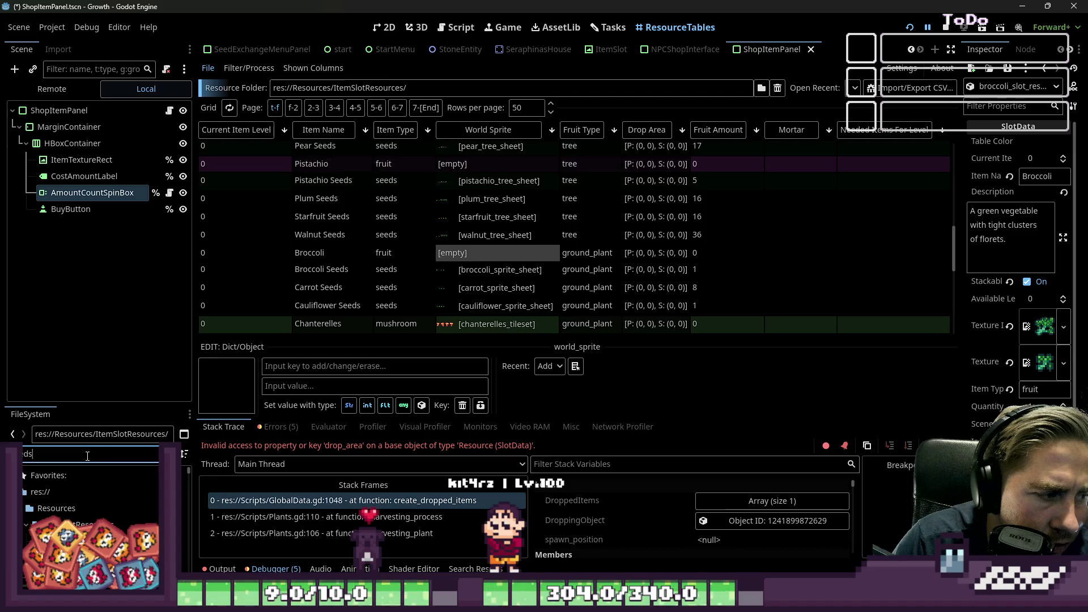
pyautogui.write('brocc')
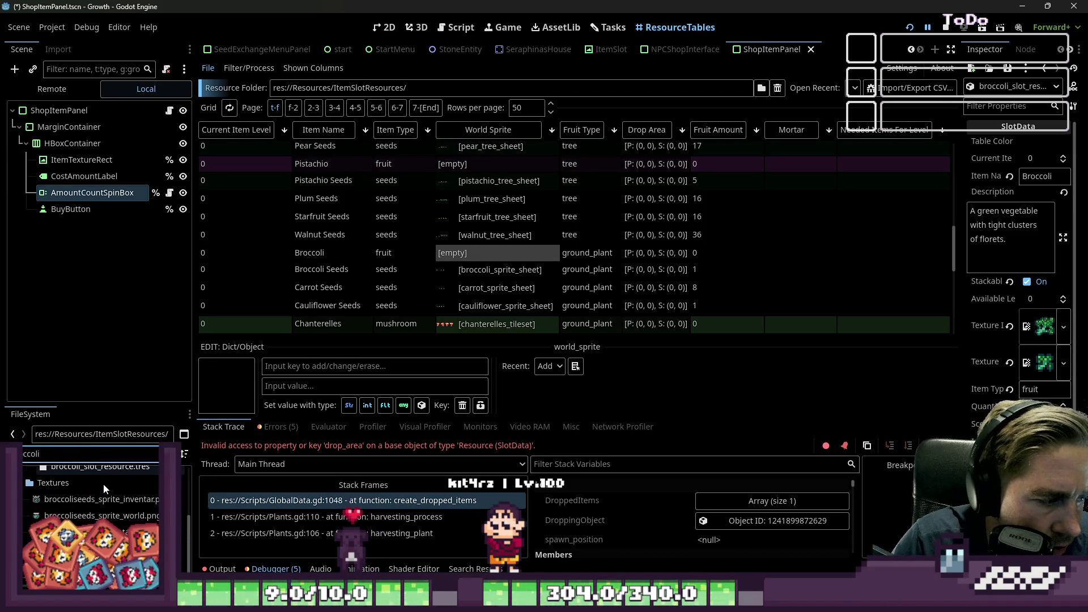
pyautogui.click(103, 484)
pyautogui.moveTo(410, 468); pyautogui.dragTo(446, 252)
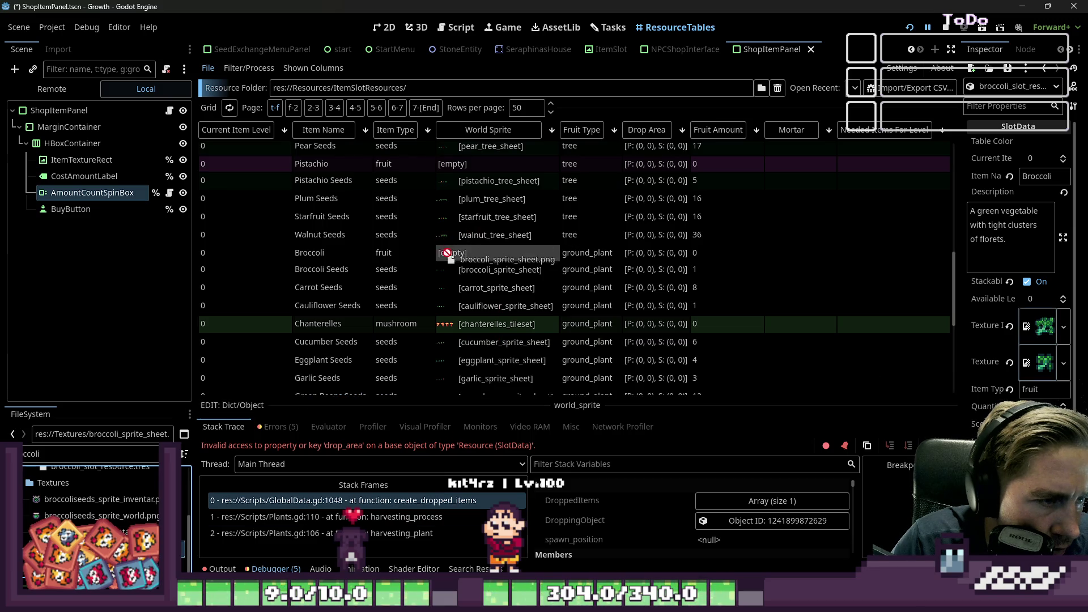
pyautogui.moveTo(667, 261)
pyautogui.mouseDown()
pyautogui.moveTo(986, 313)
pyautogui.moveTo(914, 377)
pyautogui.moveTo(133, 553)
pyautogui.mouseUp()
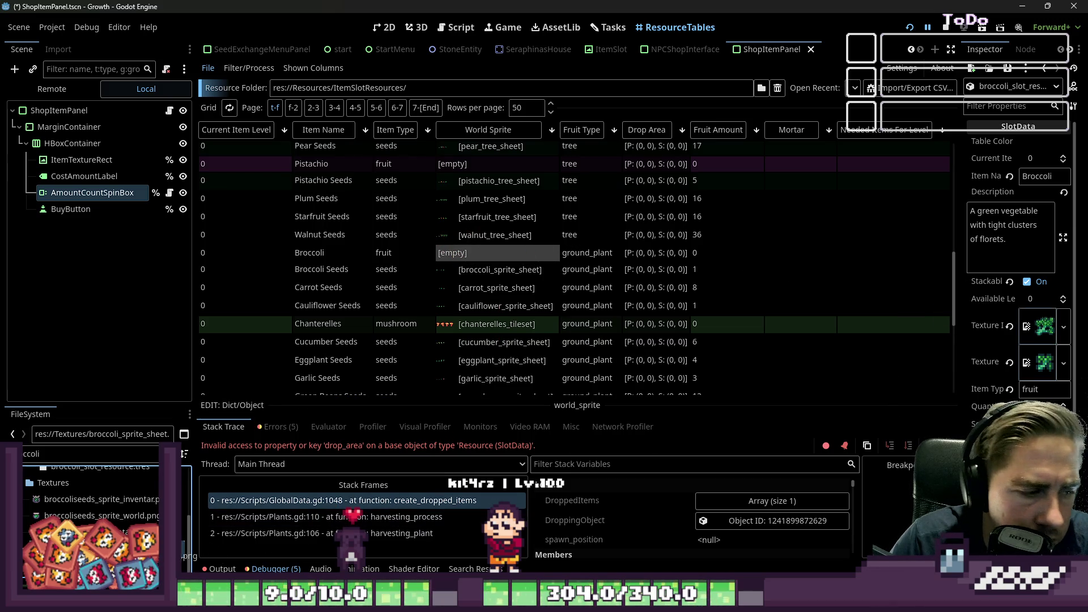
pyautogui.scroll(-5, 1009, 363)
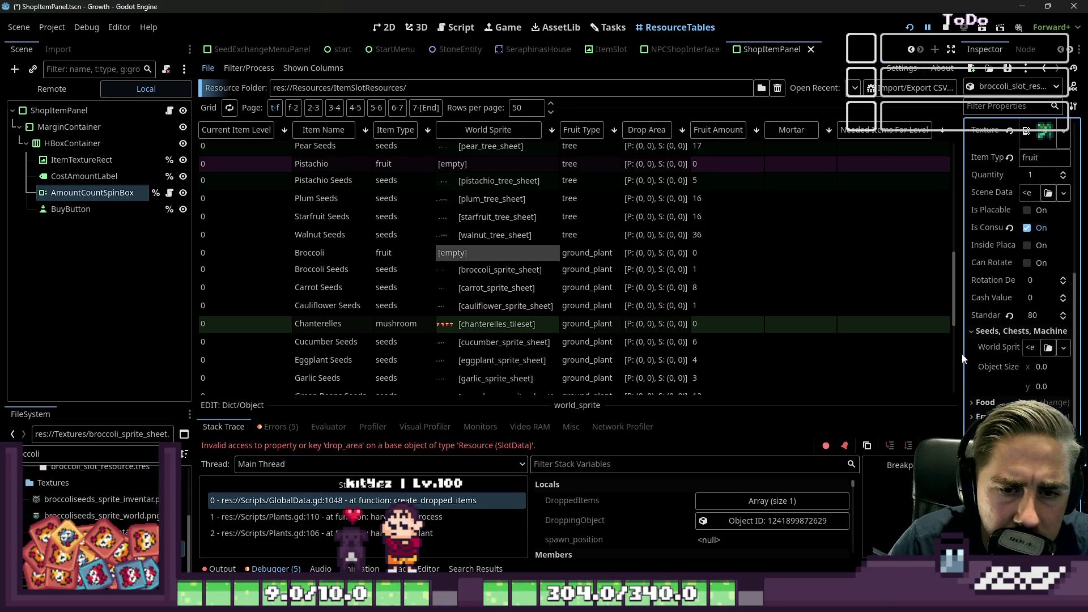
# Widen the Inspector, assign the broccoli sprite sheet as World Sprite, then revert it to empty
pyautogui.moveTo(960, 353); pyautogui.dragTo(805, 353)
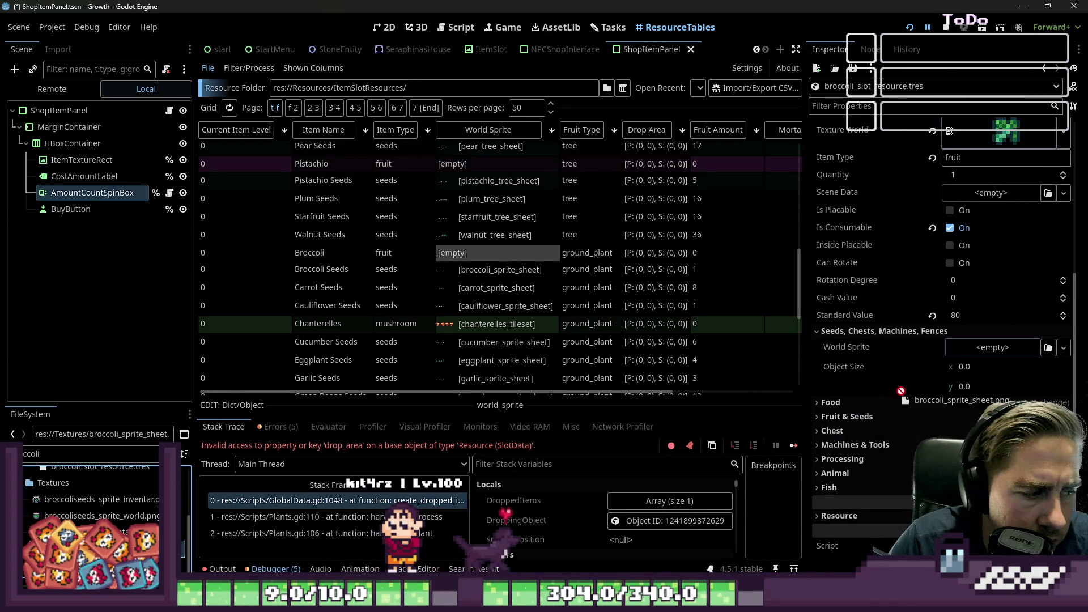
pyautogui.moveTo(980, 356); pyautogui.dragTo(980, 358)
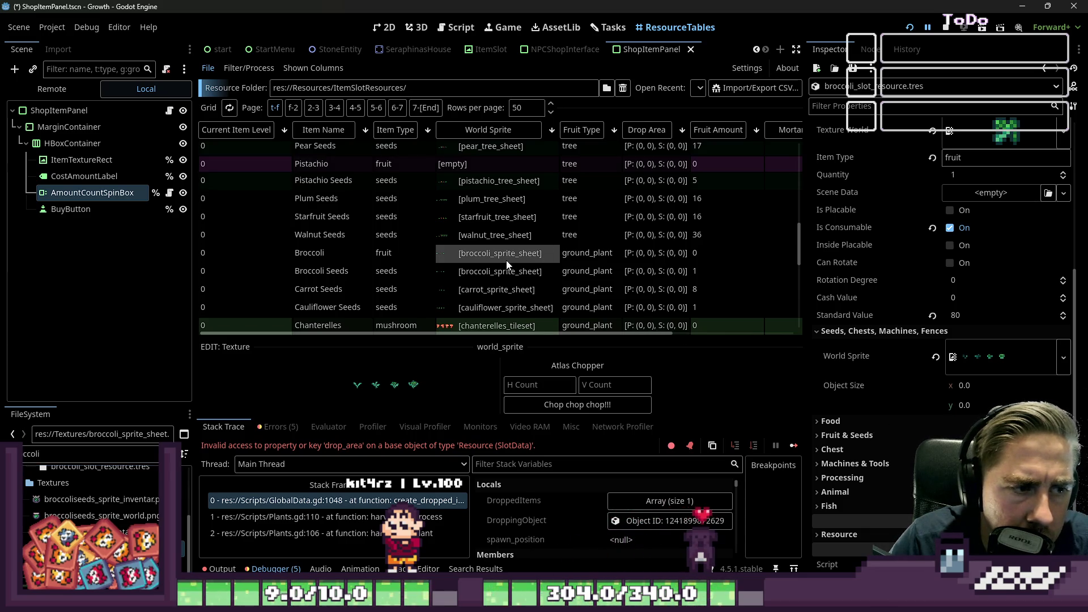
pyautogui.click(565, 252)
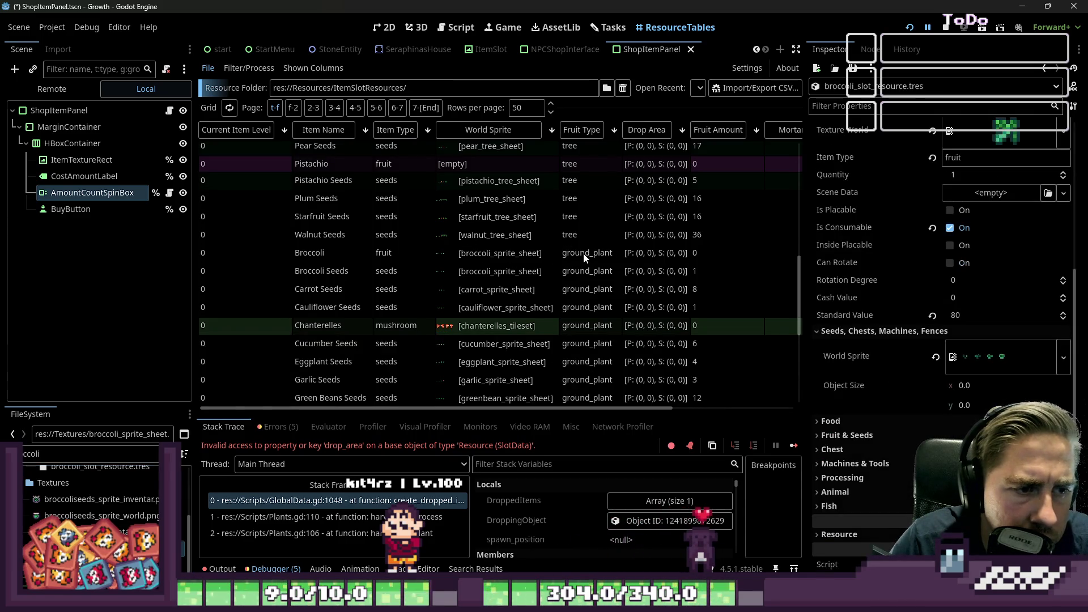
pyautogui.click(491, 253)
pyautogui.click(939, 360)
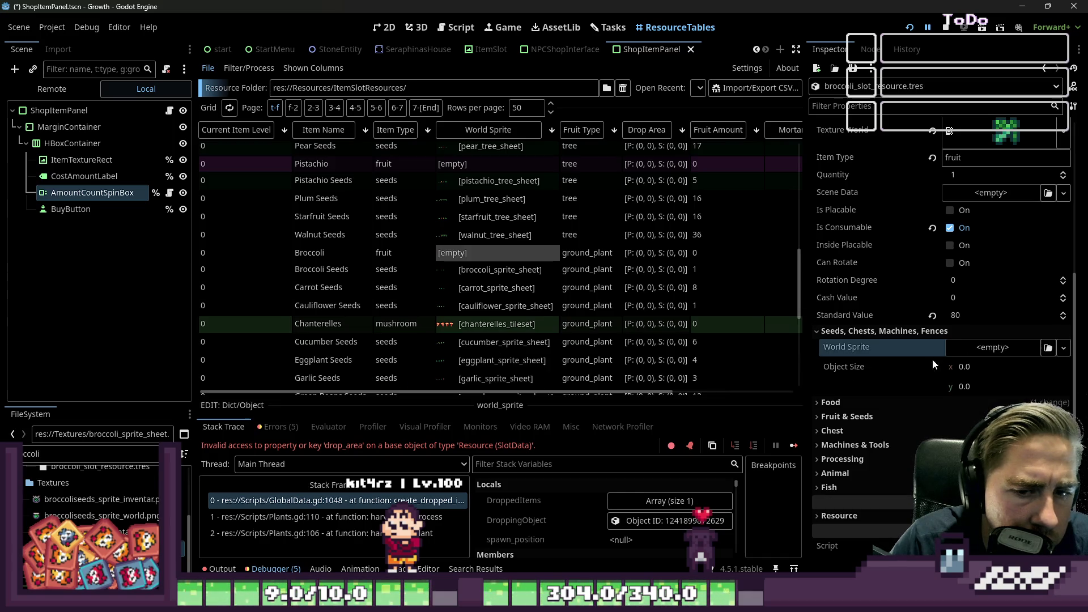
pyautogui.click(656, 270)
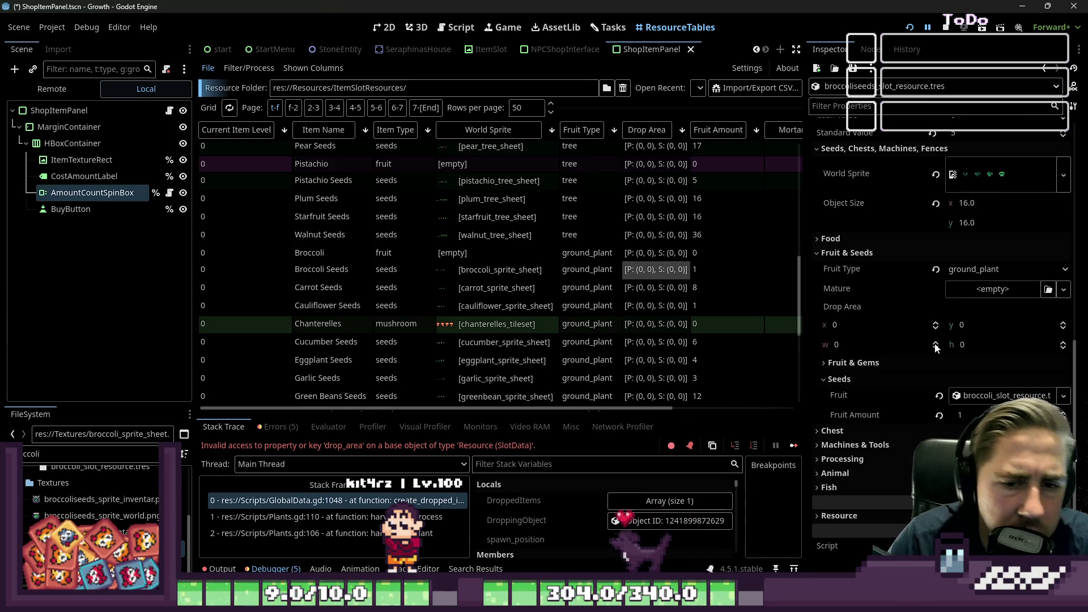
# Set Broccoli Seeds' drop area to x -28, y -28, width 4, height 4, and test-run the game
pyautogui.scroll(-1, 946, 355)
pyautogui.click(889, 324)
pyautogui.write('-')
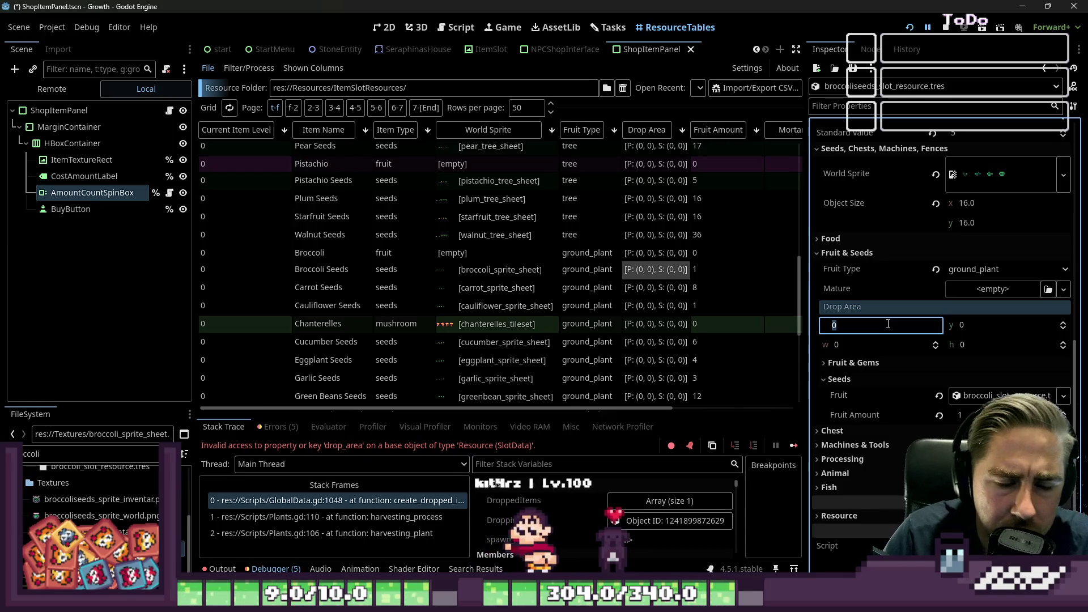
pyautogui.write('2')
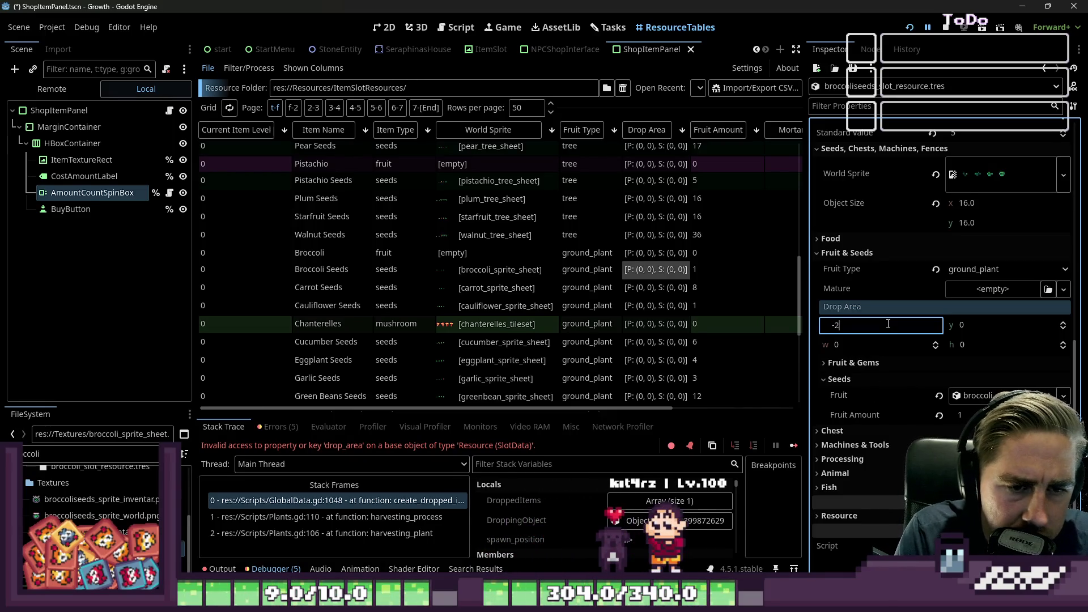
pyautogui.press('Tab')
pyautogui.write('-')
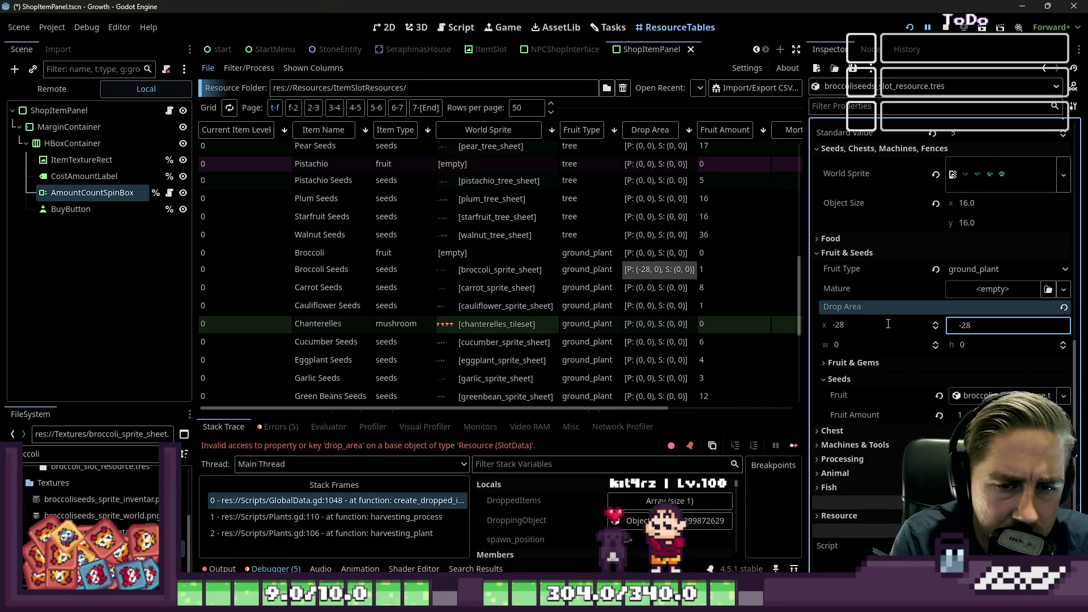
pyautogui.press('Tab')
pyautogui.write('4')
pyautogui.press('Tab')
pyautogui.write('4')
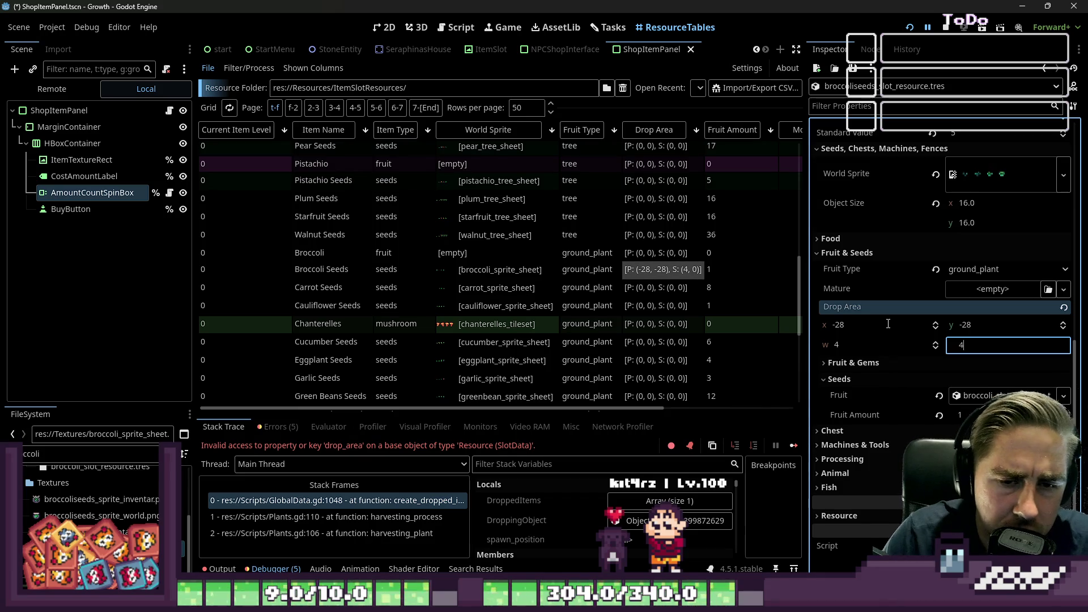
pyautogui.click(945, 32)
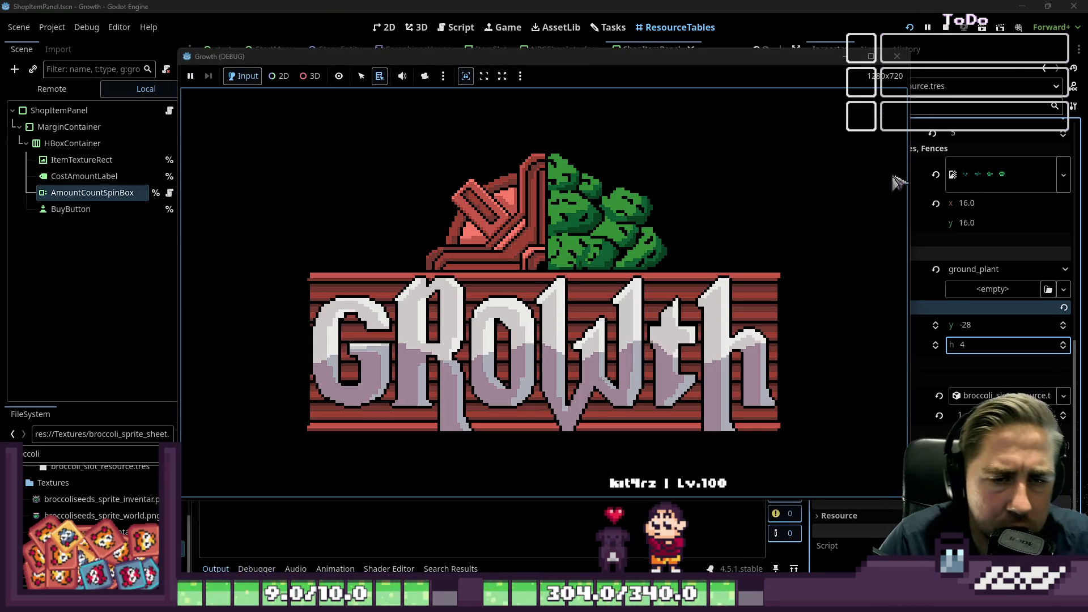
pyautogui.press('F8')
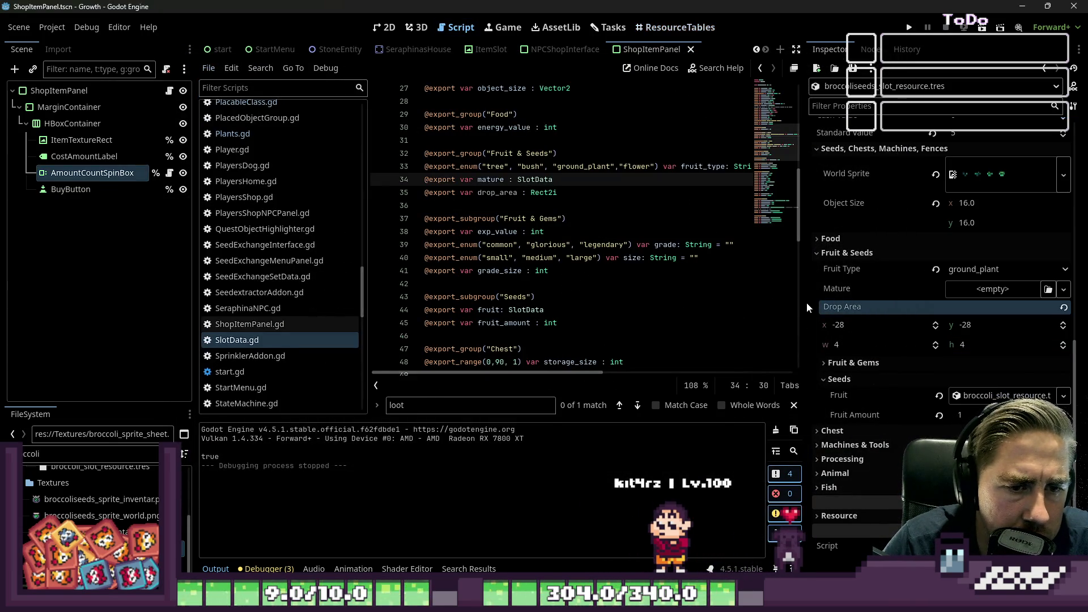
# Trace drop_area through SlotData.gd, Plants.gd and GlobalData.gd, make line 1048 use drop_area.end, and relaunch
pyautogui.click(508, 193)
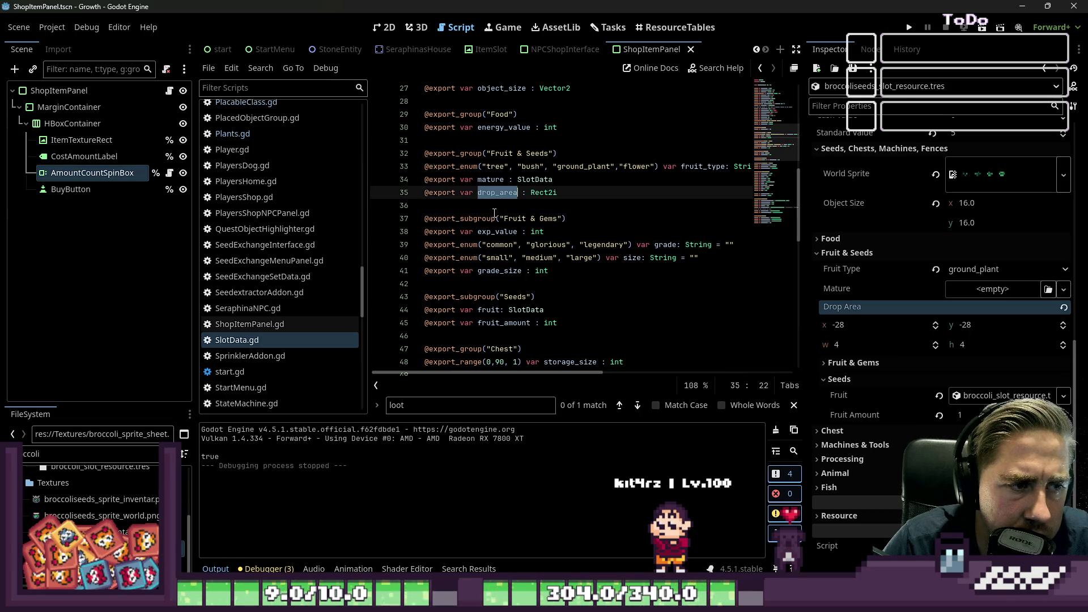
pyautogui.scroll(4, 302, 352)
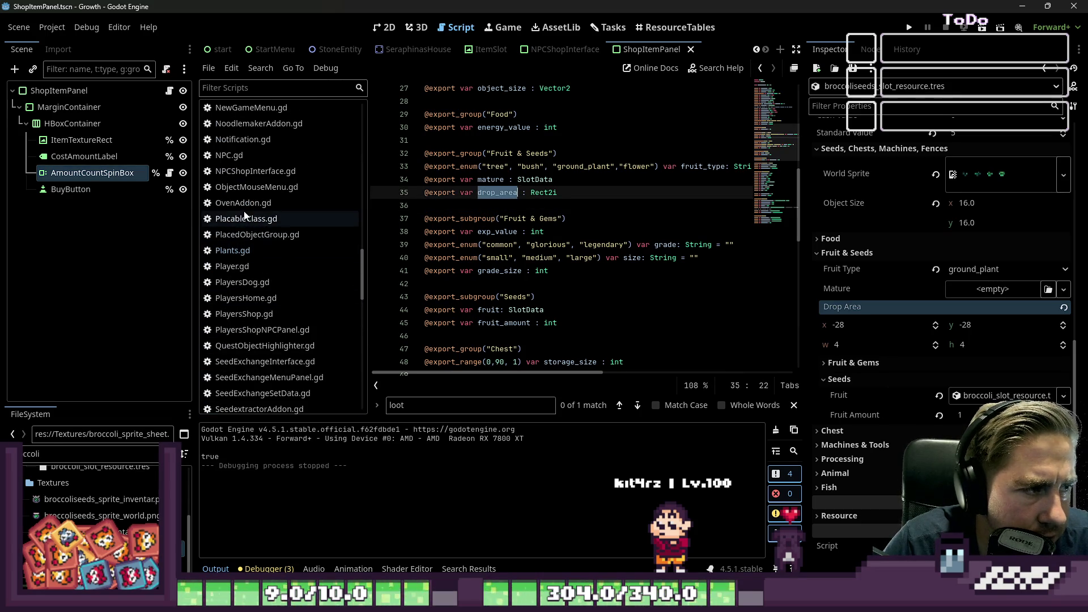
pyautogui.click(244, 218)
pyautogui.click(241, 250)
pyautogui.scroll(-2, 532, 287)
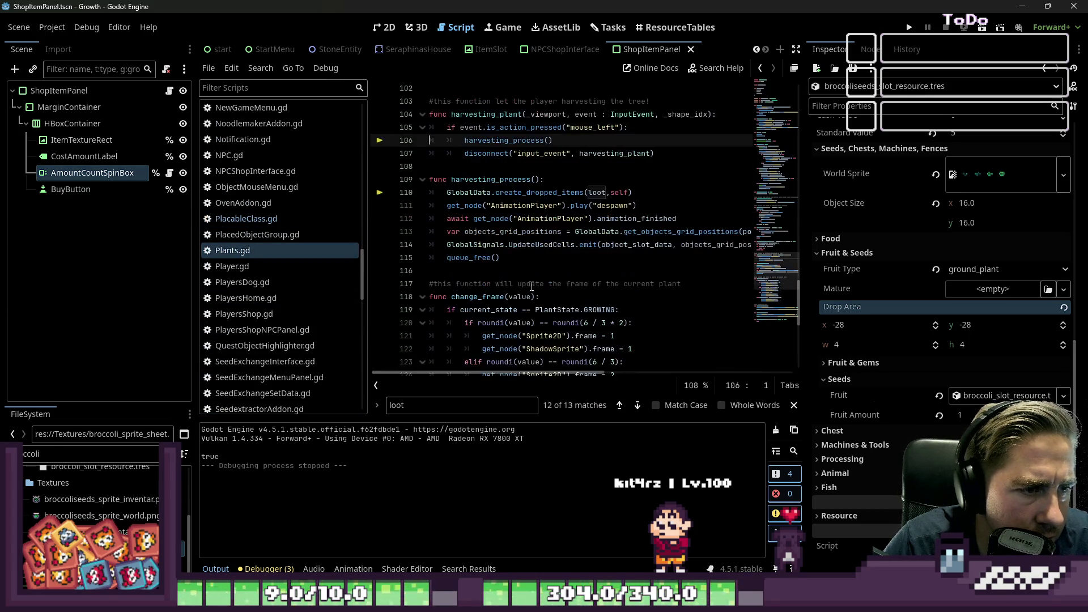
pyautogui.scroll(10, 298, 226)
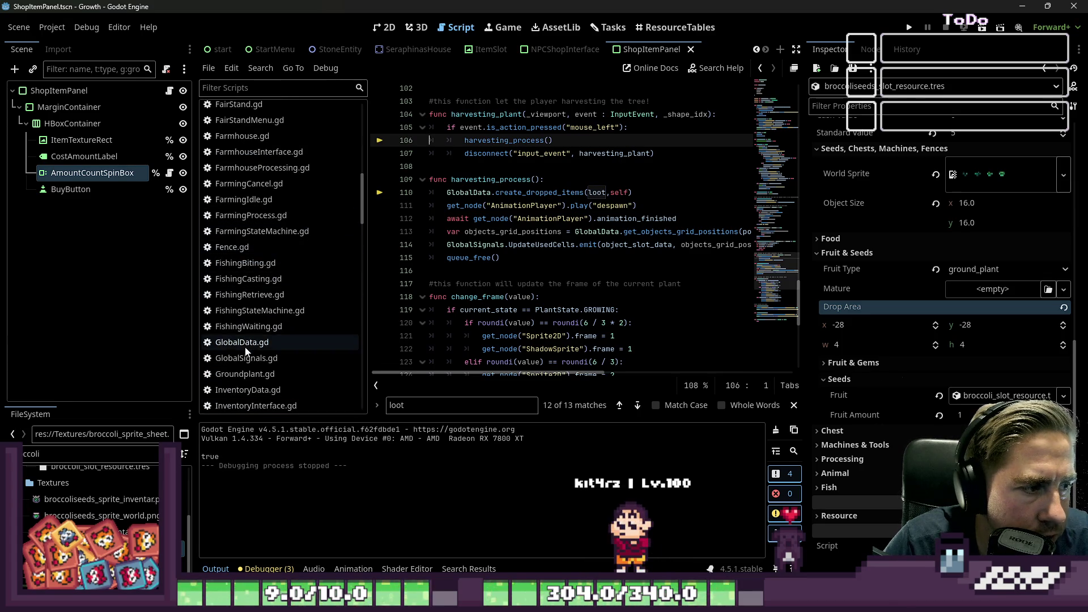
pyautogui.click(255, 343)
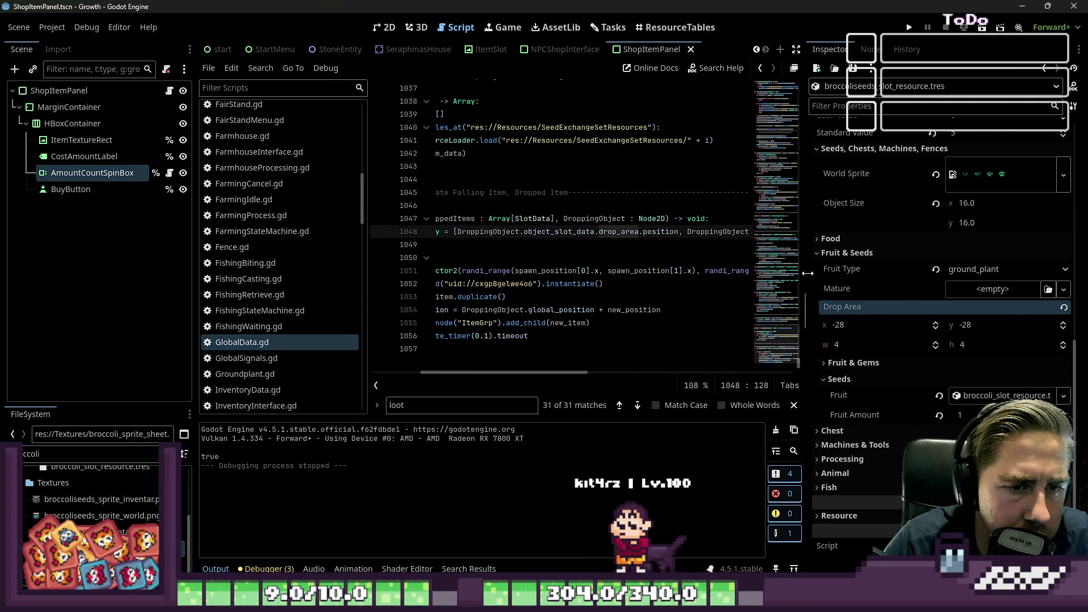
pyautogui.moveTo(805, 273); pyautogui.dragTo(962, 273)
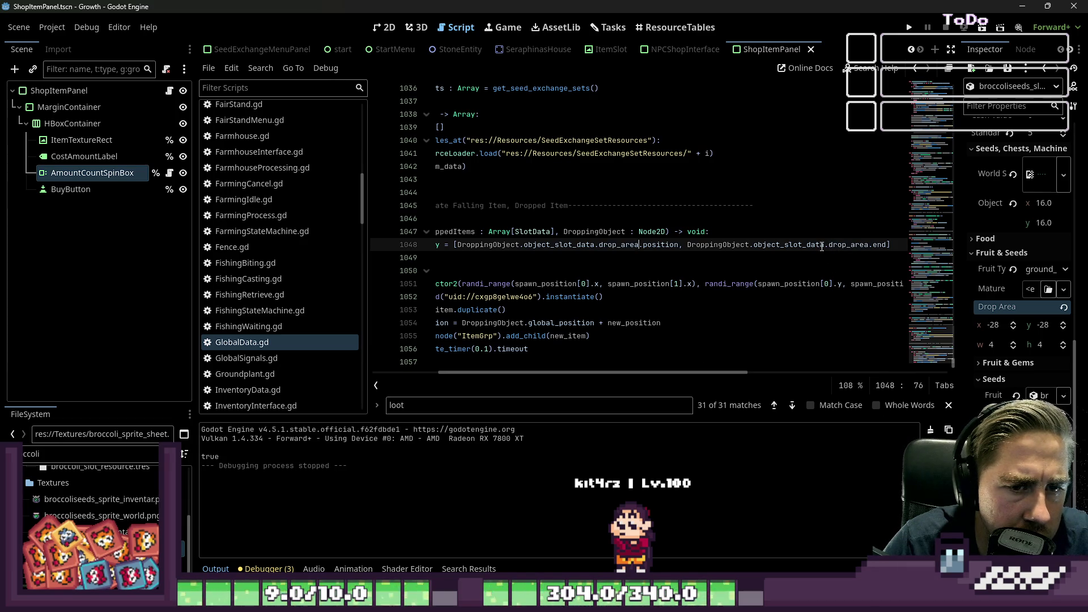
pyautogui.click(909, 29)
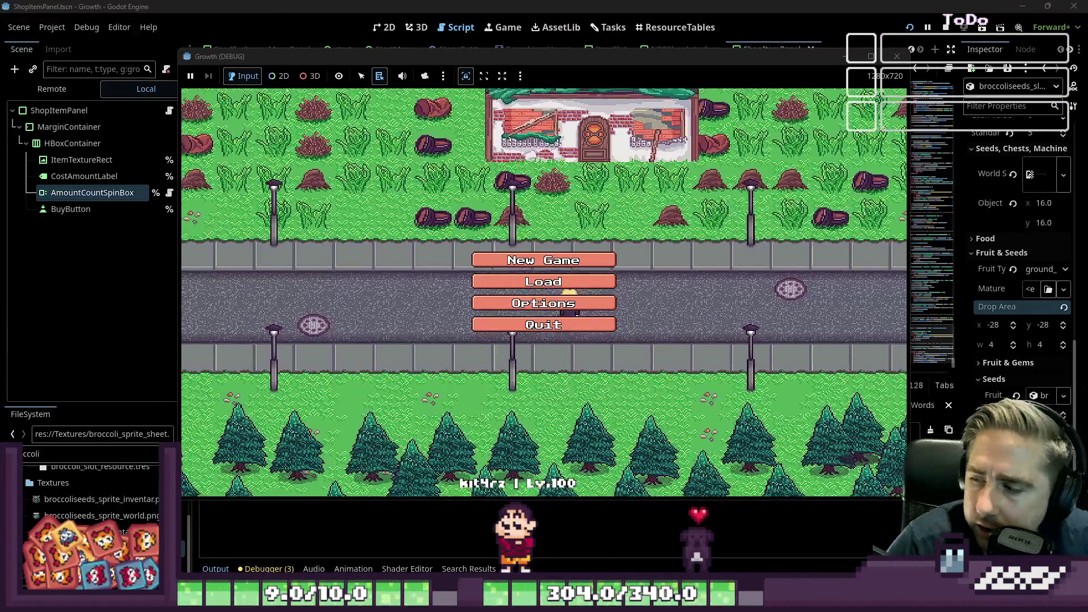
# Start a new game with a new character and move Broccoli Seeds into the hotbar
pyautogui.click(544, 260)
pyautogui.write('asdgc')
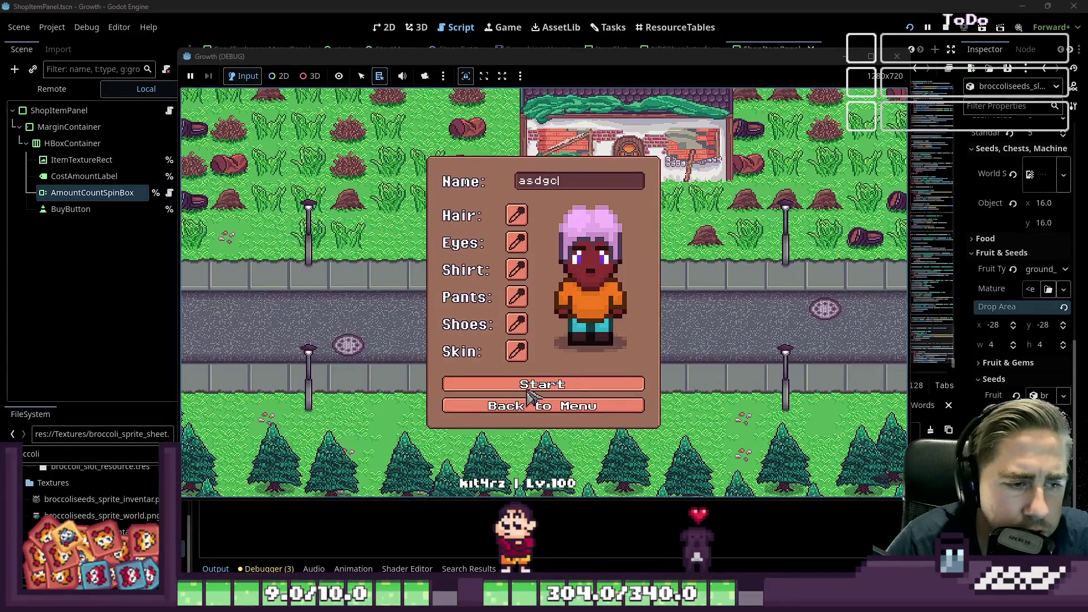
pyautogui.click(532, 391)
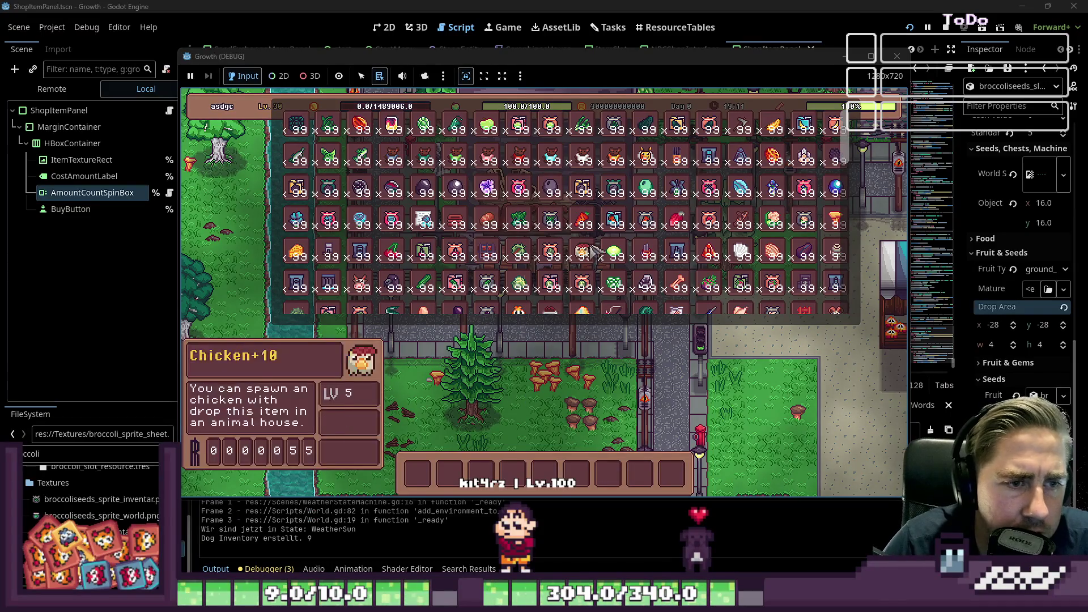
pyautogui.moveTo(552, 225); pyautogui.dragTo(493, 468)
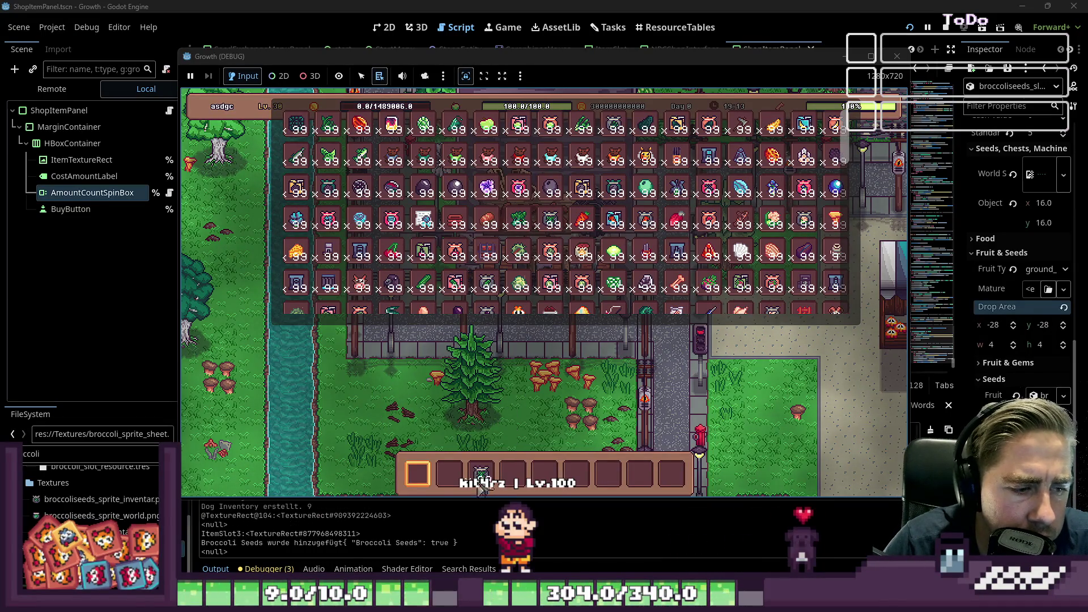
pyautogui.press('i')
pyautogui.press('3')
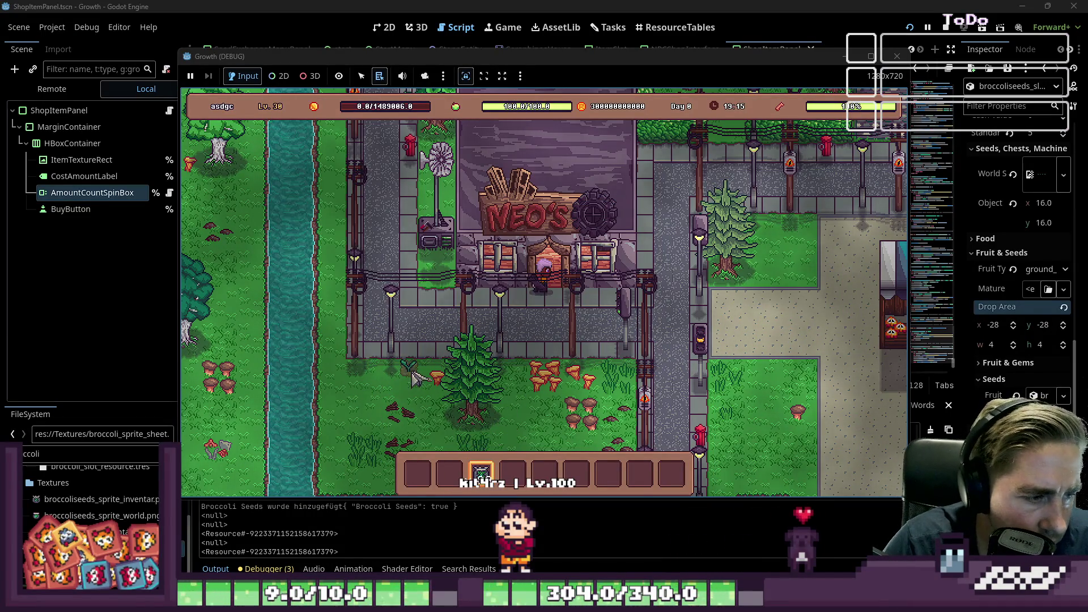
# Walk to the farm plot and harvest two broccoli plants
pyautogui.press('4')
pyautogui.press('5')
pyautogui.press('s')
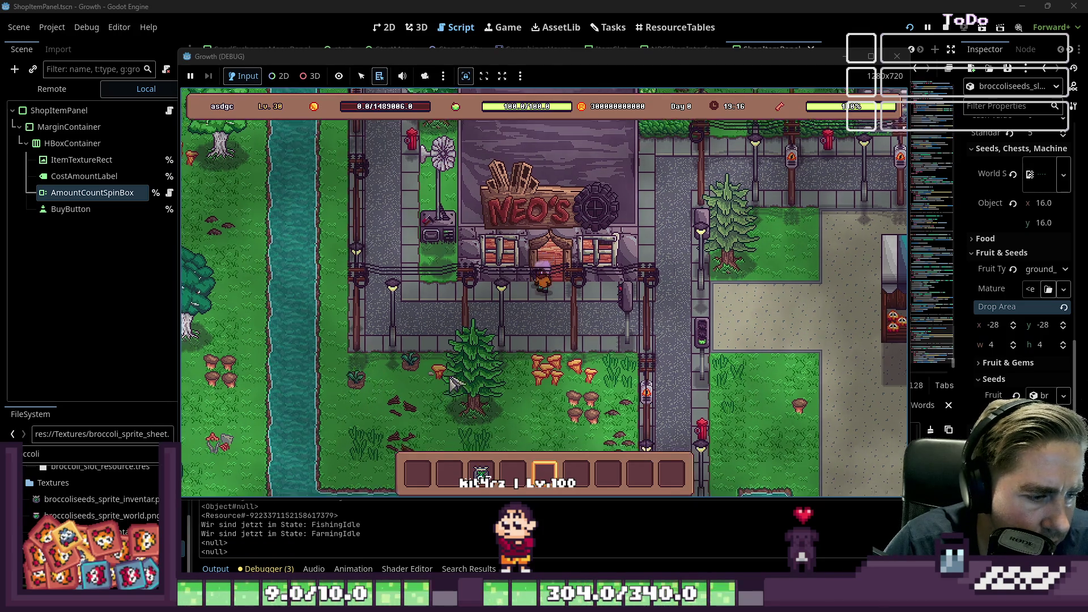
pyautogui.press('s')
pyautogui.press('a')
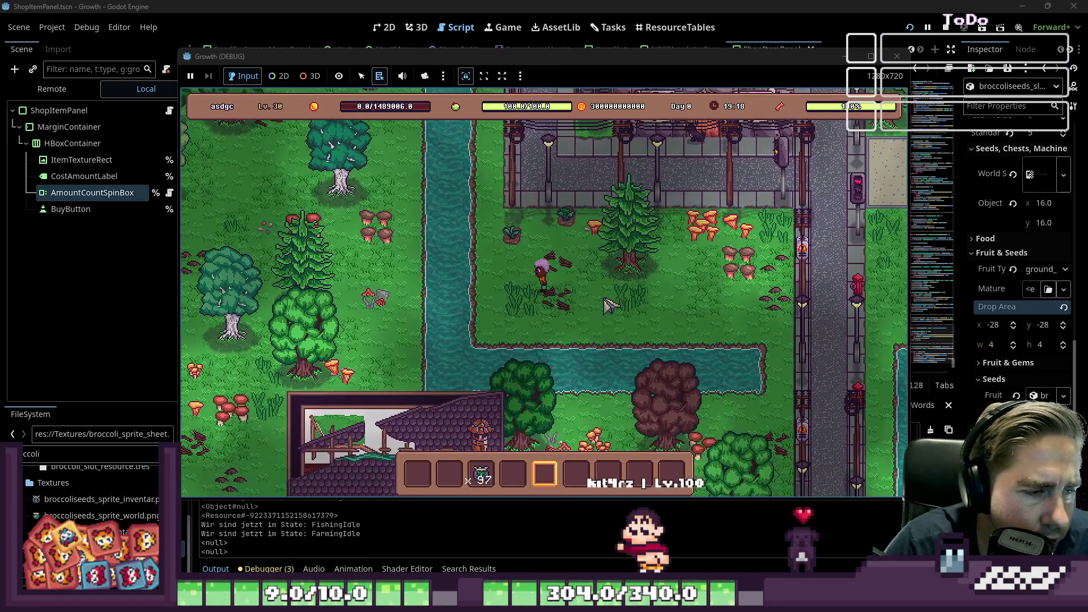
pyautogui.press('s')
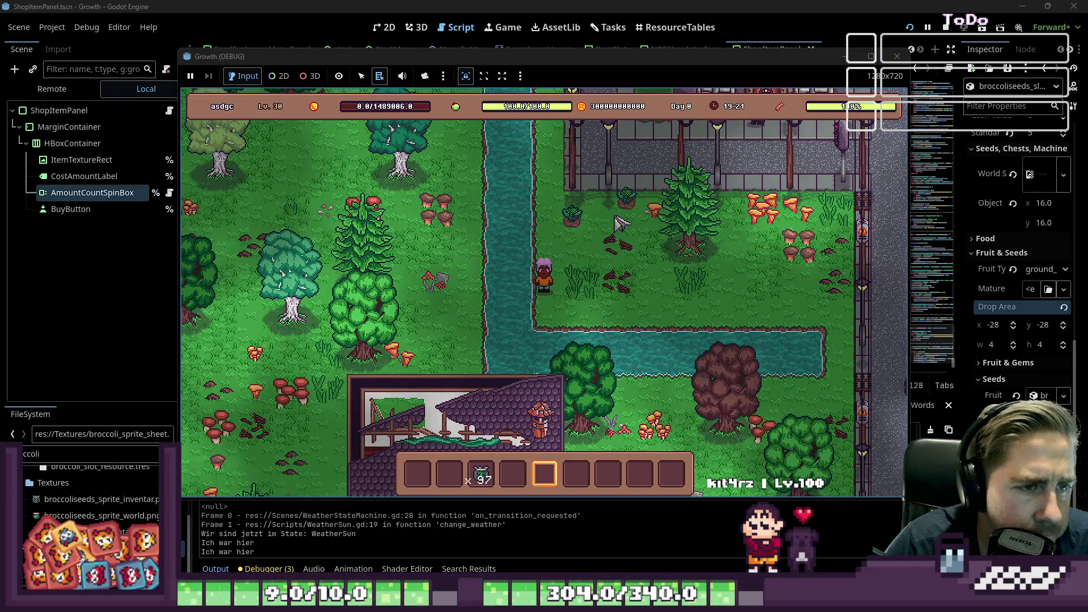
pyautogui.click(578, 220)
pyautogui.press('w')
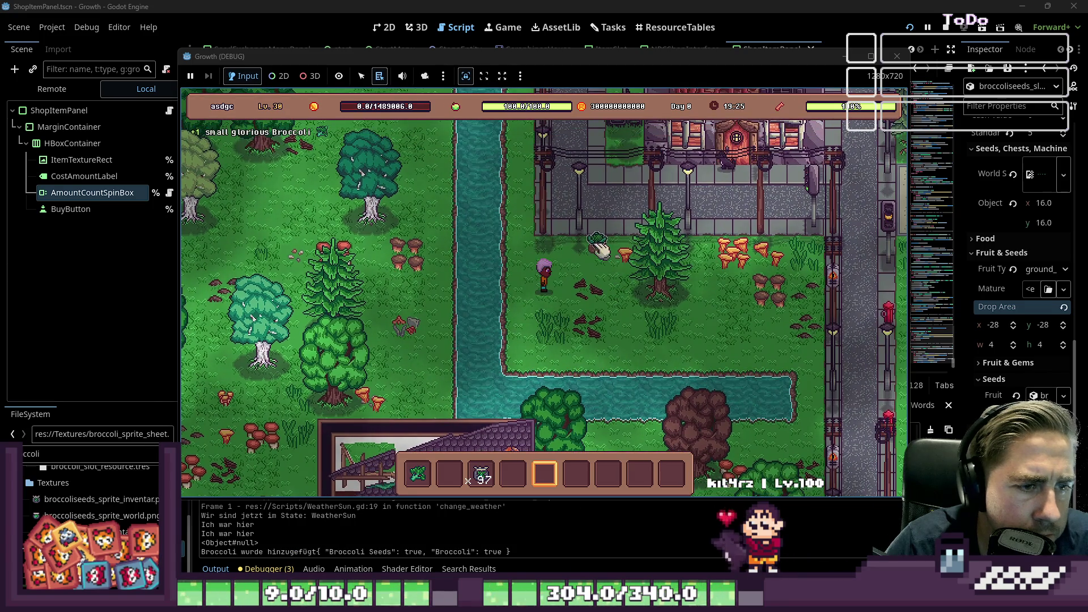
pyautogui.click(639, 261)
pyautogui.press('d')
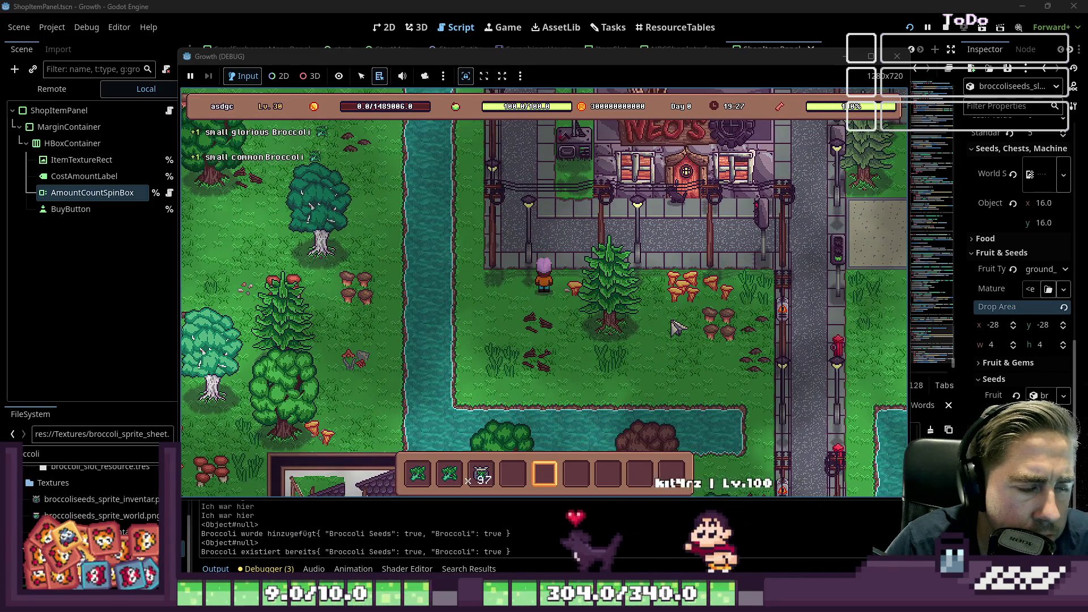
pyautogui.press('a')
pyautogui.press('3')
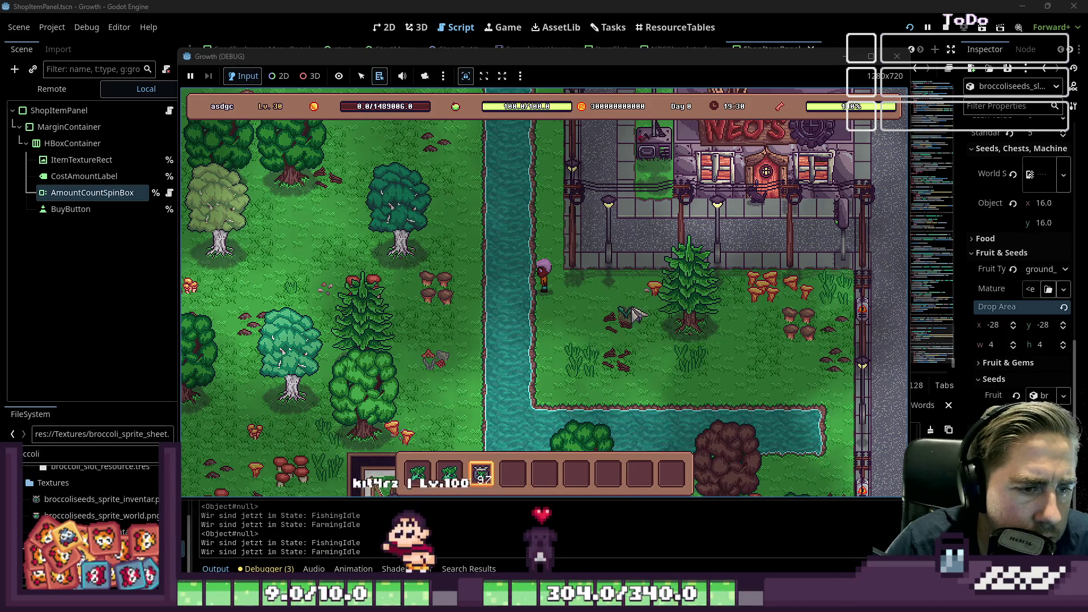
# Plant two rows of broccoli seeds in the soil
pyautogui.click(593, 301)
pyautogui.click(574, 300)
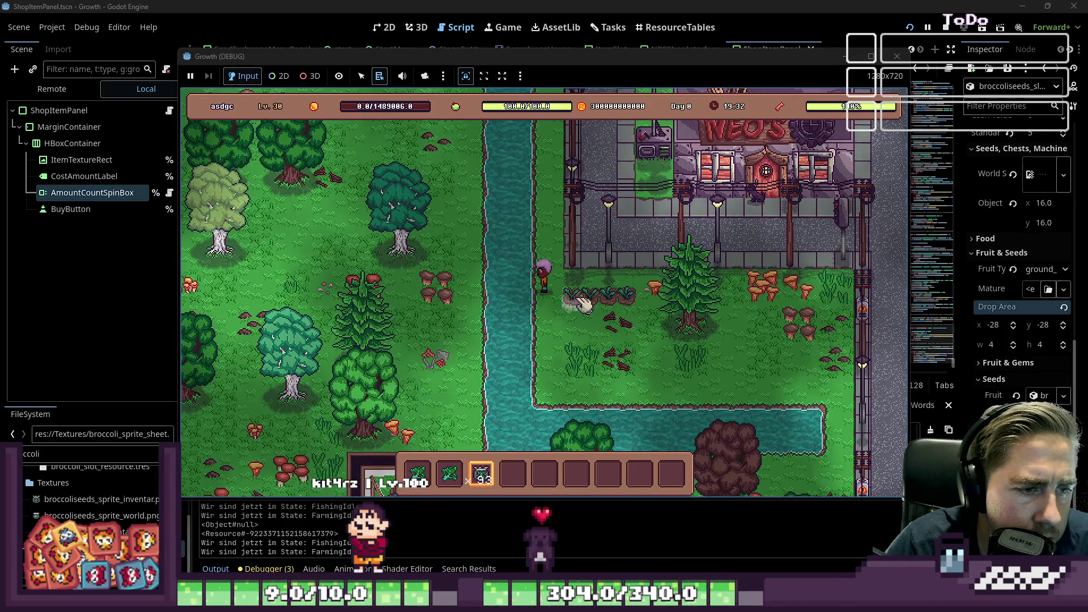
pyautogui.click(554, 300)
pyautogui.press('s')
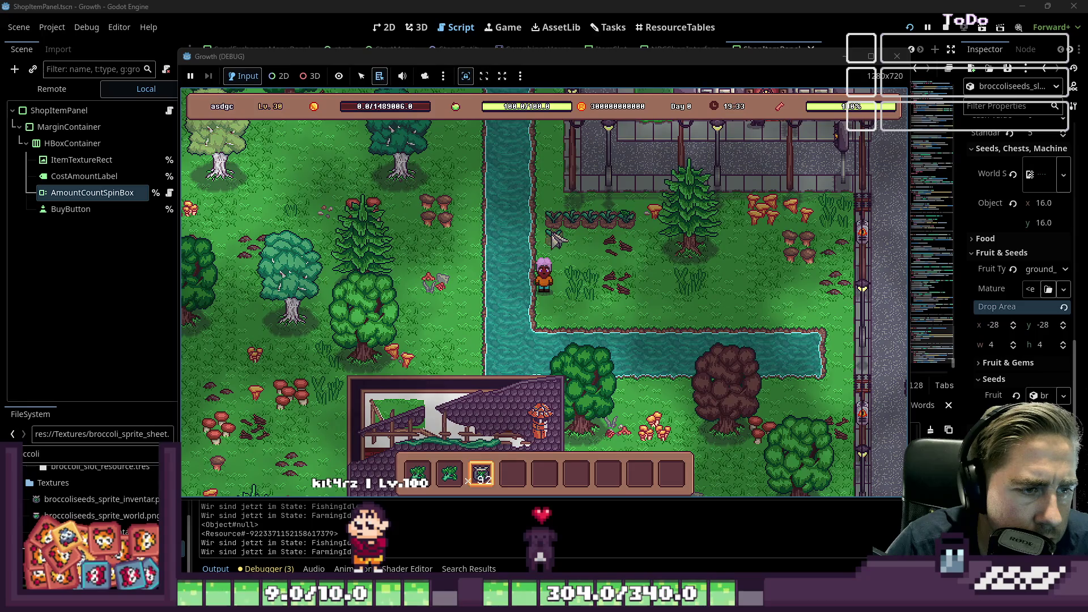
pyautogui.click(554, 233)
pyautogui.click(573, 234)
pyautogui.click(592, 234)
pyautogui.click(579, 249)
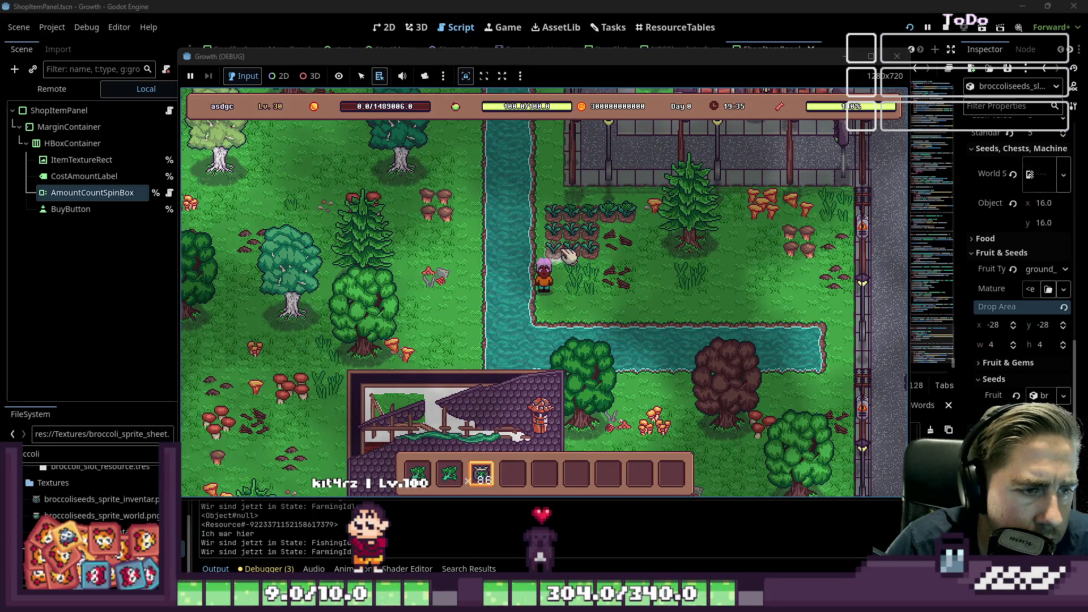
pyautogui.press('d')
pyautogui.press('4')
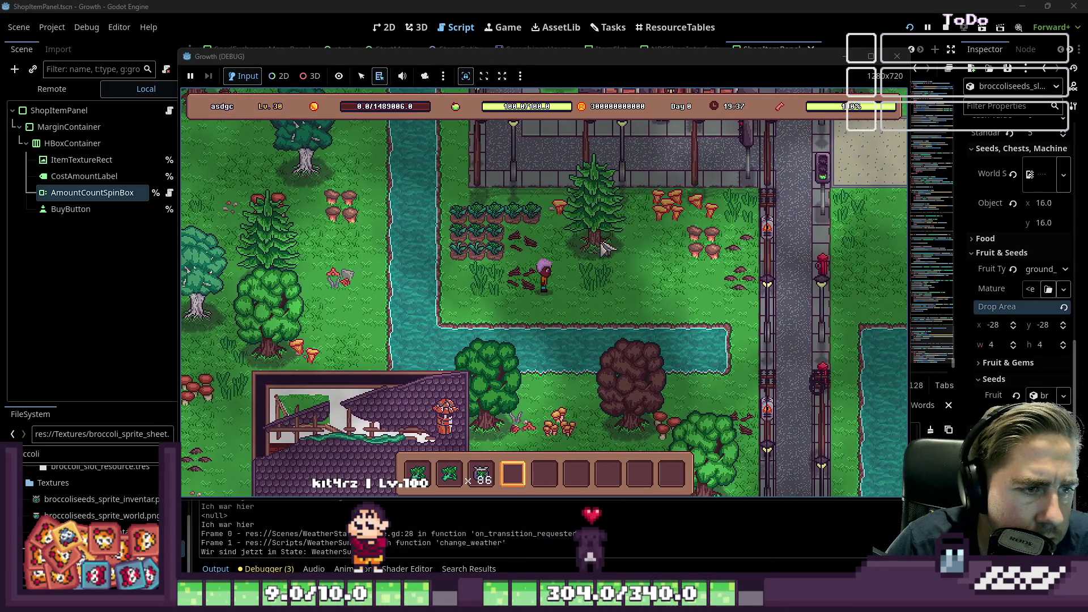
pyautogui.press('a')
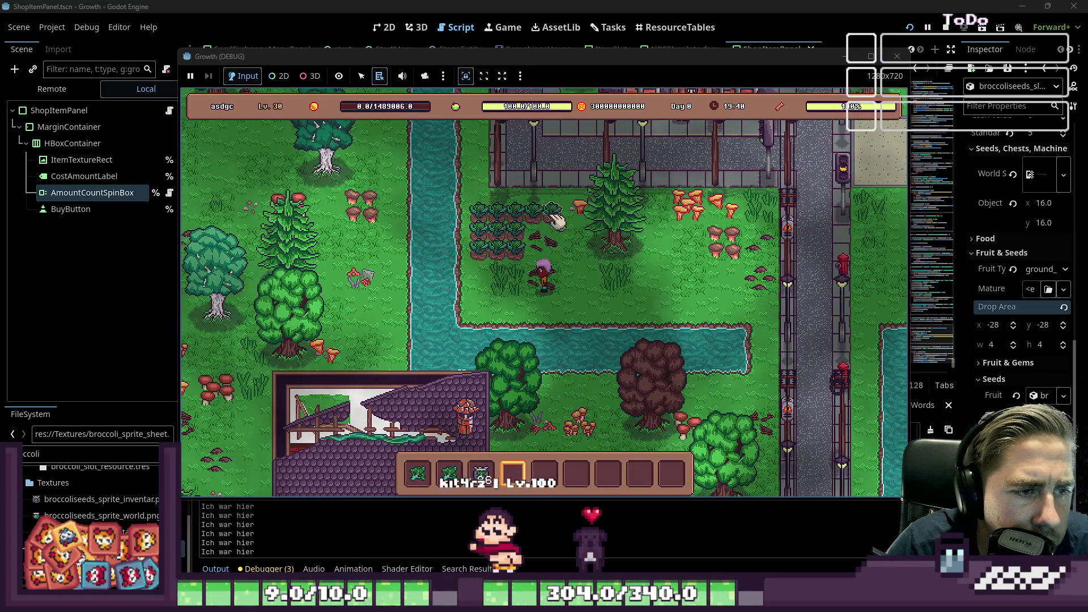
# Harvest the grown broccoli and walk over to collect all the dropped broccoli
pyautogui.click(503, 220)
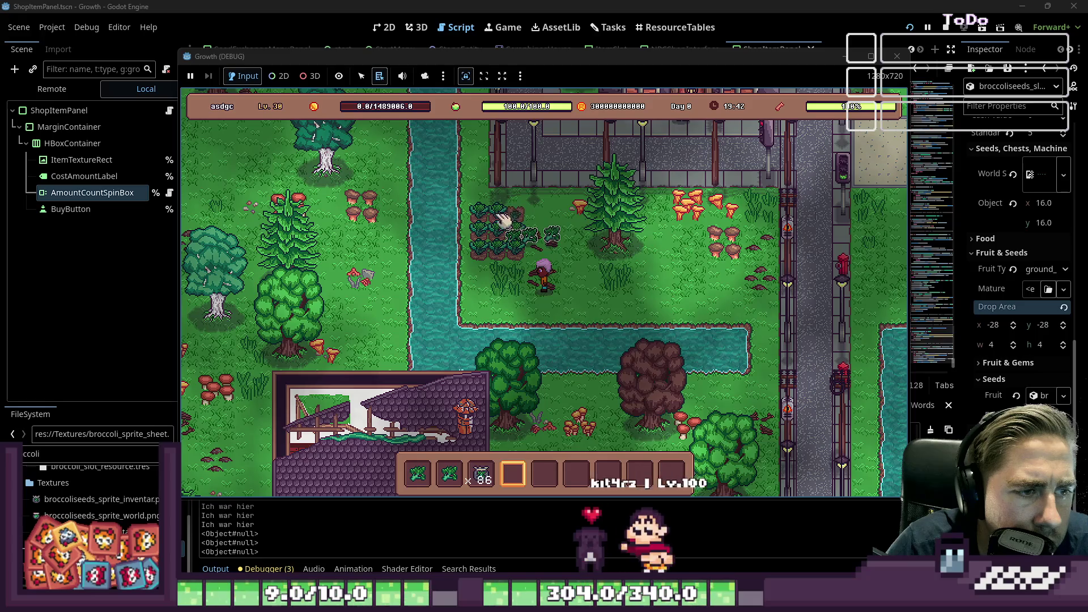
pyautogui.click(504, 239)
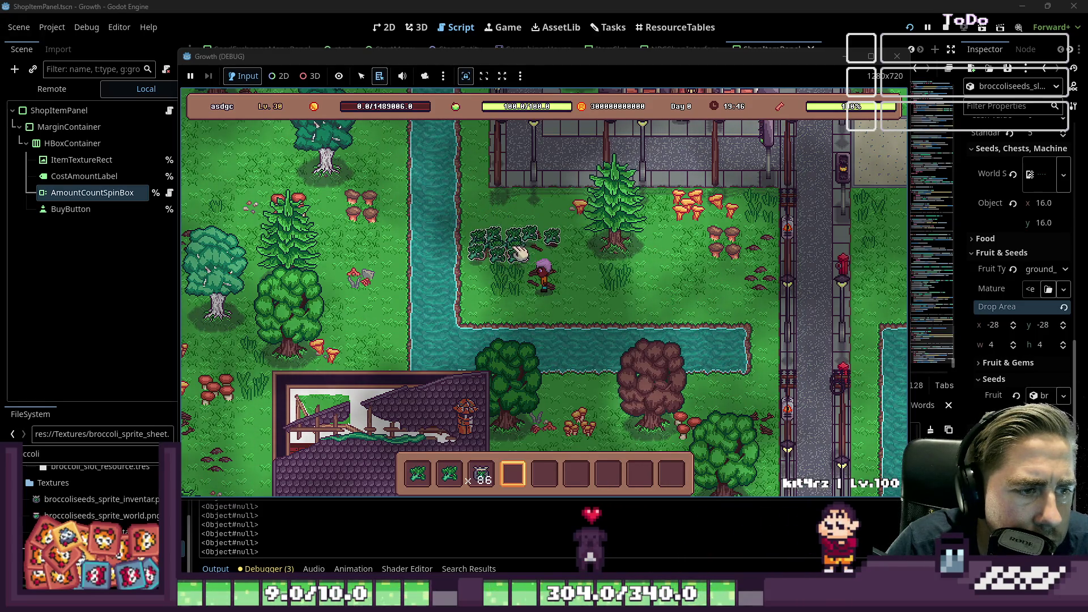
pyautogui.press('w')
pyautogui.press('a')
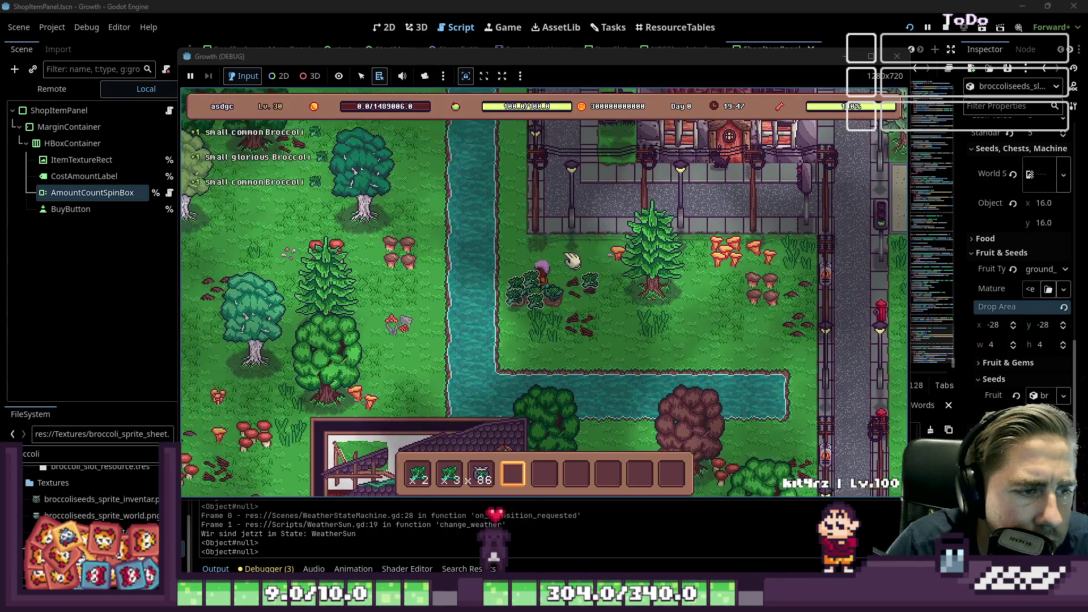
pyautogui.press('d')
pyautogui.press('w')
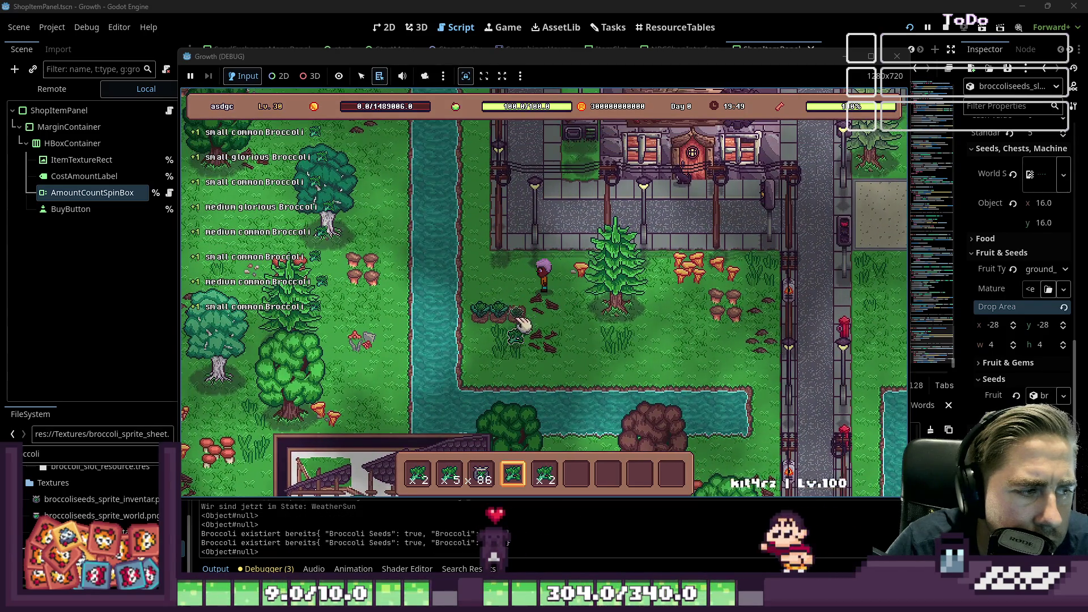
pyautogui.press('a')
pyautogui.press('s')
pyautogui.press('w')
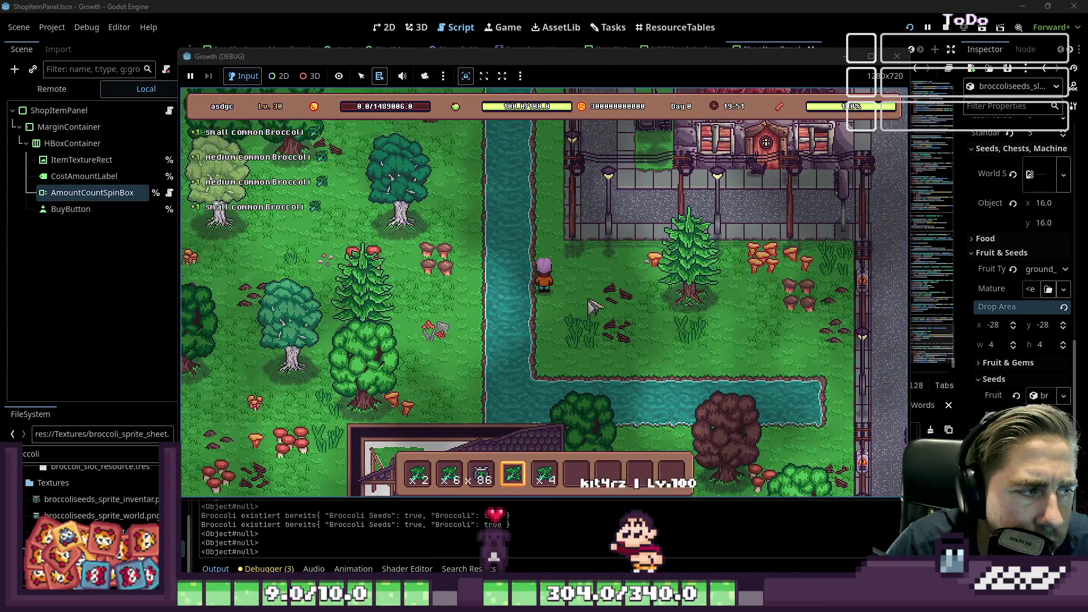
pyautogui.press('s')
pyautogui.press('d')
# Switch back to broccoli seeds, plant another row, and stop the game with F8
pyautogui.click(544, 472)
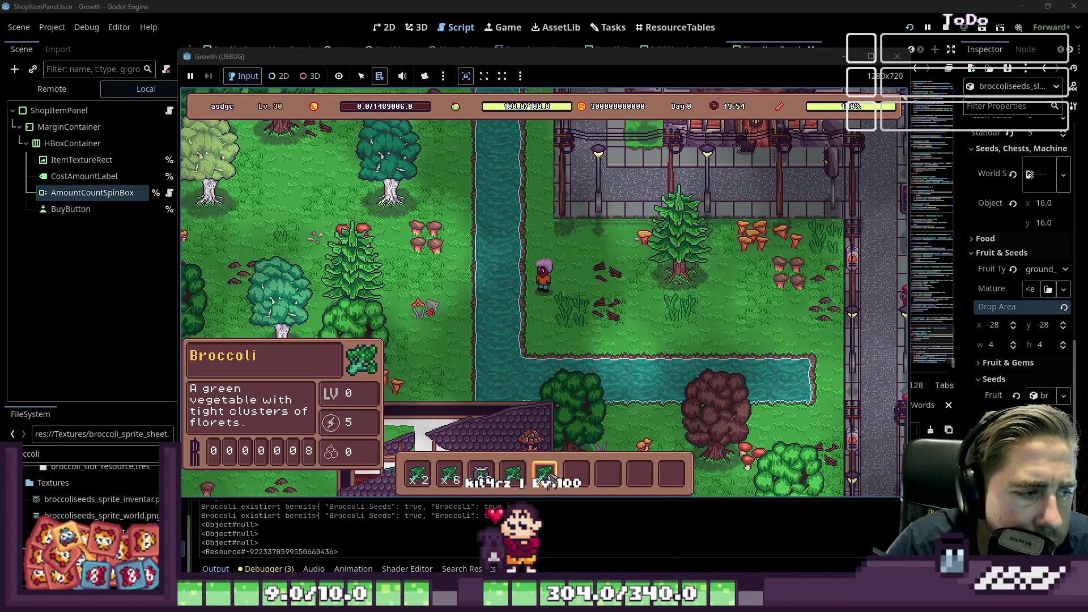
pyautogui.press('3')
pyautogui.press('s')
pyautogui.press('a')
pyautogui.click(579, 218)
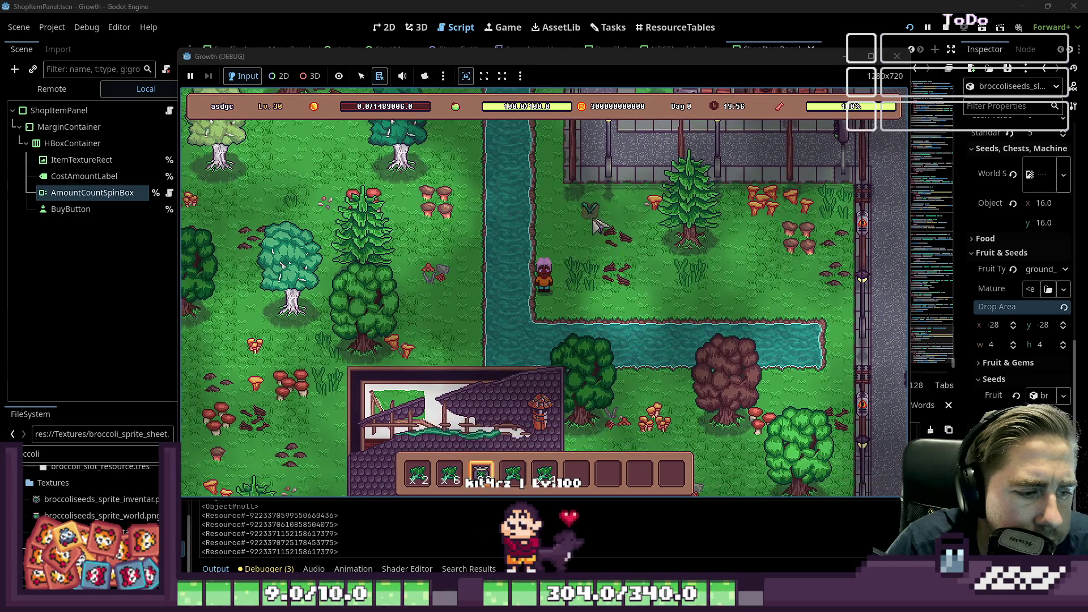
pyautogui.moveTo(579, 218)
pyautogui.mouseDown()
pyautogui.moveTo(547, 219)
pyautogui.moveTo(632, 222)
pyautogui.mouseUp()
pyautogui.scroll(-3, 623, 223)
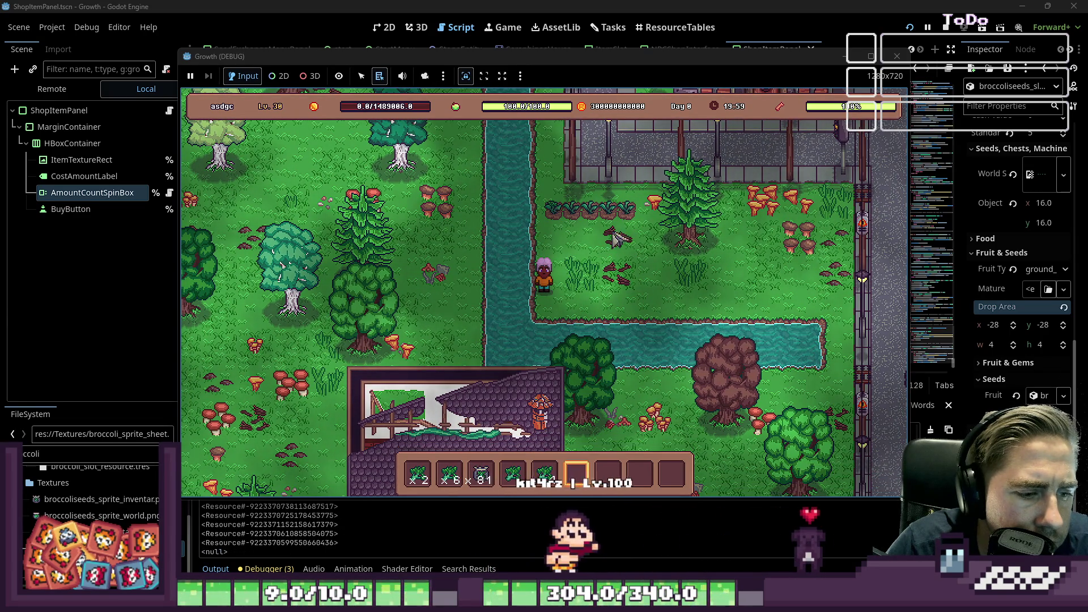
pyautogui.press('F8')
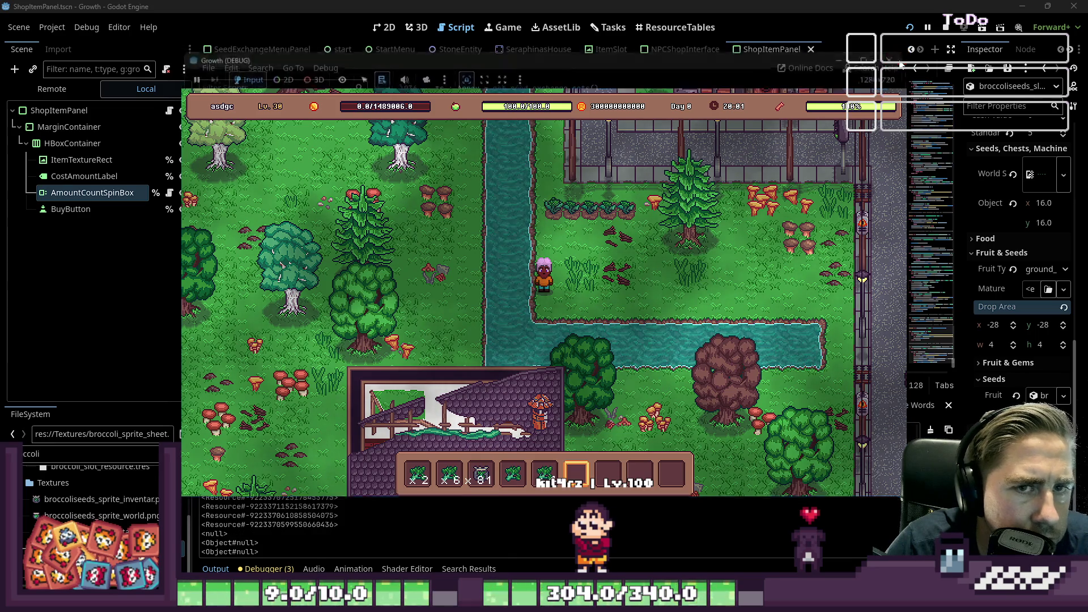
pyautogui.click(1006, 324)
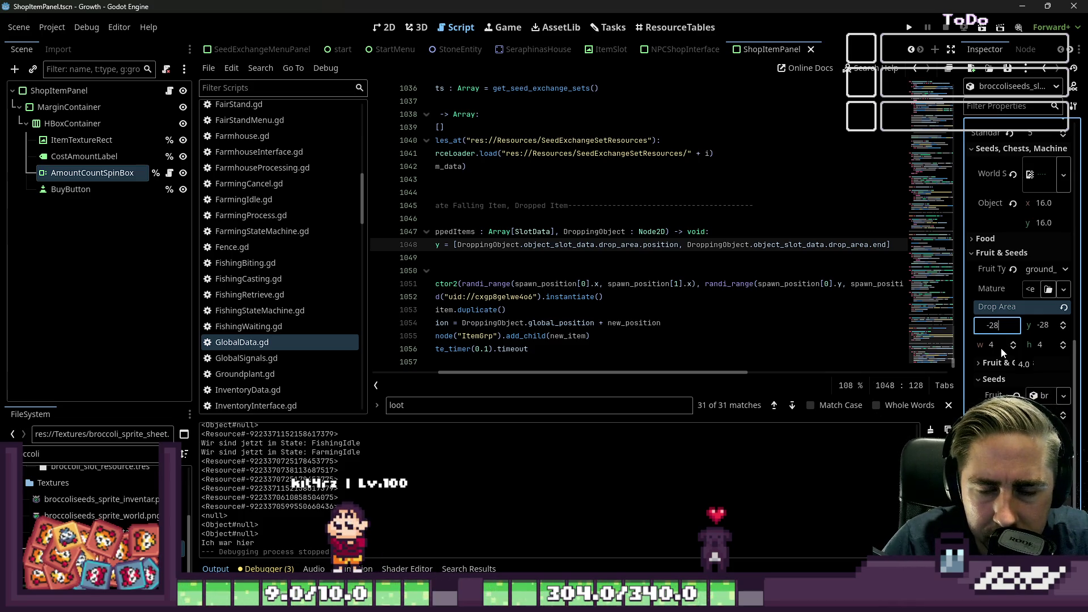
# Change Broccoli Seeds' drop area x and y to -44 and relaunch the game
pyautogui.press('Up')
pyautogui.press('Down')
pyautogui.press('Down')
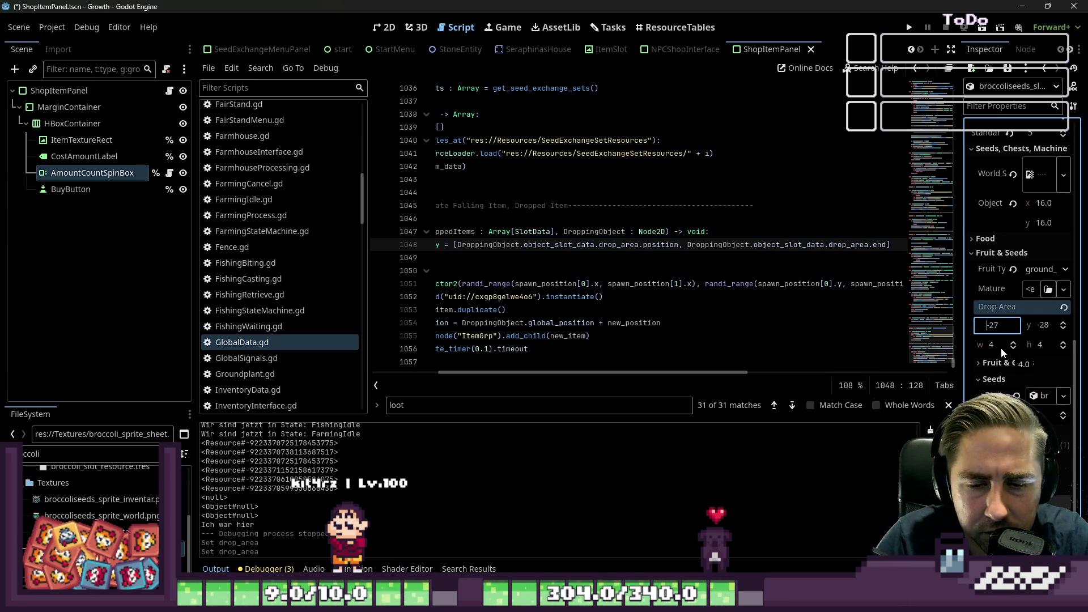
pyautogui.press('Down')
pyautogui.press('Down')
pyautogui.press('Down')
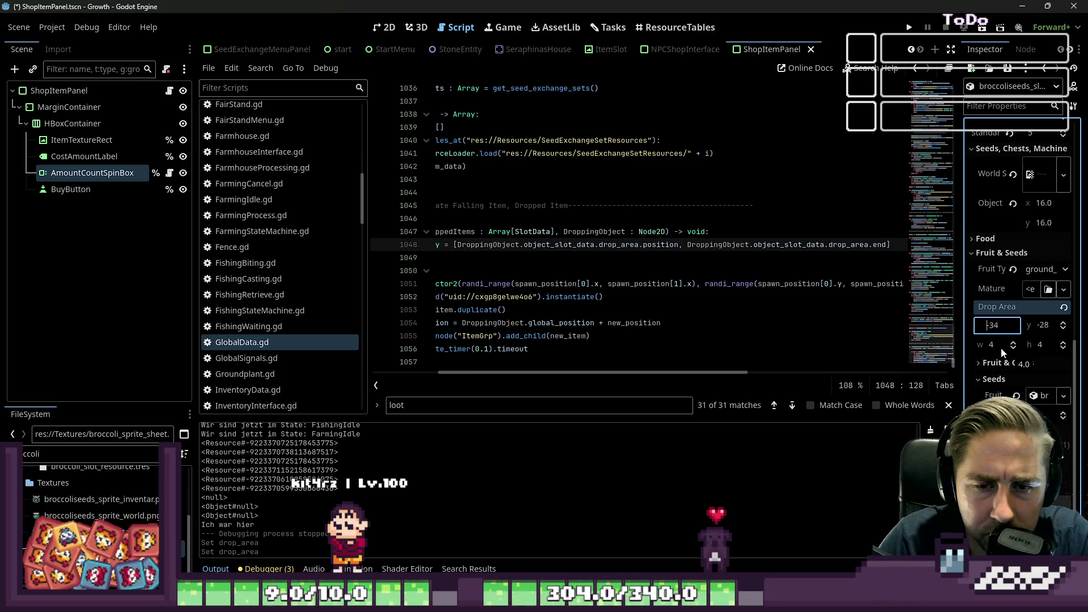
pyautogui.press('Down')
pyautogui.press('Down')
pyautogui.press('Down')
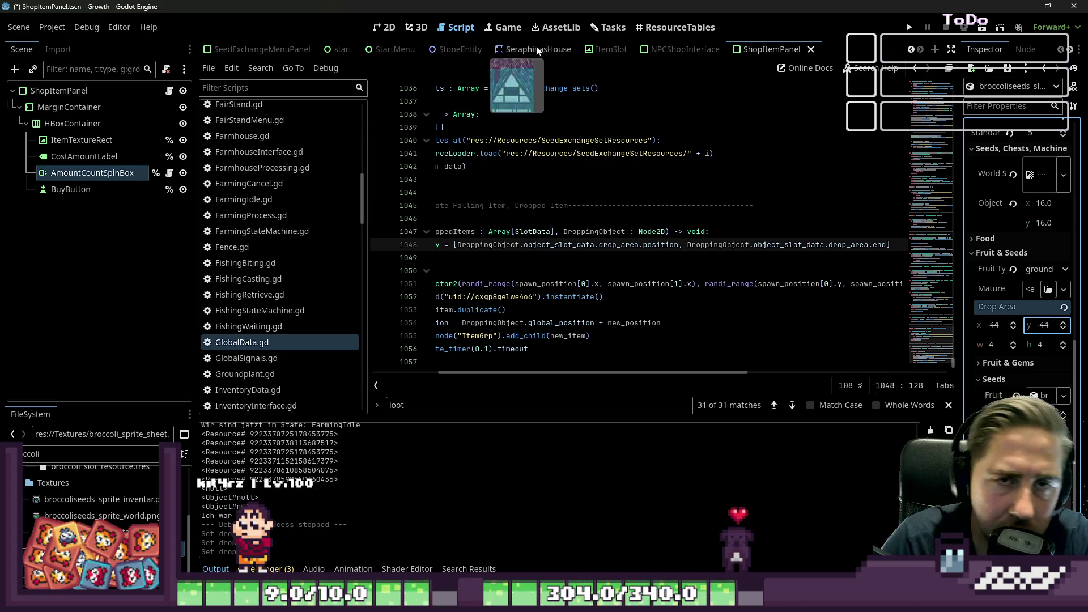
pyautogui.click(907, 23)
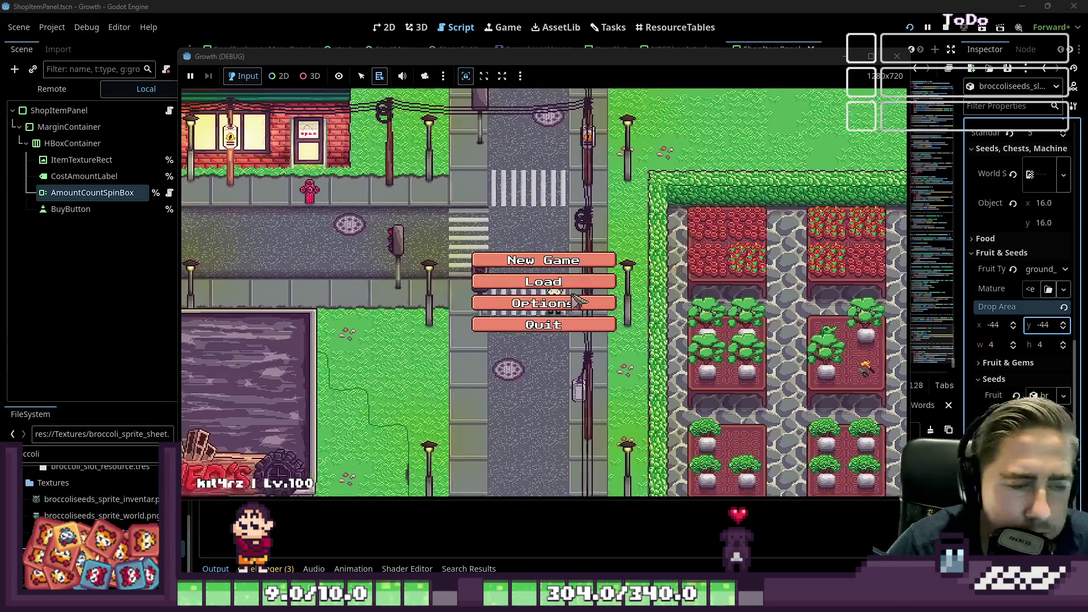
# Clear the old save, start a new character, and put Broccoli Seeds into the hotbar
pyautogui.click(566, 263)
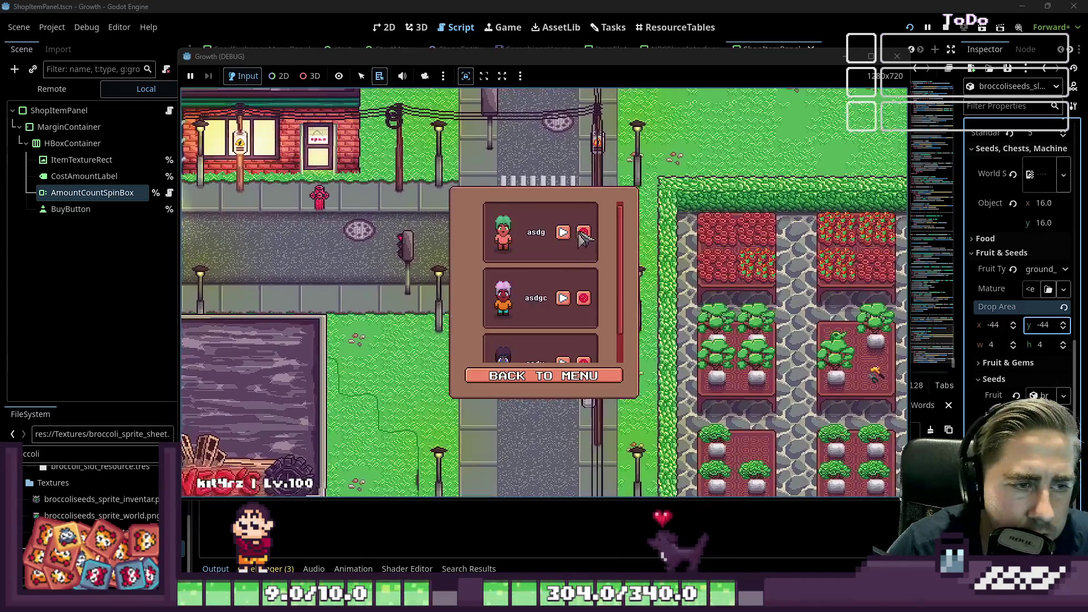
pyautogui.click(587, 233)
pyautogui.click(553, 376)
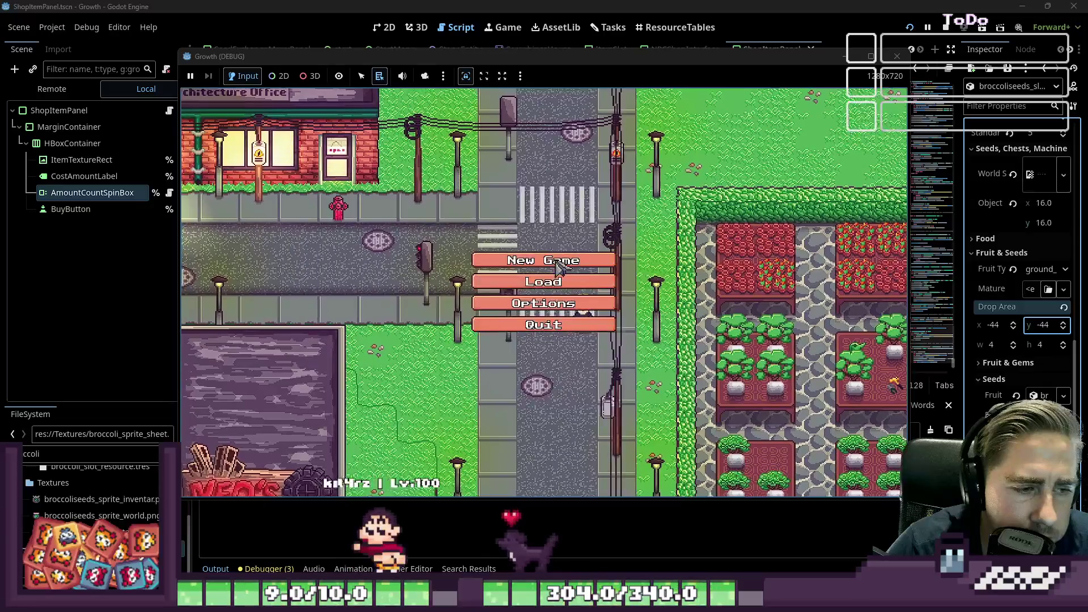
pyautogui.click(544, 255)
pyautogui.click(553, 173)
pyautogui.write('ads')
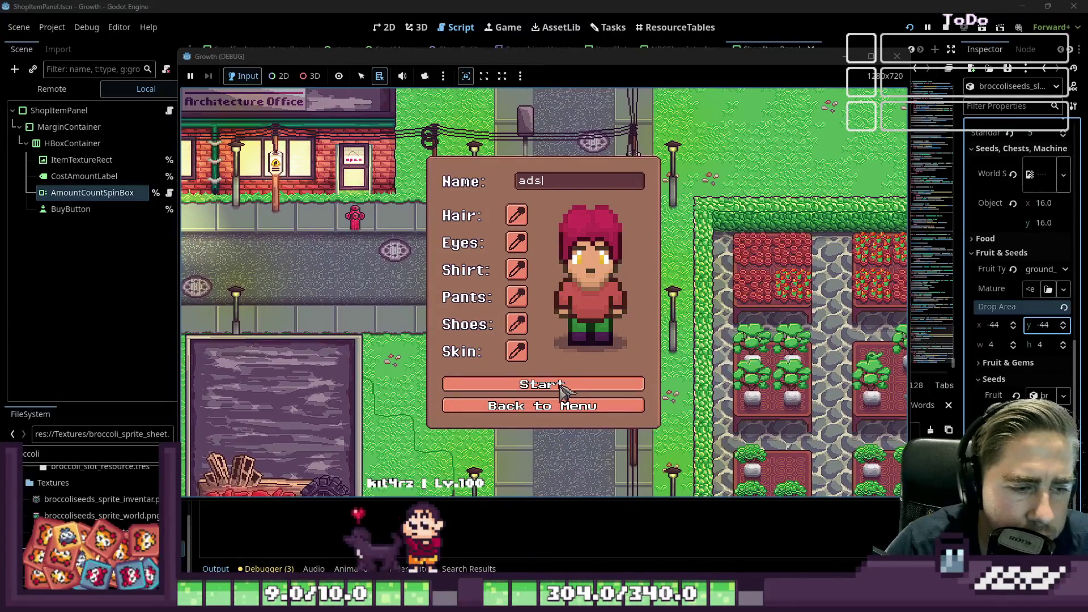
pyautogui.click(556, 389)
pyautogui.press('i')
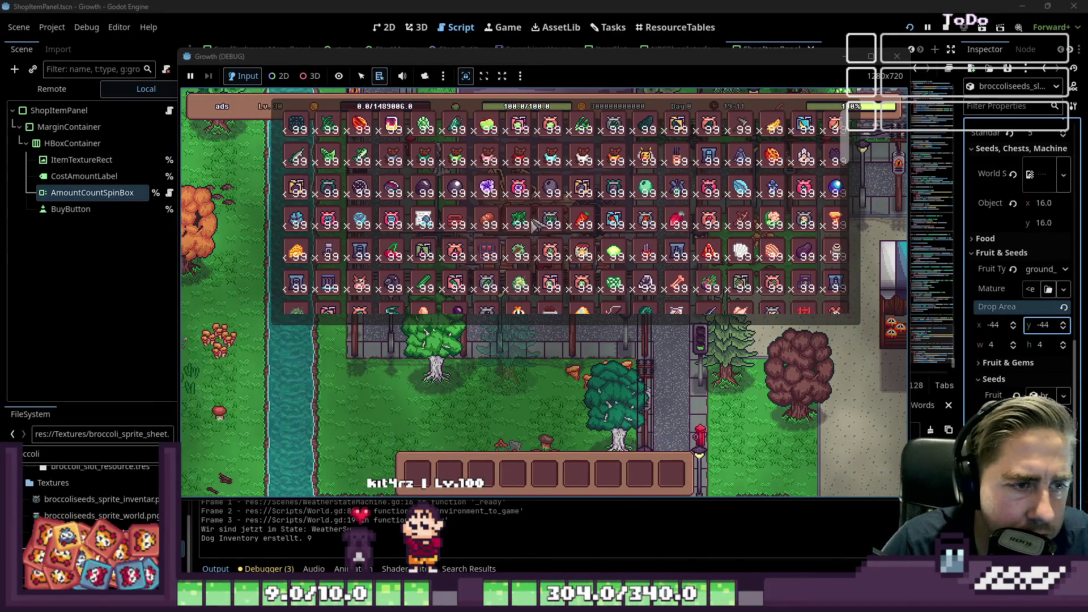
pyautogui.moveTo(553, 226); pyautogui.dragTo(429, 479)
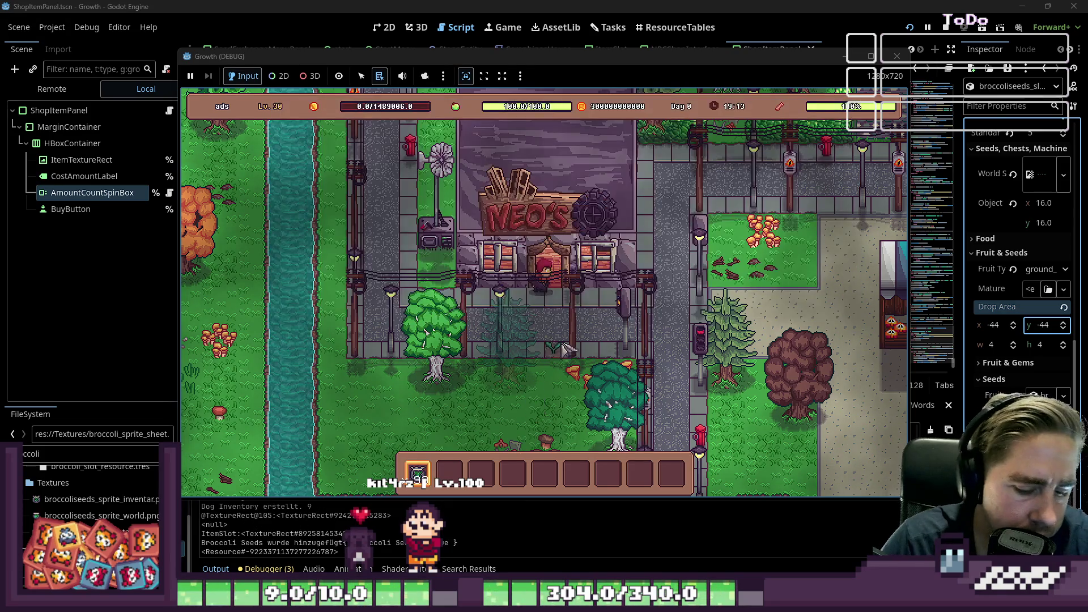
# Walk to the broccoli bushes, pick up the dropped broccoli, and stop the game
pyautogui.press('s')
pyautogui.press('1')
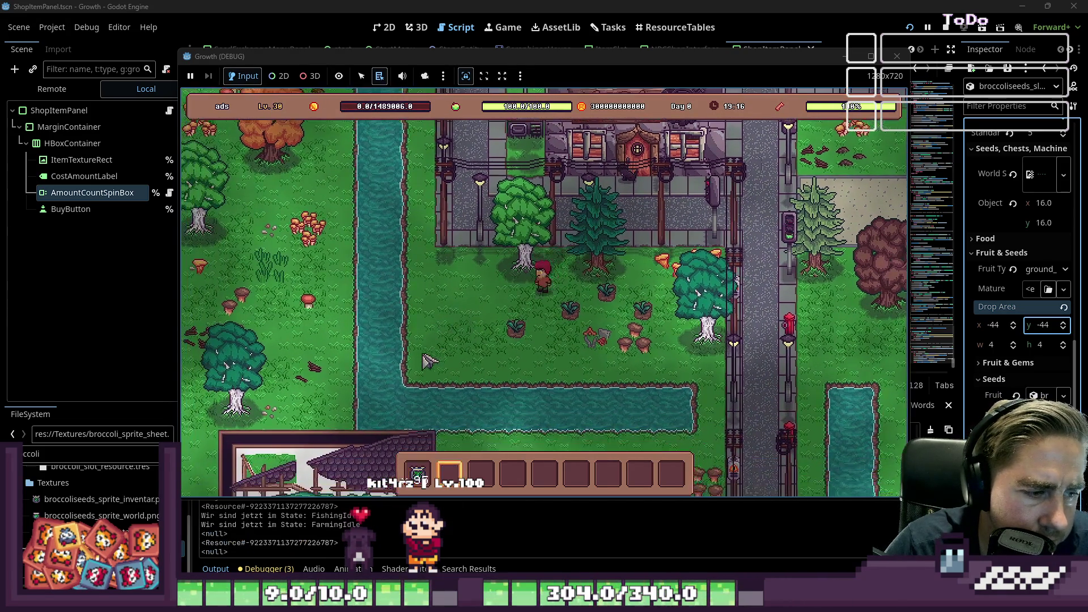
pyautogui.press('a')
pyautogui.press('s')
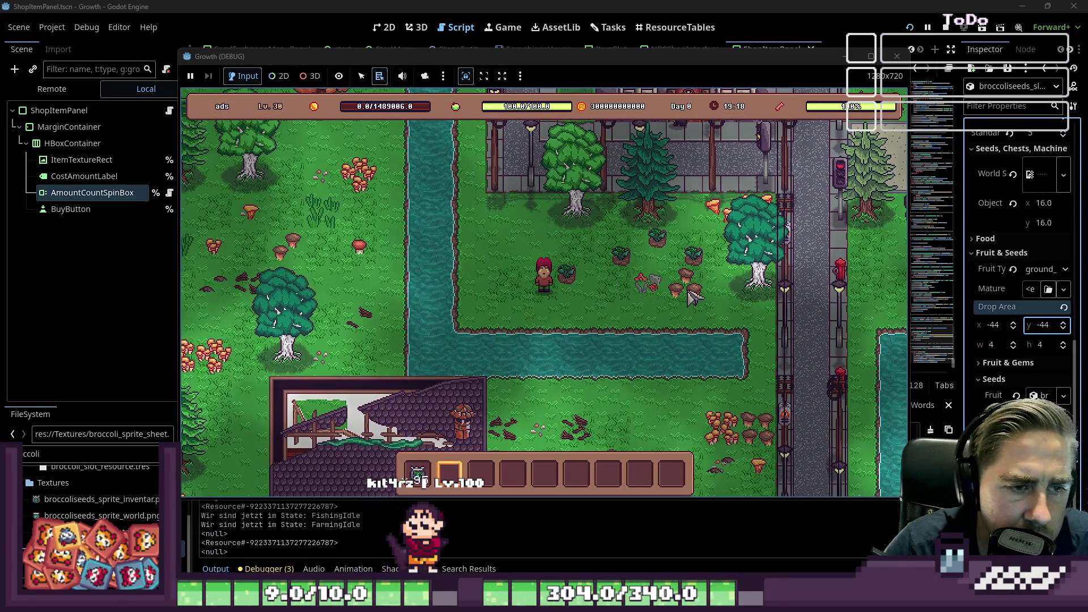
pyautogui.press('a')
pyautogui.press('s')
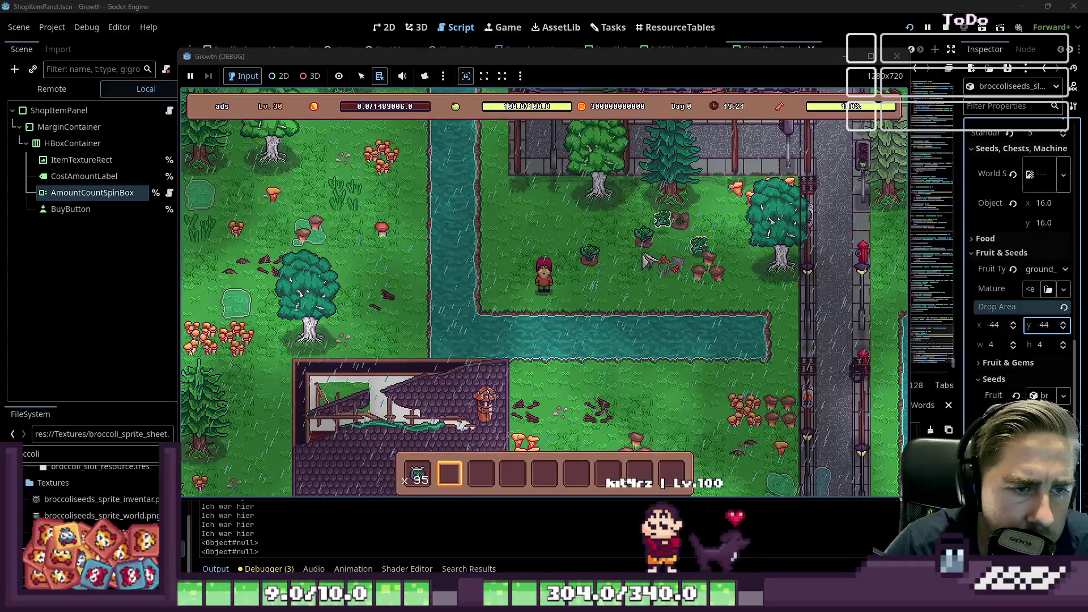
pyautogui.press('w')
pyautogui.press('d')
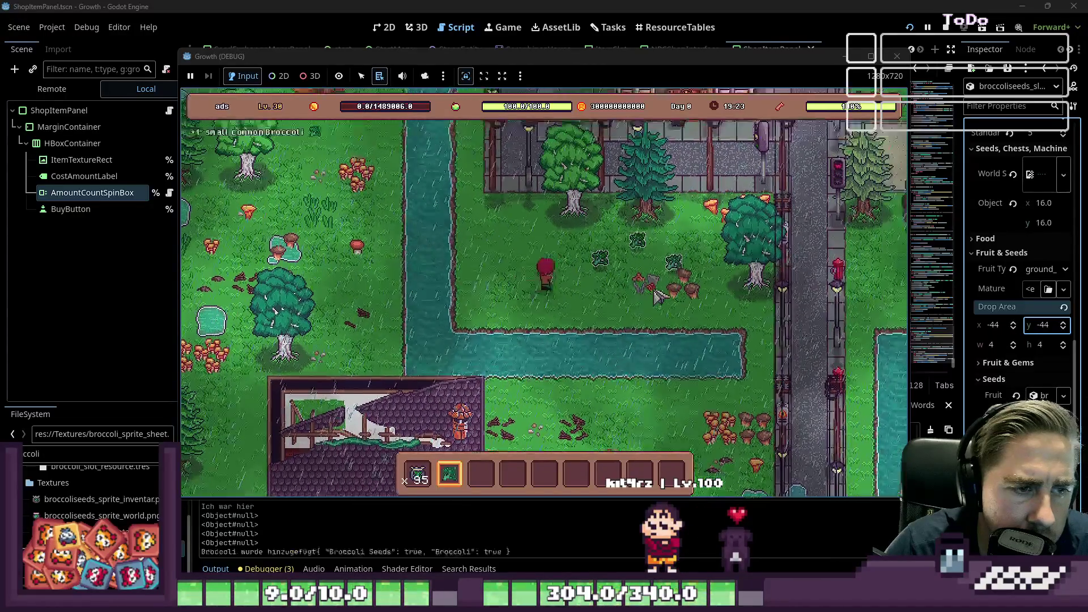
pyautogui.press('d')
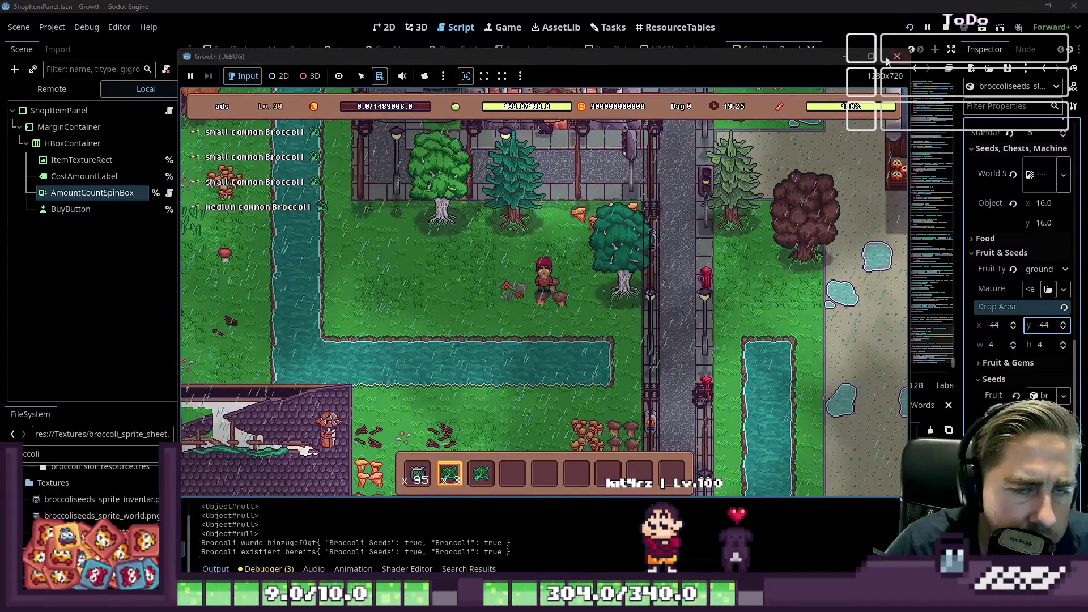
pyautogui.click(896, 56)
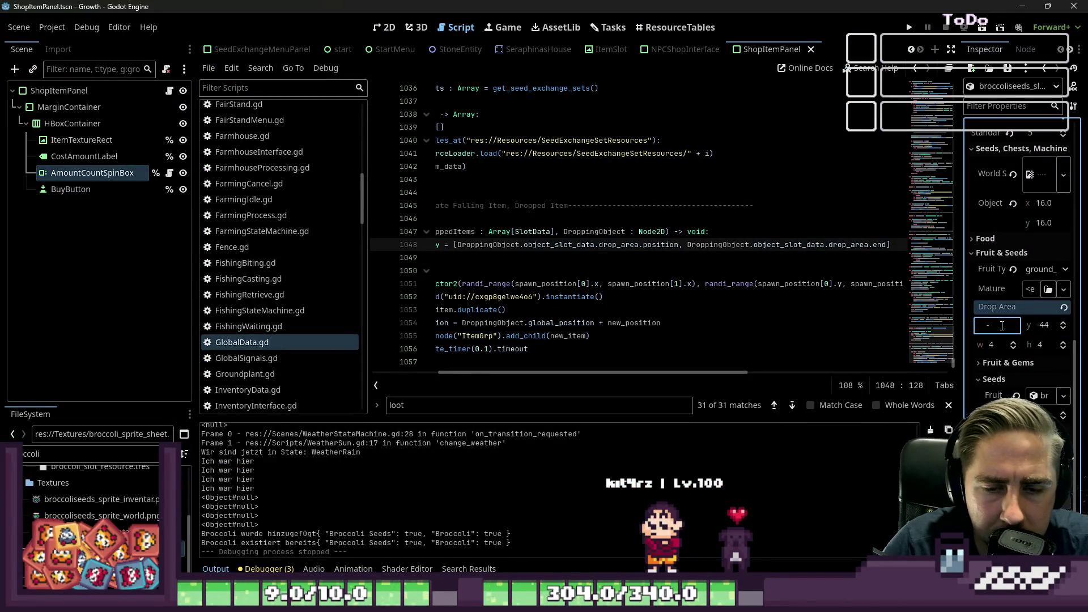
# Set the drop area x to -28 and test it, then change it to -24 and relaunch
pyautogui.write('28')
pyautogui.press('Return')
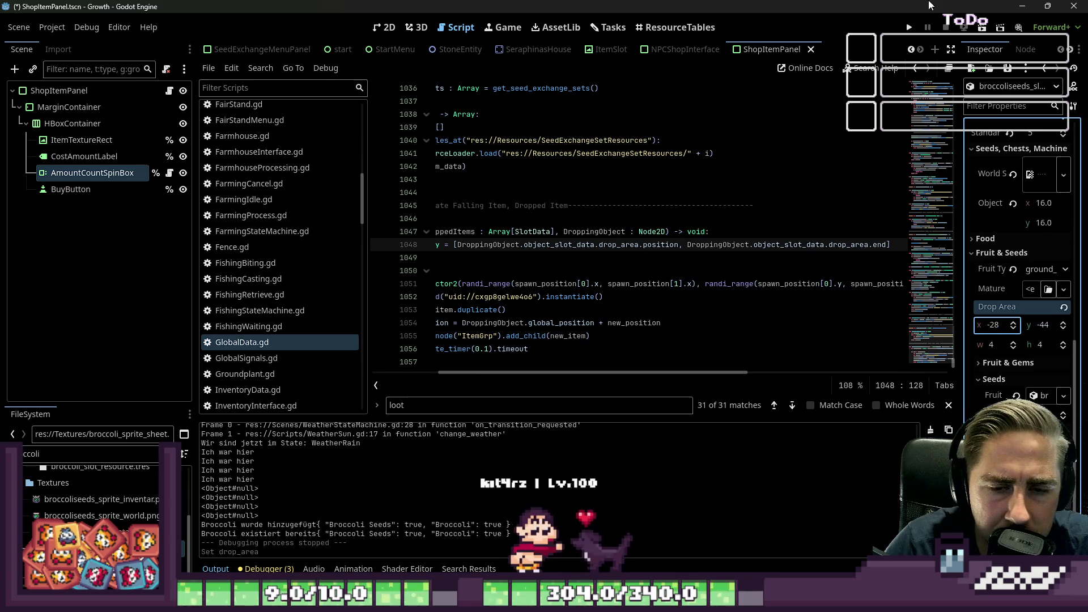
pyautogui.click(909, 27)
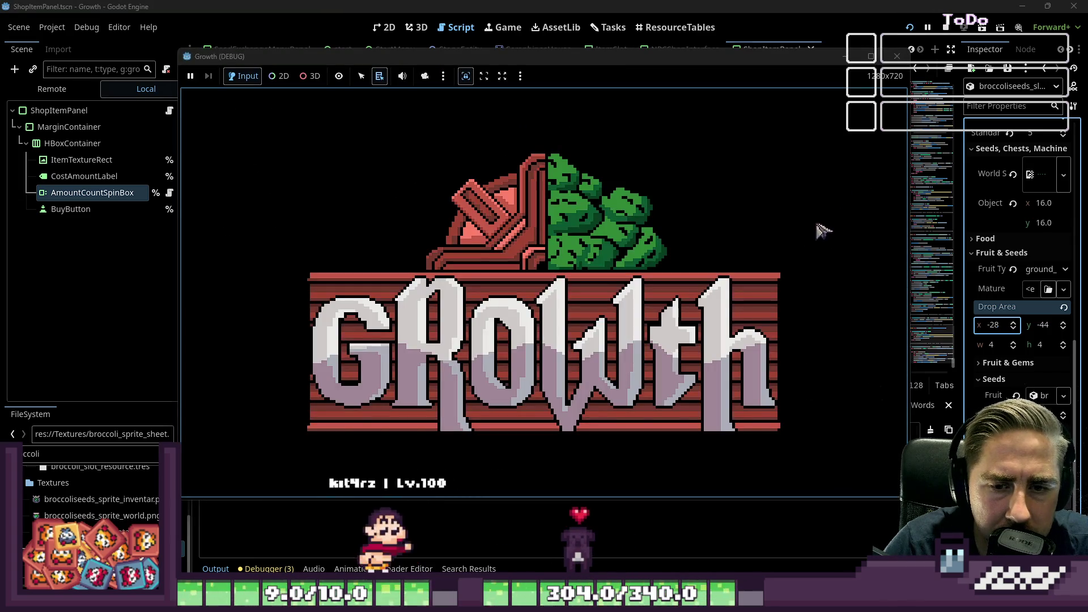
pyautogui.click(1001, 328)
pyautogui.write('-24')
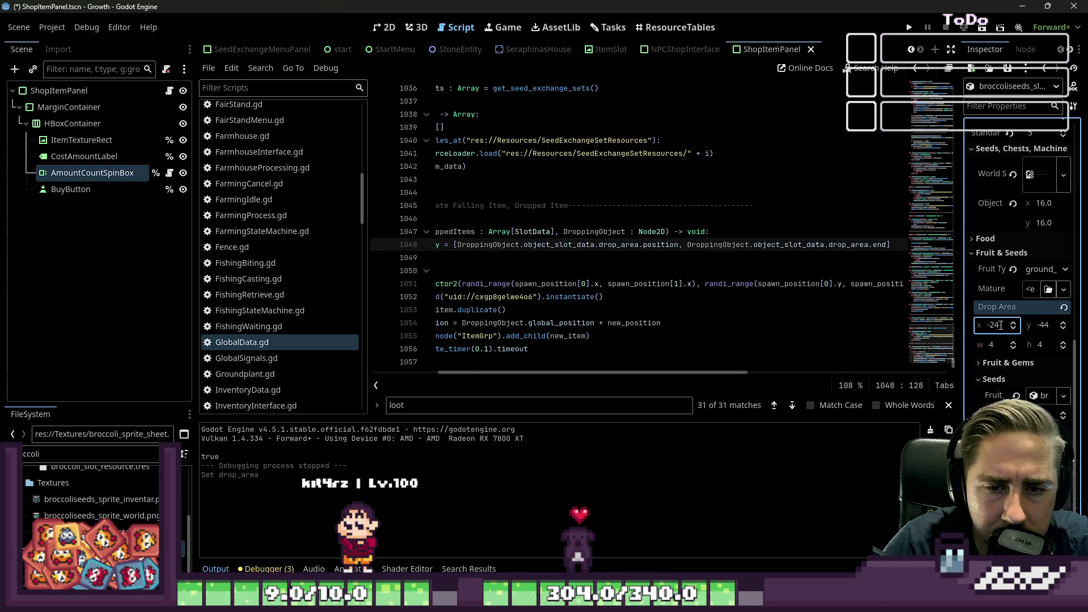
pyautogui.click(909, 27)
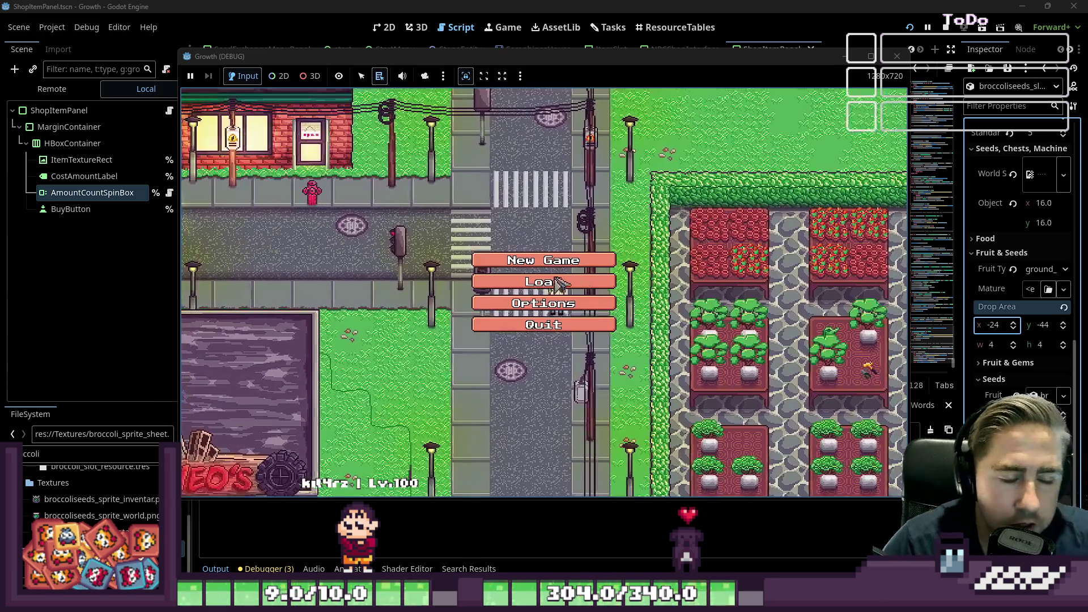
# Clear the old save and start a new game with a fresh character
pyautogui.click(577, 276)
pyautogui.click(582, 232)
pyautogui.click(543, 376)
pyautogui.click(558, 267)
pyautogui.write('dsag')
pyautogui.click(536, 383)
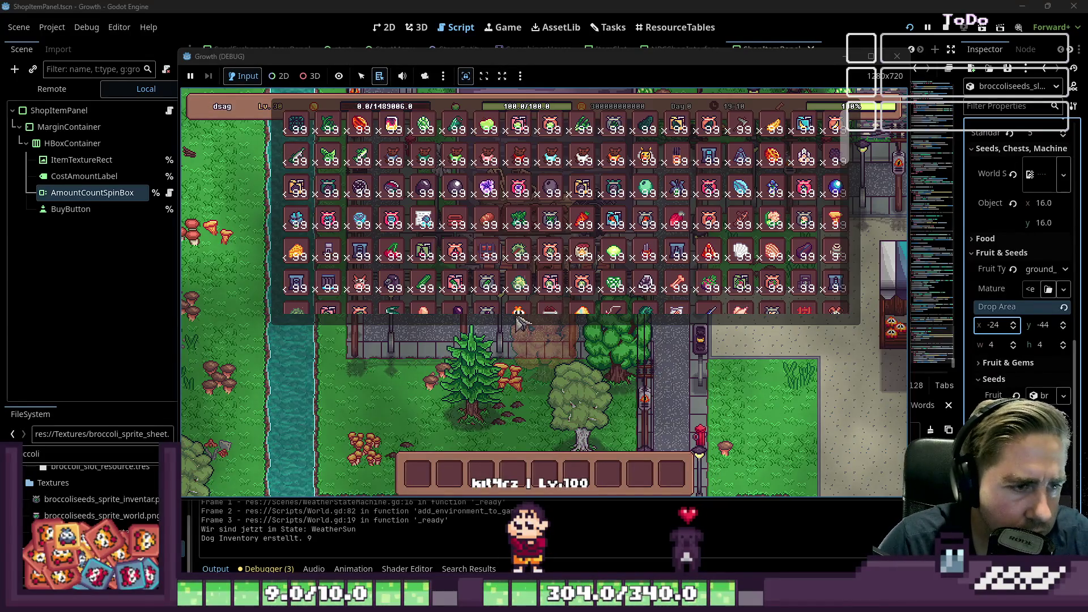
# Close the inventory and plant a row of seedlings on the ground tiles
pyautogui.moveTo(532, 323)
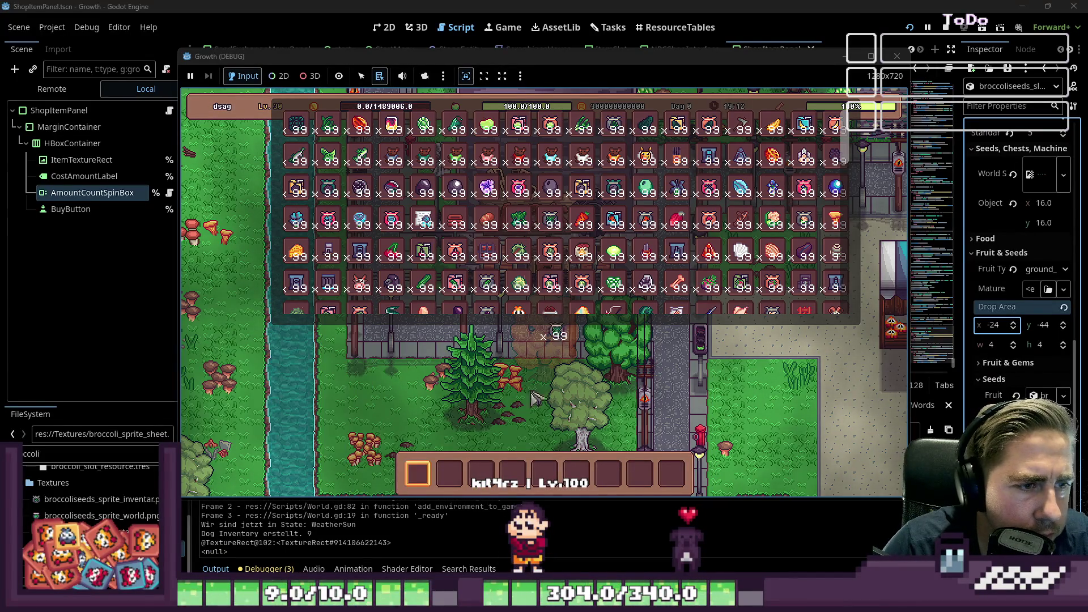
pyautogui.press('Escape')
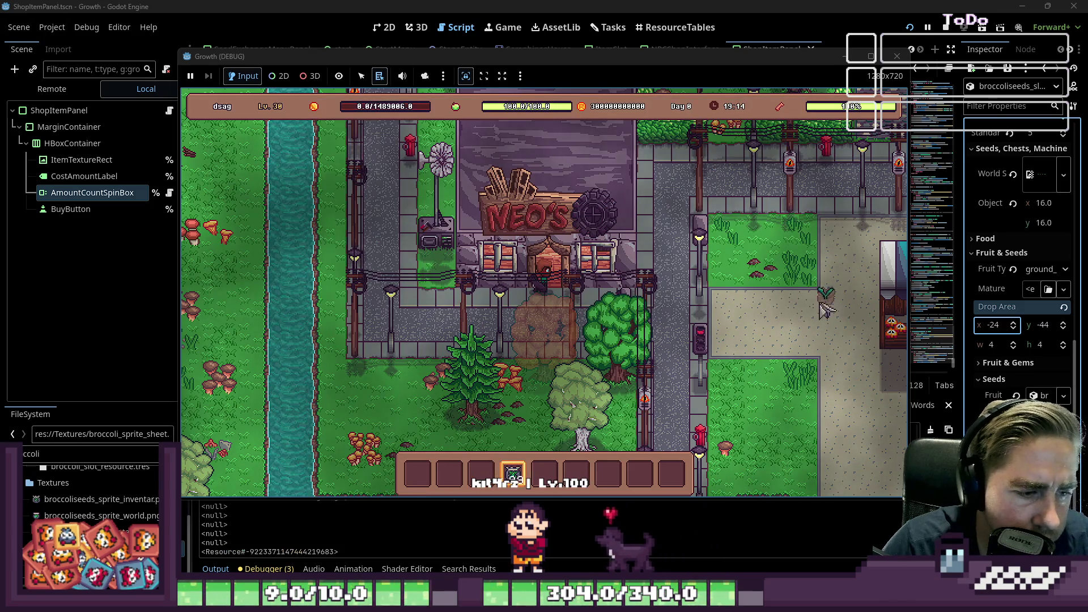
pyautogui.click(824, 309)
pyautogui.click(779, 326)
pyautogui.moveTo(736, 326)
pyautogui.mouseDown()
pyautogui.moveTo(759, 311)
pyautogui.moveTo(816, 312)
pyautogui.moveTo(810, 335)
pyautogui.moveTo(771, 345)
pyautogui.moveTo(717, 331)
pyautogui.moveTo(822, 331)
pyautogui.moveTo(827, 346)
pyautogui.moveTo(781, 361)
pyautogui.moveTo(714, 349)
pyautogui.mouseUp()
# Walk up the road to harvest the broccoli field, then drag-plant a broccoli seed row
pyautogui.scroll(-1, 558, 417)
pyautogui.press('s')
pyautogui.press('d')
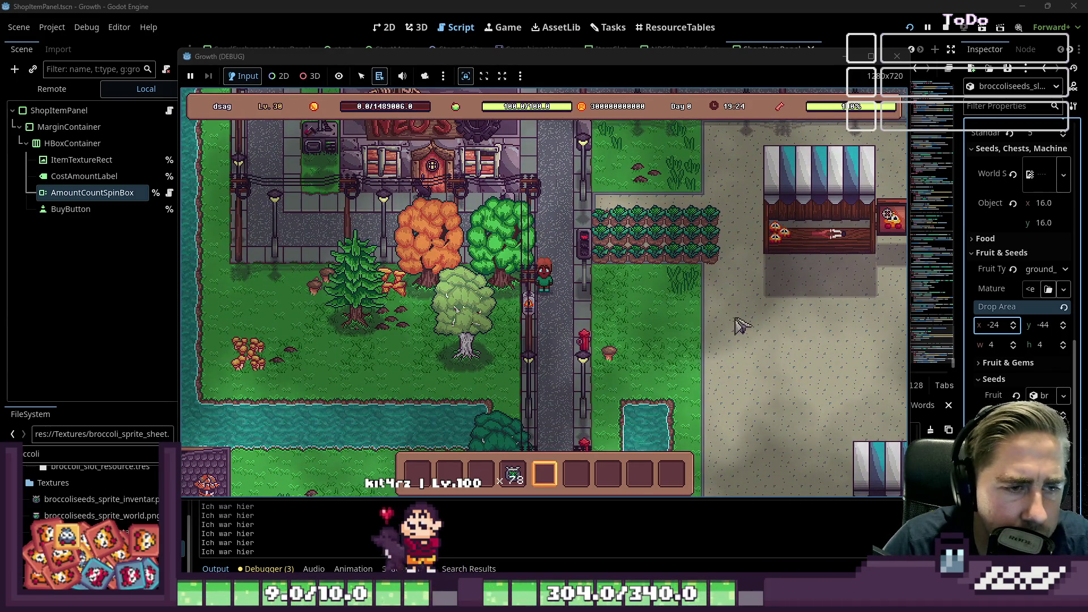
pyautogui.press('w')
pyautogui.press('d')
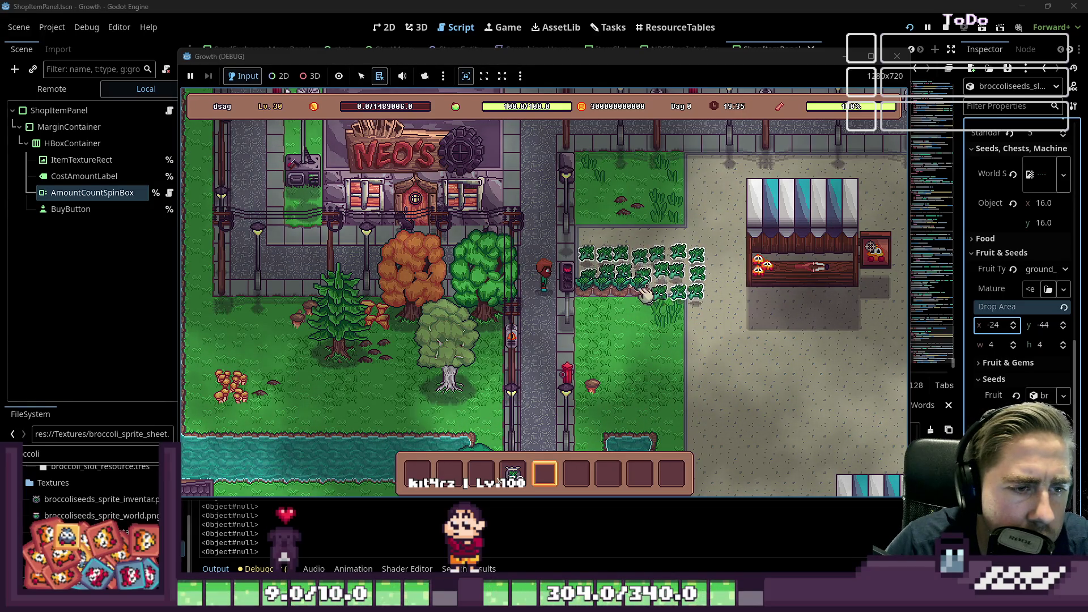
pyautogui.press('d')
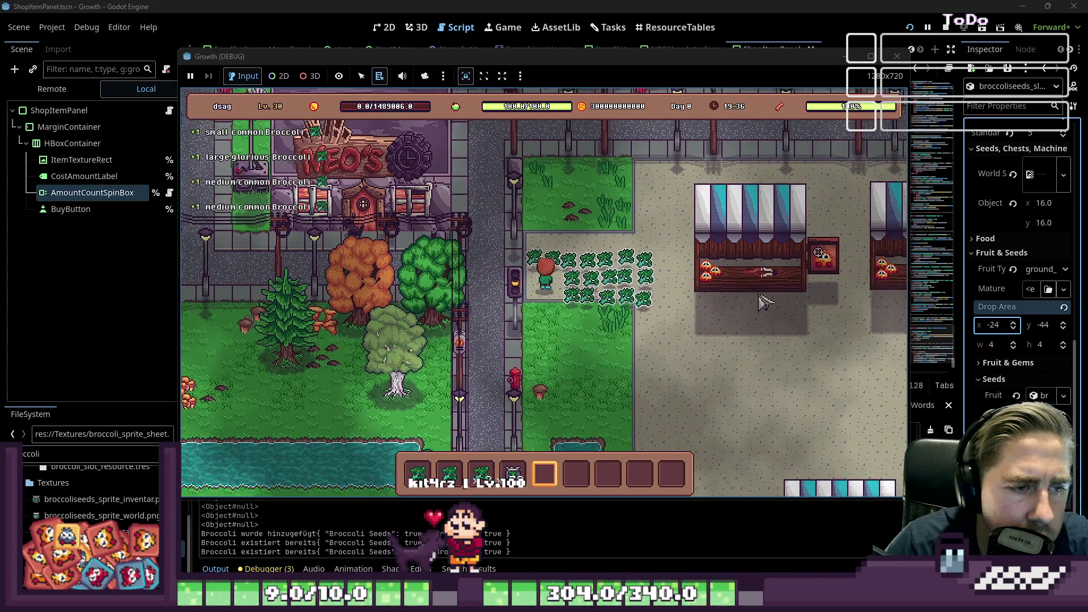
pyautogui.press('s')
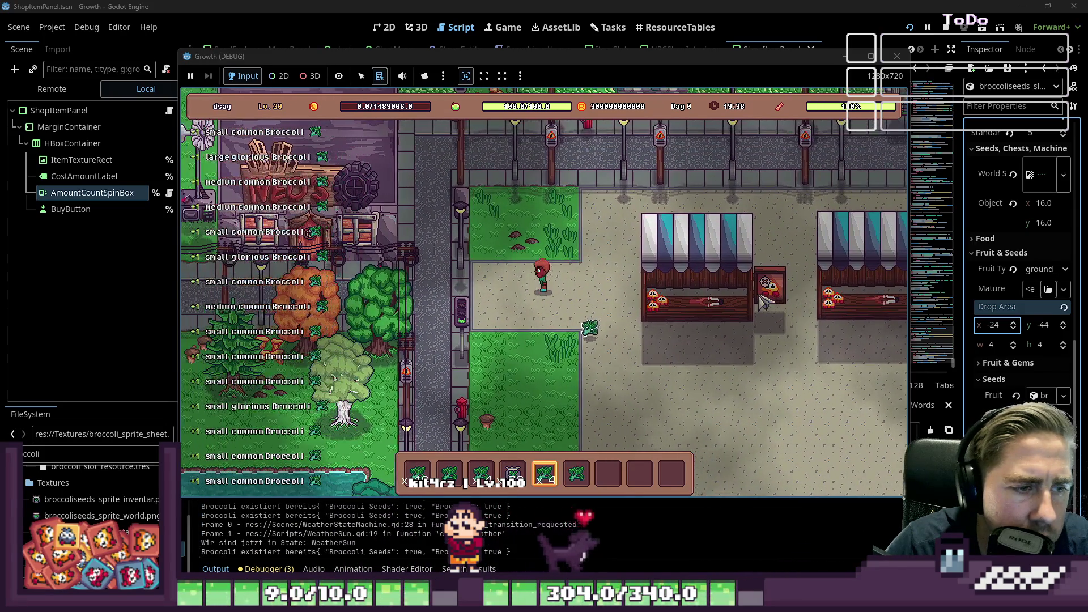
pyautogui.moveTo(784, 281)
pyautogui.mouseDown()
pyautogui.moveTo(796, 265)
pyautogui.moveTo(644, 270)
pyautogui.moveTo(633, 283)
pyautogui.moveTo(799, 286)
pyautogui.moveTo(773, 305)
pyautogui.moveTo(693, 301)
pyautogui.mouseUp()
pyautogui.click(609, 270)
# Plant more broccoli along the third and bottom rows, filling the gaps
pyautogui.moveTo(589, 306)
pyautogui.mouseDown()
pyautogui.moveTo(680, 308)
pyautogui.moveTo(607, 304)
pyautogui.mouseUp()
pyautogui.scroll(-3, 606, 304)
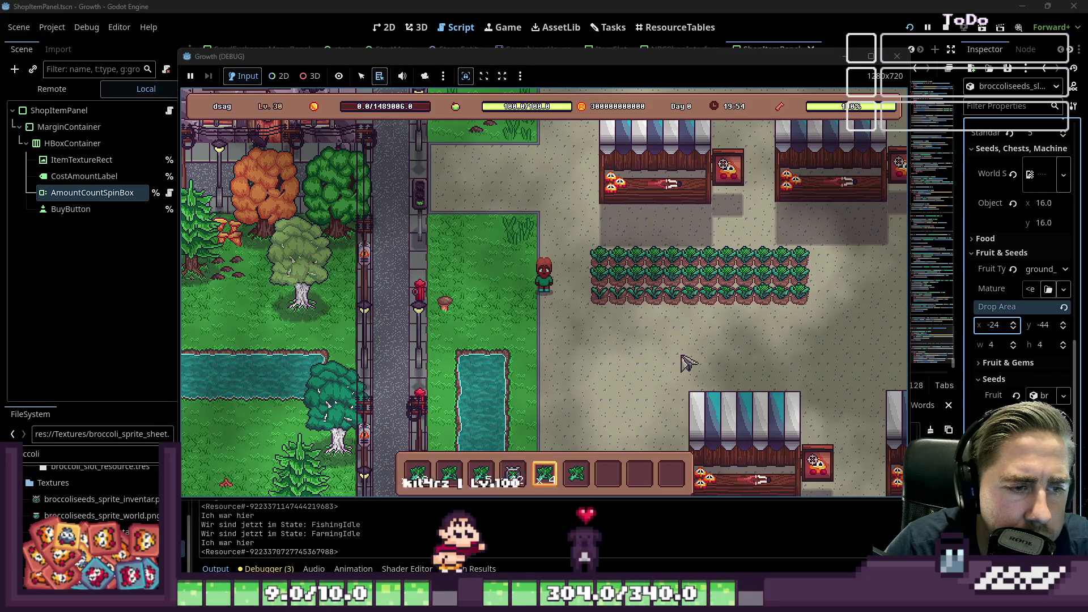
pyautogui.moveTo(606, 260); pyautogui.dragTo(807, 270)
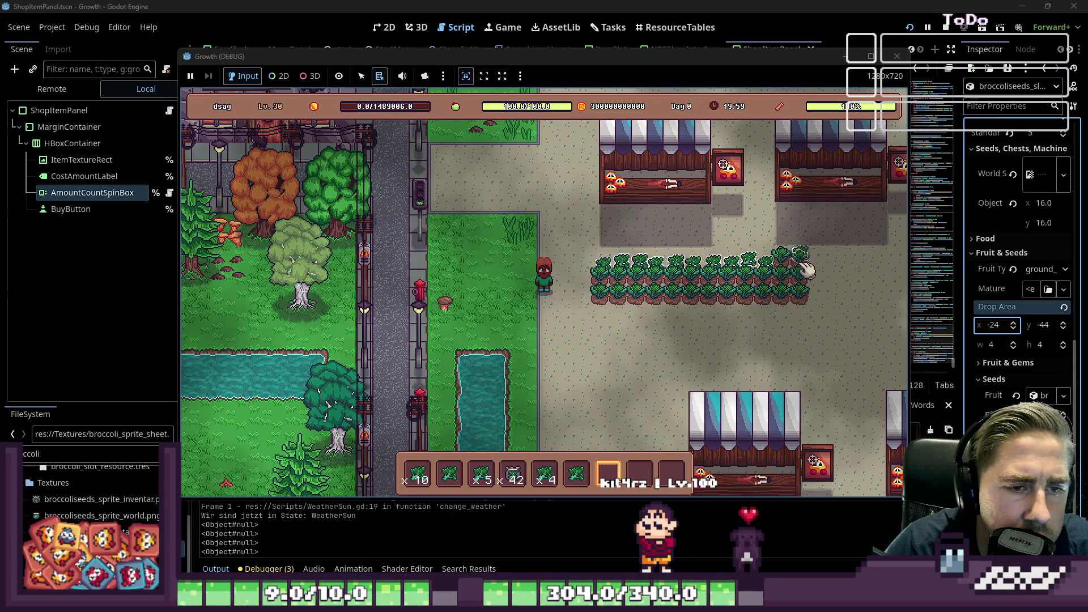
pyautogui.click(800, 300)
pyautogui.click(785, 303)
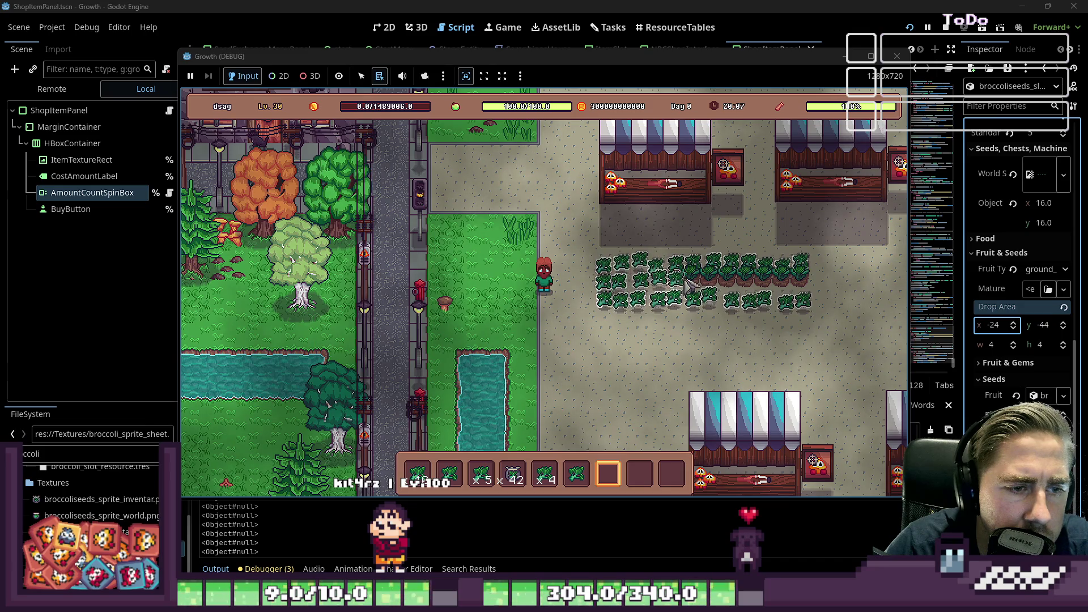
# Walk through the broccoli patch harvesting it, then stop the test game with F8
pyautogui.click(717, 284)
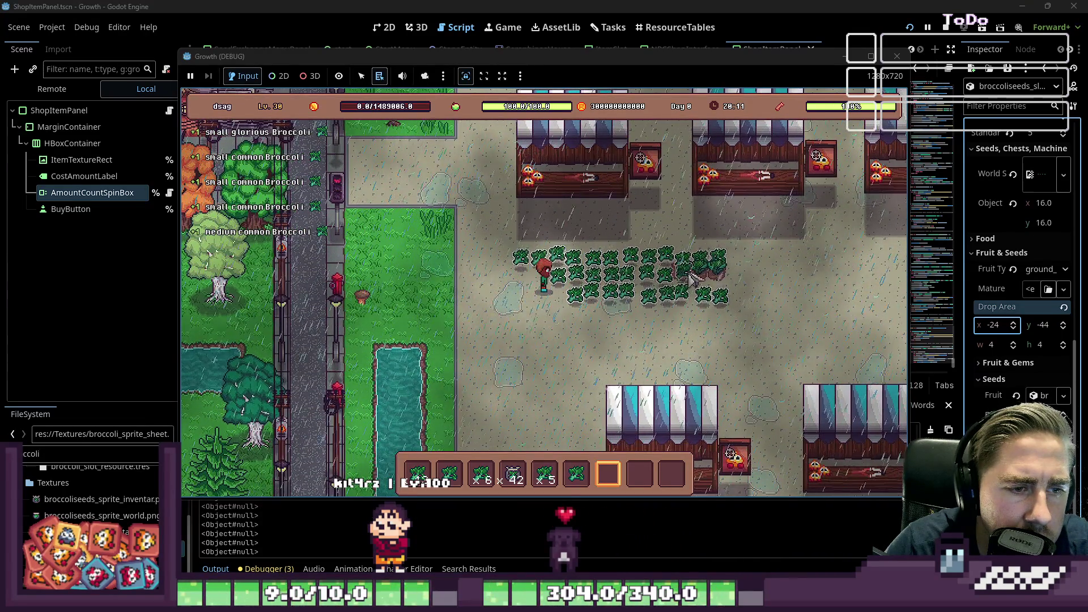
pyautogui.click(705, 281)
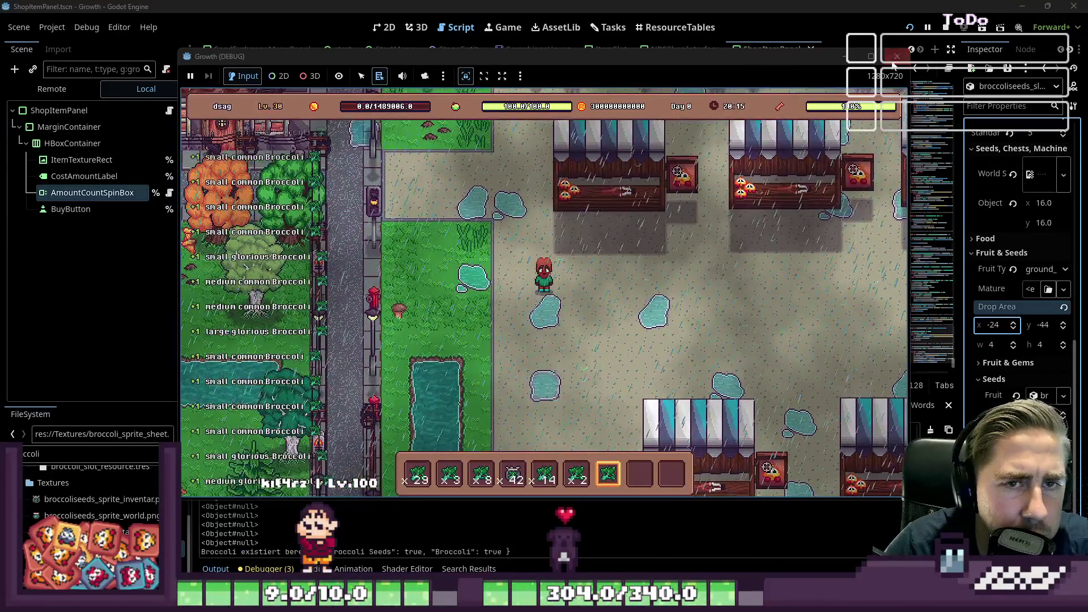
pyautogui.press('F8')
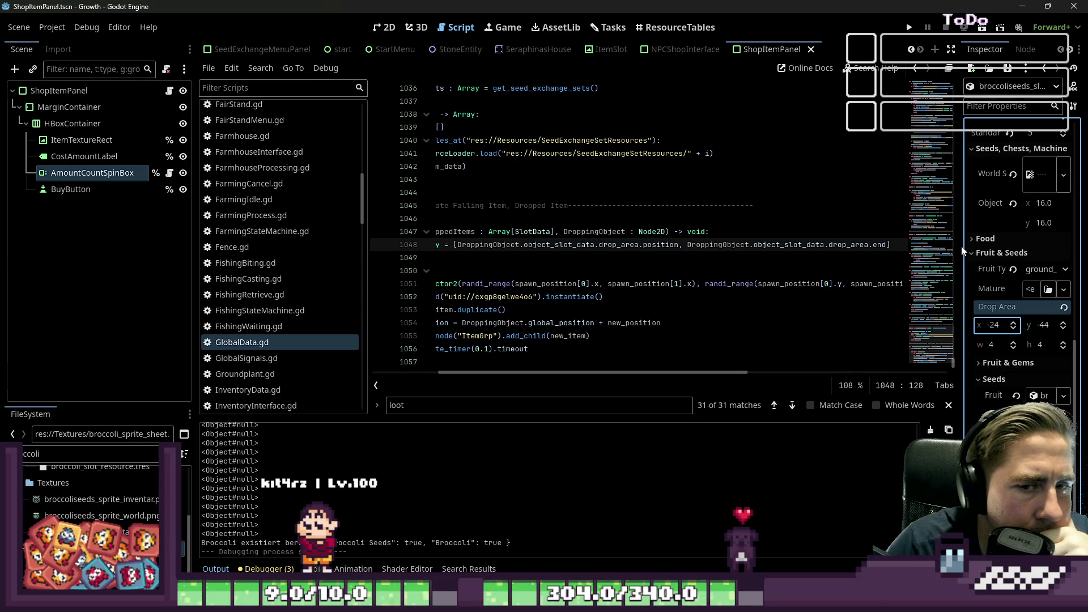
# Check the seed's linked fruit resource and open Groundplant.tscn from its Scene Data
pyautogui.moveTo(960, 246)
pyautogui.mouseDown()
pyautogui.moveTo(839, 261)
pyautogui.moveTo(818, 274)
pyautogui.mouseUp()
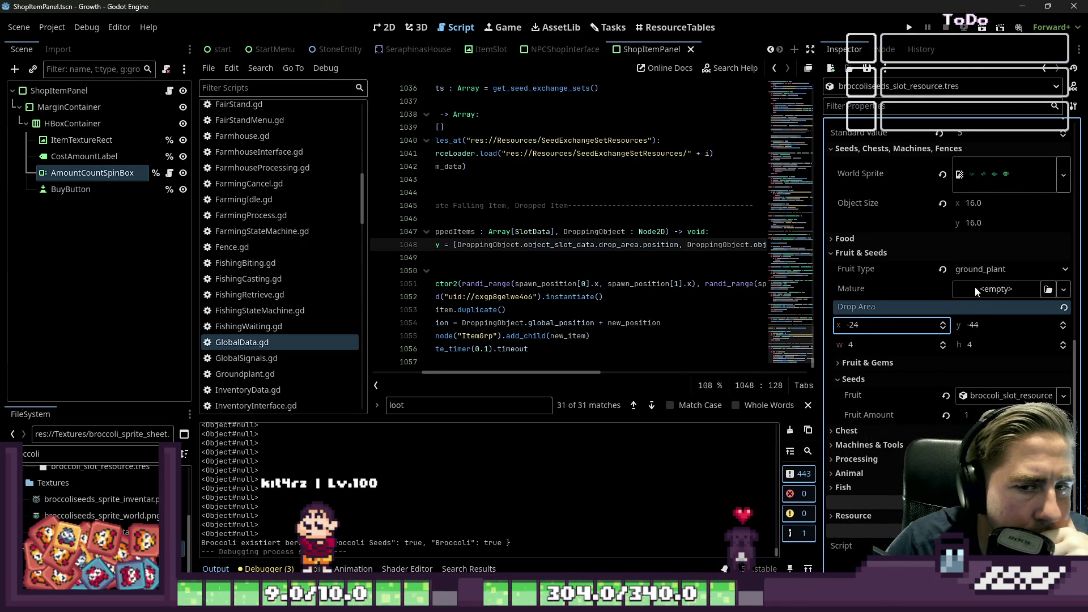
pyautogui.rightClick(989, 396)
pyautogui.click(983, 382)
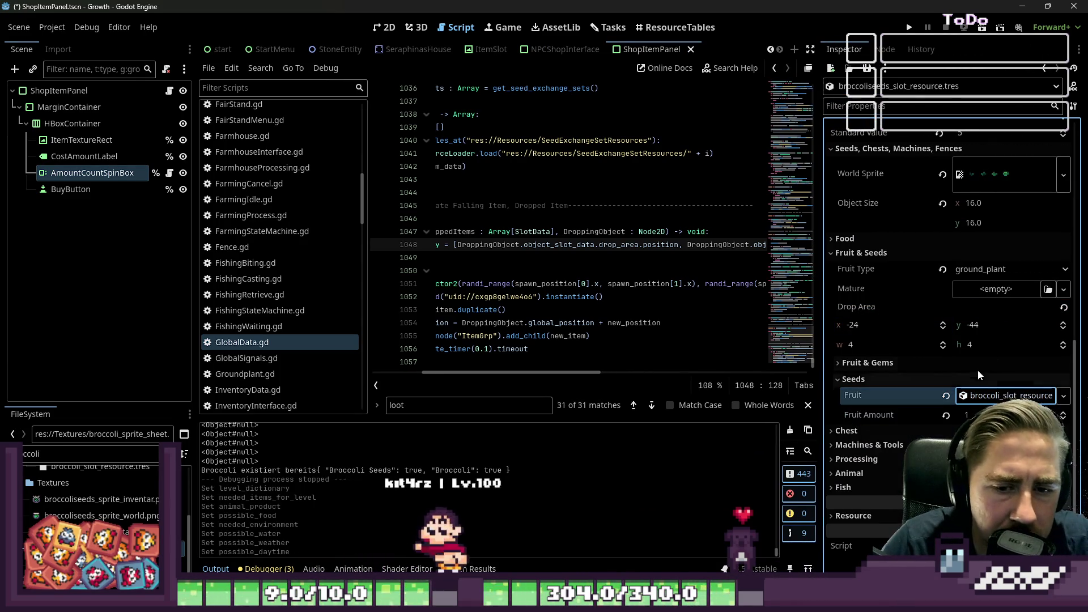
pyautogui.scroll(5, 916, 366)
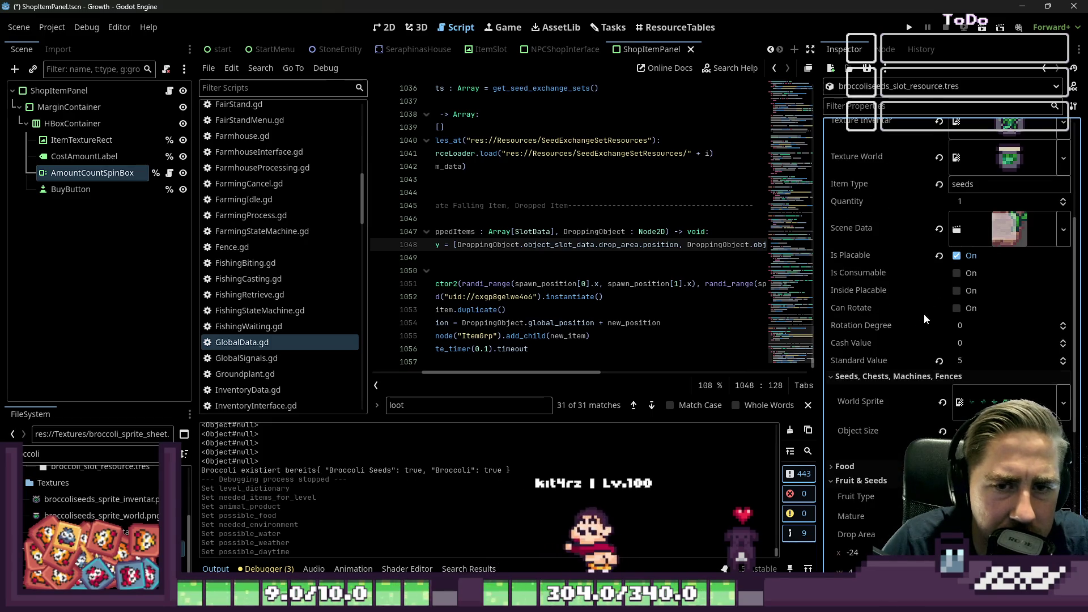
pyautogui.rightClick(1003, 227)
pyautogui.click(1000, 266)
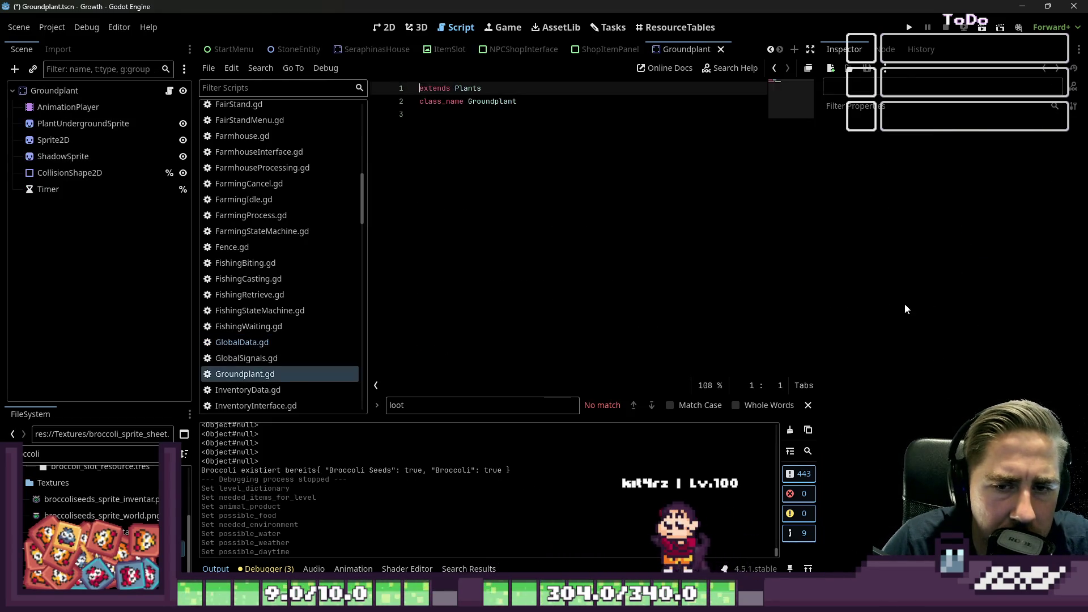
# Enlarge the CollisionShape2D rectangle to start at (-24, -24), then save and relaunch the game
pyautogui.click(384, 28)
pyautogui.click(544, 213)
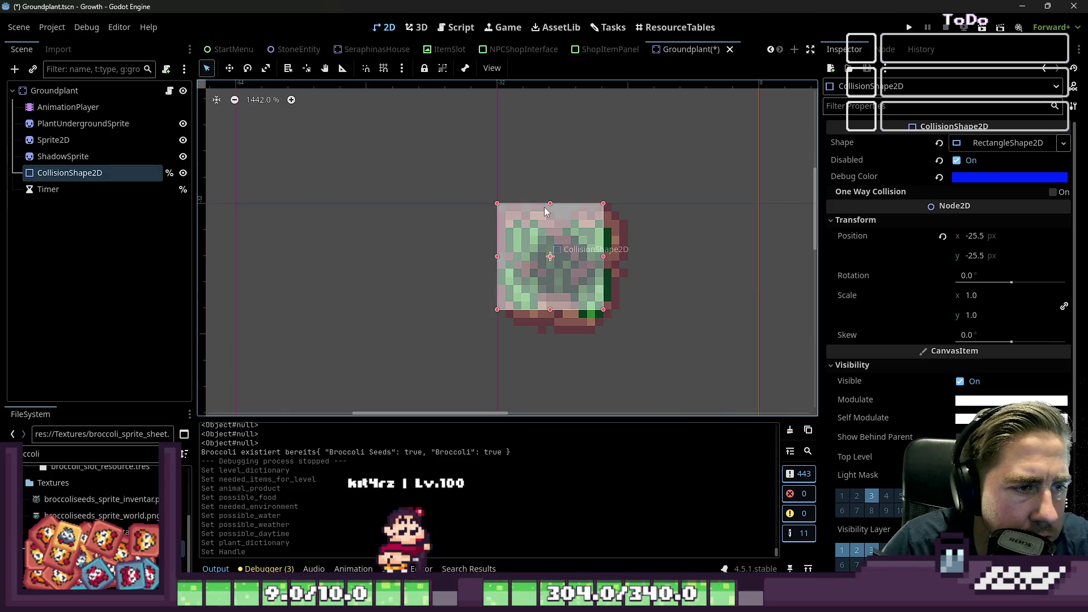
pyautogui.moveTo(497, 261); pyautogui.dragTo(505, 261)
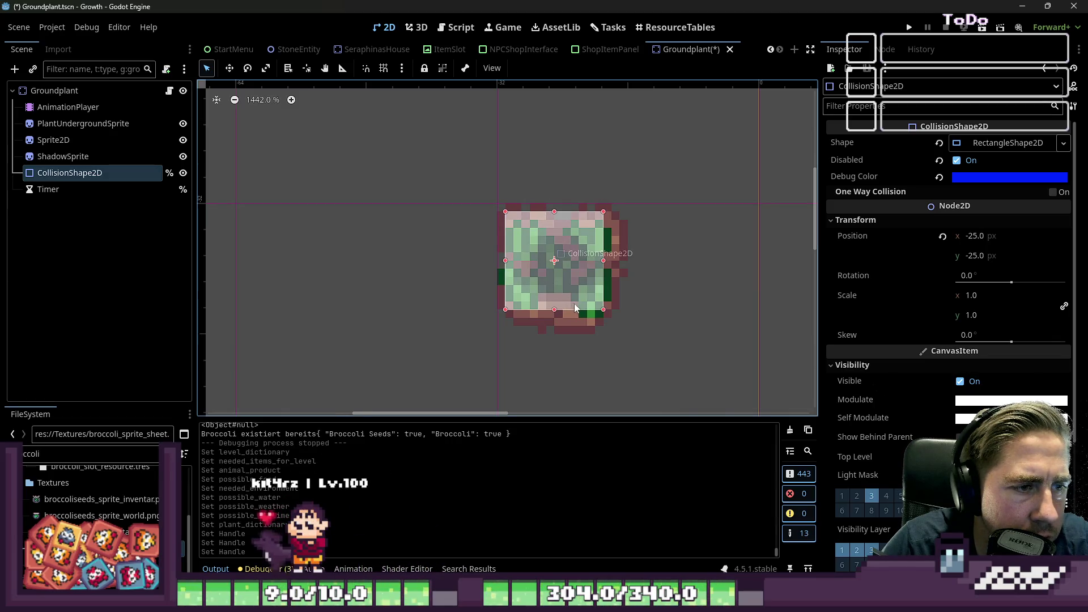
pyautogui.moveTo(604, 309); pyautogui.dragTo(636, 347)
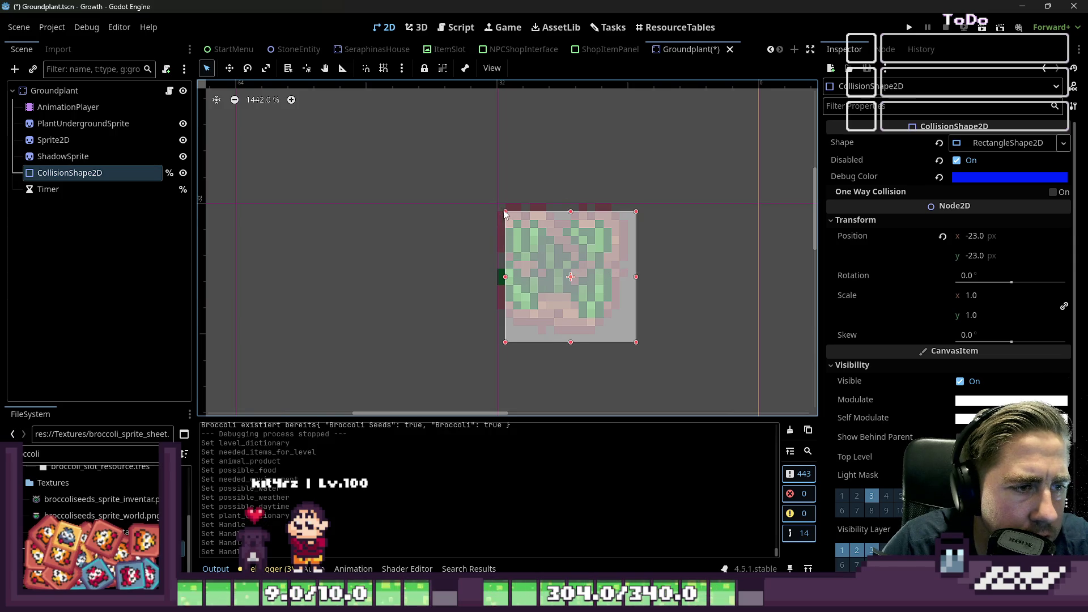
pyautogui.moveTo(505, 210); pyautogui.dragTo(489, 197)
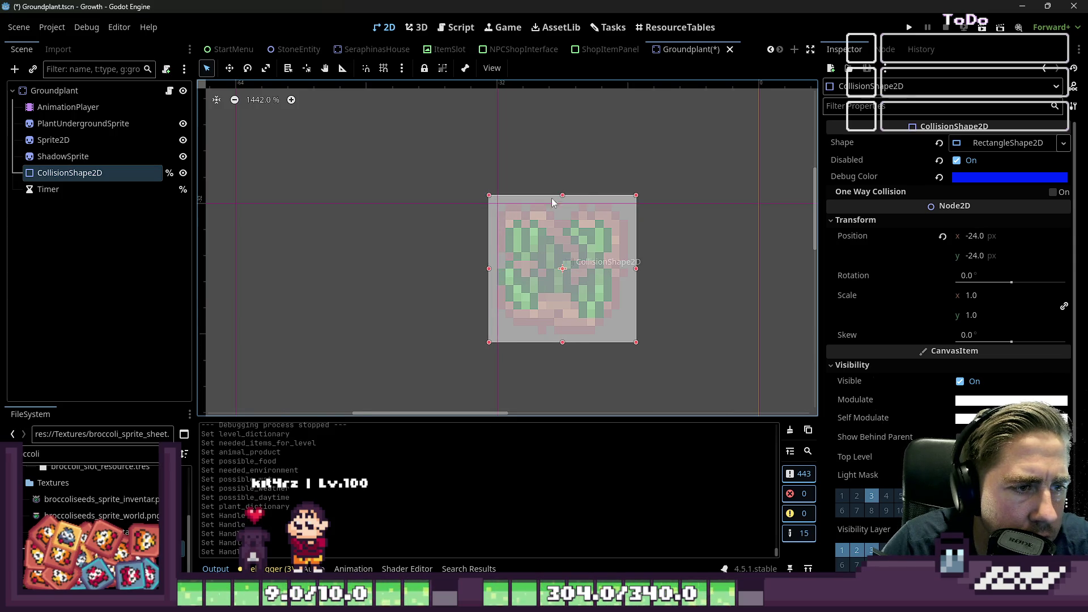
pyautogui.click(912, 27)
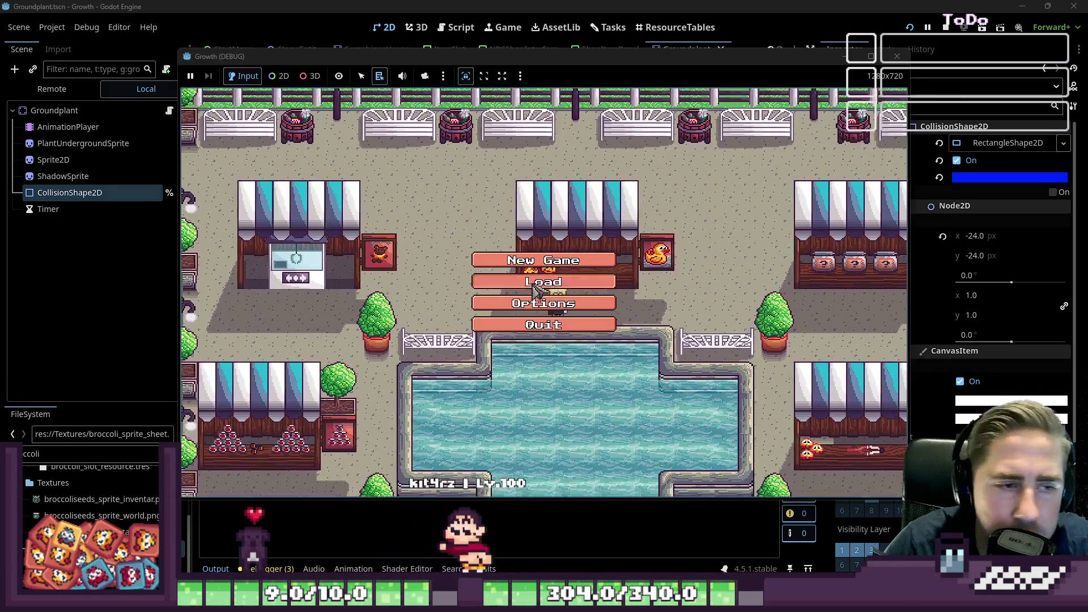
pyautogui.click(544, 280)
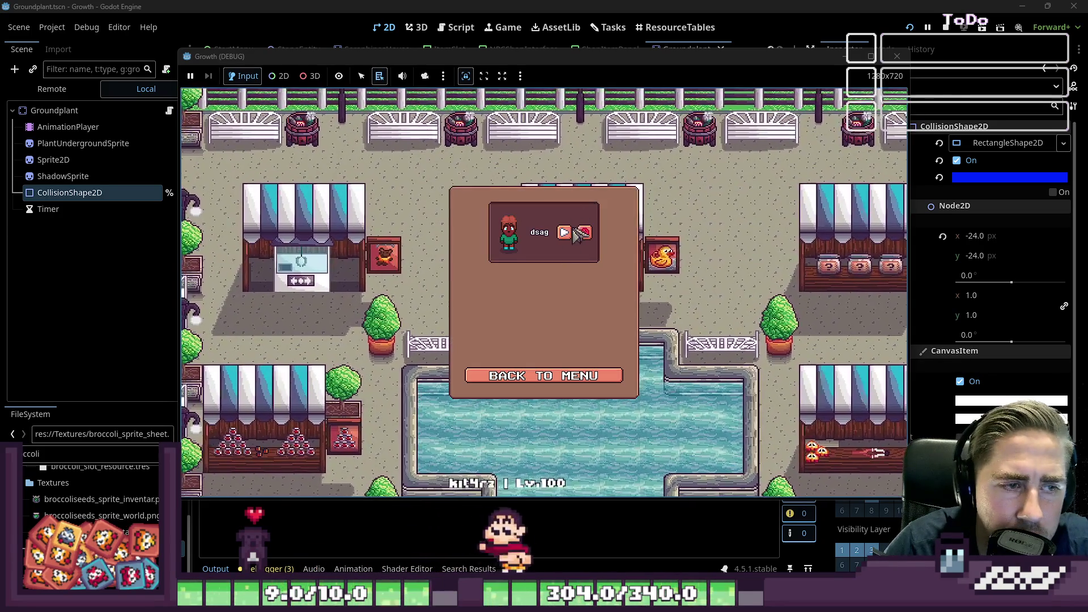
# Load the test save and equip Broccoli Seeds from hotbar slot 4
pyautogui.click(573, 232)
pyautogui.press('i')
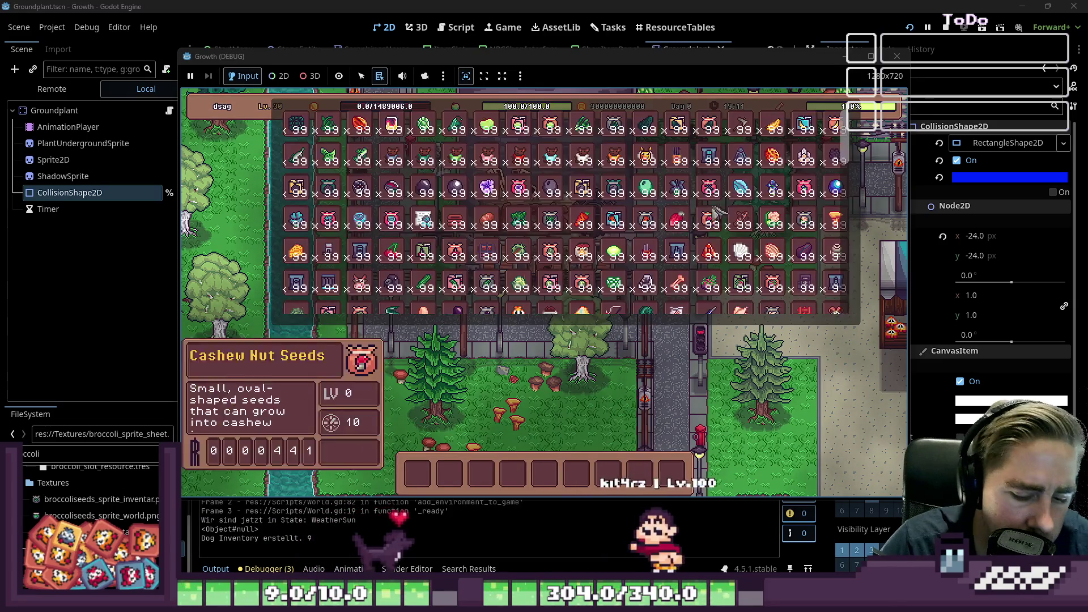
pyautogui.moveTo(614, 283); pyautogui.dragTo(513, 478)
pyautogui.click(512, 478)
pyautogui.press('i')
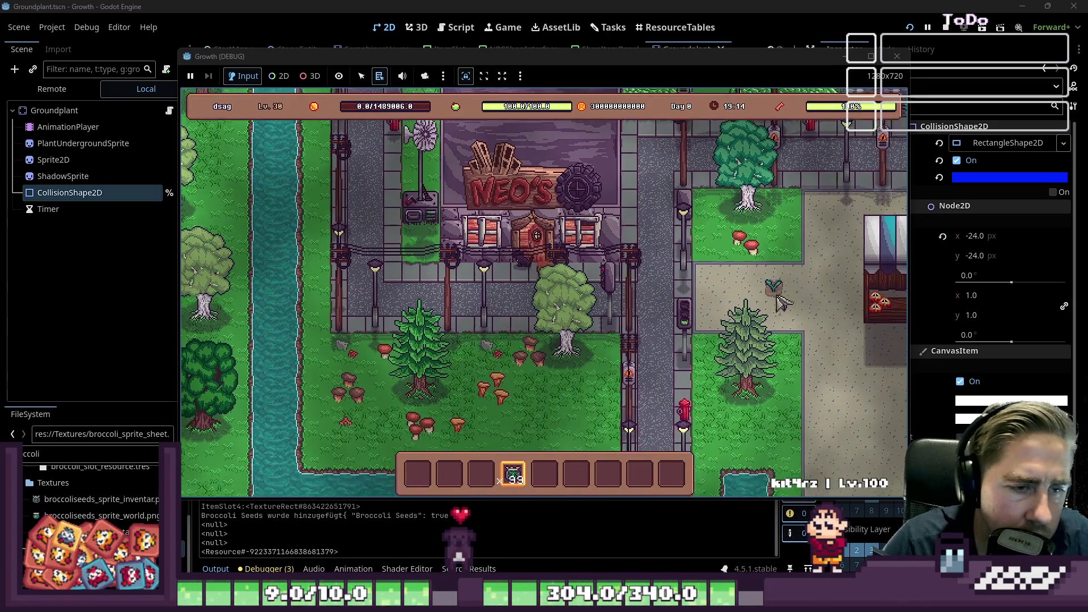
# Walk beside the market stalls and plant a first row of broccoli seeds
pyautogui.press('d')
pyautogui.press('s')
pyautogui.click(751, 286)
pyautogui.click(771, 286)
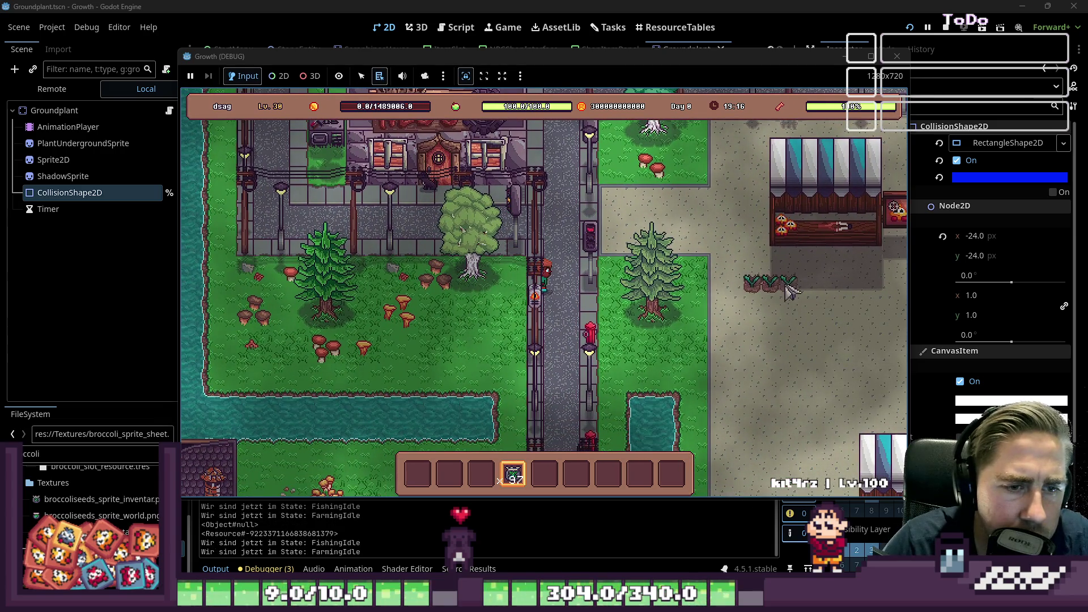
pyautogui.click(825, 289)
pyautogui.click(843, 289)
pyautogui.click(862, 290)
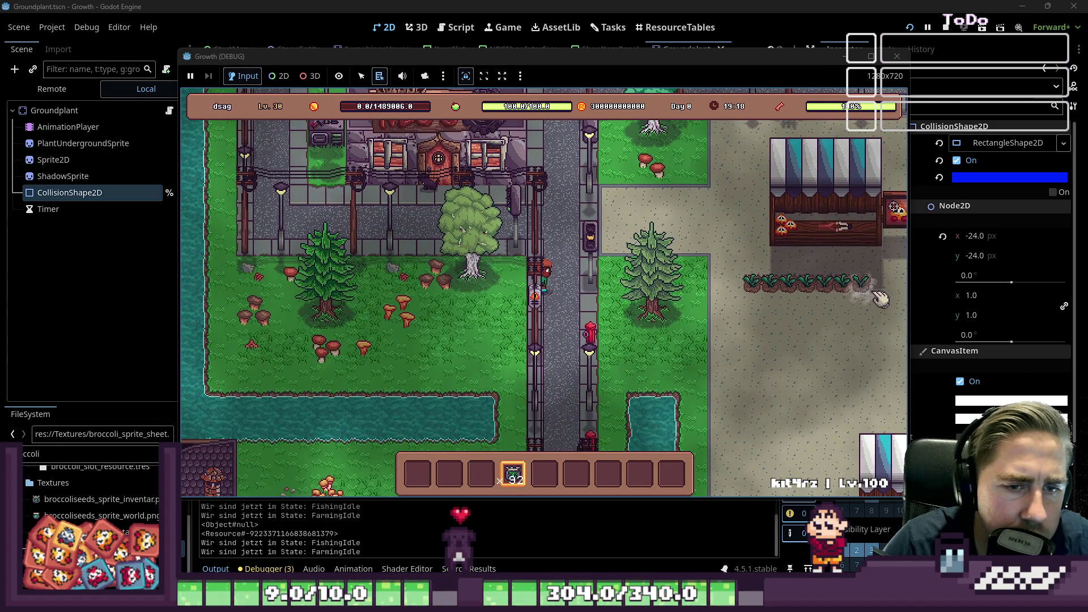
# Plant a second row of seven broccoli seeds below the first, then walk away
pyautogui.click(862, 306)
pyautogui.click(843, 306)
pyautogui.click(824, 306)
pyautogui.click(805, 306)
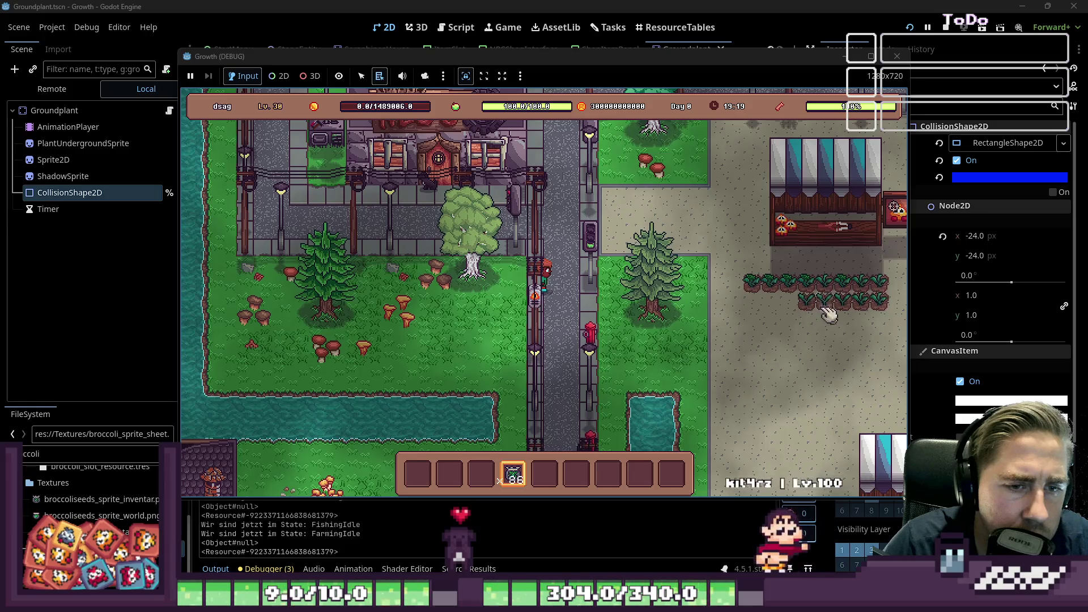
pyautogui.click(788, 306)
pyautogui.click(769, 306)
pyautogui.click(751, 306)
pyautogui.press('d')
pyautogui.press('s')
pyautogui.press('2')
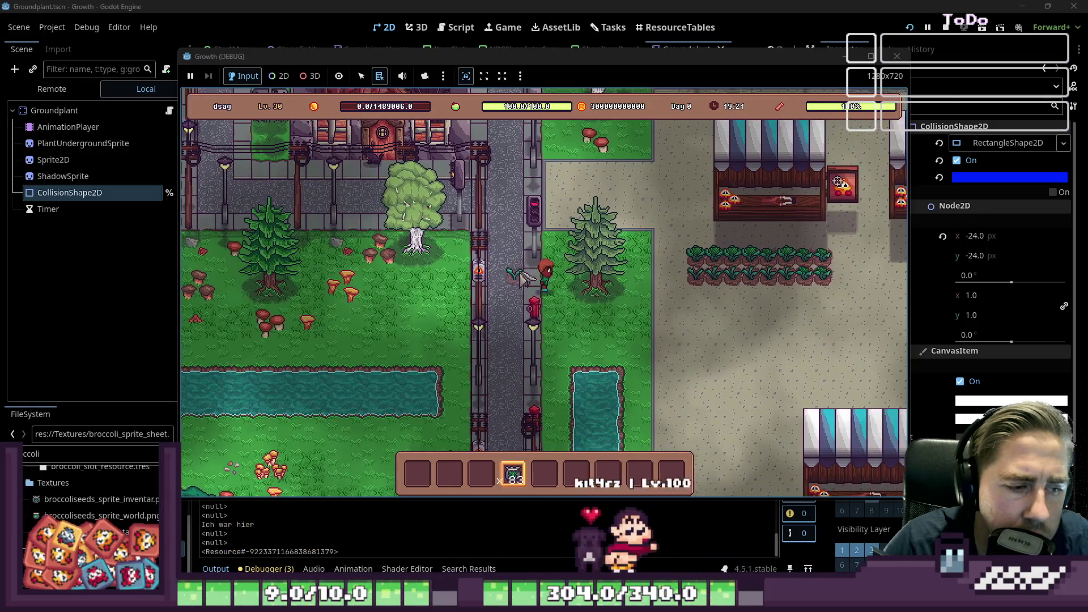
pyautogui.press('d')
pyautogui.press('w')
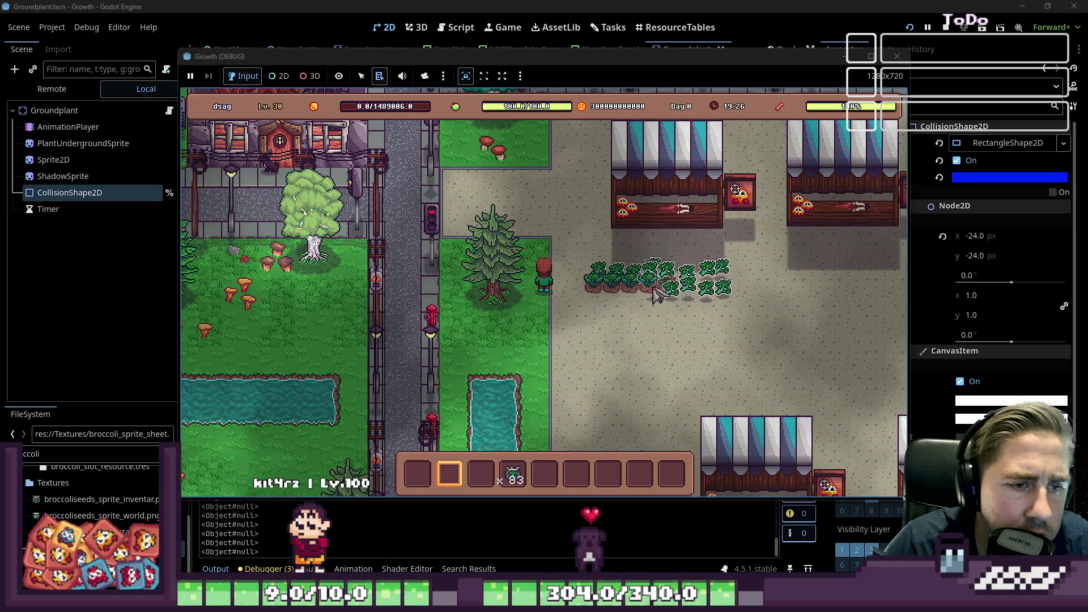
# Walk through the broccoli patch harvesting it, re-equip slot 4, then stop the game with F8
pyautogui.press('d')
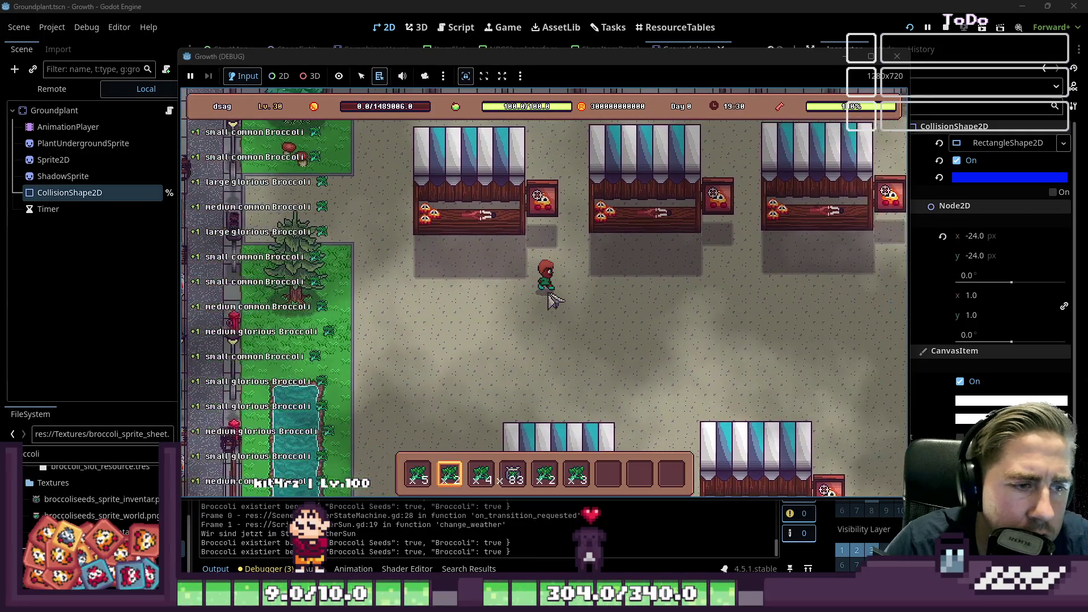
pyautogui.press('w')
pyautogui.press('s')
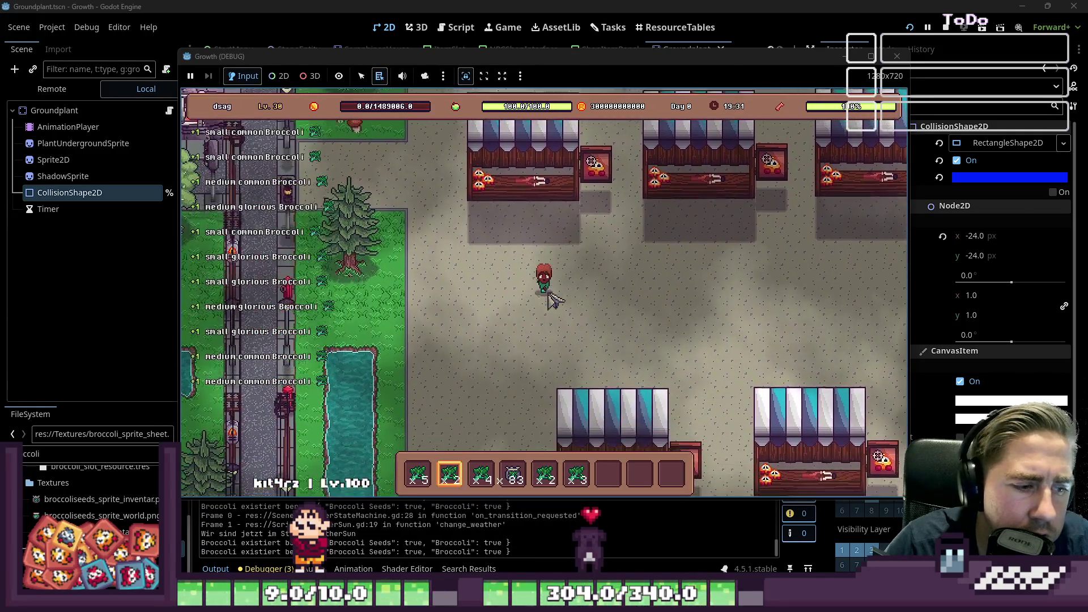
pyautogui.press('s')
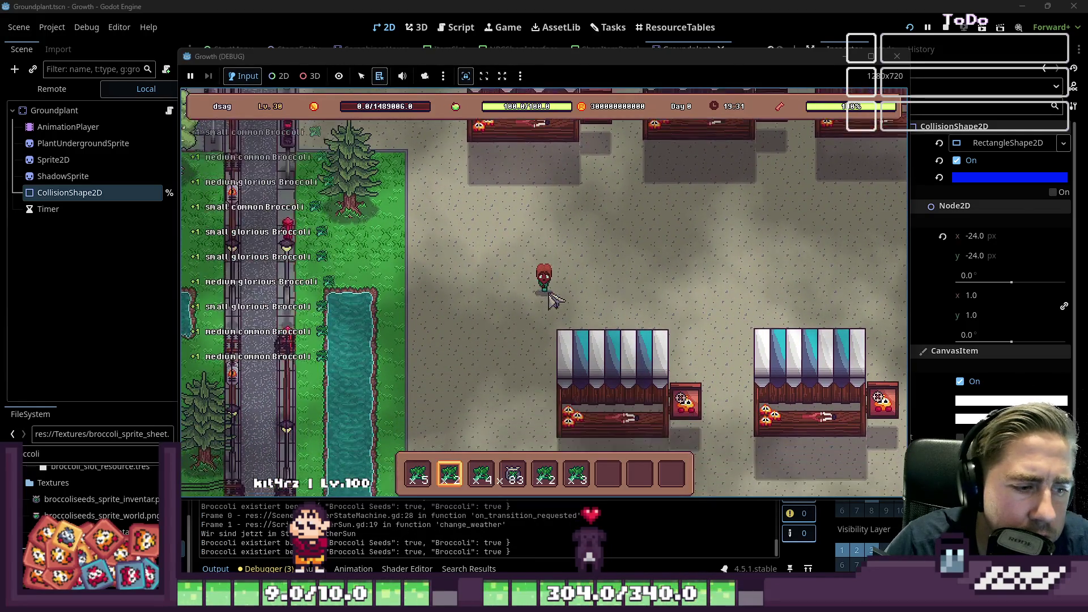
pyautogui.press('a')
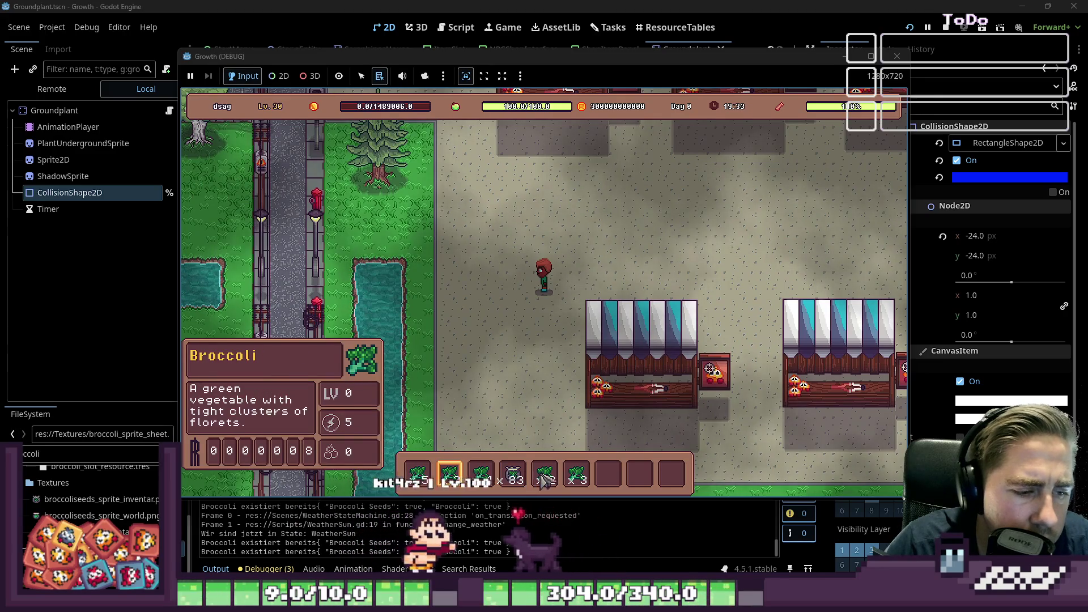
pyautogui.press('w')
pyautogui.press('a')
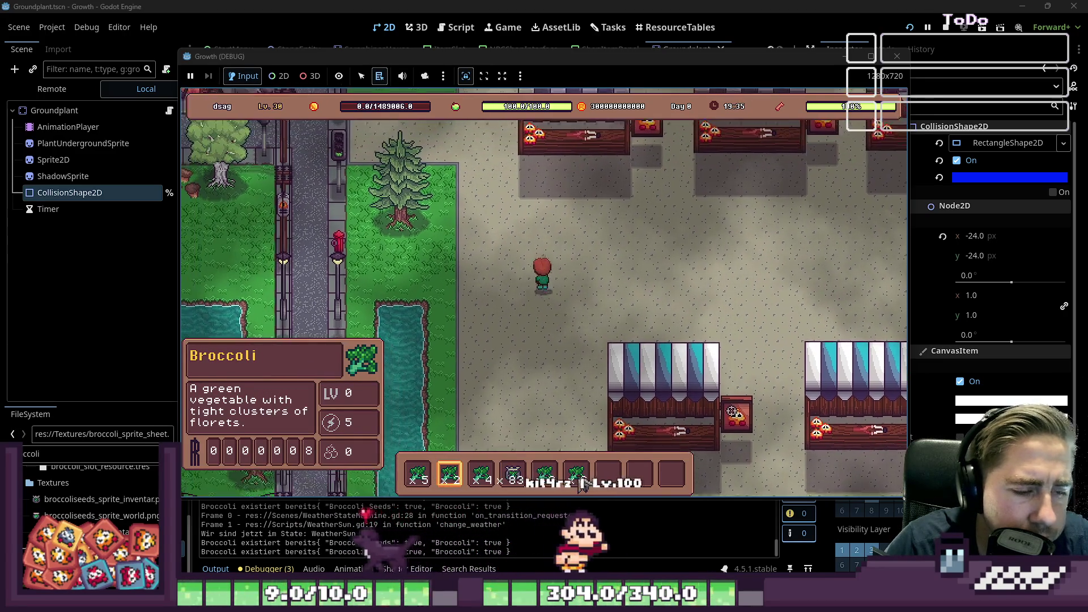
pyautogui.press('4')
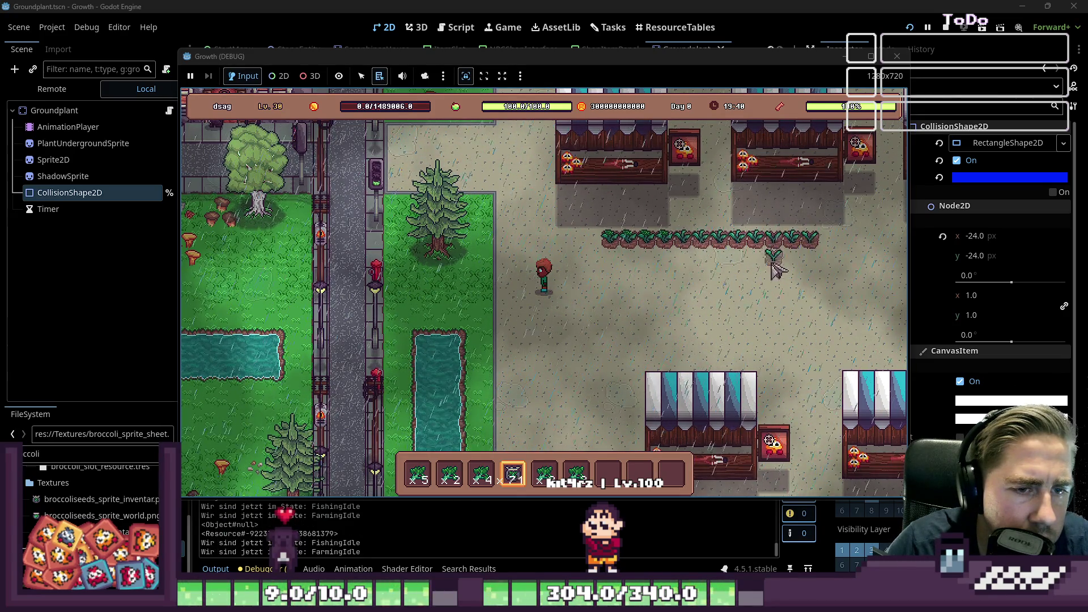
pyautogui.press('F8')
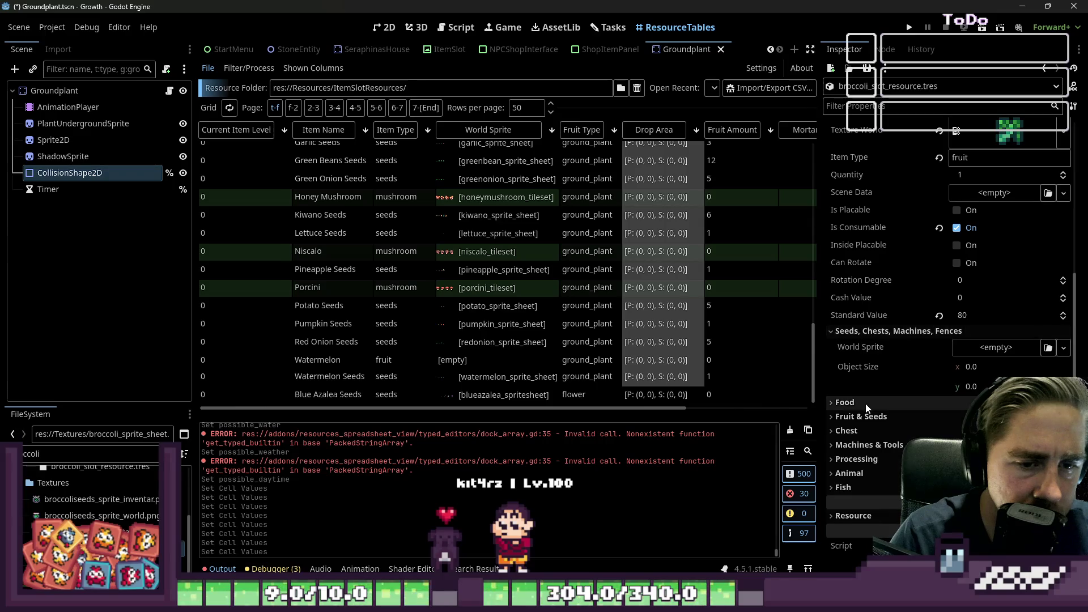
# Paste the copied Drop Area onto broccoli, then inspect the Pineapple Seeds and Watermelon rows
pyautogui.click(866, 417)
pyautogui.rightClick(845, 367)
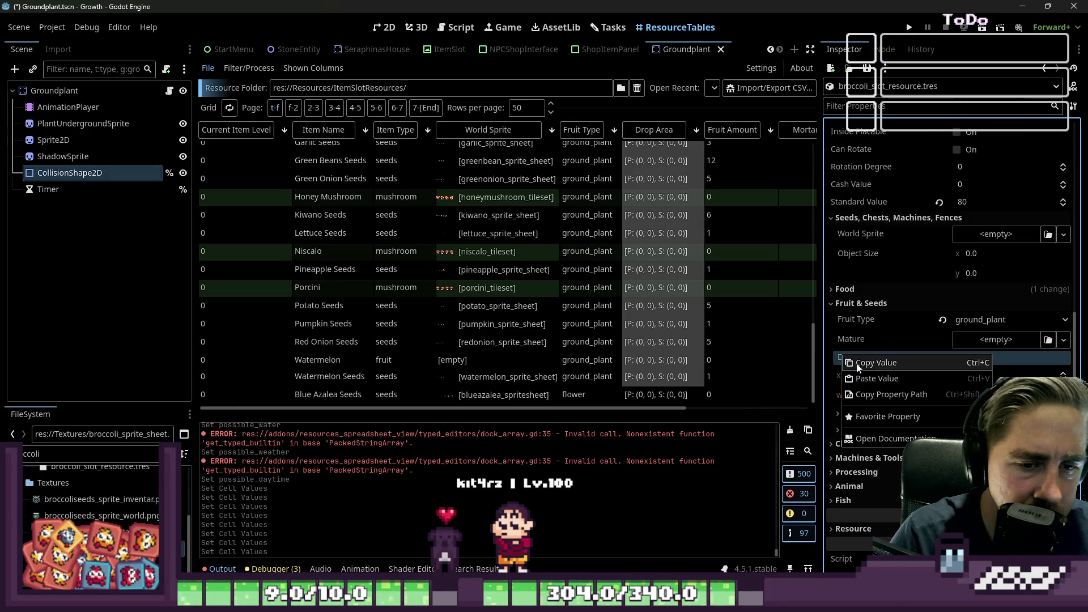
pyautogui.click(855, 392)
pyautogui.click(651, 276)
pyautogui.click(583, 377)
pyautogui.click(584, 365)
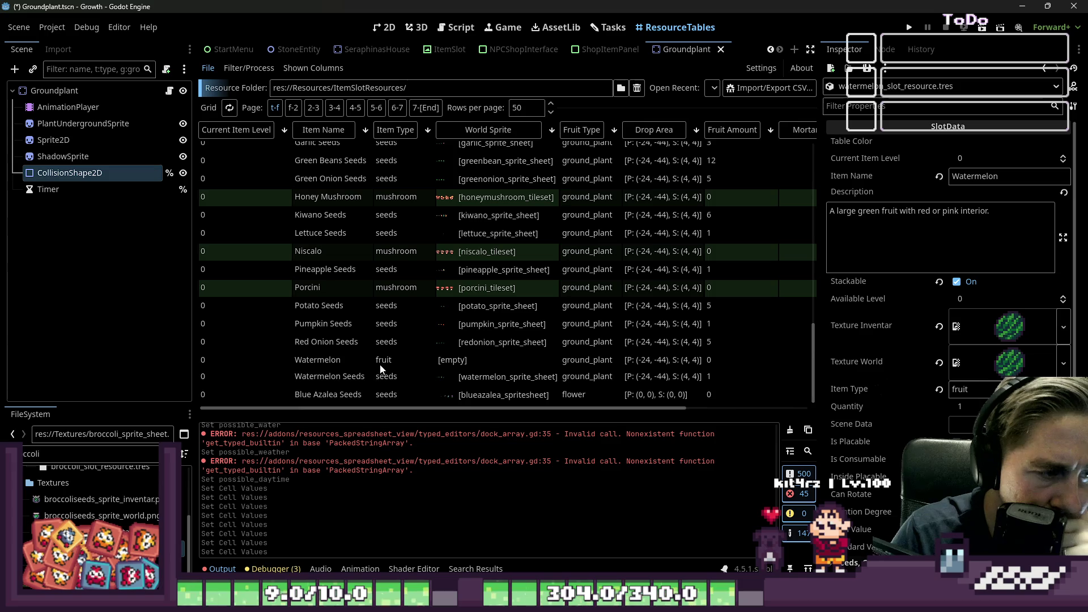
# Select Watermelon's Drop Area and filter its Inspector properties for 'Drop Area'
pyautogui.click(695, 358)
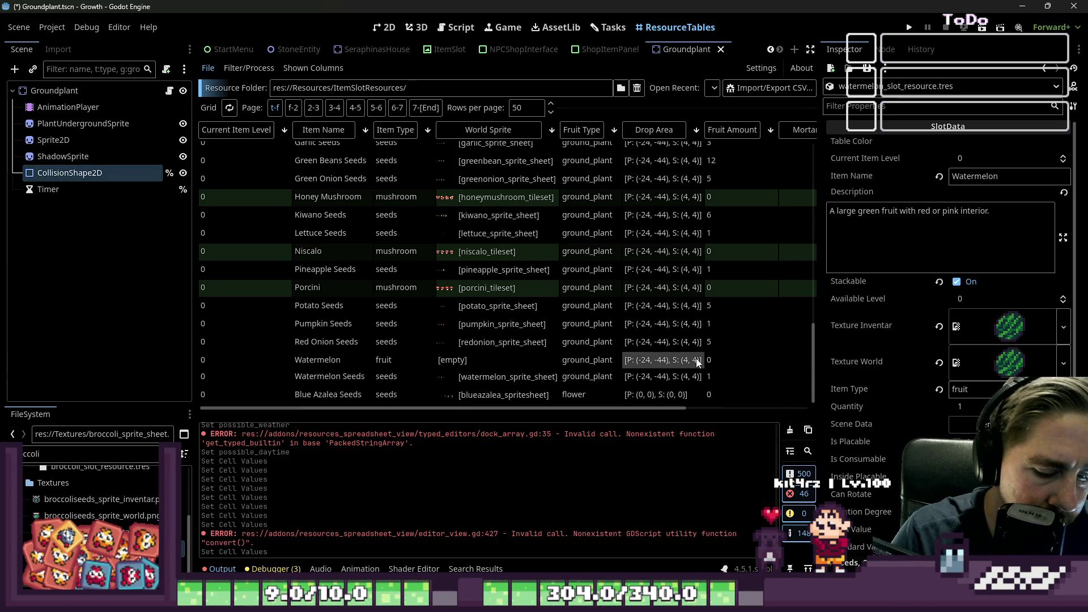
pyautogui.click(641, 346)
pyautogui.click(641, 364)
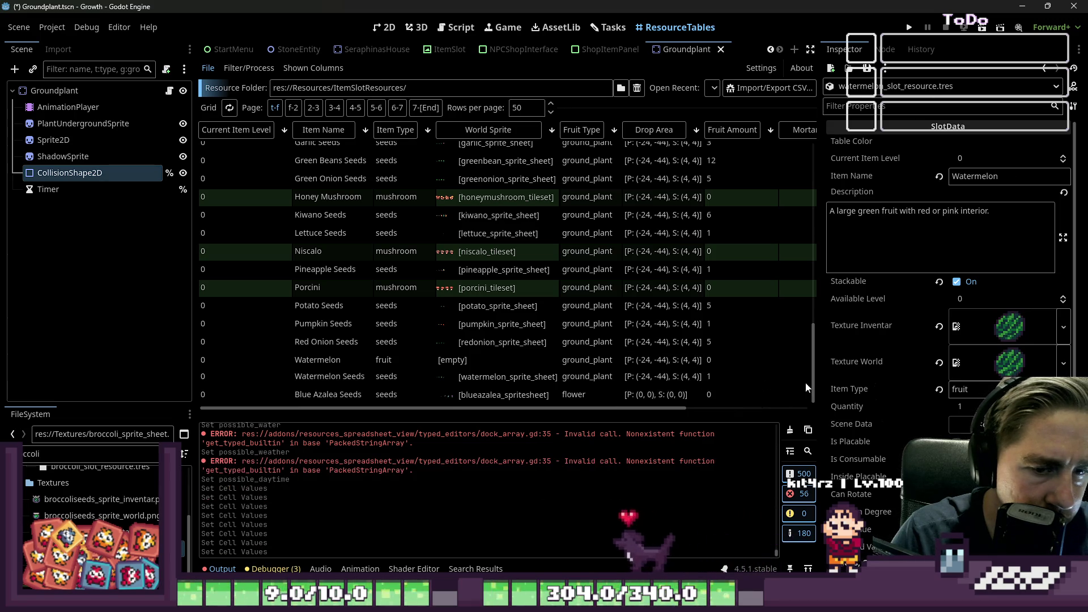
pyautogui.scroll(-5, 911, 388)
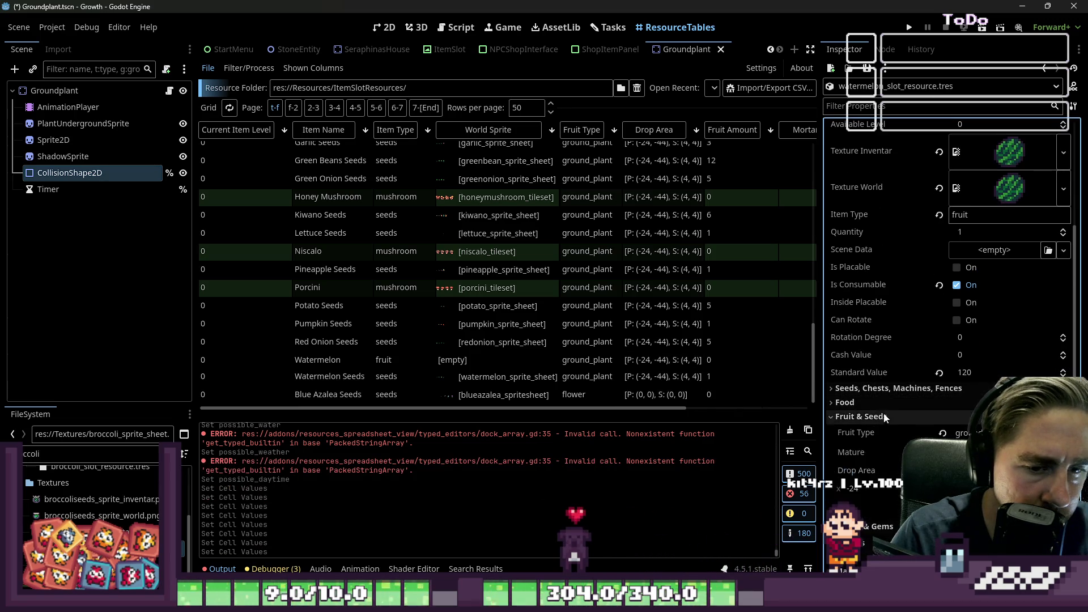
pyautogui.click(869, 417)
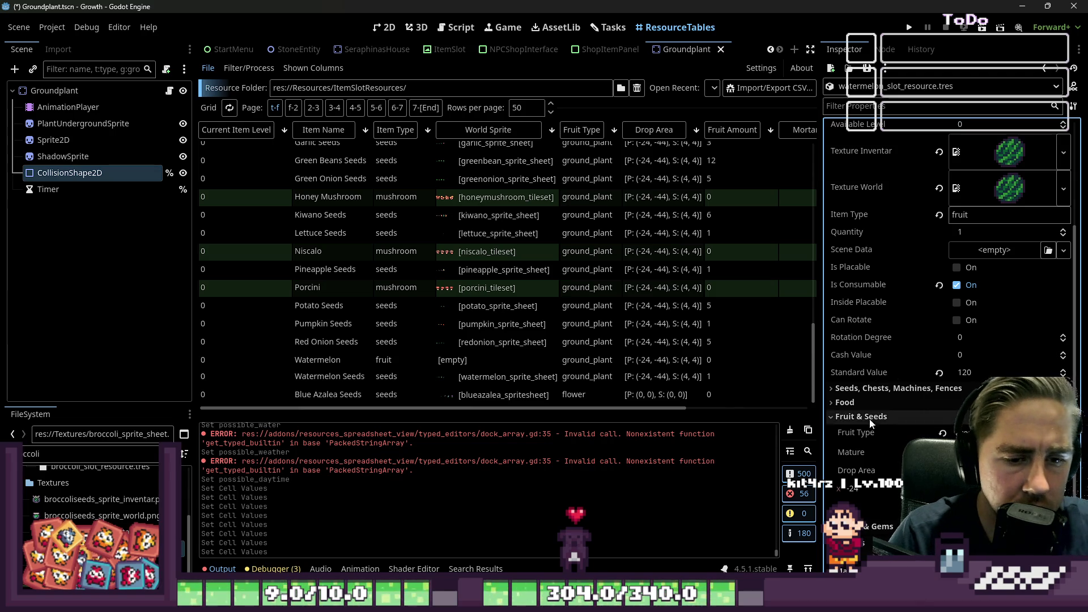
pyautogui.click(900, 107)
pyautogui.write('Drio')
pyautogui.press('BackSpace')
pyautogui.press('BackSpace')
pyautogui.write('op Area')
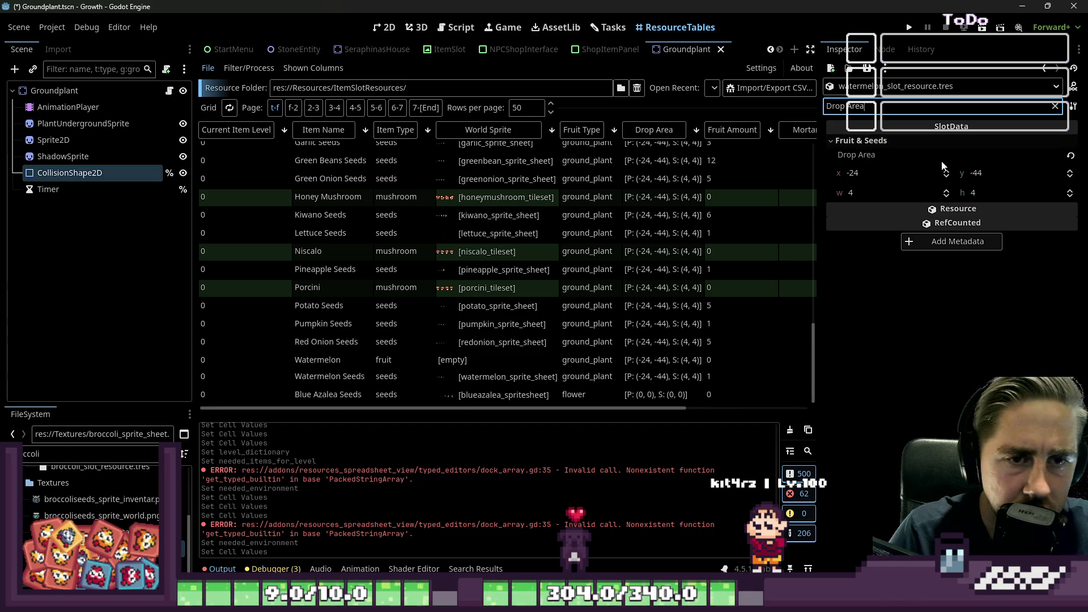
# Reset the Drop Area to zero on Watermelon, Porcini and Niscalo
pyautogui.click(1070, 156)
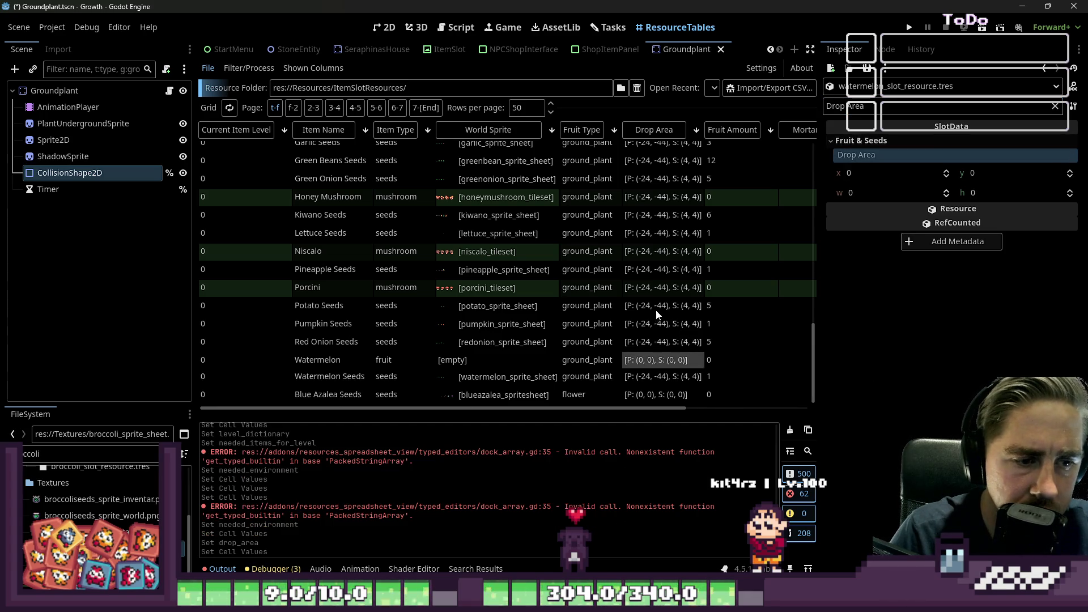
pyautogui.click(661, 290)
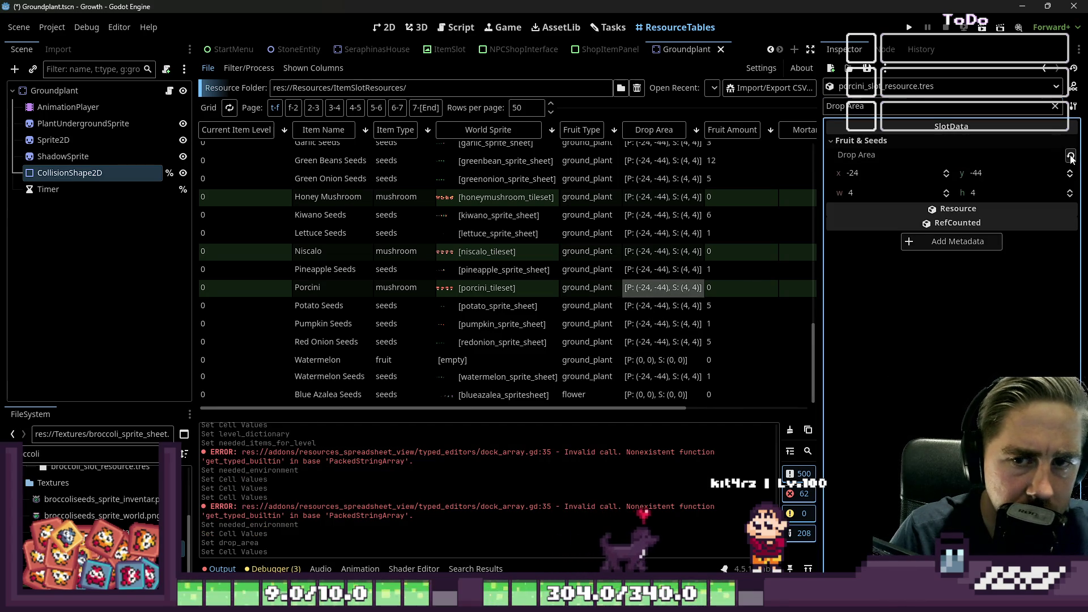
pyautogui.click(1069, 156)
pyautogui.press('Up')
pyautogui.press('Up')
pyautogui.click(1070, 156)
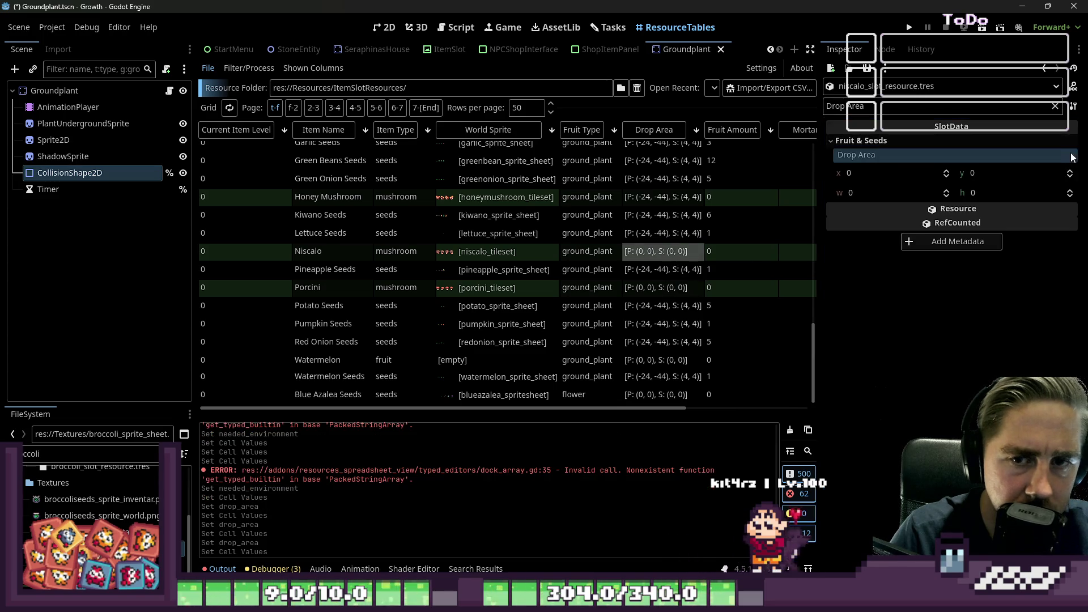
# Clear the property filter, rearrange the Inspector groups and clear Watermelon's Fruit Type
pyautogui.click(580, 362)
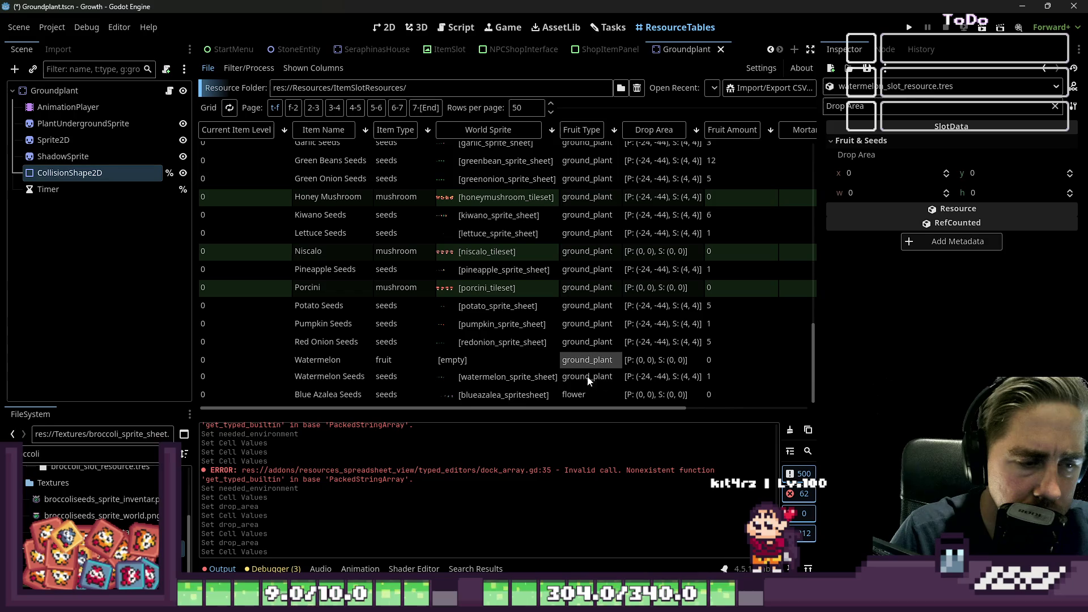
pyautogui.click(393, 362)
pyautogui.click(872, 107)
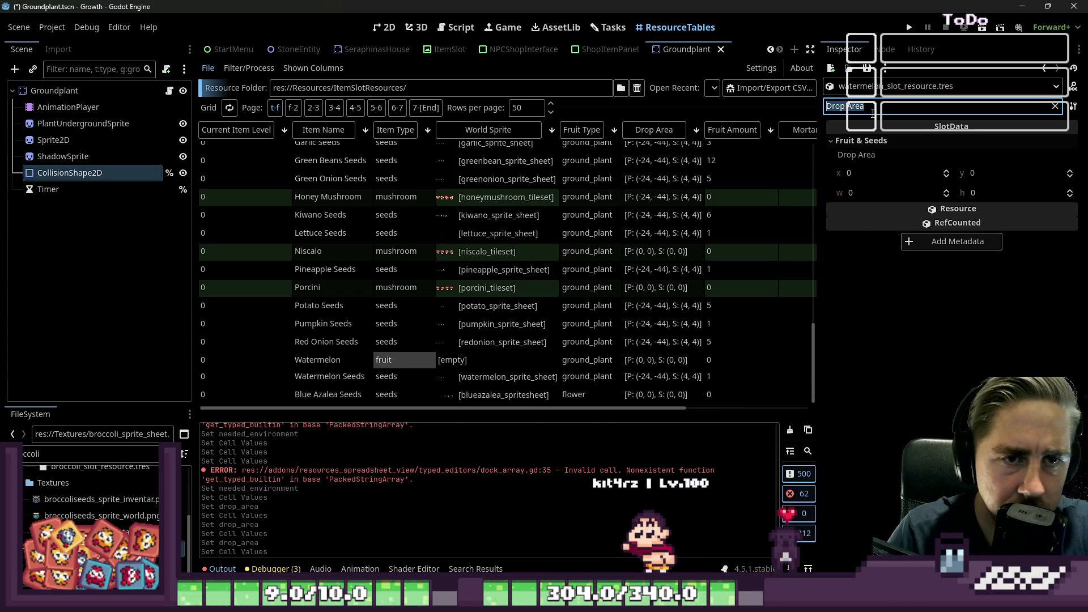
pyautogui.press('BackSpace')
pyautogui.scroll(-5, 931, 297)
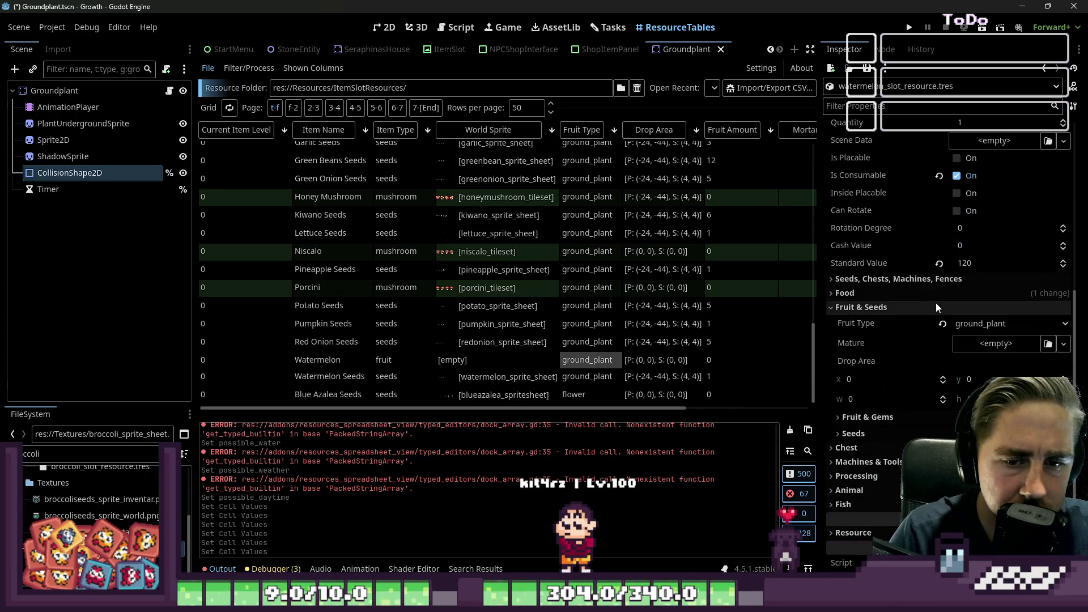
pyautogui.click(861, 294)
pyautogui.click(867, 320)
pyautogui.click(870, 371)
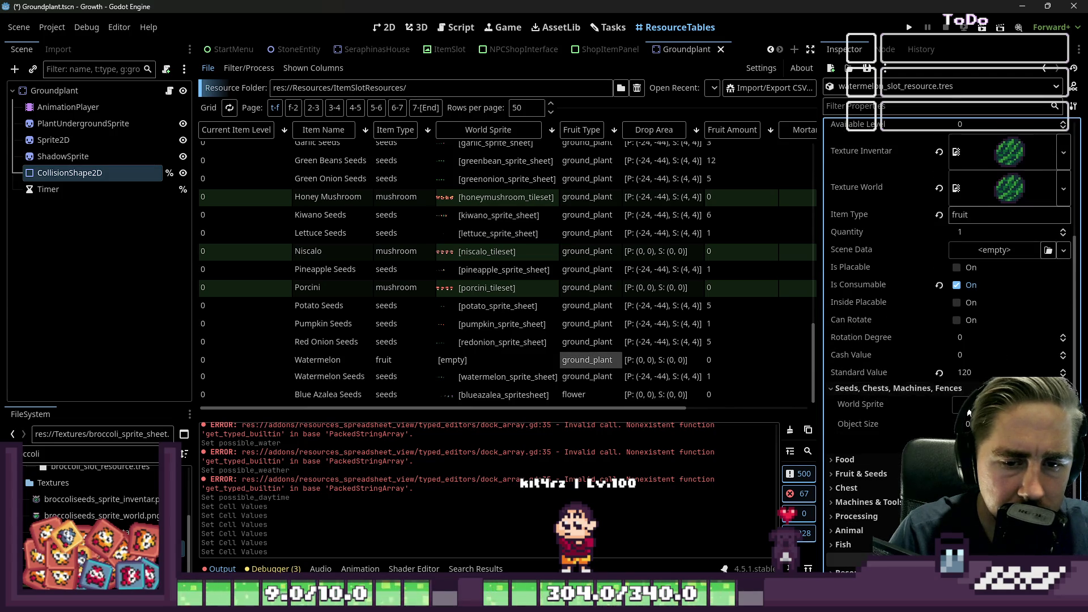
pyautogui.click(899, 388)
pyautogui.click(867, 416)
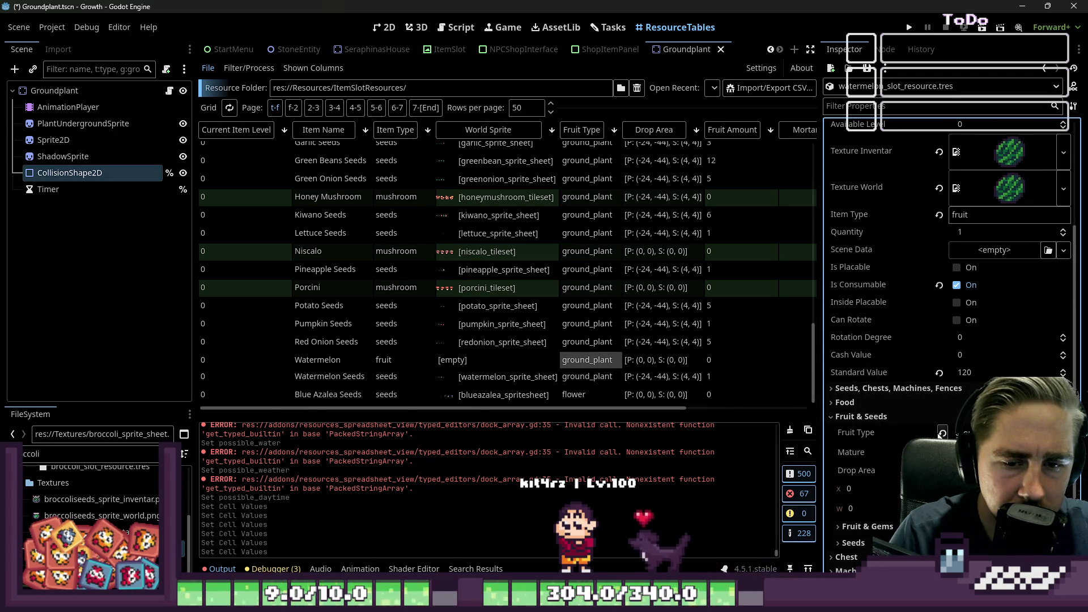
pyautogui.click(941, 433)
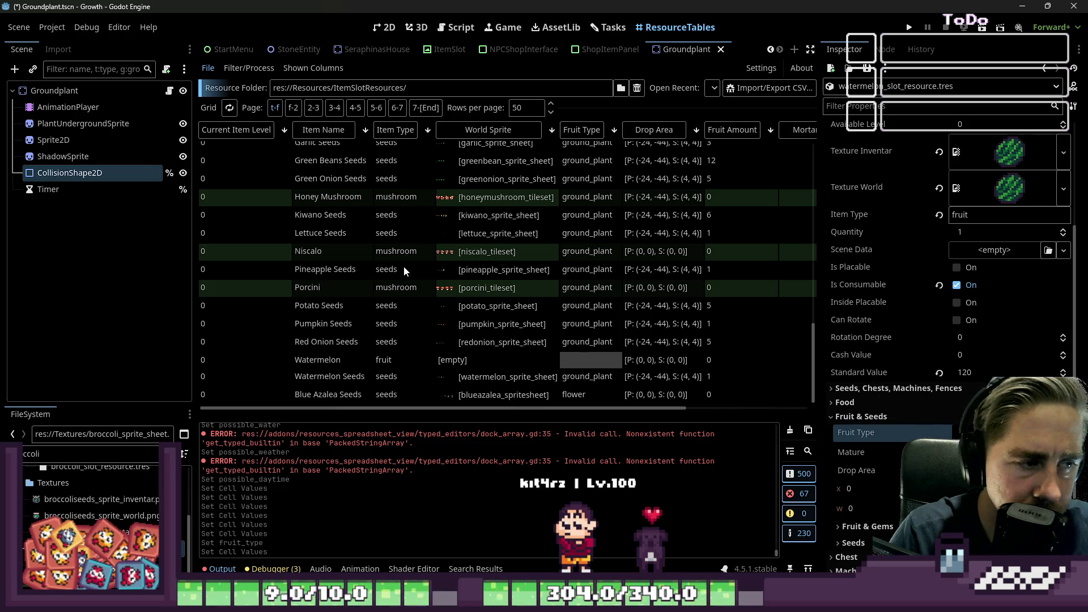
# Paste a zeroed Drop Area onto the Honey Mushroom item's Fruit & Seeds properties
pyautogui.click(595, 289)
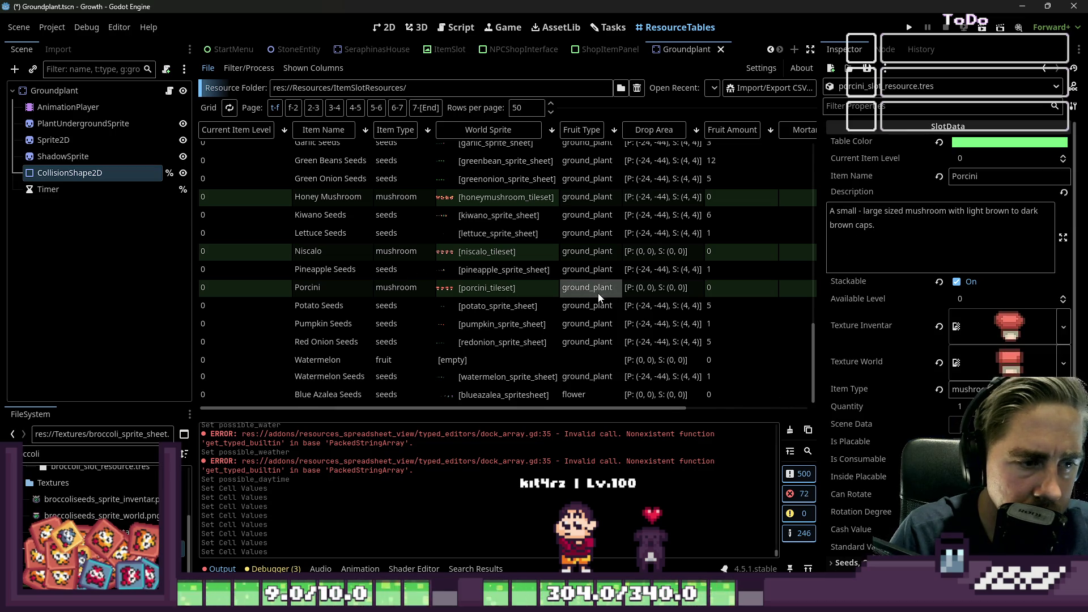
pyautogui.scroll(2, 597, 250)
pyautogui.click(587, 237)
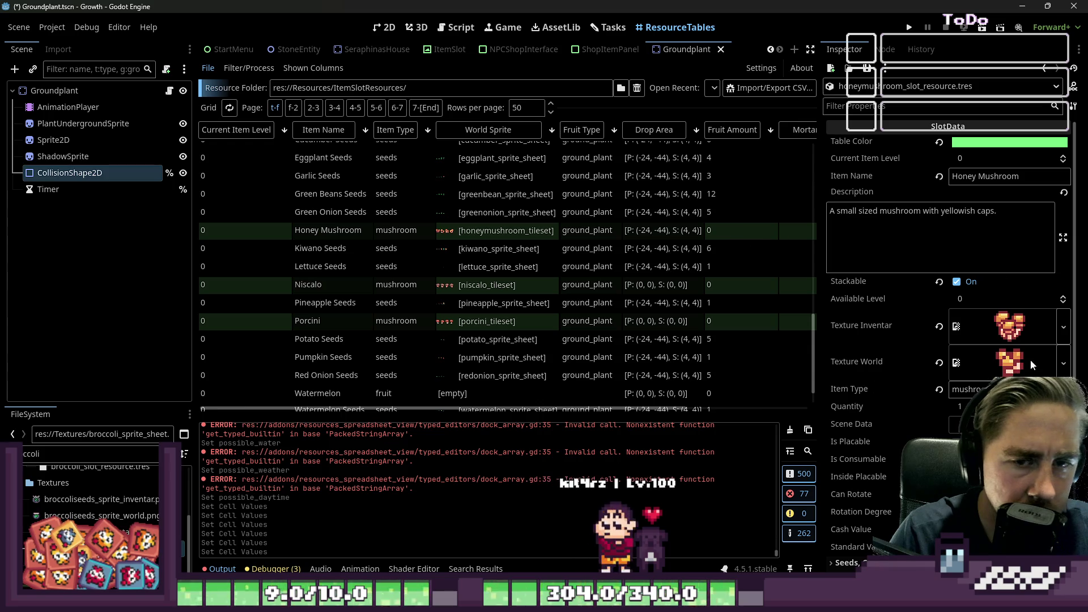
pyautogui.scroll(-4, 1035, 352)
pyautogui.scroll(-2, 964, 340)
pyautogui.click(951, 394)
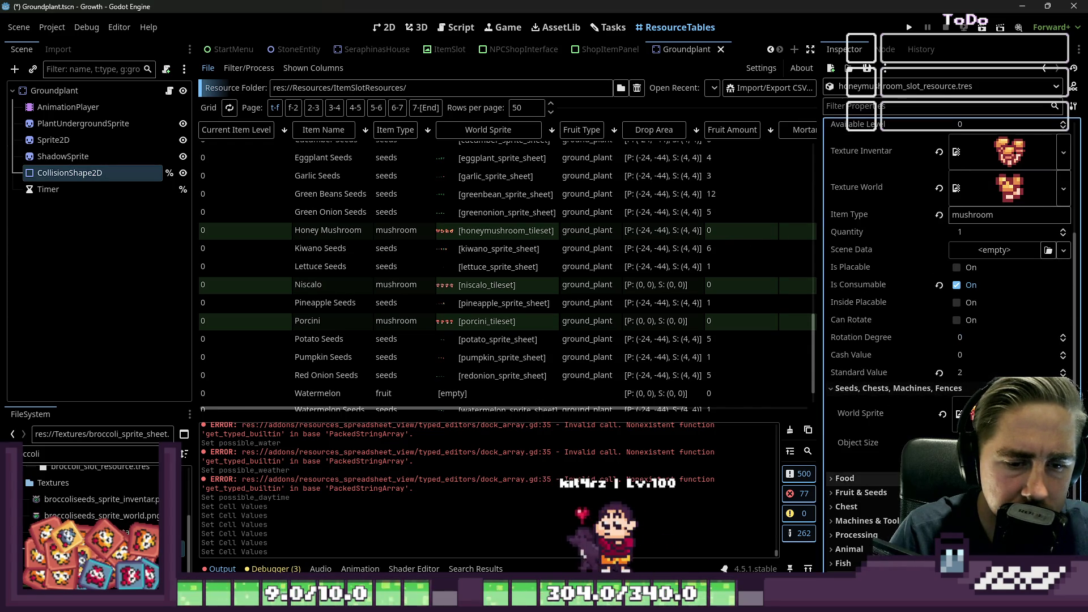
pyautogui.click(861, 492)
pyautogui.scroll(-5, 862, 492)
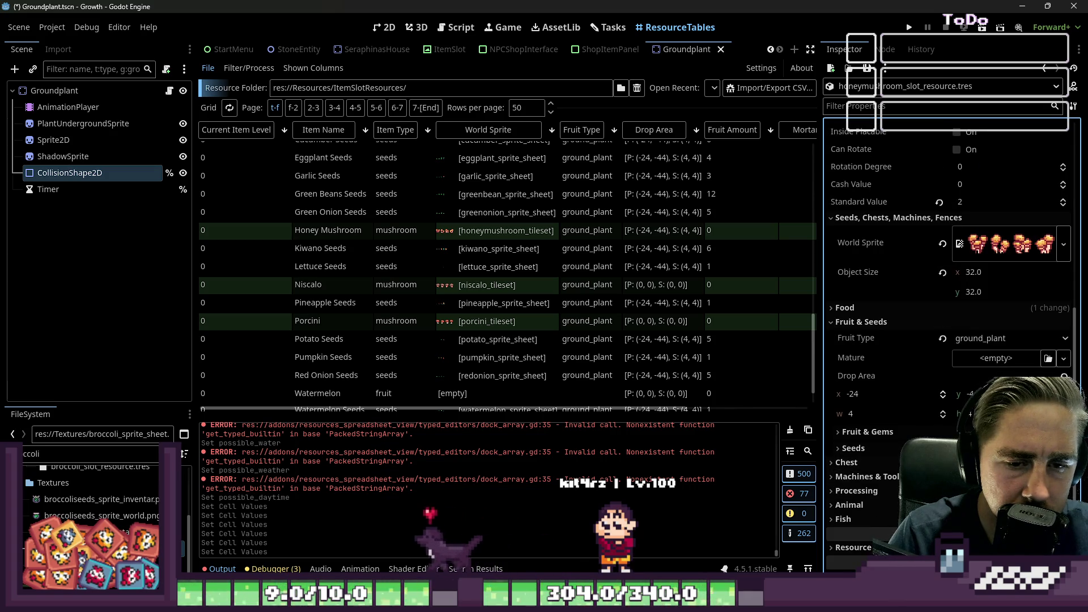
pyautogui.click(862, 375)
pyautogui.hotkey('ctrl', 'v')
pyautogui.scroll(3, 607, 284)
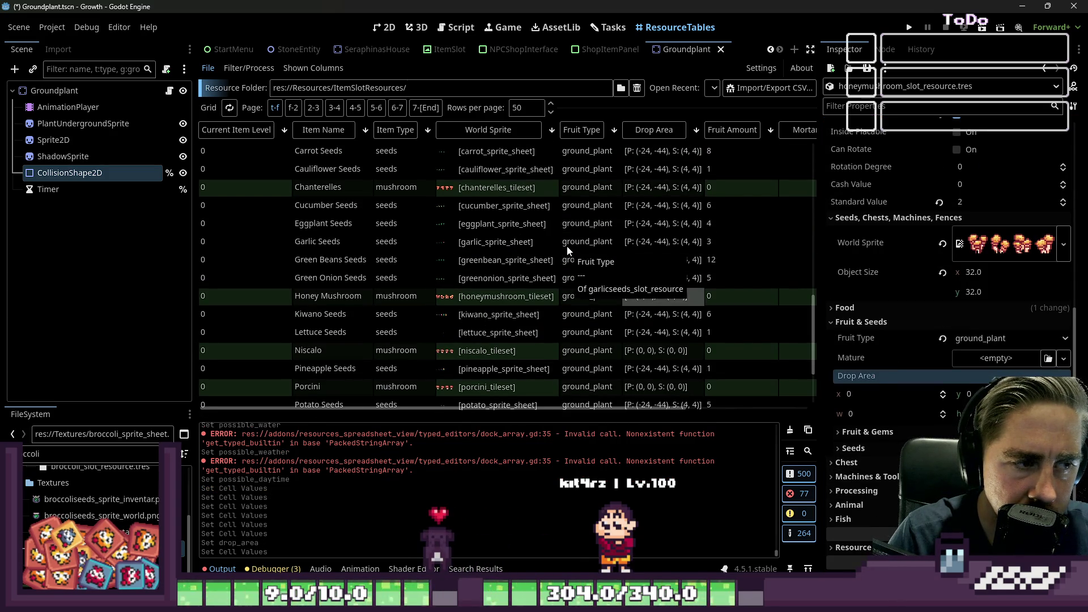
pyautogui.scroll(3, 491, 253)
pyautogui.click(665, 251)
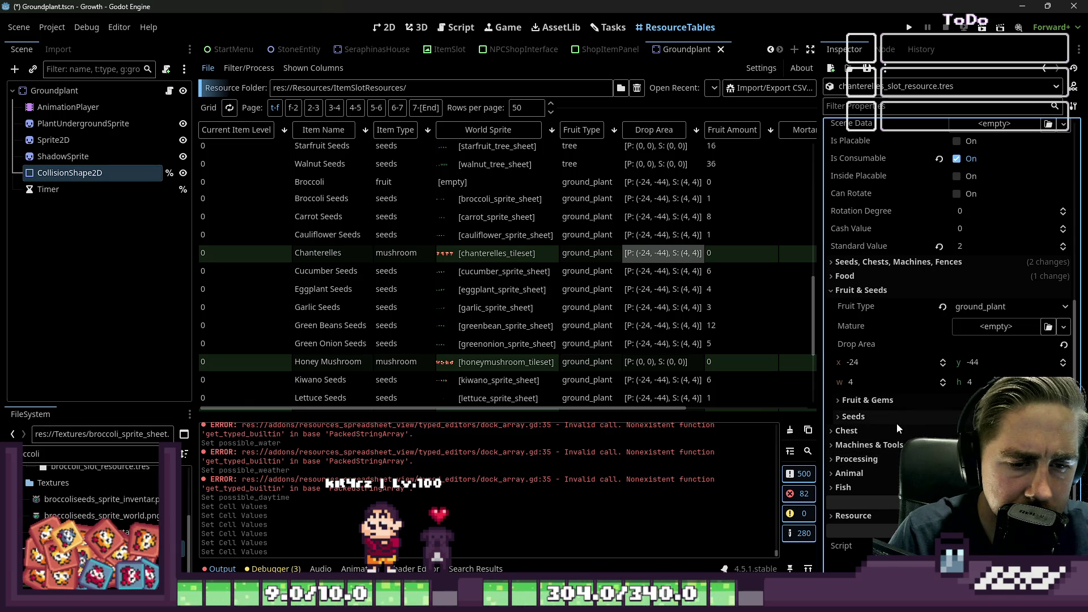
# Reset Chanterelles' Drop Area to (0, 0) sized 0×0 via the Fruit & Gems group
pyautogui.click(893, 414)
pyautogui.click(903, 400)
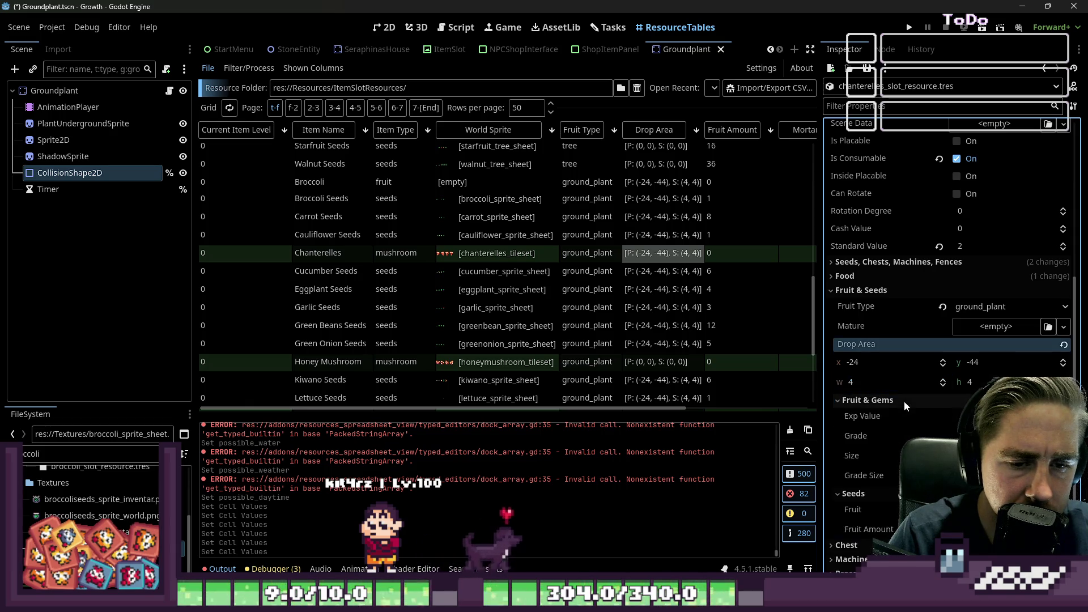
pyautogui.click(1061, 344)
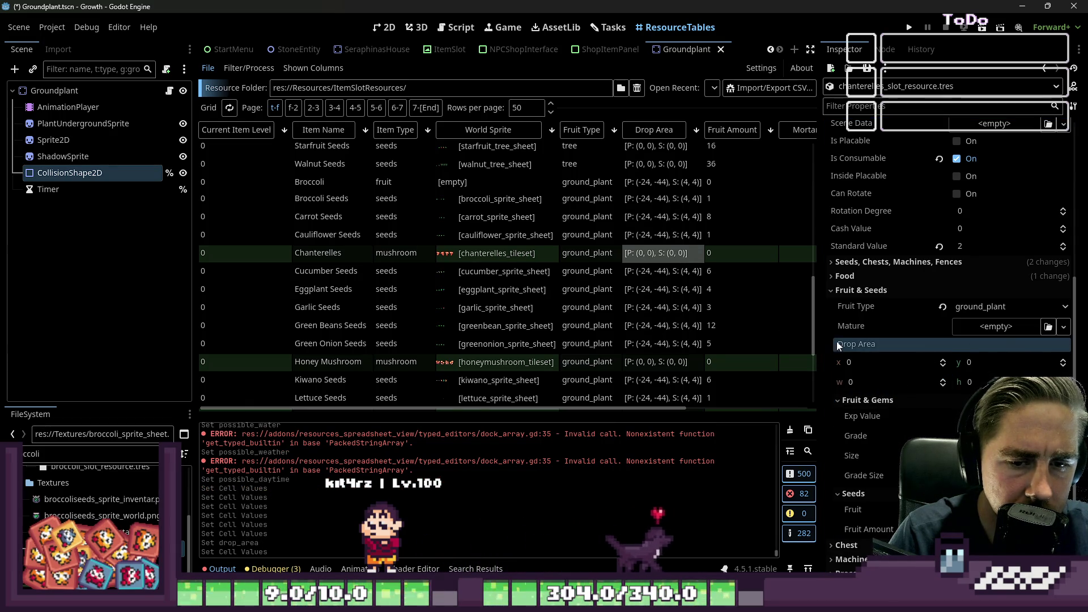
pyautogui.click(637, 220)
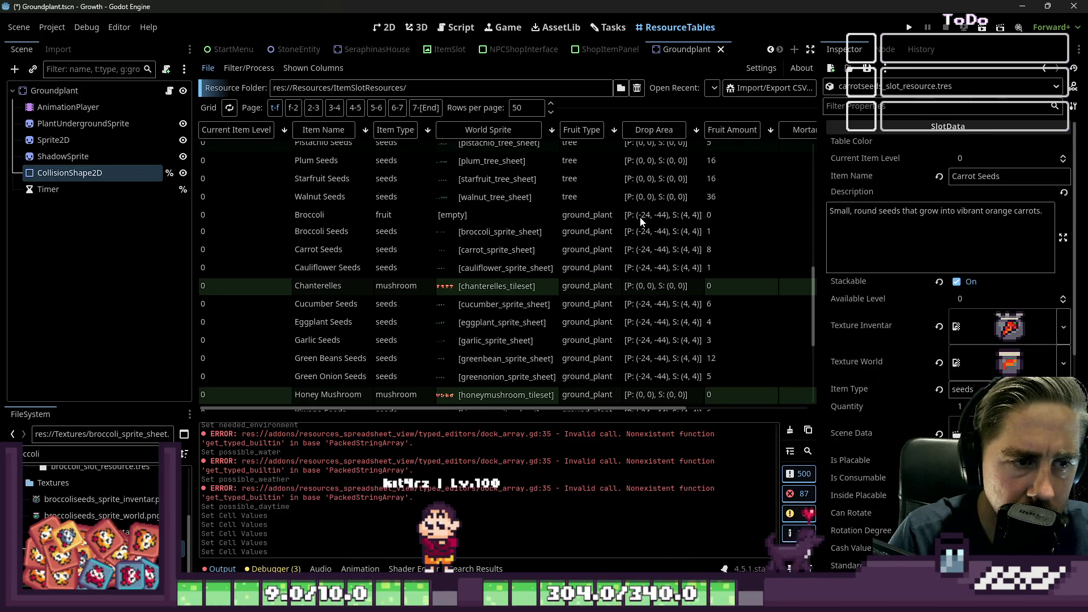
pyautogui.click(640, 218)
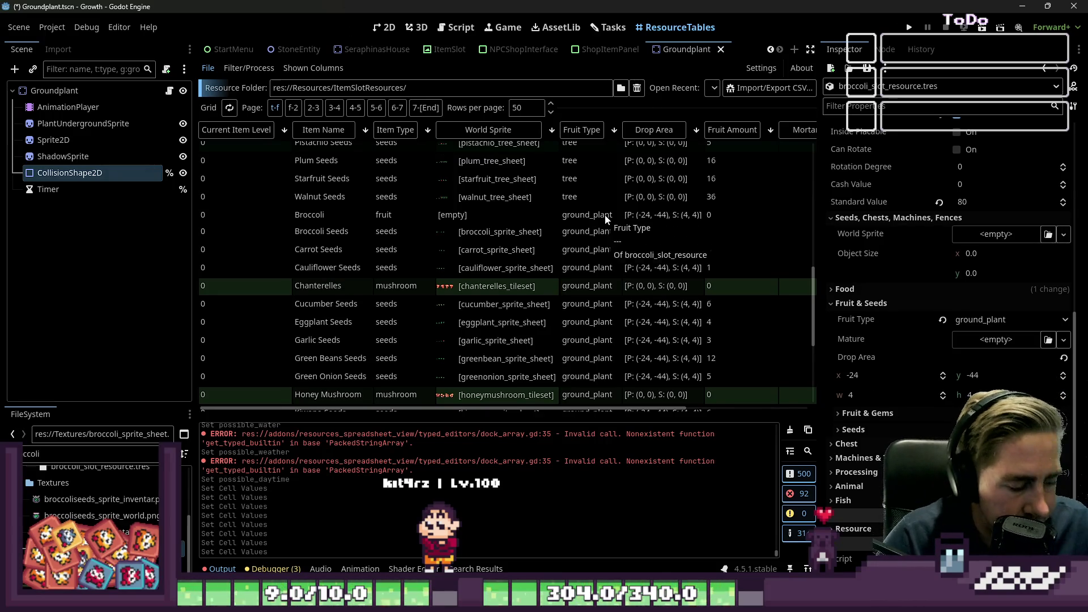
# Review the bush-type seed rows in ResourceTables and select Tomato Seeds
pyautogui.scroll(3, 644, 234)
pyautogui.scroll(8, 599, 262)
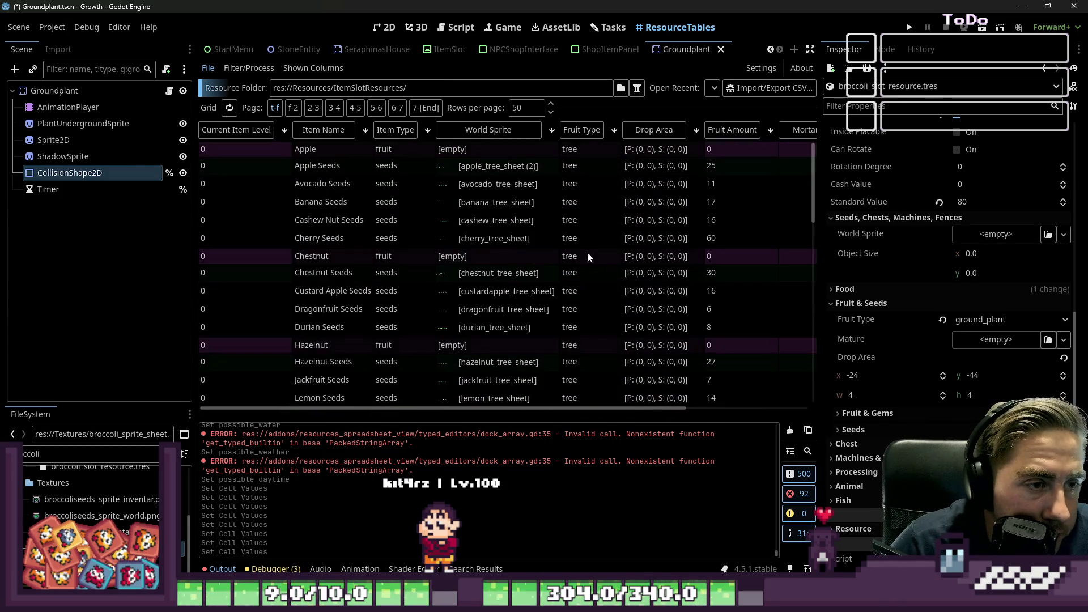
pyautogui.scroll(-12, 593, 257)
pyautogui.scroll(-2, 579, 242)
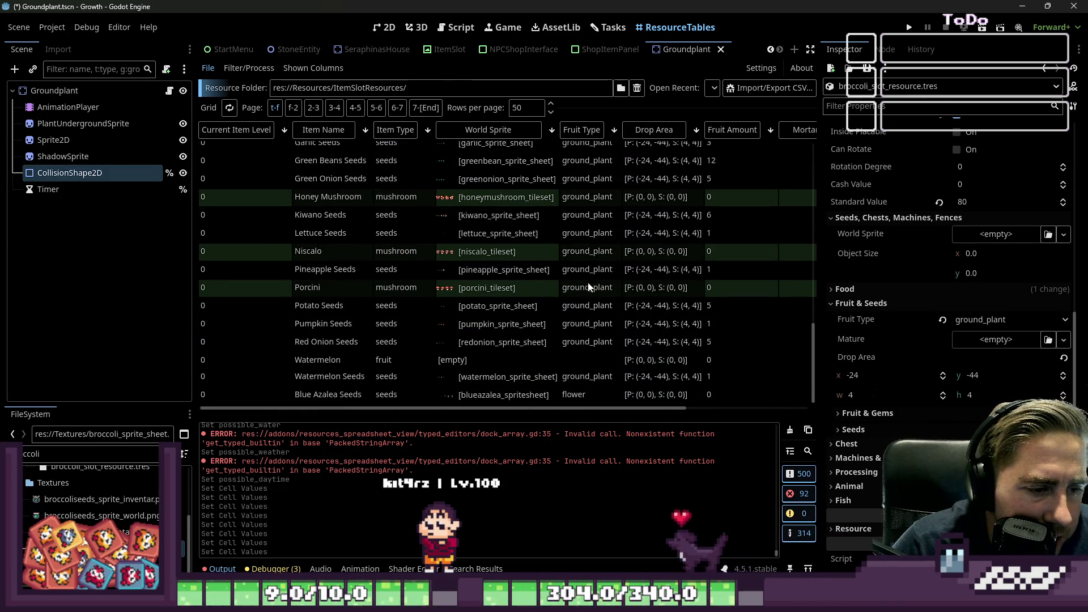
pyautogui.scroll(10, 593, 380)
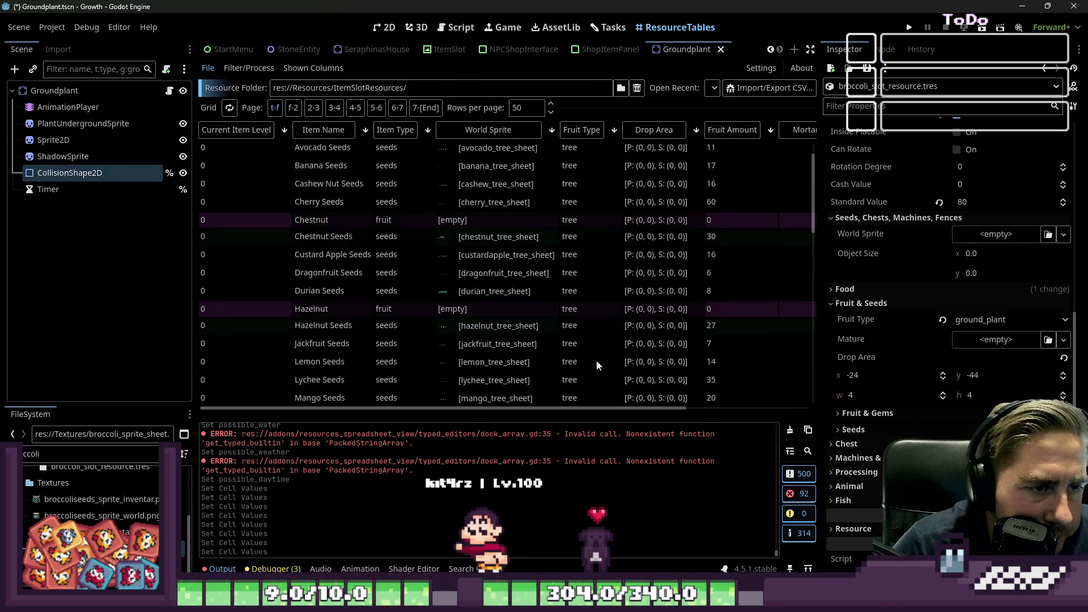
pyautogui.scroll(-12, 598, 353)
pyautogui.scroll(8, 598, 351)
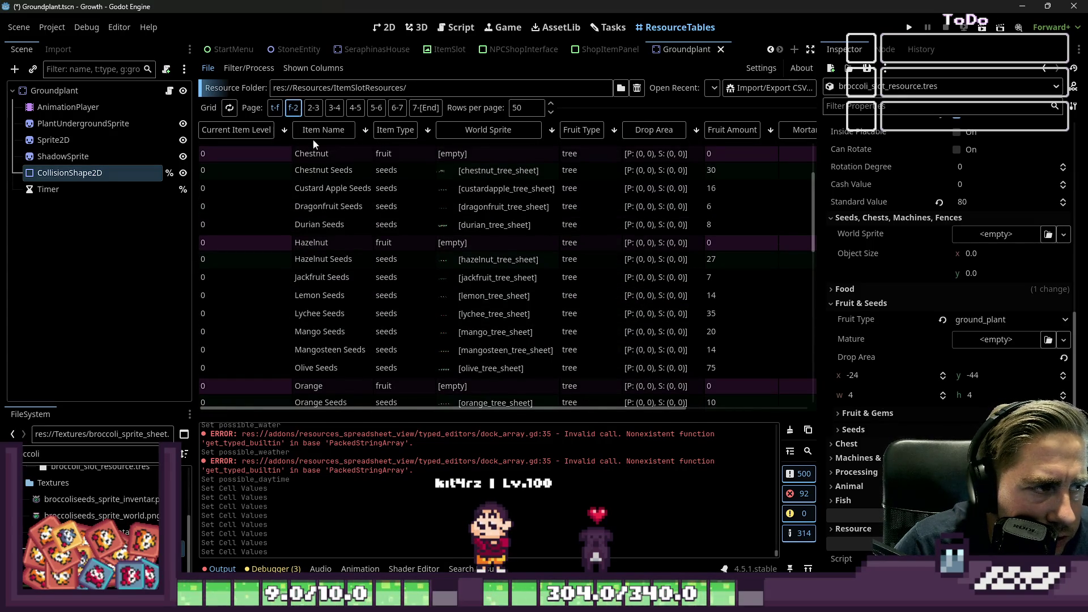
pyautogui.scroll(-5, 576, 255)
pyautogui.scroll(2, 561, 250)
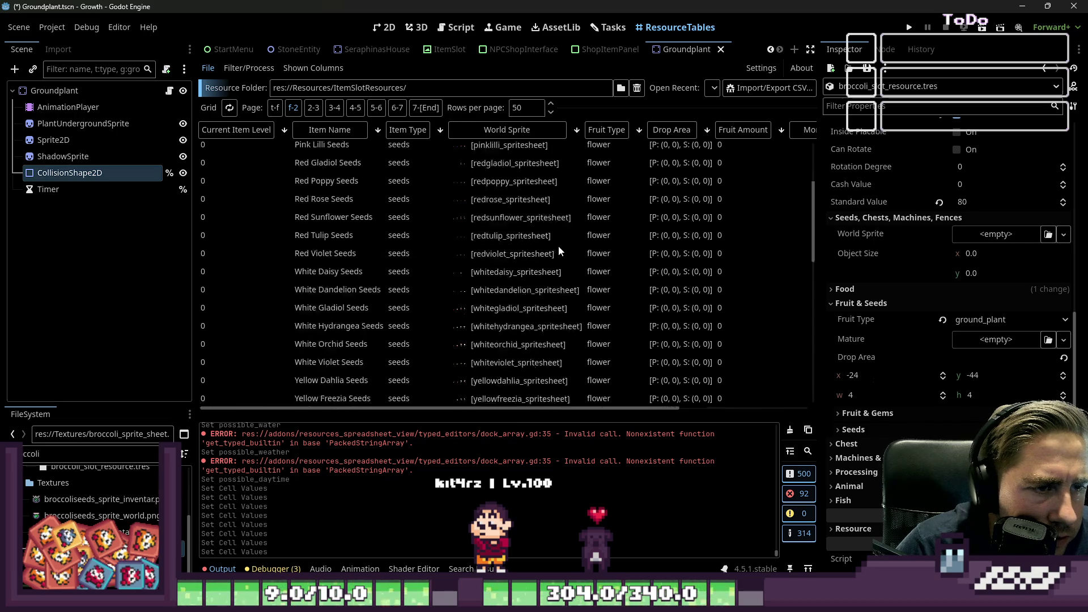
pyautogui.scroll(-8, 592, 255)
pyautogui.scroll(2, 593, 250)
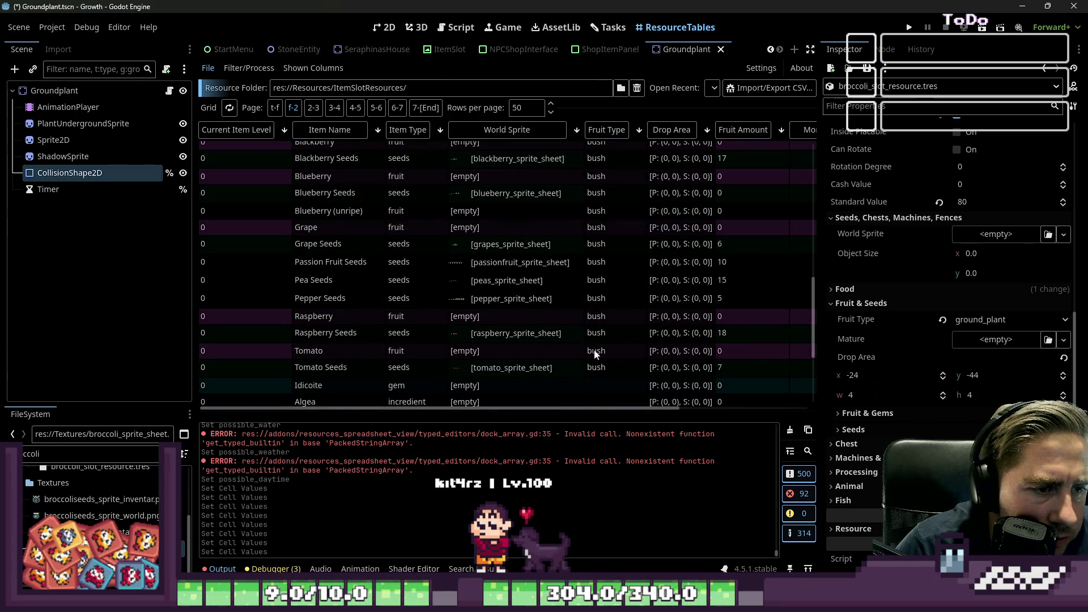
pyautogui.click(600, 367)
pyautogui.scroll(-4, 599, 284)
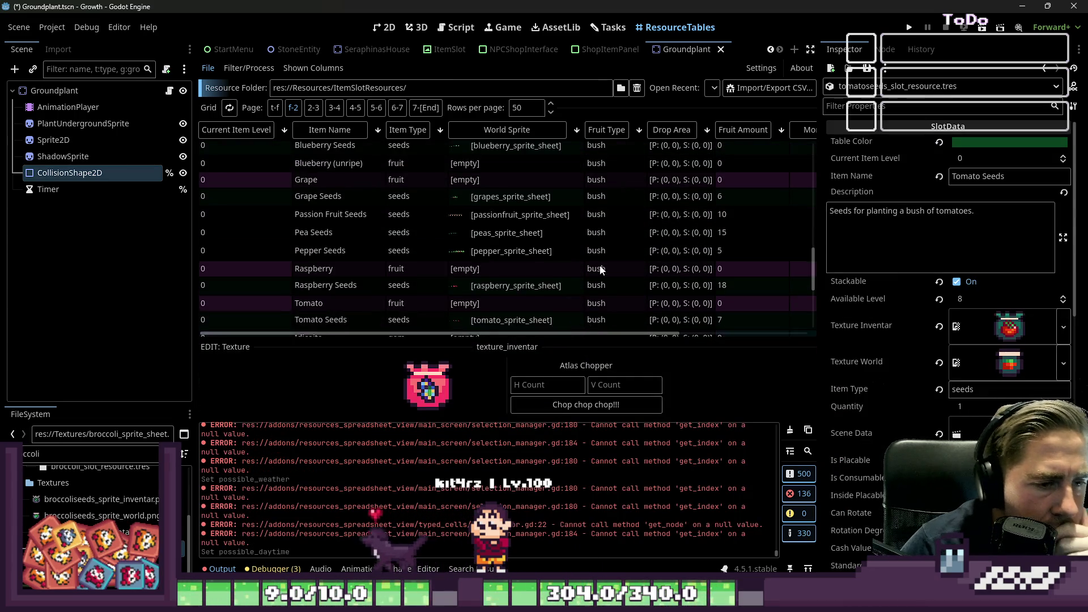
pyautogui.scroll(1, 599, 264)
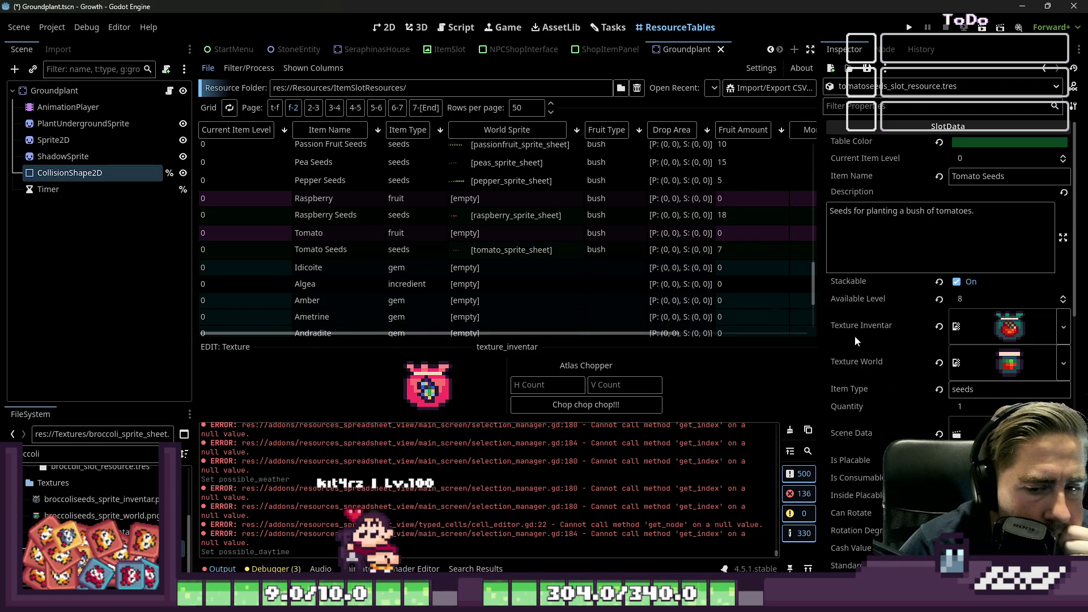
# Expand Tomato Seeds' Scene Data resource to open the Bush.tscn scene
pyautogui.click(969, 434)
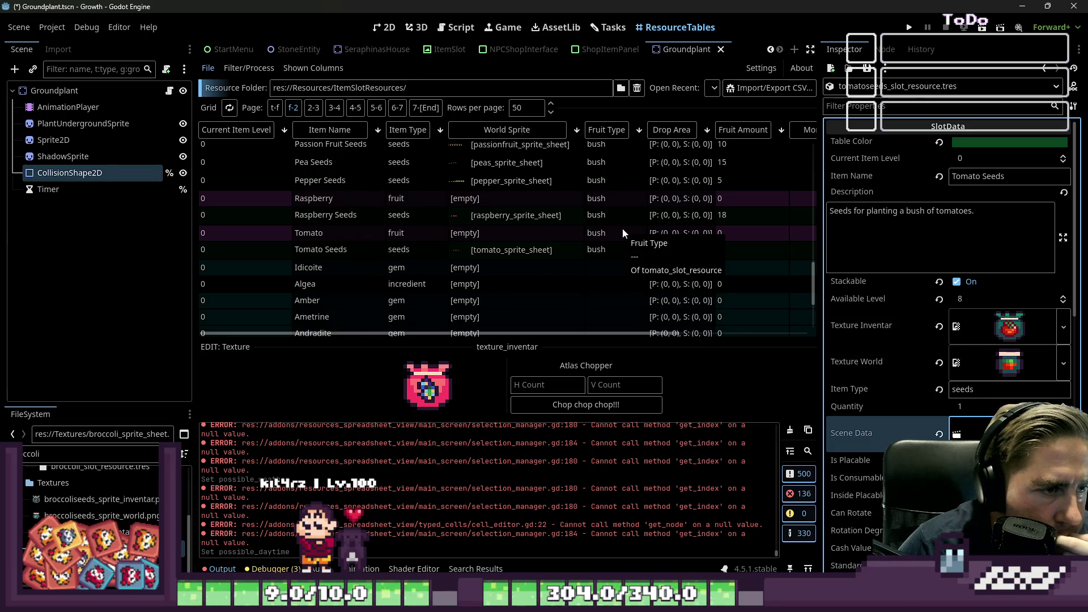
pyautogui.scroll(3, 620, 230)
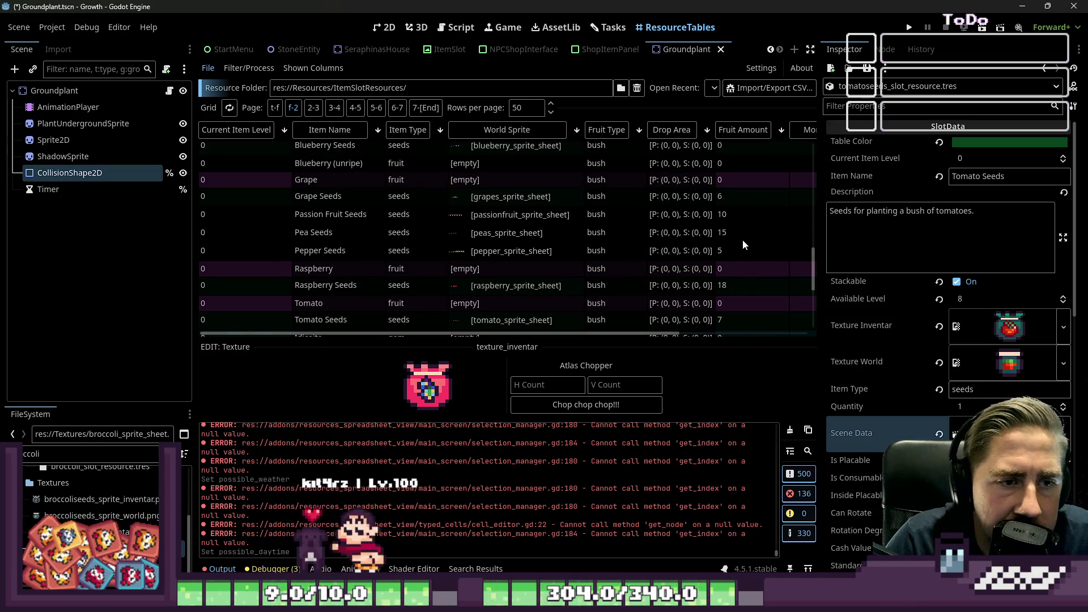
pyautogui.scroll(3, 649, 203)
pyautogui.scroll(-4, 629, 213)
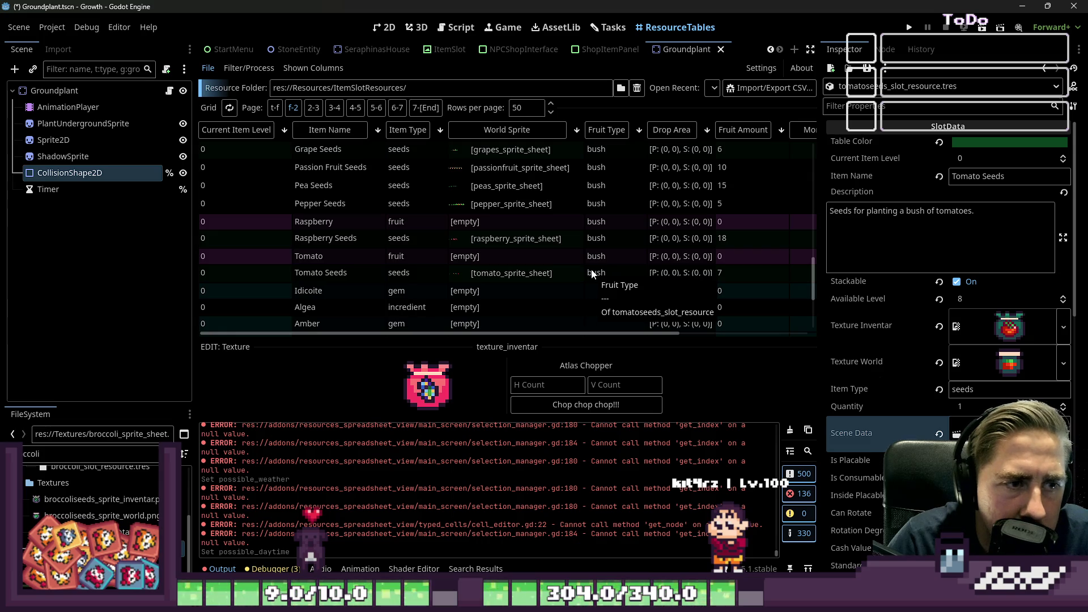
pyautogui.click(96, 453)
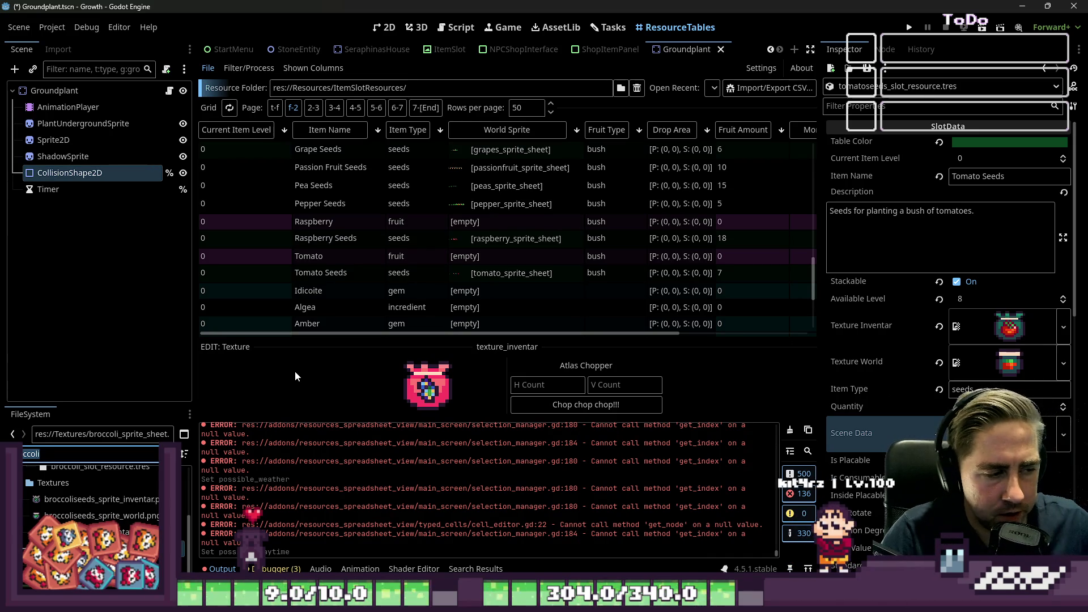
pyautogui.click(617, 273)
pyautogui.click(963, 433)
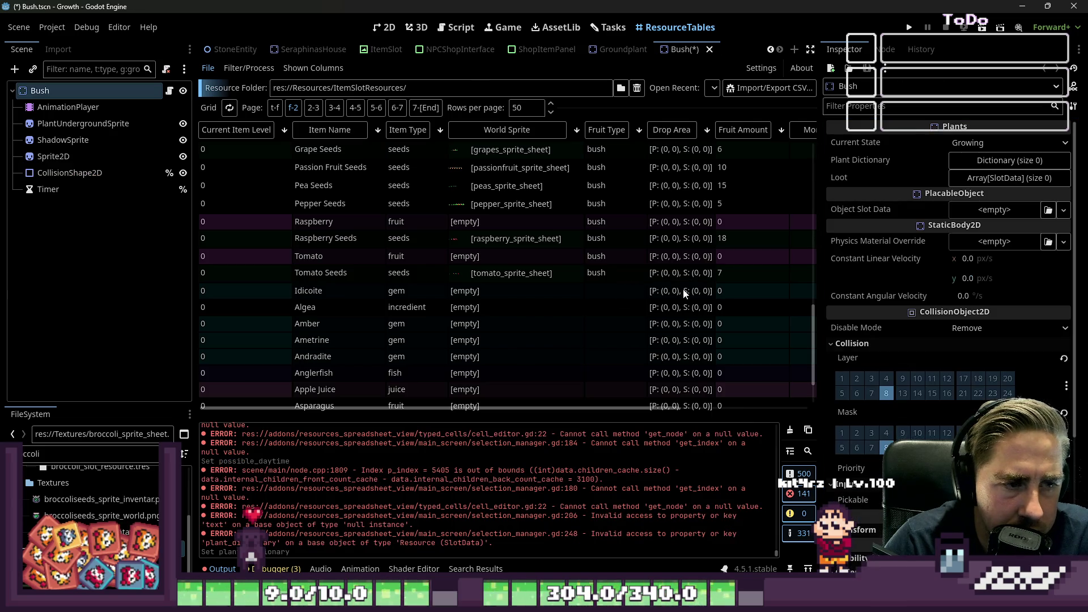
# Select the bush's Sprite2D node in the 2D view and try frames 6 and 5
pyautogui.click(385, 27)
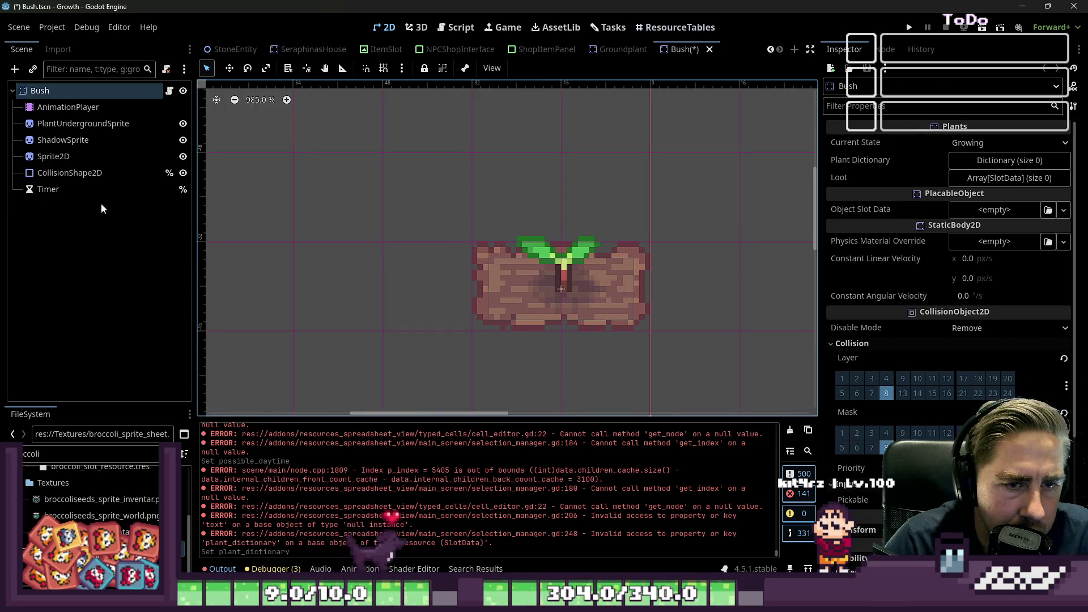
pyautogui.click(68, 123)
pyautogui.click(63, 139)
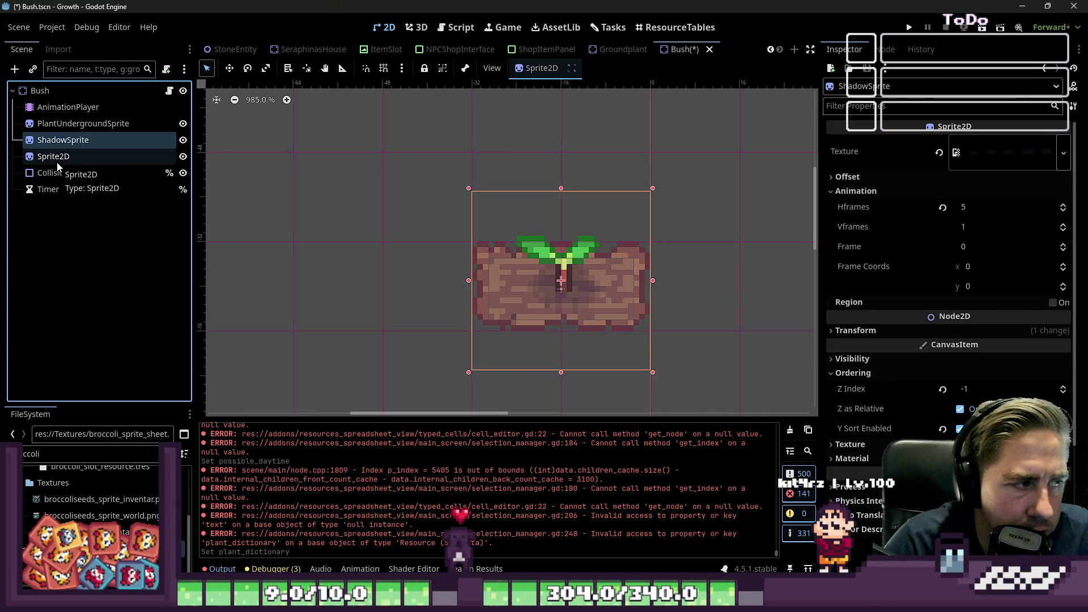
pyautogui.click(57, 159)
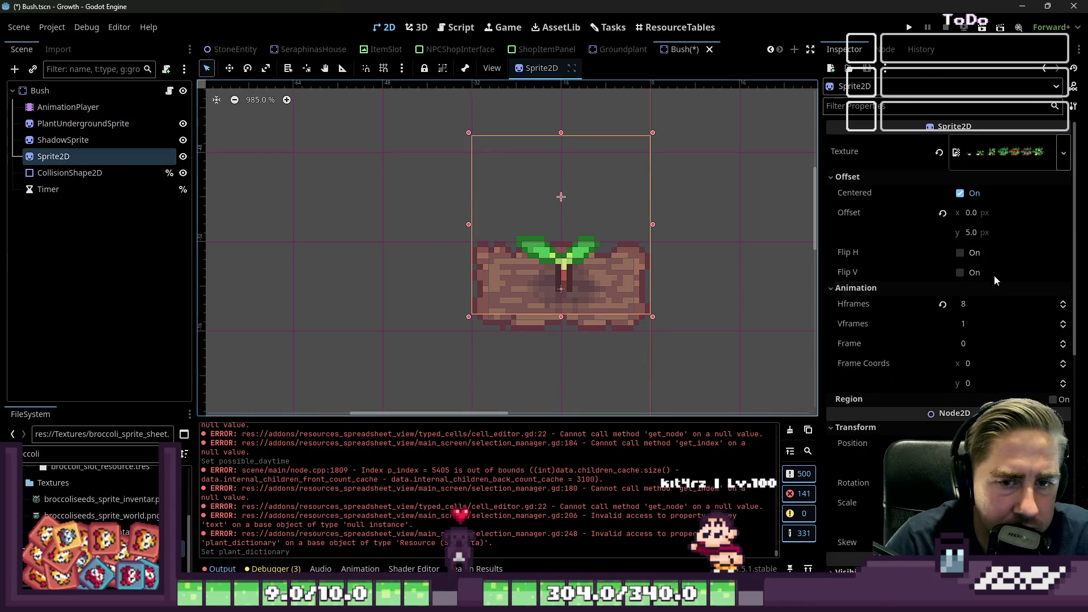
pyautogui.click(999, 341)
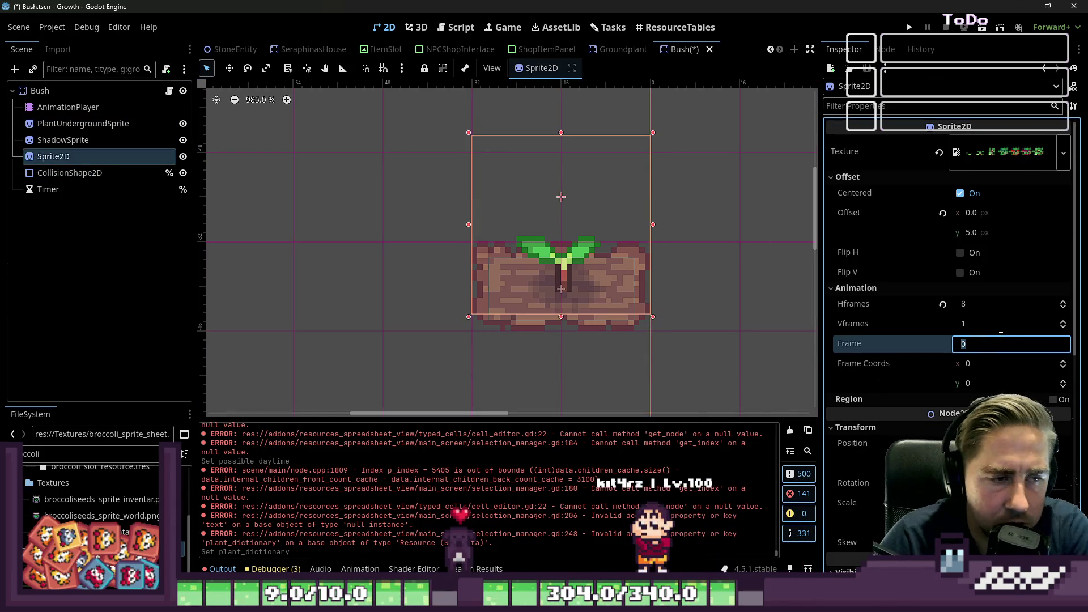
pyautogui.press('Up')
pyautogui.press('Up')
pyautogui.press('Up')
pyautogui.press('Down')
# Filter FileSystem for 'tomato', apply tomato_sprite_sheet.png to the sprite, and settle on frame 4
pyautogui.doubleClick(89, 453)
pyautogui.write('tomato')
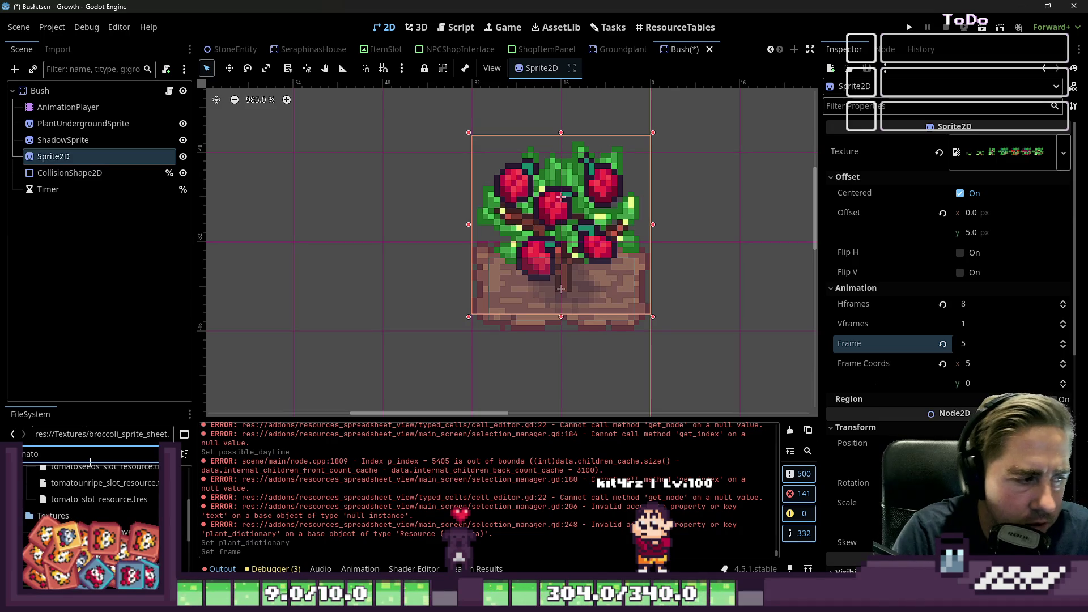
pyautogui.scroll(5, 91, 491)
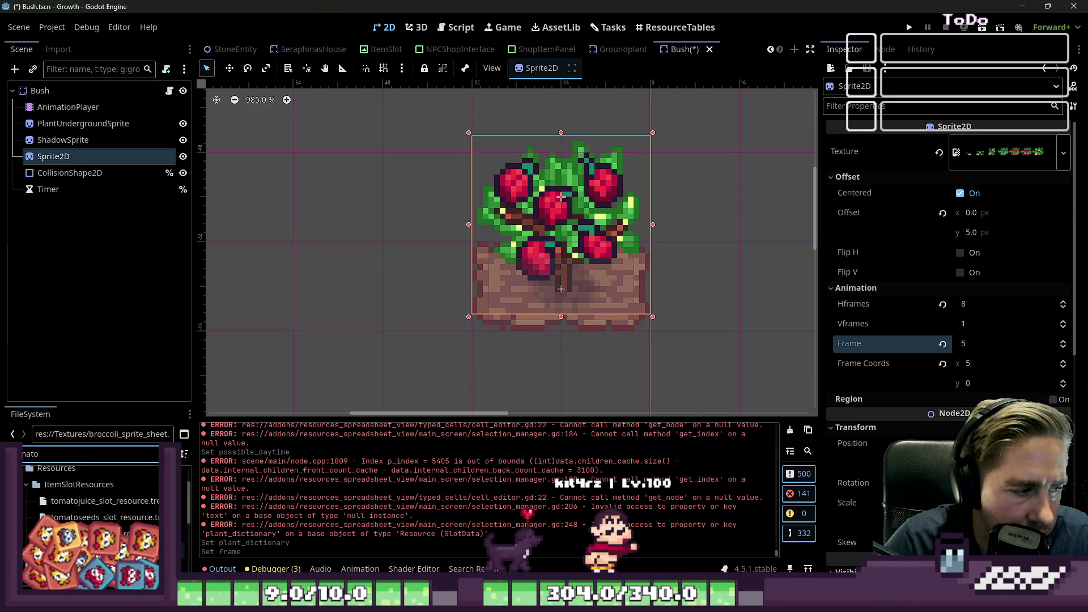
pyautogui.click(117, 520)
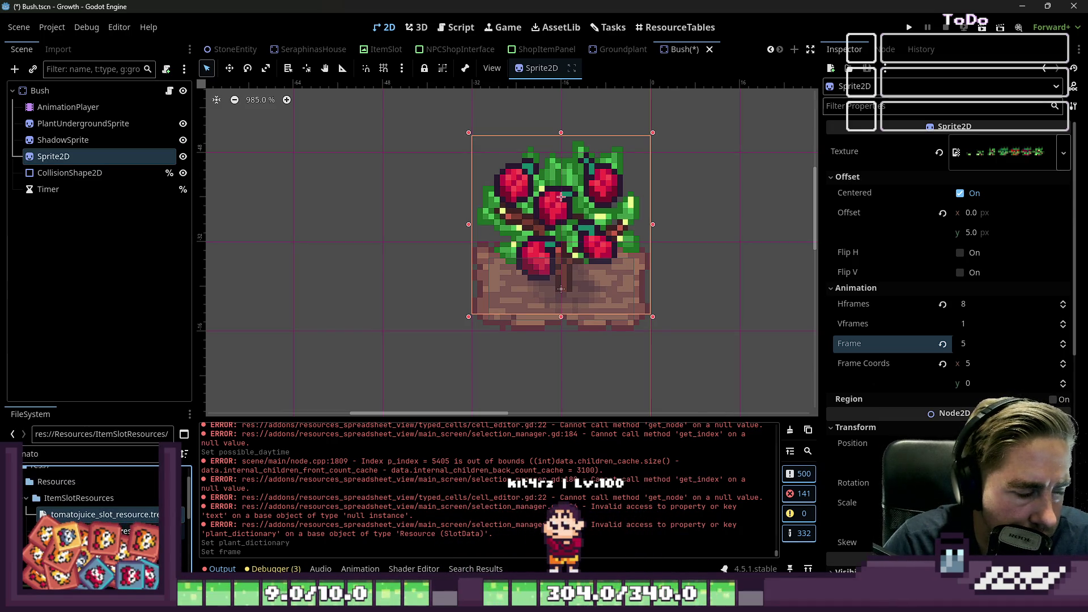
pyautogui.scroll(-5, 117, 524)
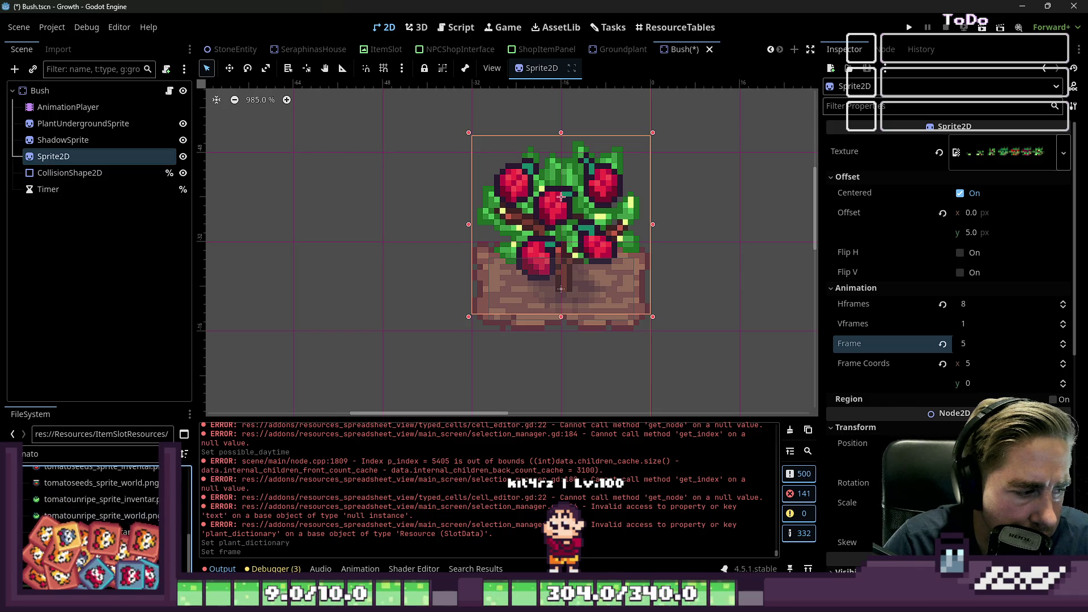
pyautogui.moveTo(154, 556)
pyautogui.mouseDown()
pyautogui.moveTo(64, 176)
pyautogui.moveTo(71, 158)
pyautogui.mouseUp()
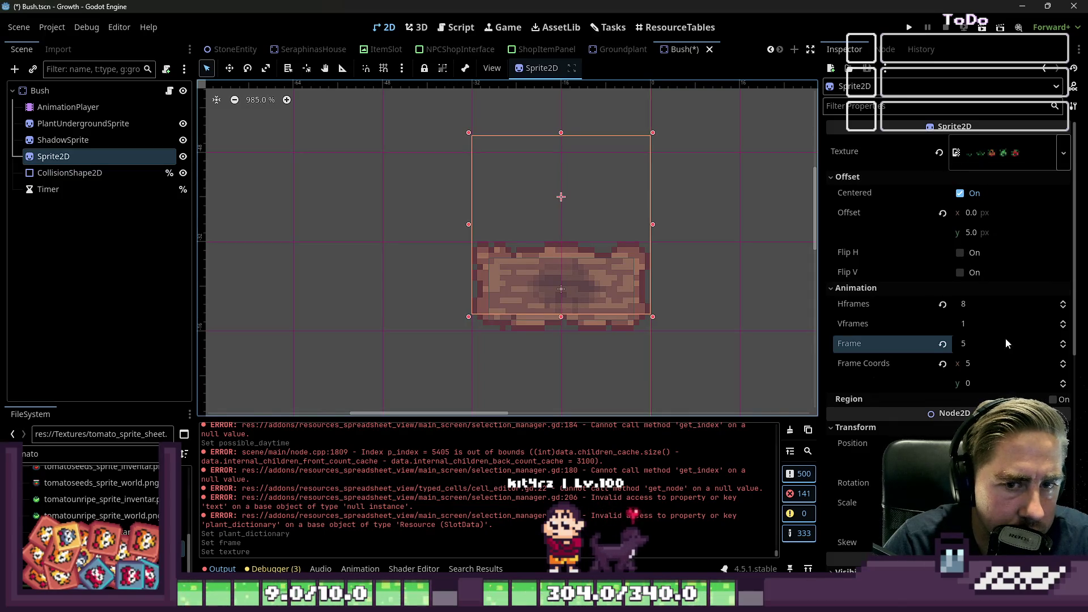
pyautogui.click(1064, 348)
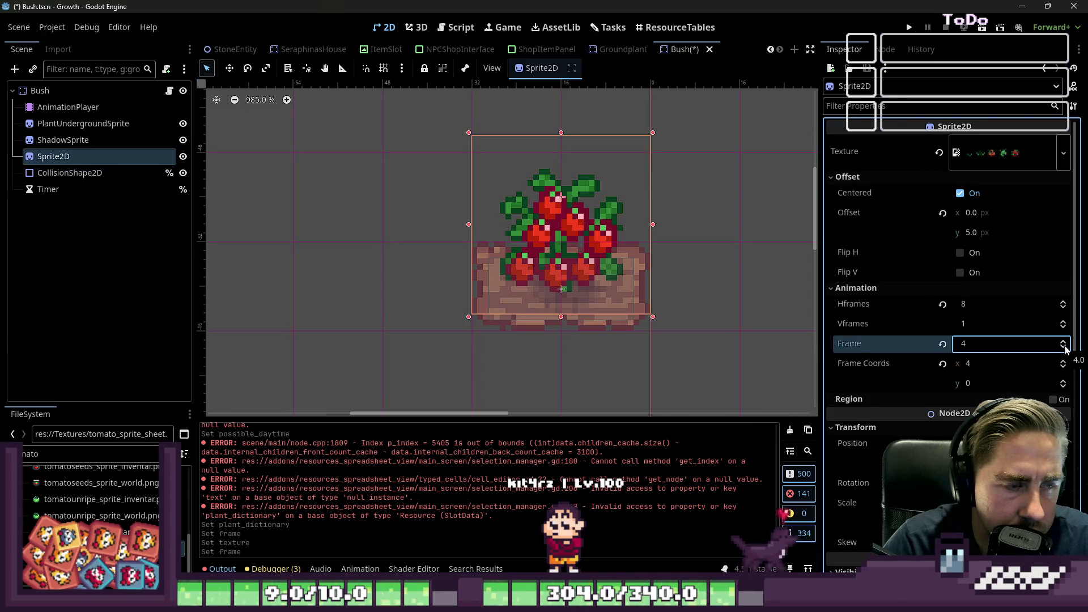
pyautogui.click(1064, 348)
pyautogui.click(1064, 341)
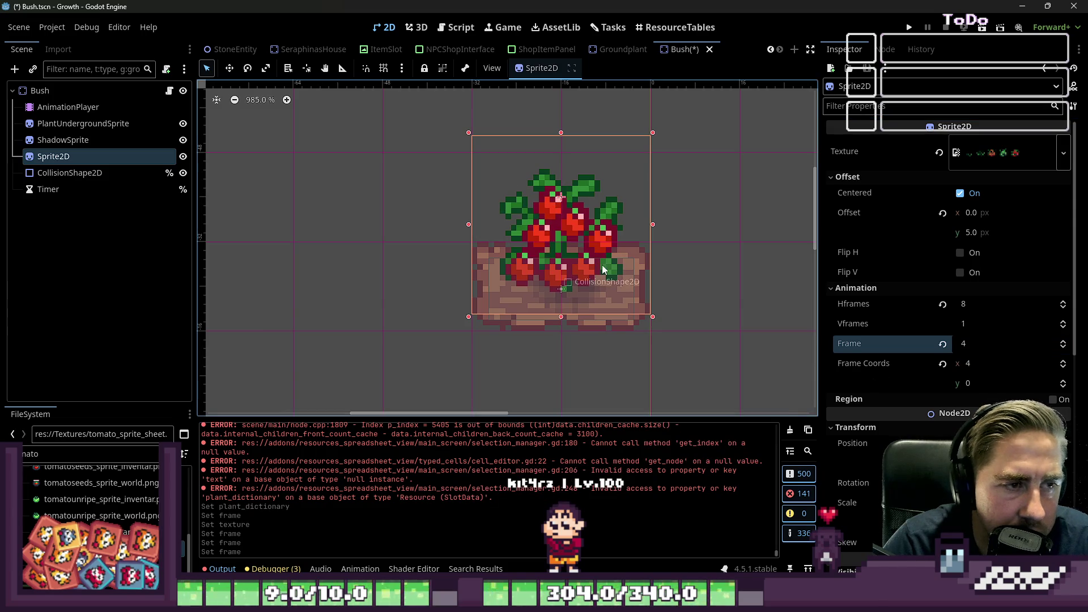
pyautogui.click(343, 68)
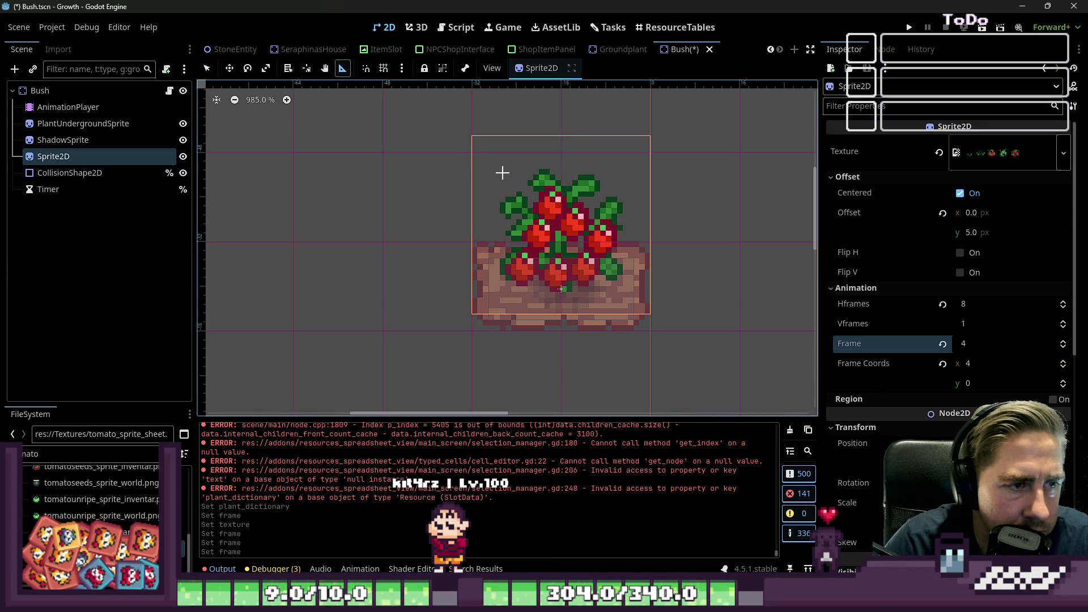
# Measure the bush's fruit cluster and its corner with the Ruler tool
pyautogui.moveTo(499, 173); pyautogui.dragTo(608, 242)
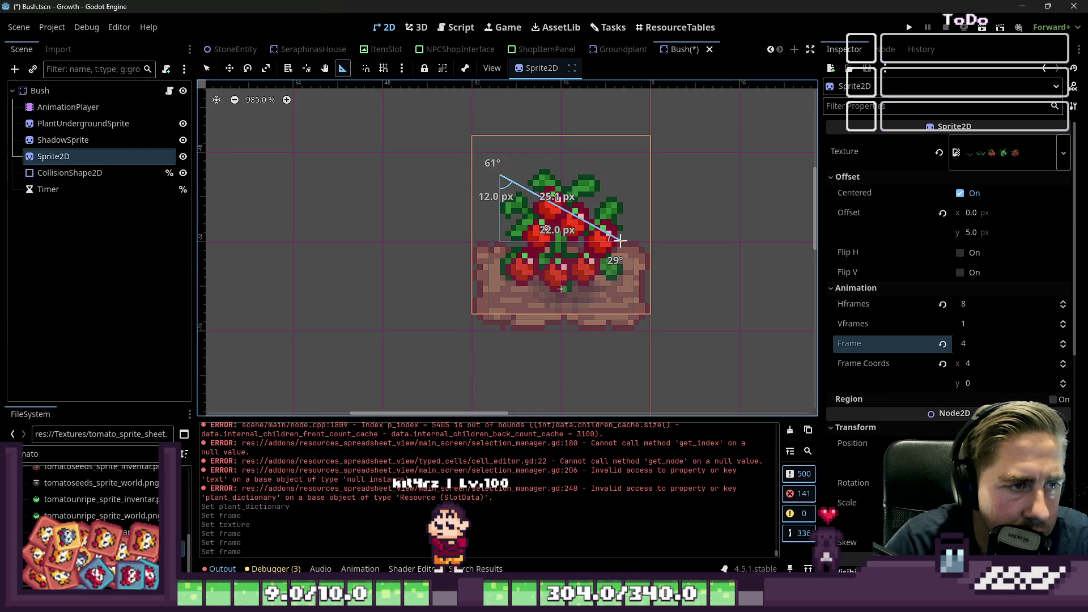
pyautogui.moveTo(620, 241); pyautogui.dragTo(503, 174)
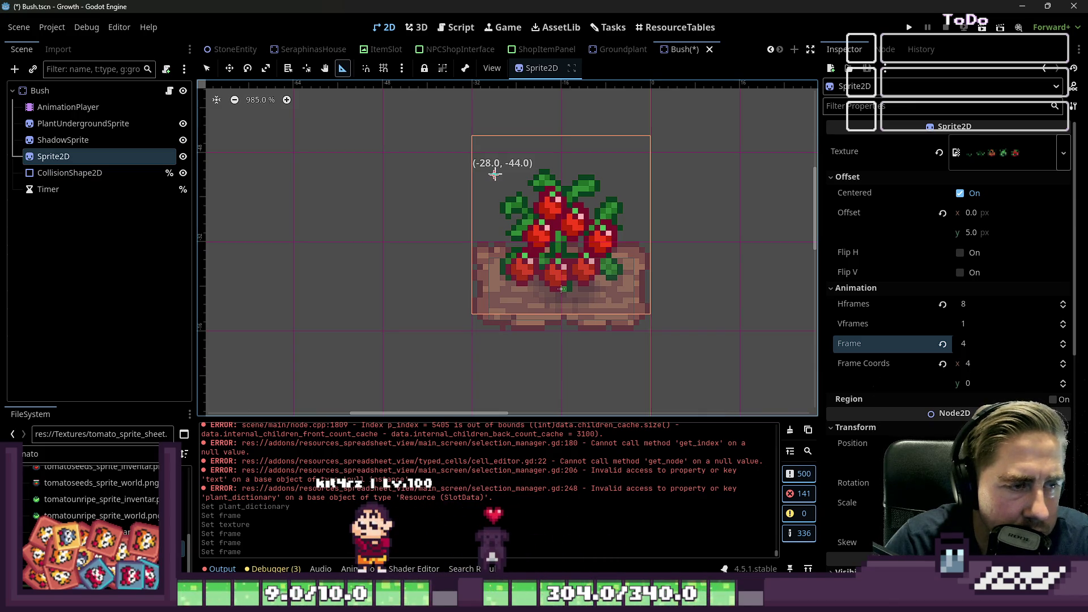
pyautogui.moveTo(532, 221)
pyautogui.mouseDown()
pyautogui.moveTo(612, 275)
pyautogui.moveTo(501, 179)
pyautogui.moveTo(614, 207)
pyautogui.moveTo(628, 192)
pyautogui.mouseUp()
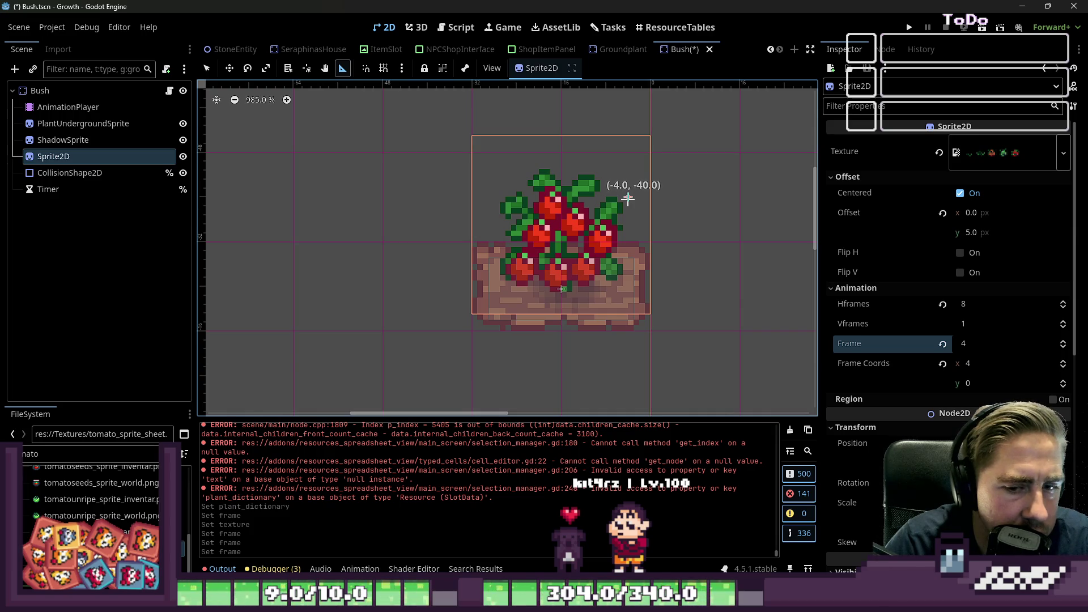
# Scroll the Inspector and bring up the Bush script in the Script editor
pyautogui.scroll(-5, 842, 342)
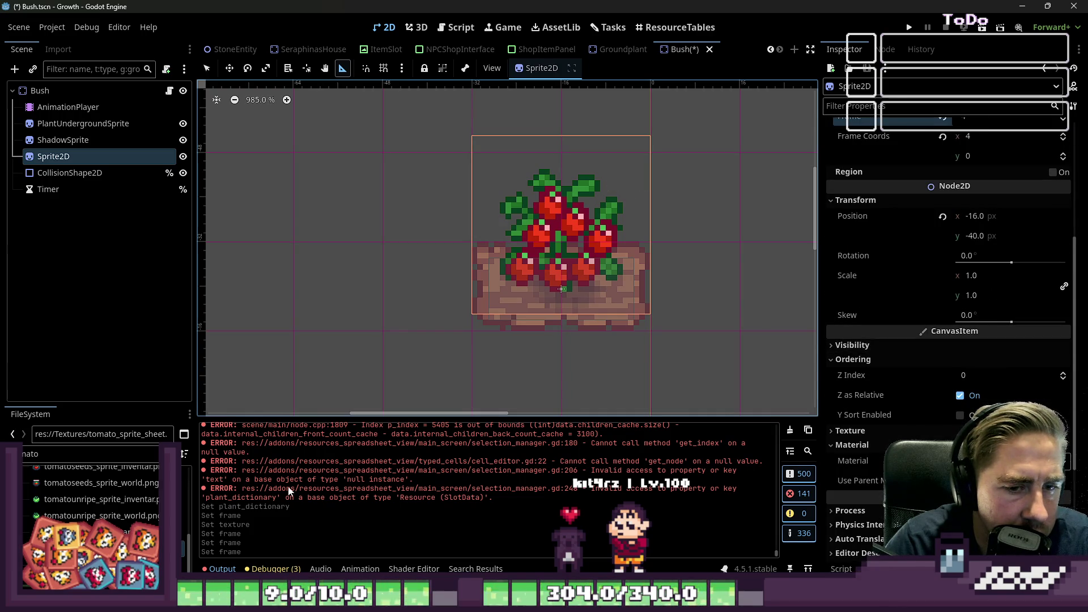
pyautogui.scroll(-4, 948, 327)
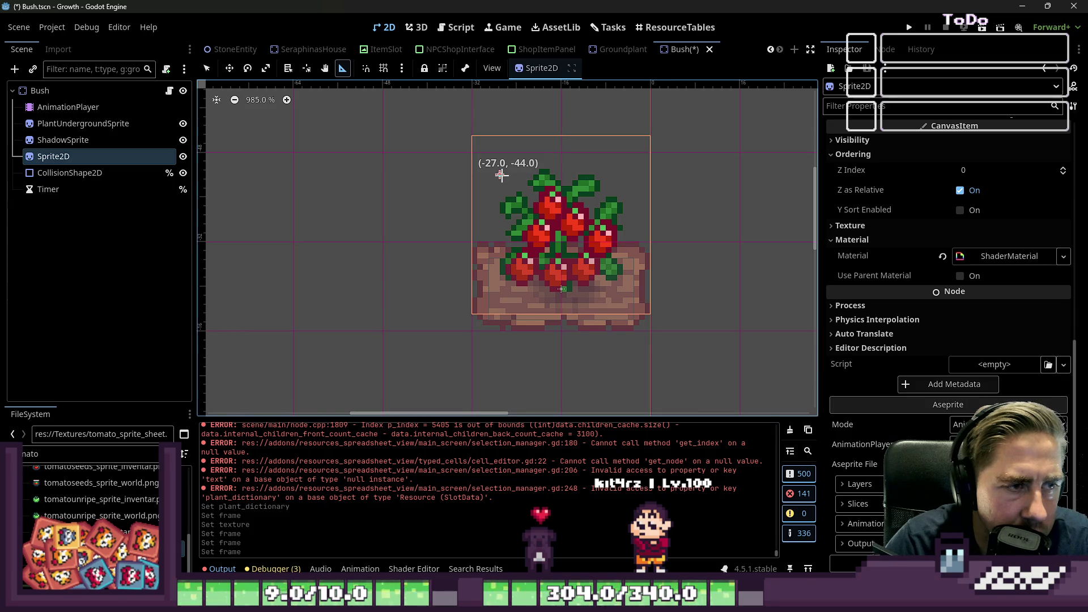
pyautogui.click(457, 27)
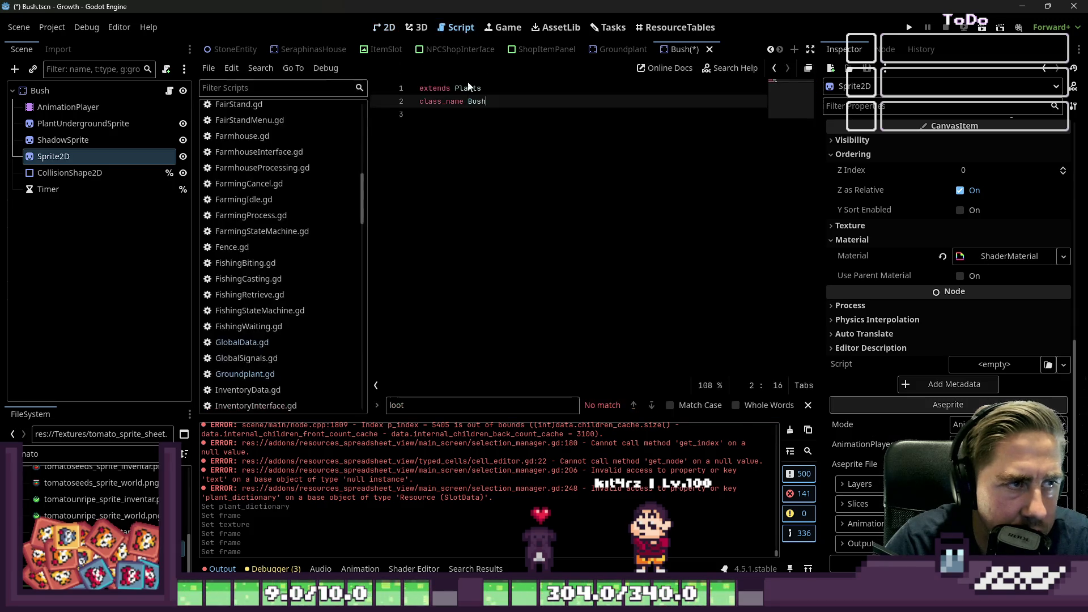
pyautogui.click(608, 27)
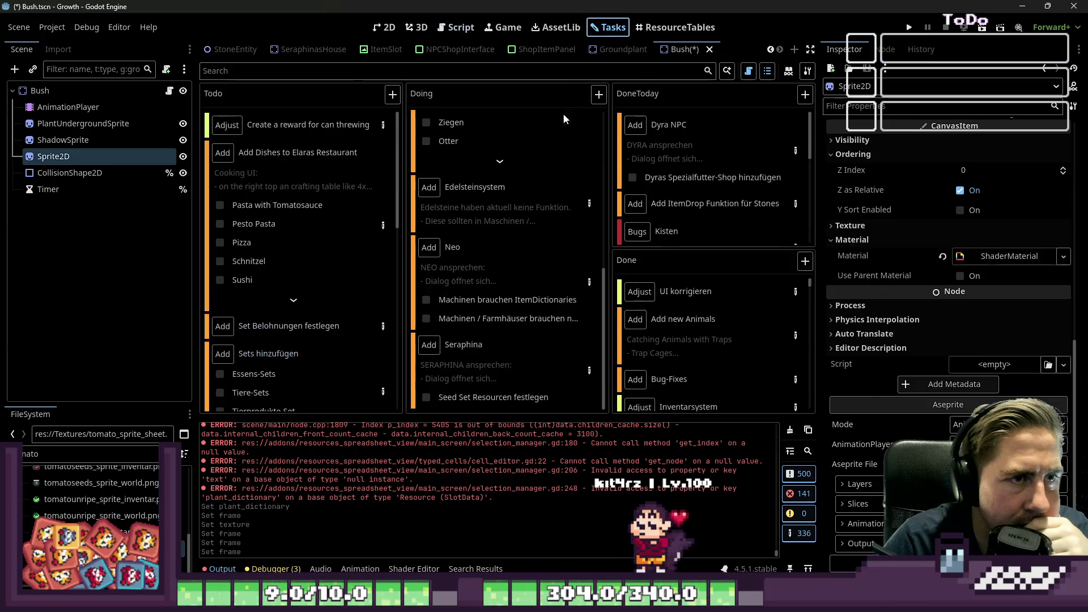
pyautogui.click(675, 28)
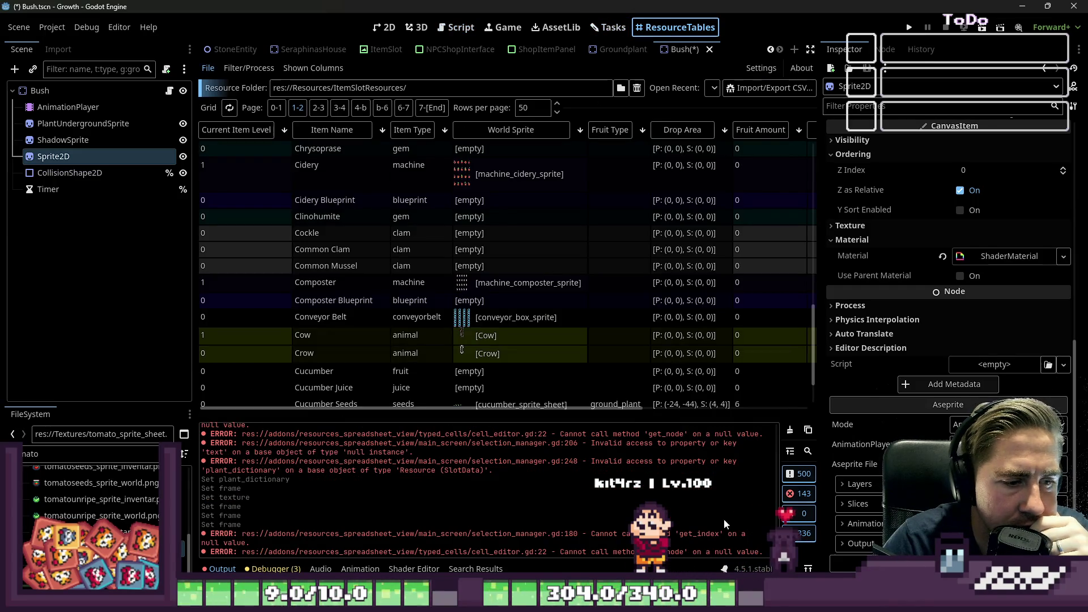
pyautogui.click(911, 102)
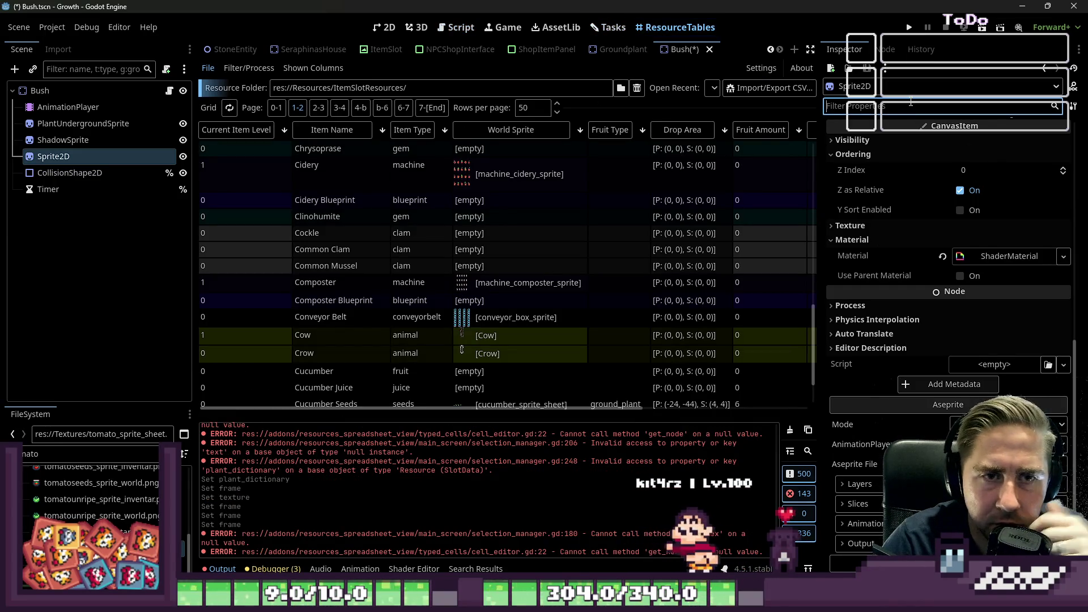
pyautogui.write('-')
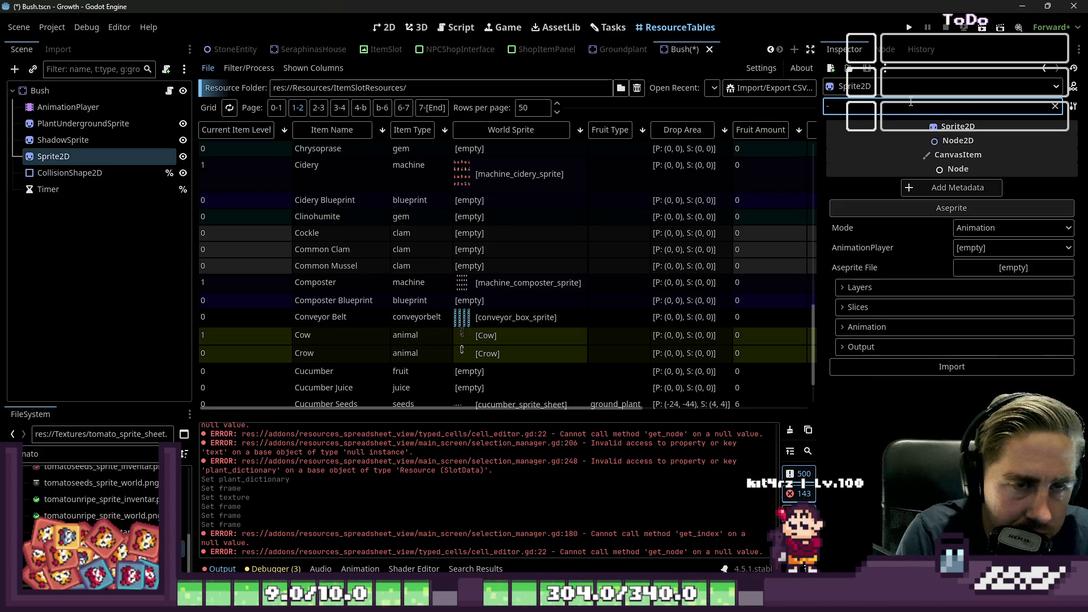
pyautogui.click(456, 27)
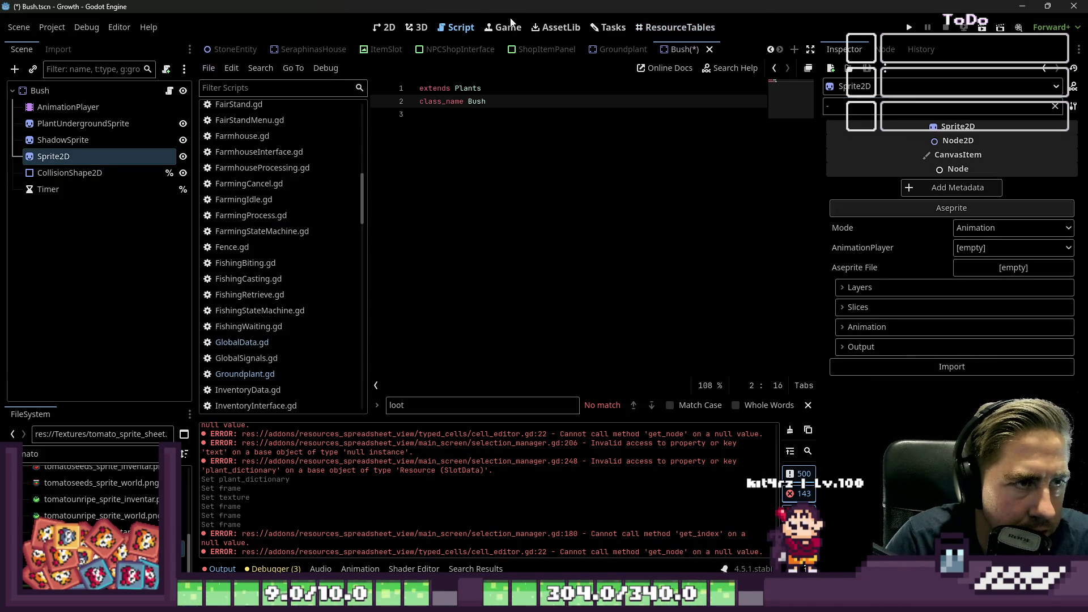
pyautogui.click(605, 27)
pyautogui.click(385, 28)
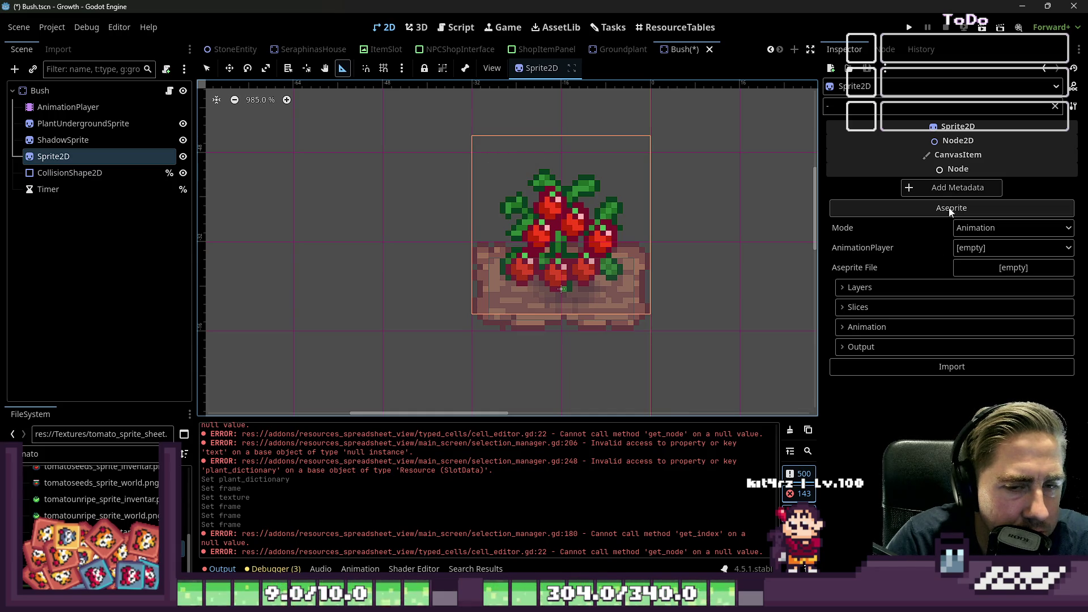
pyautogui.click(902, 109)
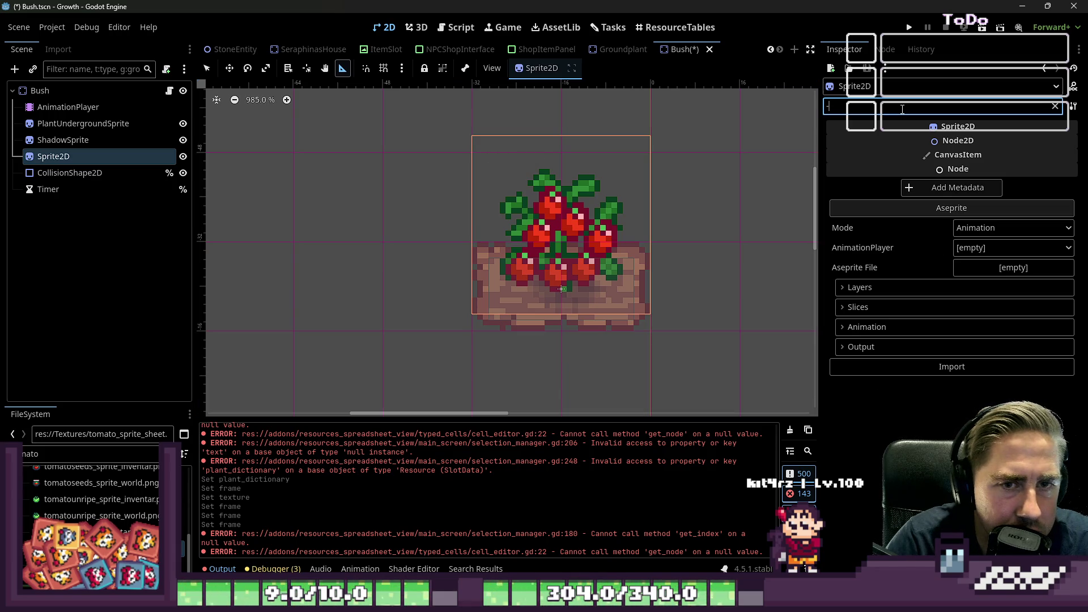
pyautogui.click(499, 168)
pyautogui.click(827, 106)
pyautogui.write('44,')
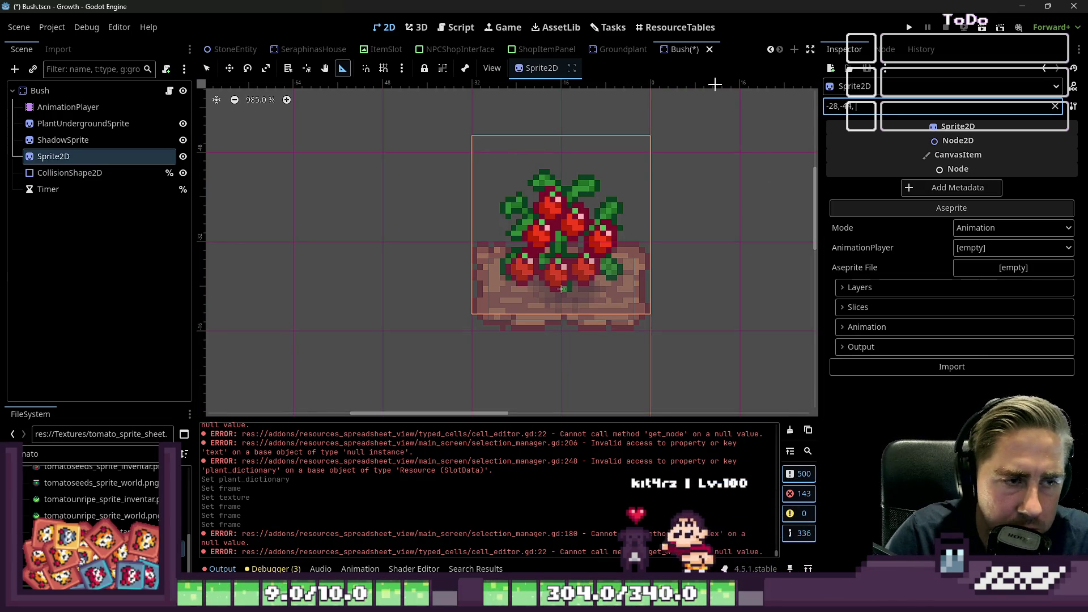
pyautogui.moveTo(625, 204); pyautogui.dragTo(631, 199)
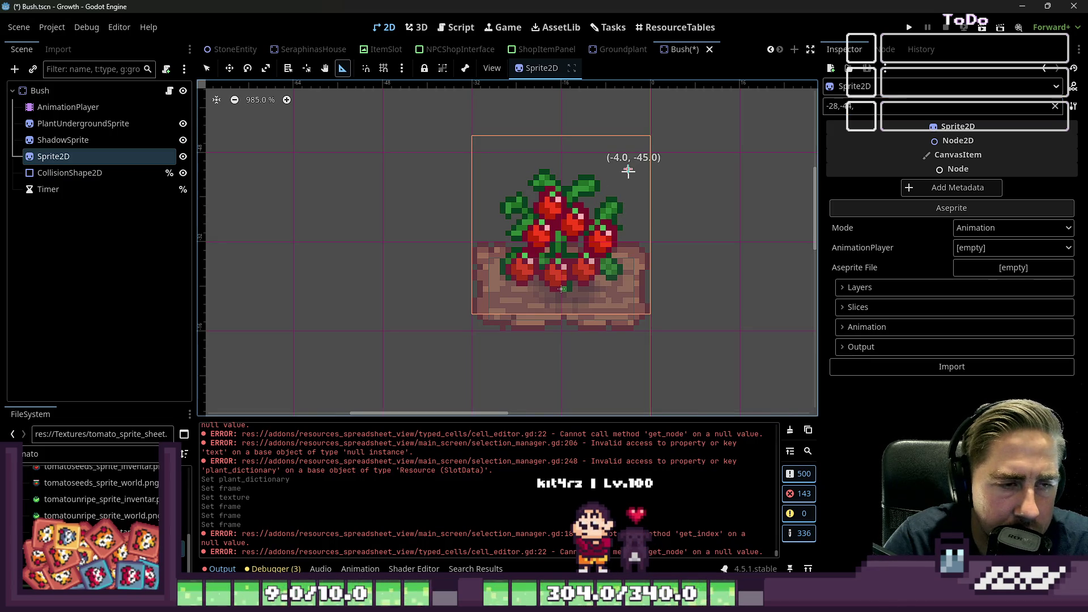
pyautogui.click(883, 104)
pyautogui.write('24,4')
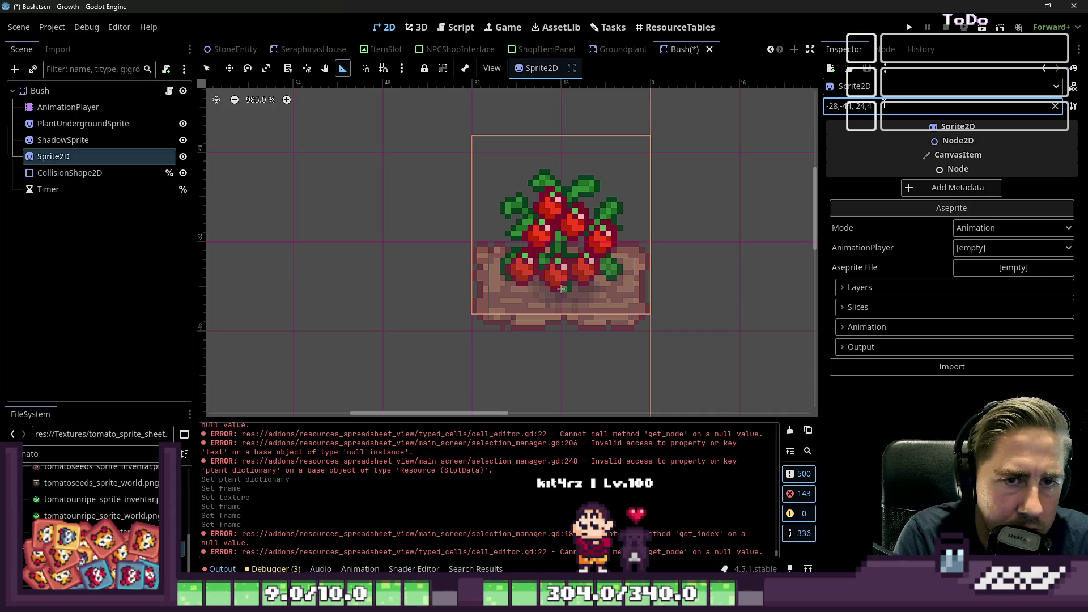
pyautogui.hotkey('ctrl', 'a')
pyautogui.press('BackSpace')
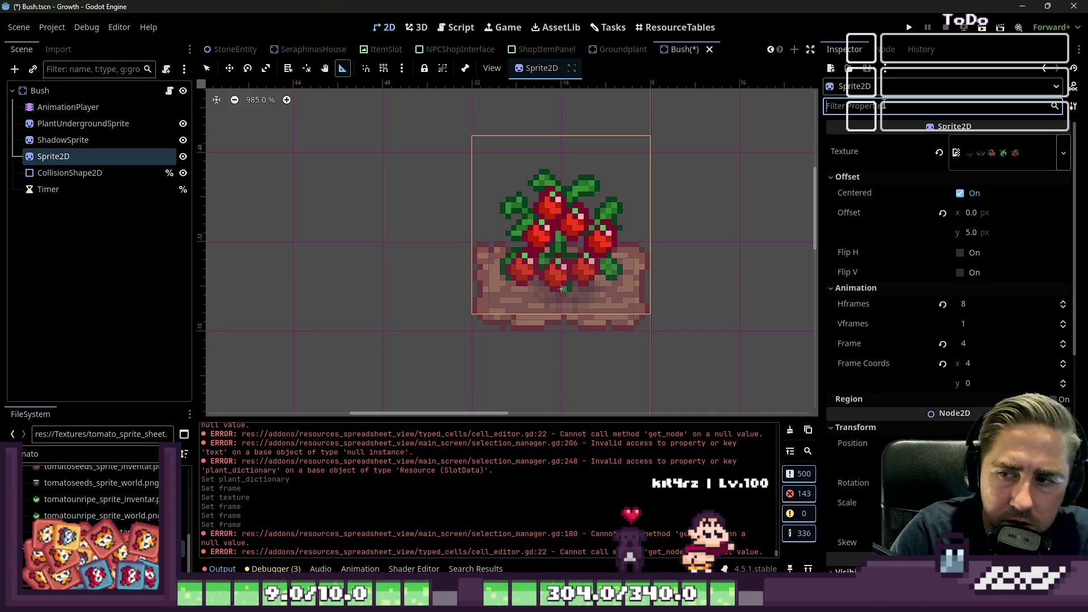
pyautogui.click(454, 31)
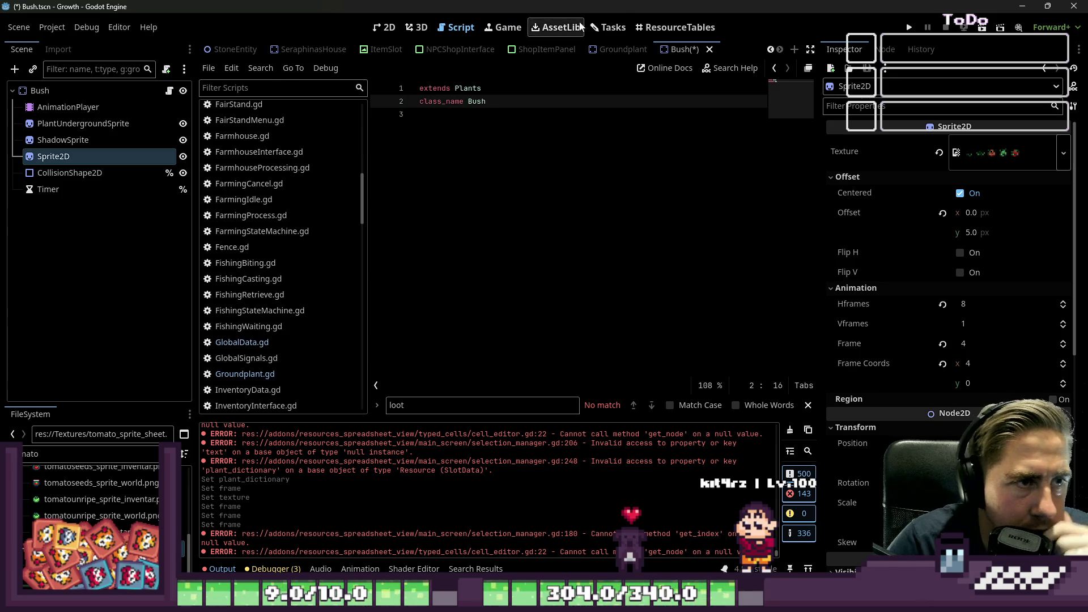
# Review GlobalData.gd's dropped-items code, then show the ResourceTables item spreadsheet
pyautogui.click(608, 28)
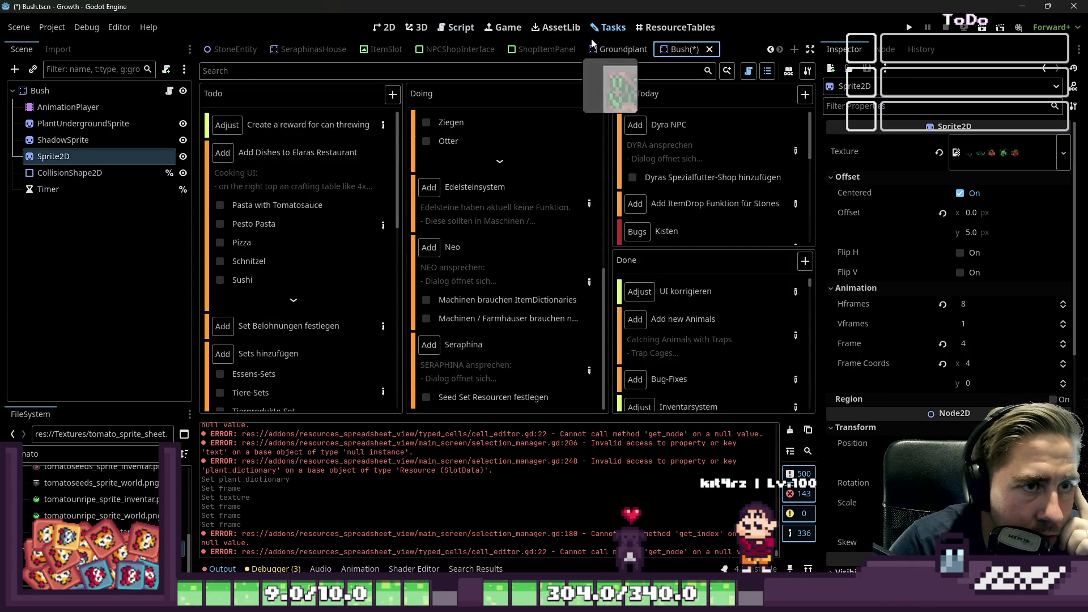
pyautogui.click(384, 27)
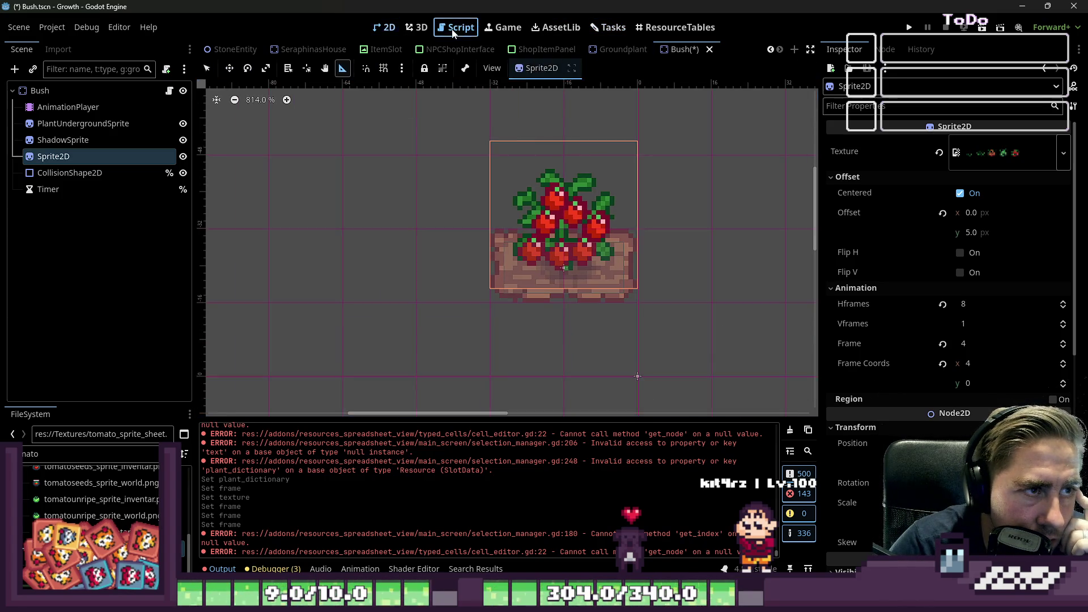
pyautogui.click(453, 28)
pyautogui.click(242, 342)
pyautogui.click(245, 374)
pyautogui.click(242, 342)
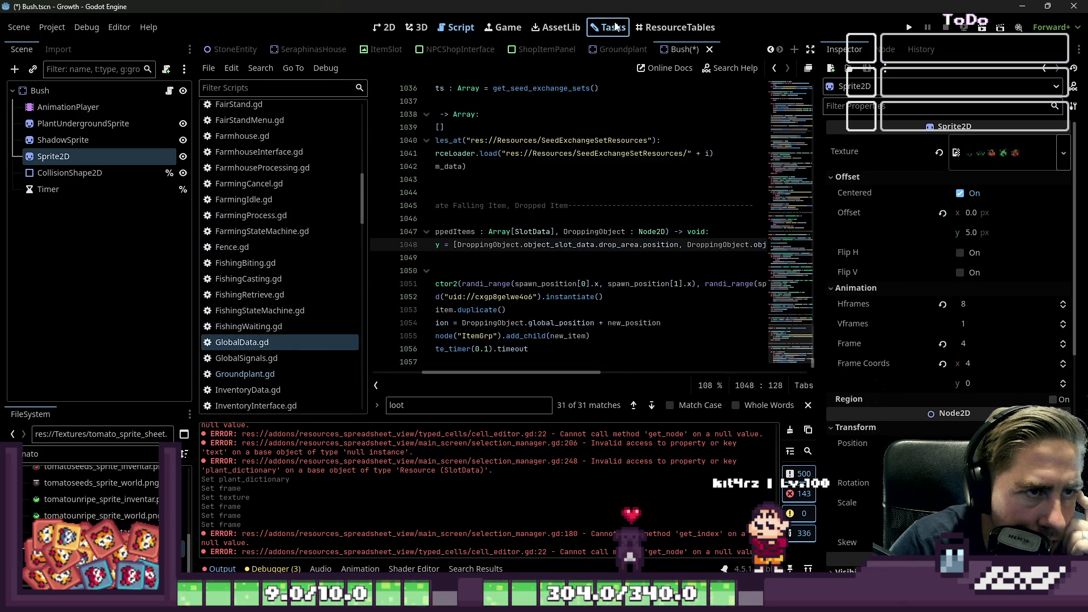
pyautogui.click(609, 27)
pyautogui.click(679, 32)
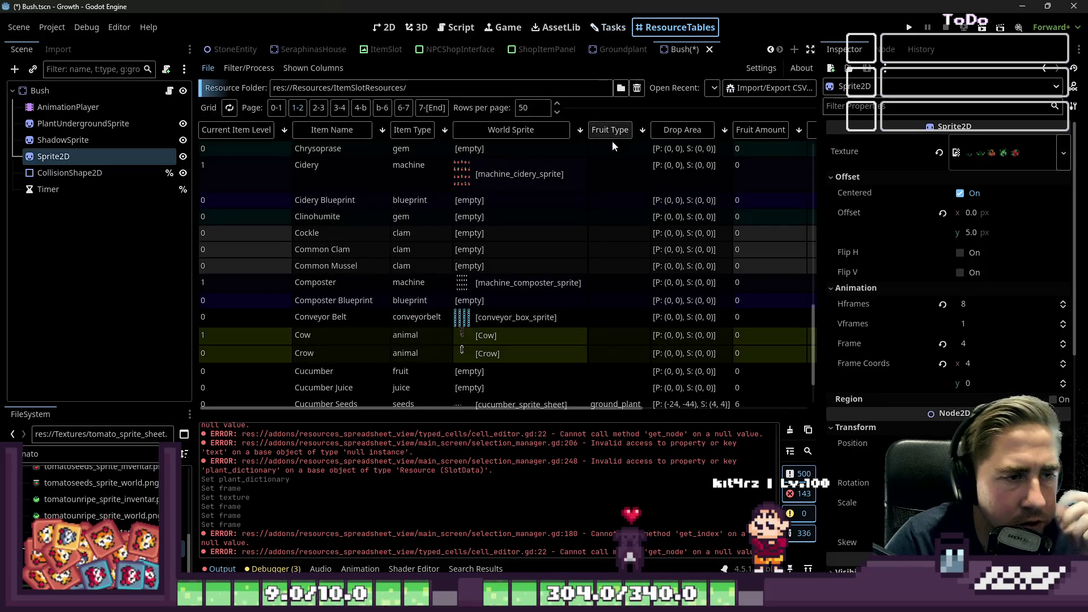
# Sort the item table by Fruit Type and select the bush items' Drop Area cells
pyautogui.click(610, 130)
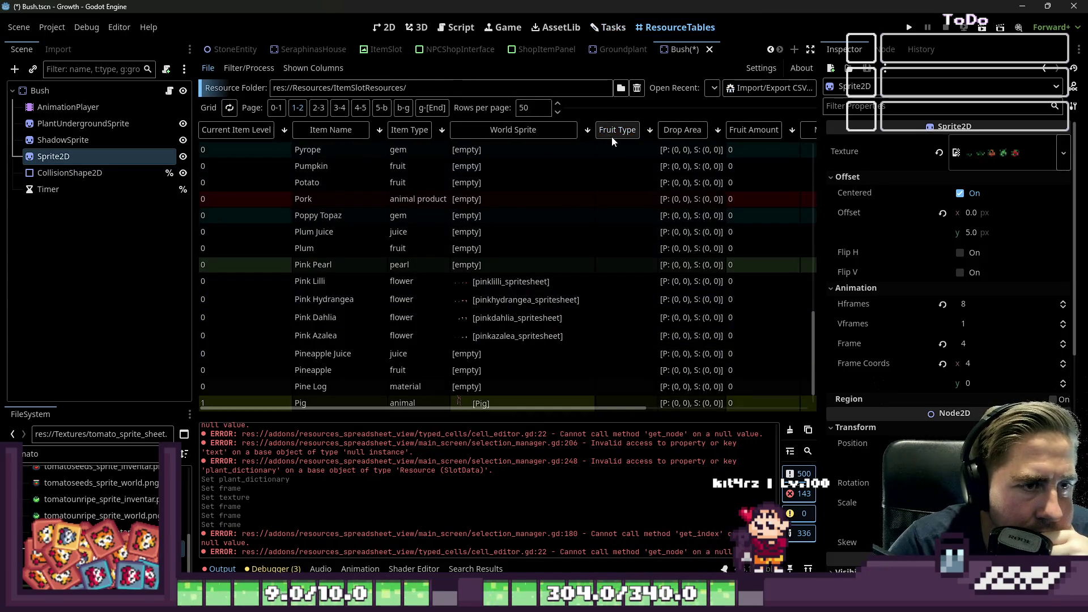
pyautogui.click(610, 129)
pyautogui.scroll(3, 637, 284)
pyautogui.scroll(4, 635, 281)
pyautogui.scroll(-3, 635, 280)
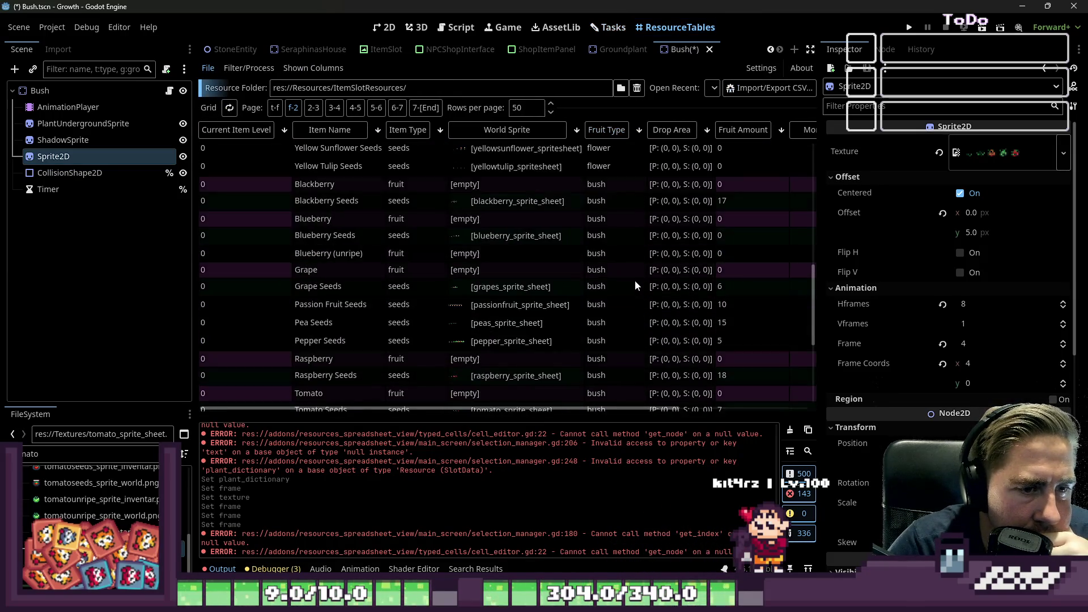
pyautogui.click(674, 188)
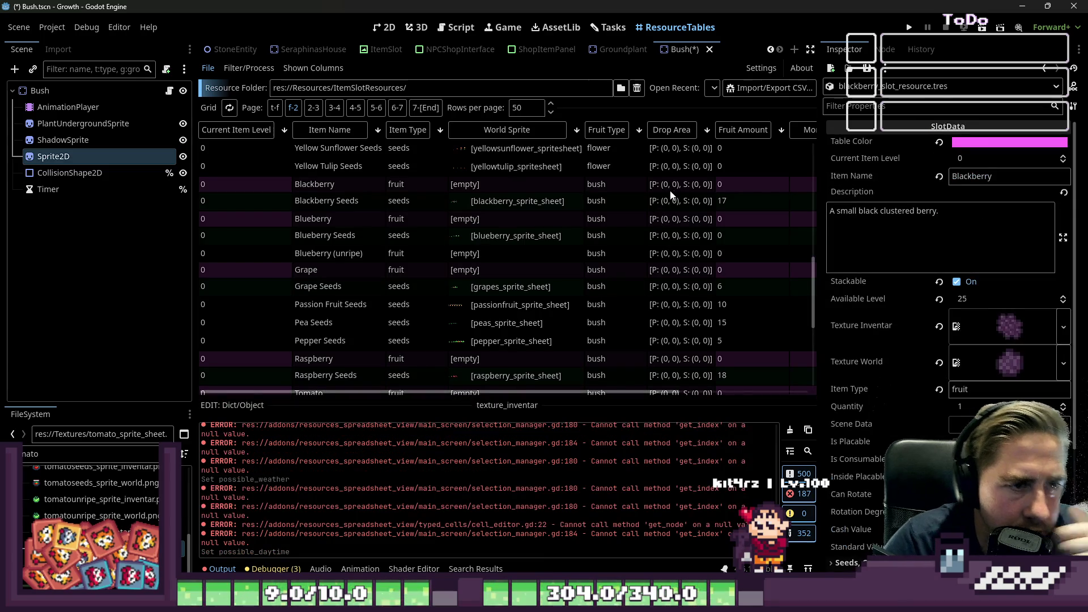
pyautogui.scroll(-2, 658, 196)
pyautogui.scroll(3, 657, 210)
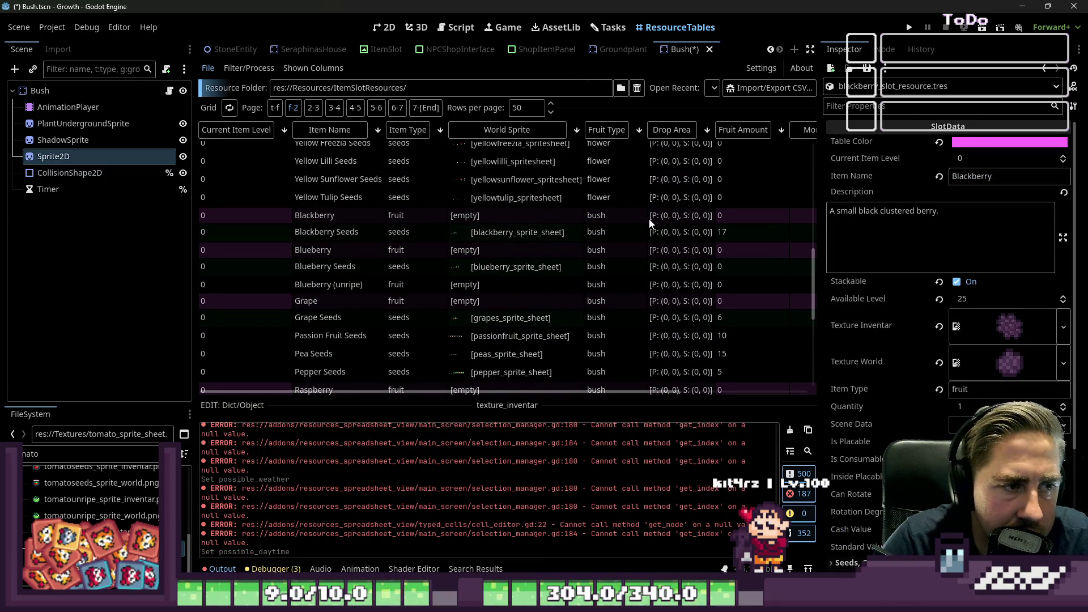
pyautogui.scroll(-4, 658, 232)
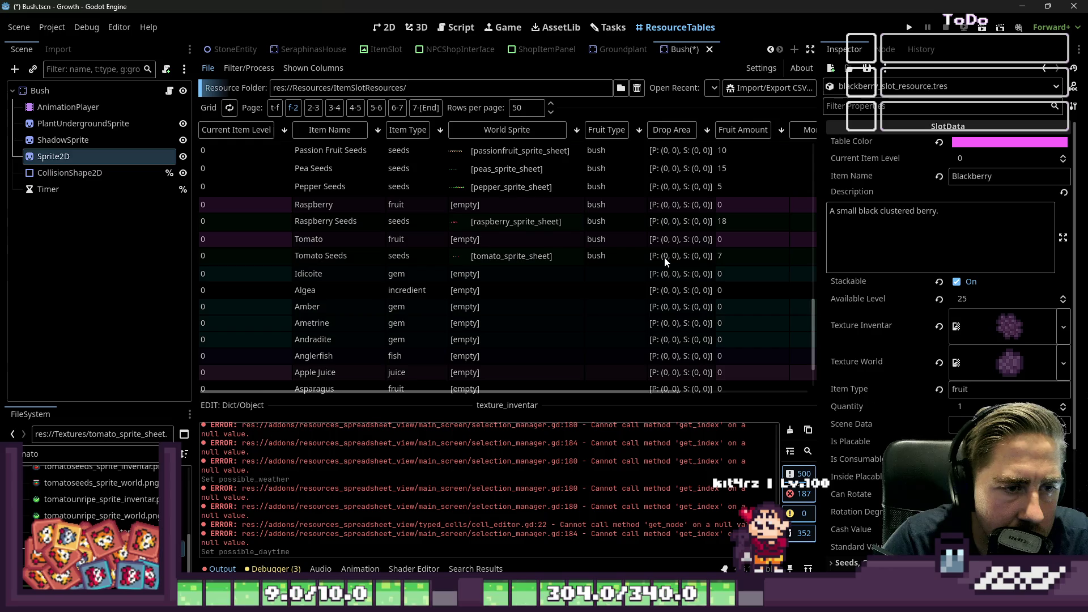
pyautogui.click(668, 256)
pyautogui.scroll(4, 684, 254)
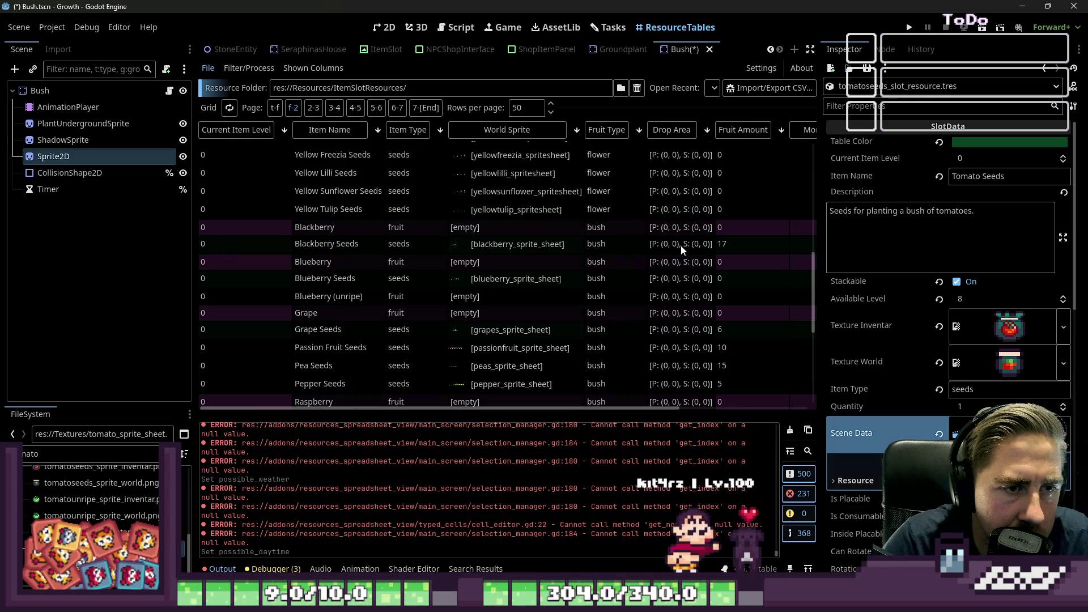
pyautogui.keyDown('shift'); pyautogui.click(661, 223); pyautogui.keyUp('shift')
pyautogui.scroll(-5, 916, 325)
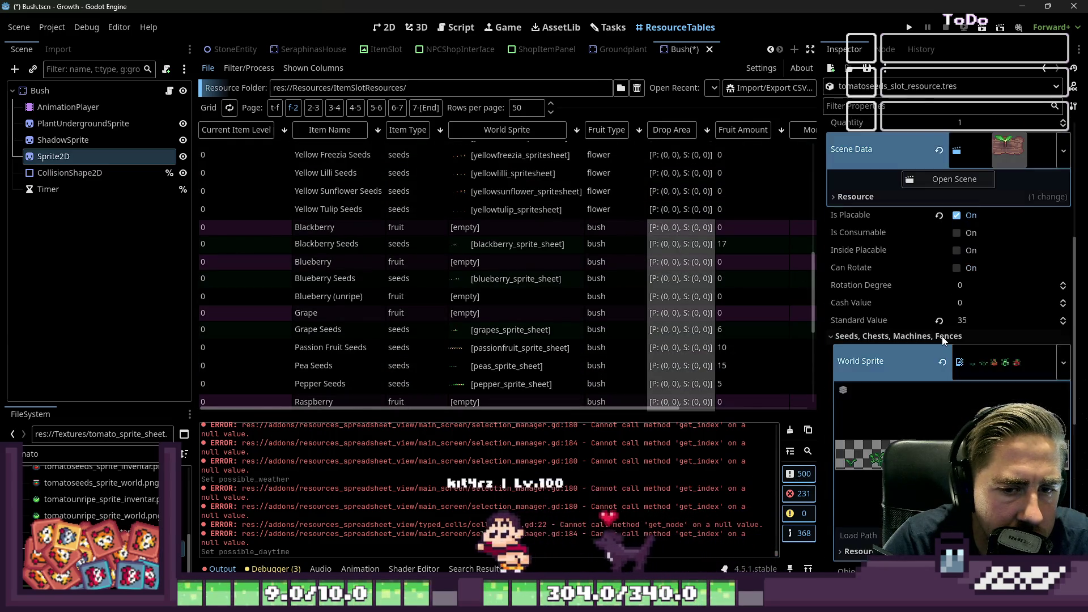
pyautogui.scroll(-2, 942, 336)
pyautogui.scroll(-2, 924, 342)
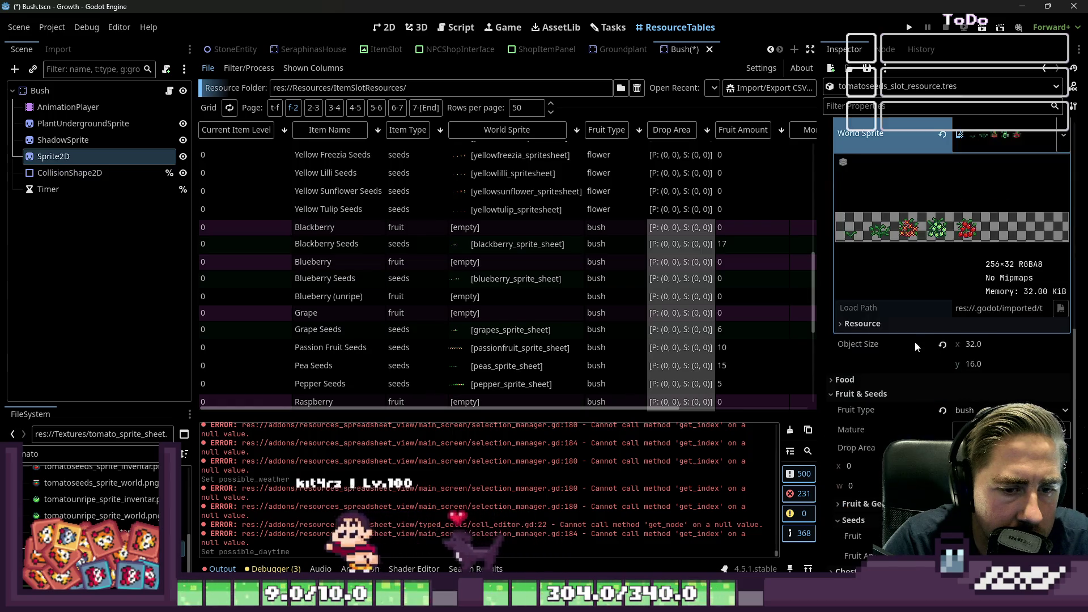
pyautogui.scroll(-1, 913, 340)
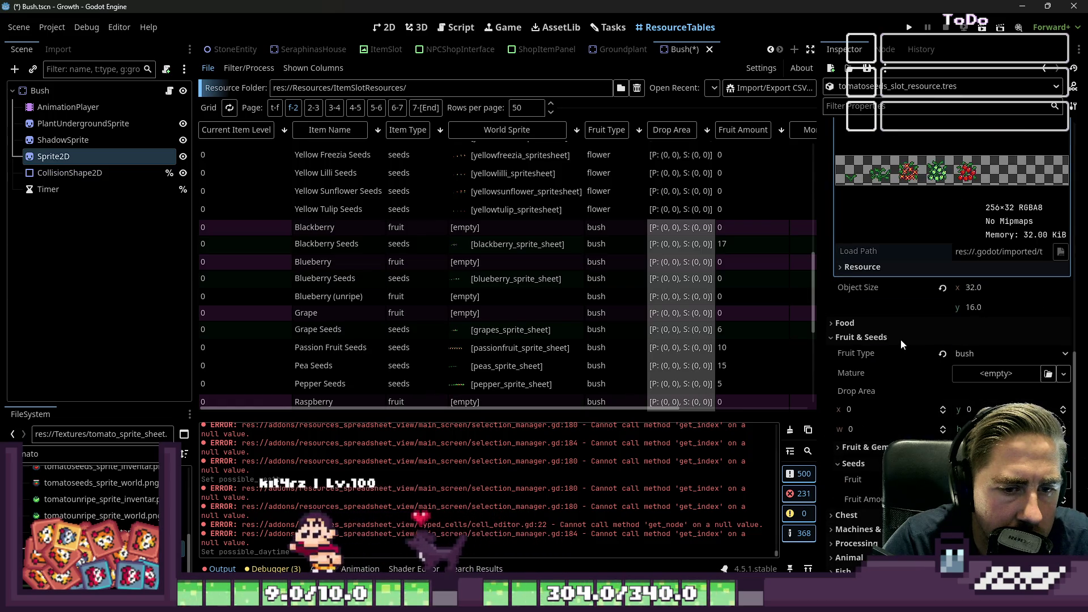
# Set the selected drop areas to x -44, y -28, width 24, height 4
pyautogui.click(876, 410)
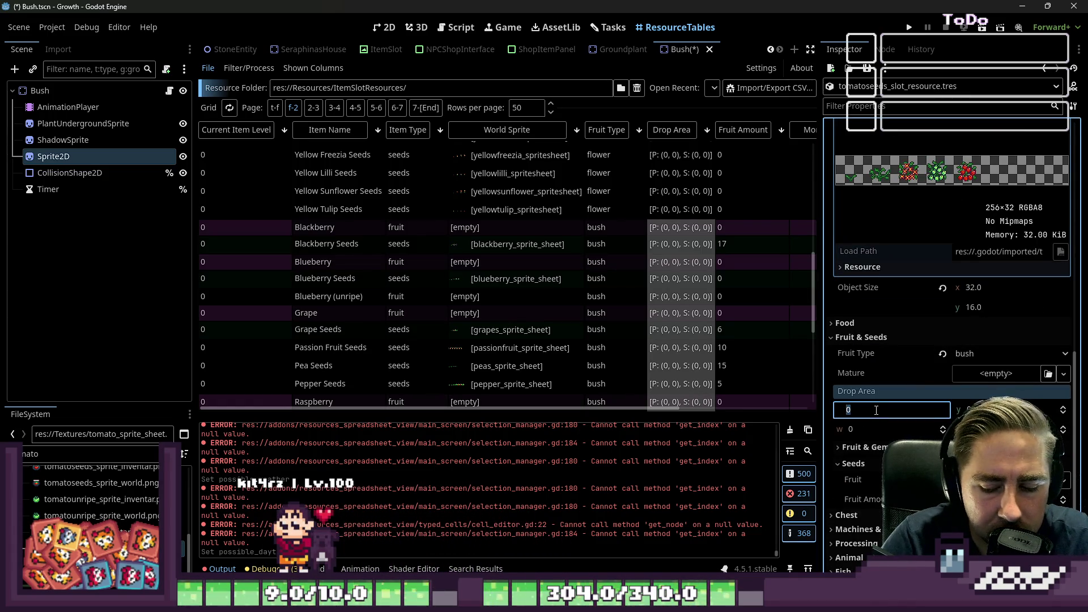
pyautogui.write('-44')
pyautogui.press('Tab')
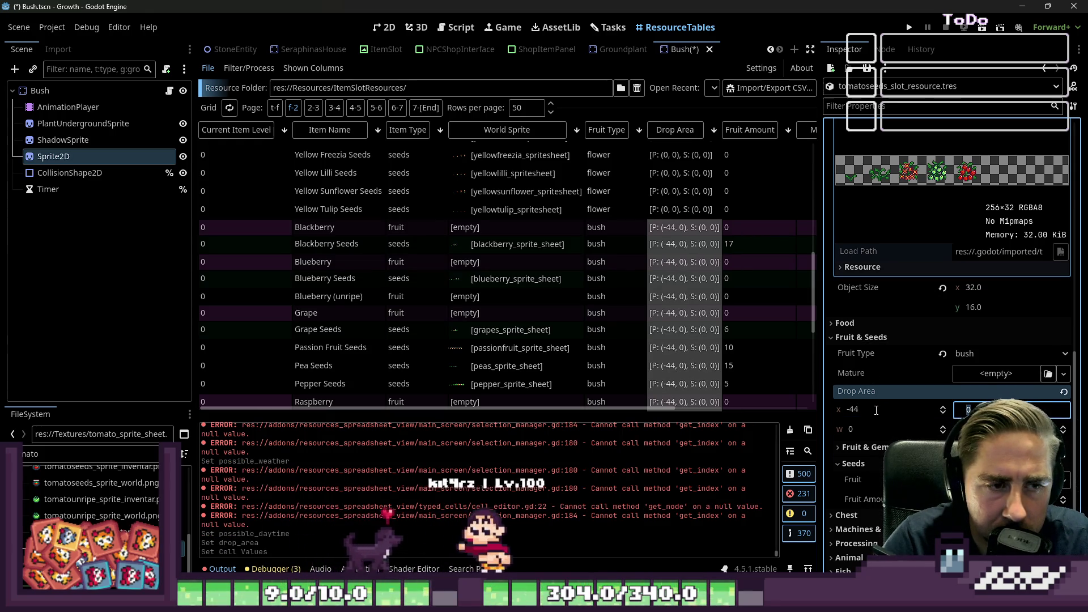
pyautogui.write('-28')
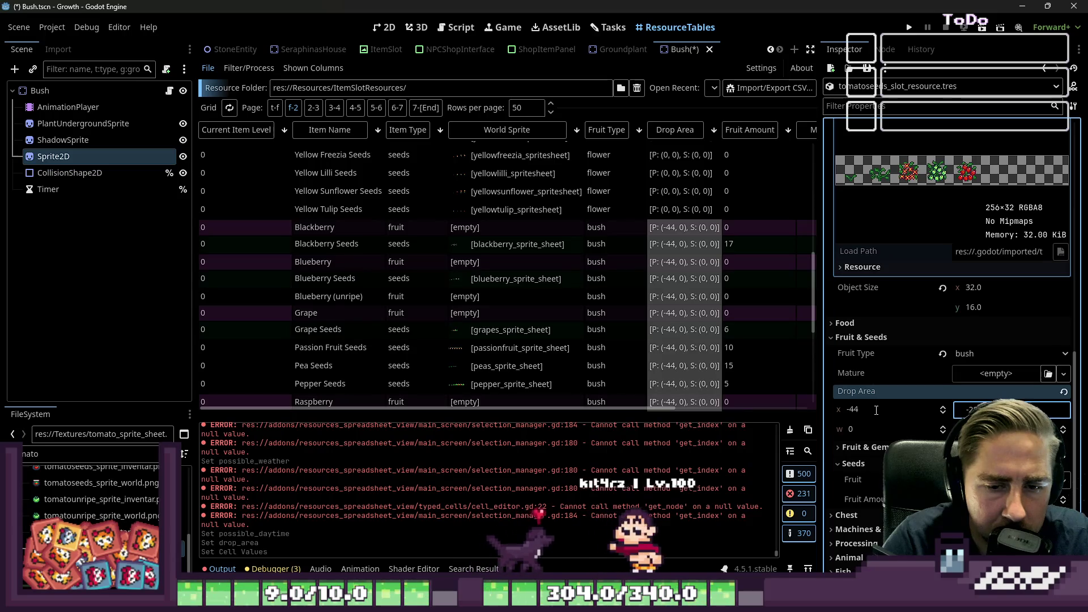
pyautogui.press('Return')
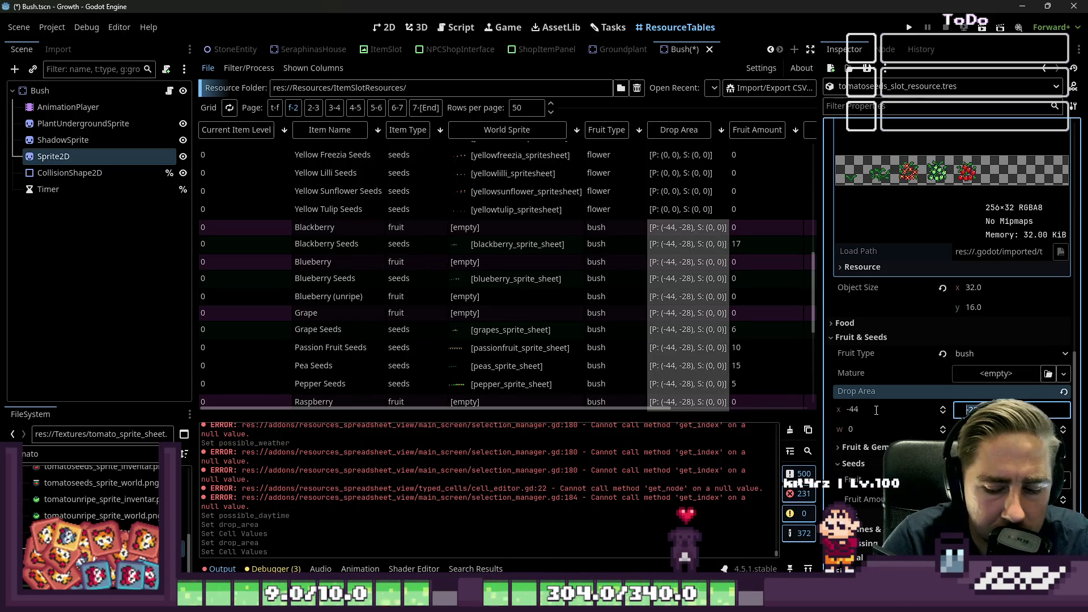
pyautogui.press('Tab')
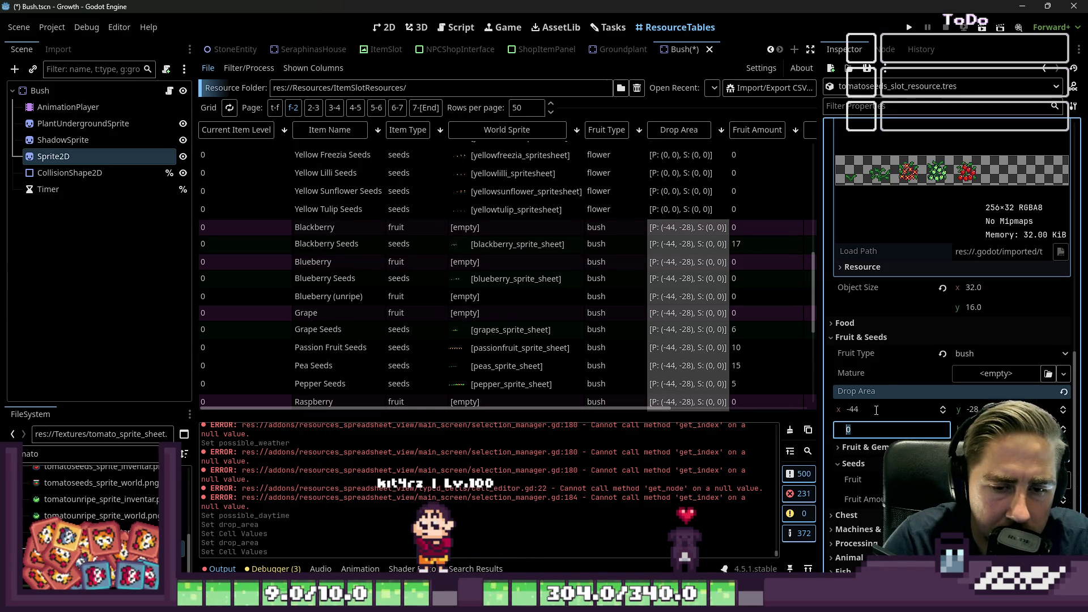
pyautogui.write('24')
pyautogui.press('Tab')
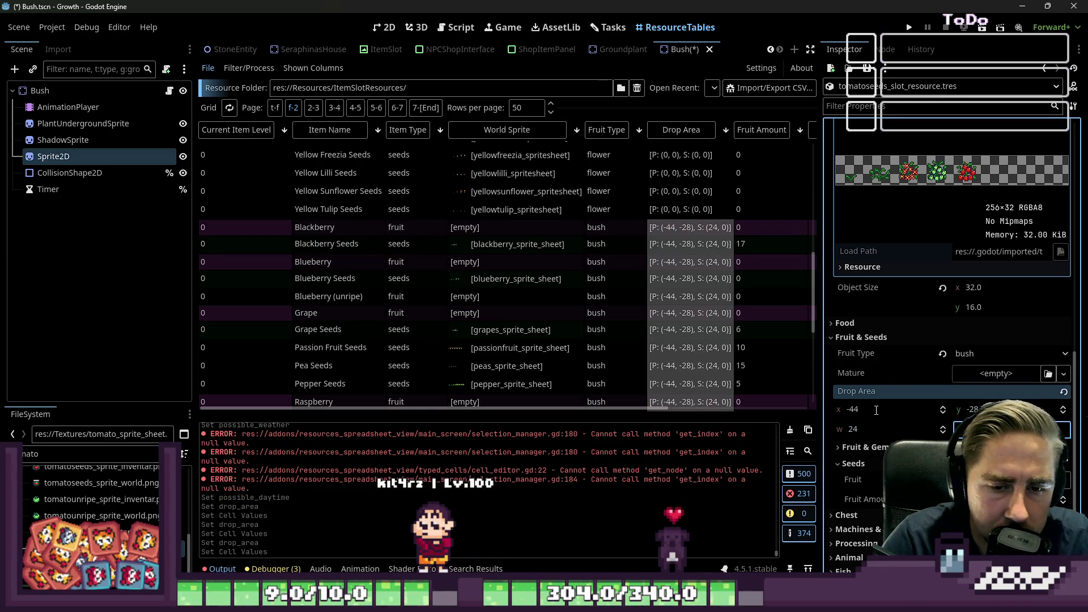
pyautogui.click(676, 232)
pyautogui.scroll(1, 680, 231)
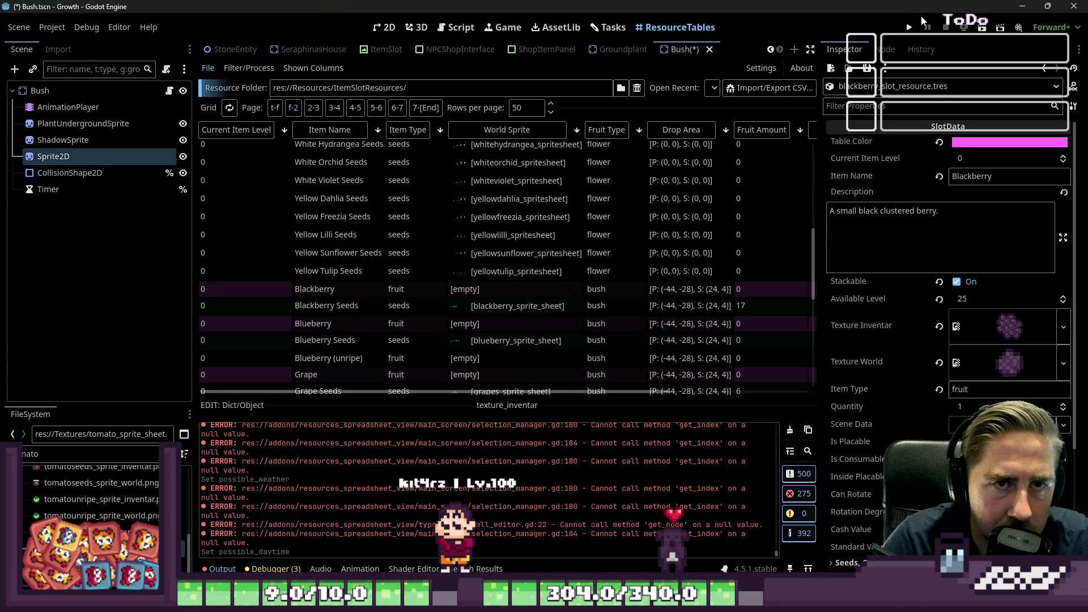
# Run the game and start it with a newly created character
pyautogui.click(905, 28)
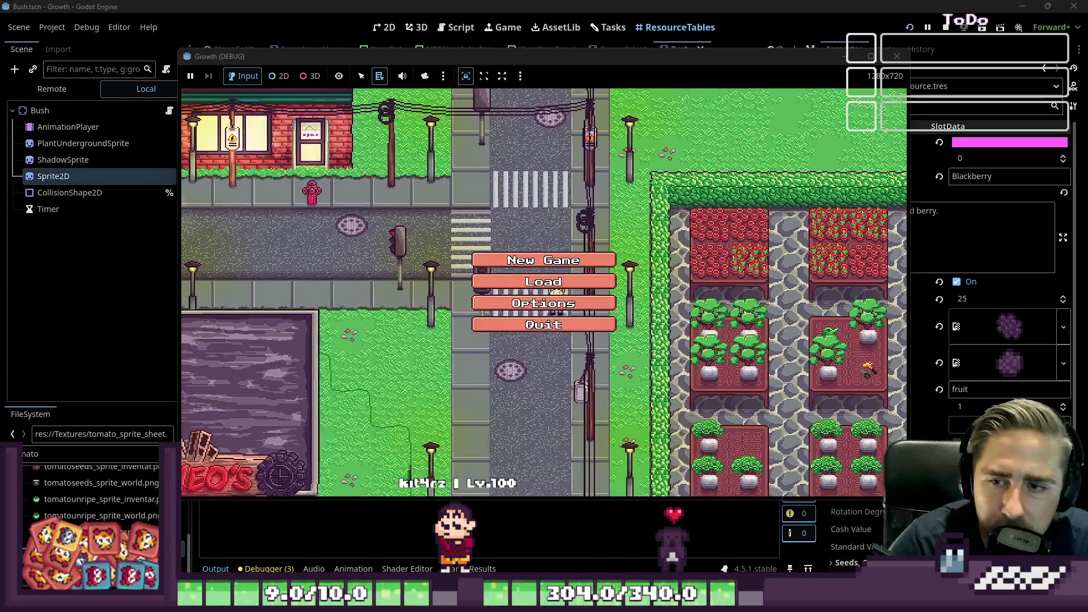
pyautogui.write('asdv')
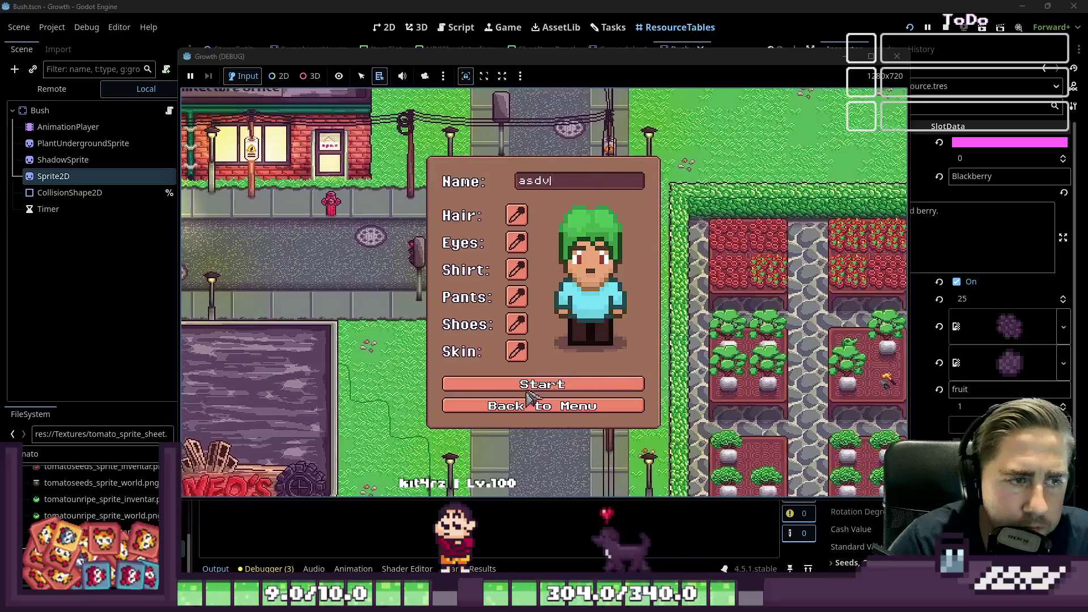
pyautogui.click(526, 387)
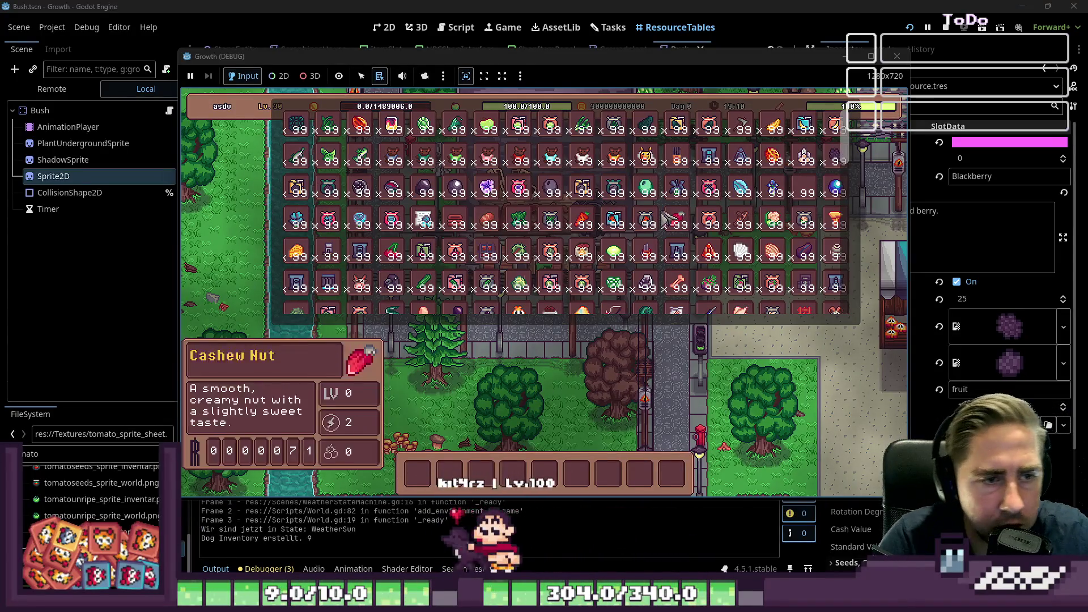
pyautogui.scroll(-3, 559, 162)
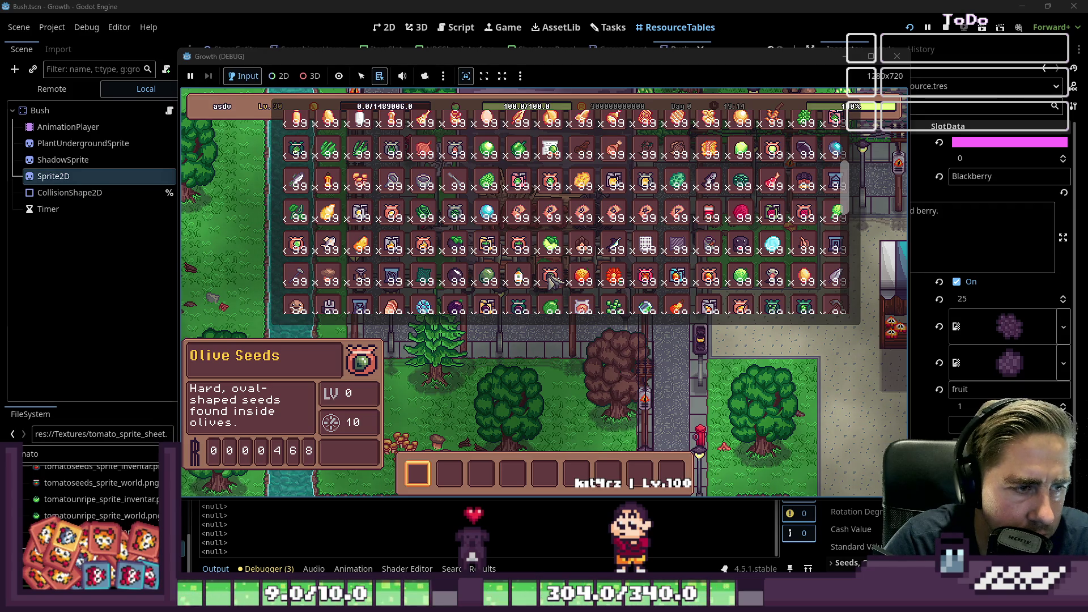
pyautogui.scroll(-6, 709, 223)
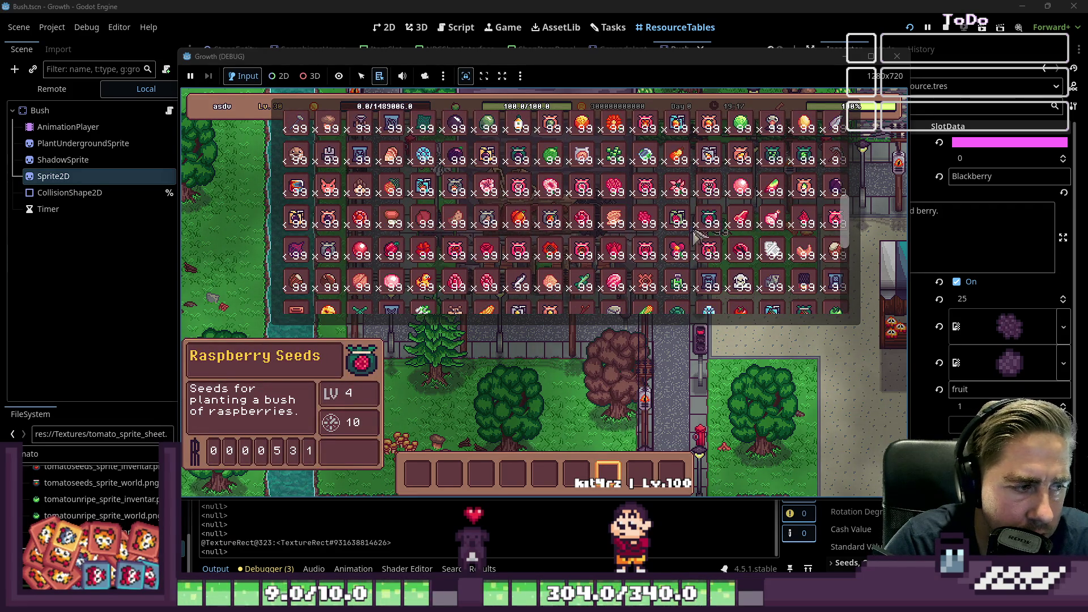
# Put Raspberry Seeds in the hotbar and plant two patches in the soil
pyautogui.press('5')
pyautogui.press('i')
pyautogui.press('5')
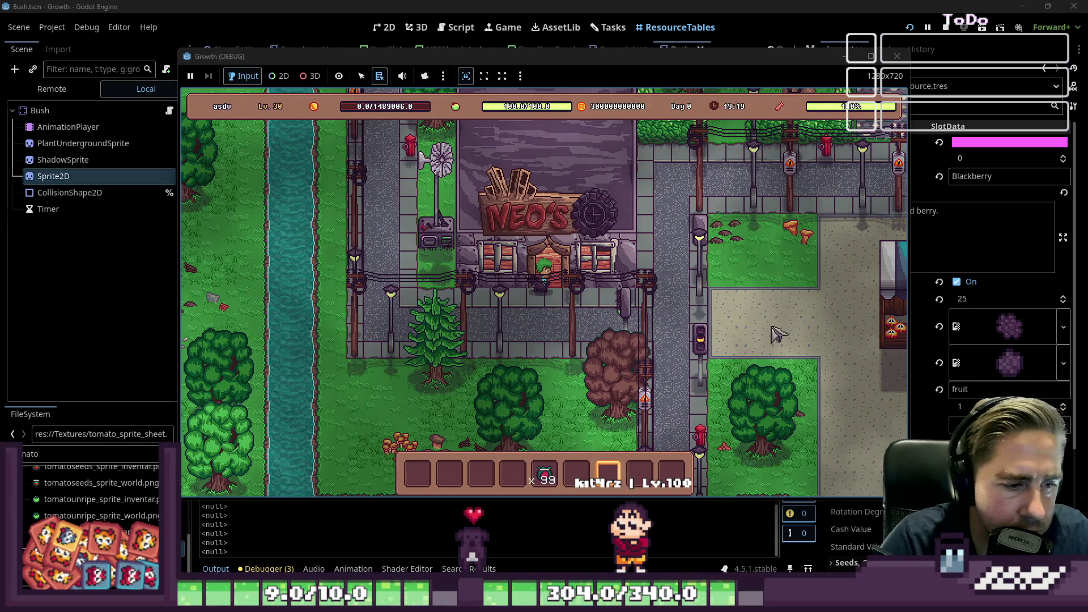
pyautogui.press('s')
pyautogui.click(772, 262)
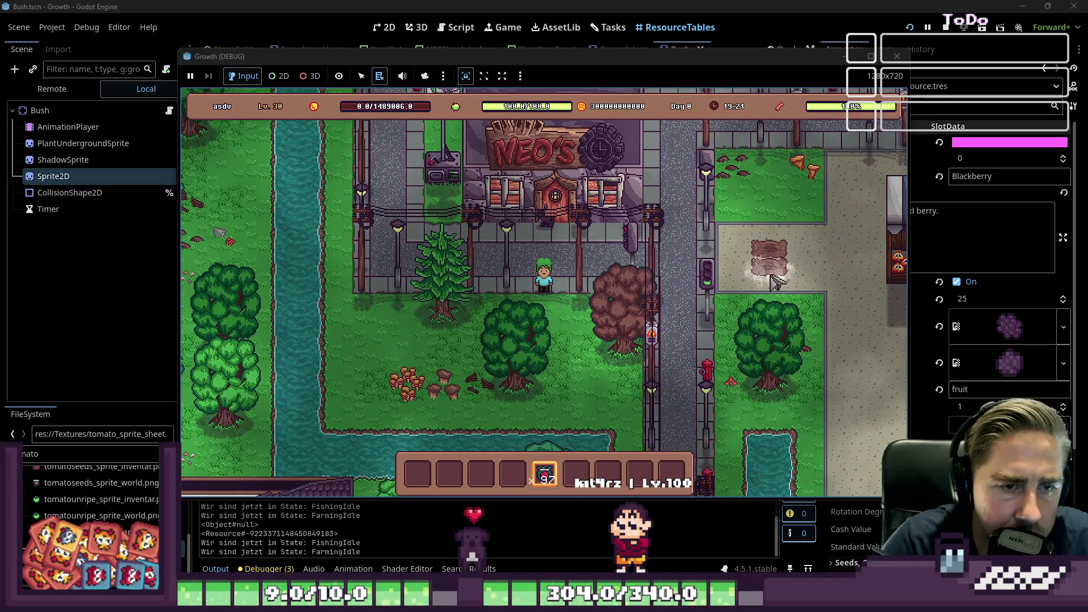
pyautogui.click(805, 266)
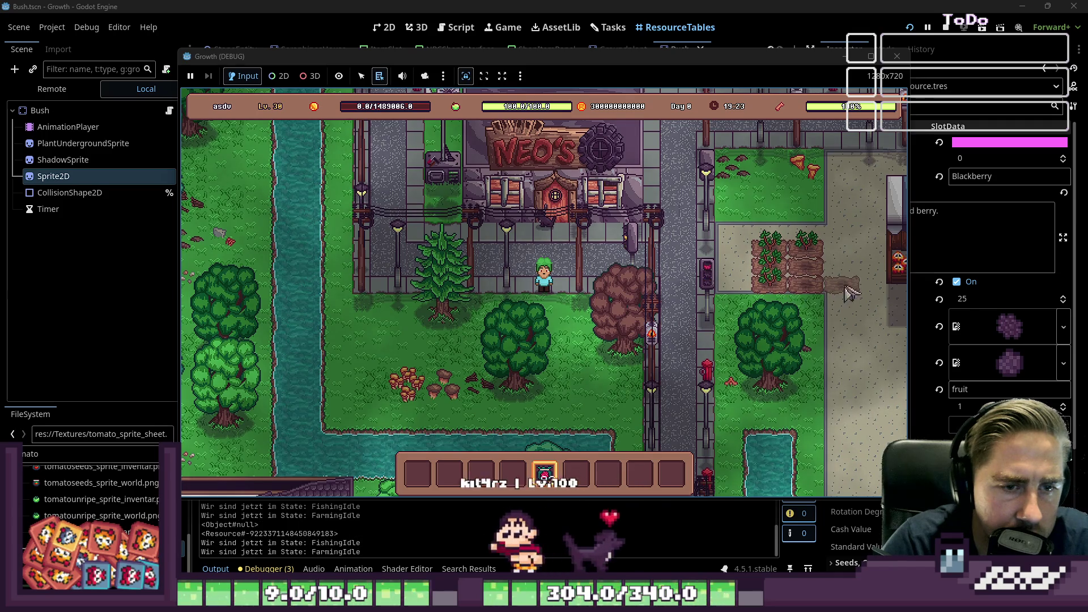
# Walk to the grown raspberry bush and harvest it so berries drop
pyautogui.press('6')
pyautogui.press('w')
pyautogui.press('d')
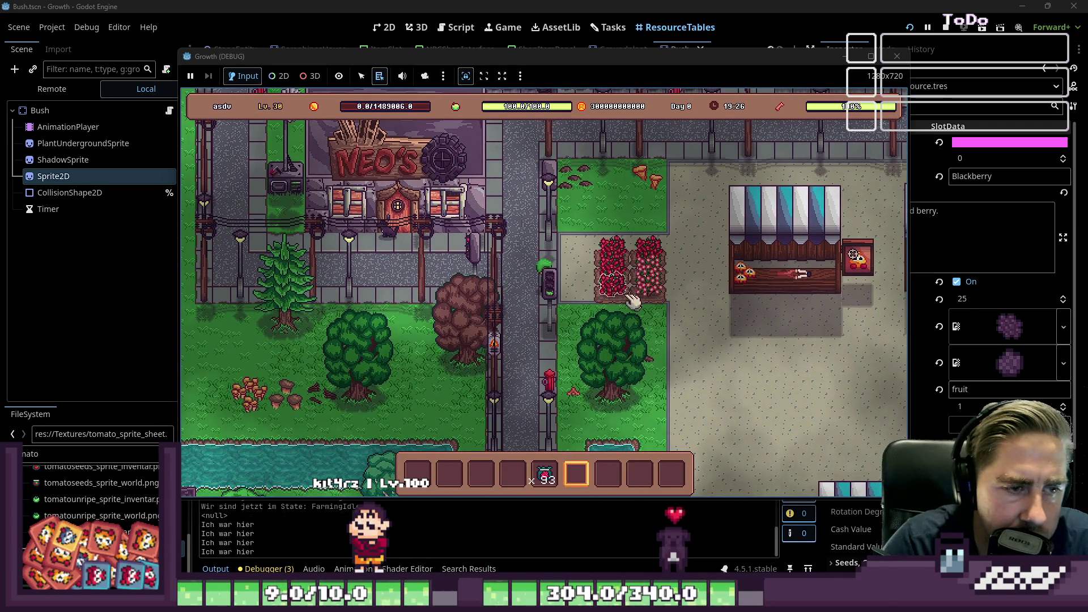
pyautogui.click(623, 266)
pyautogui.press('d')
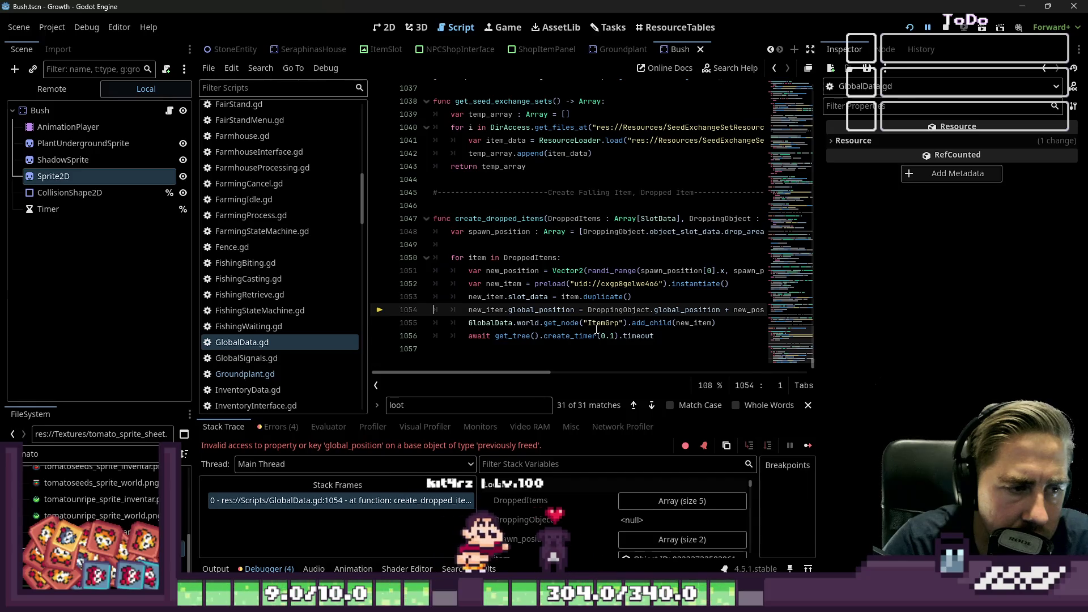
# Widen the script editor, resume past the line 1054 error, and harvest another berry bush
pyautogui.moveTo(819, 320); pyautogui.dragTo(1017, 328)
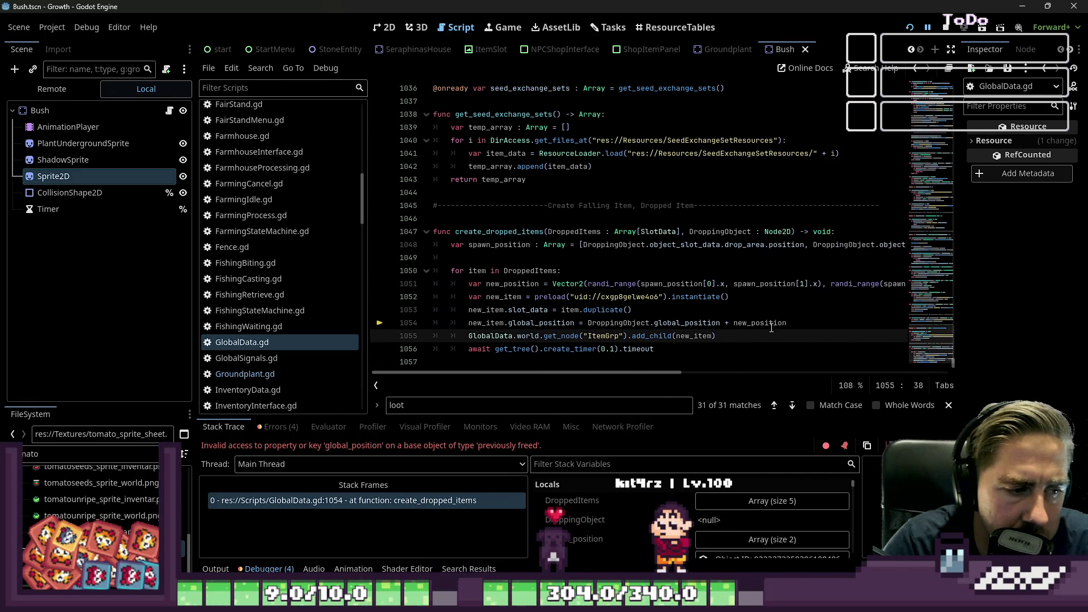
pyautogui.moveTo(771, 327)
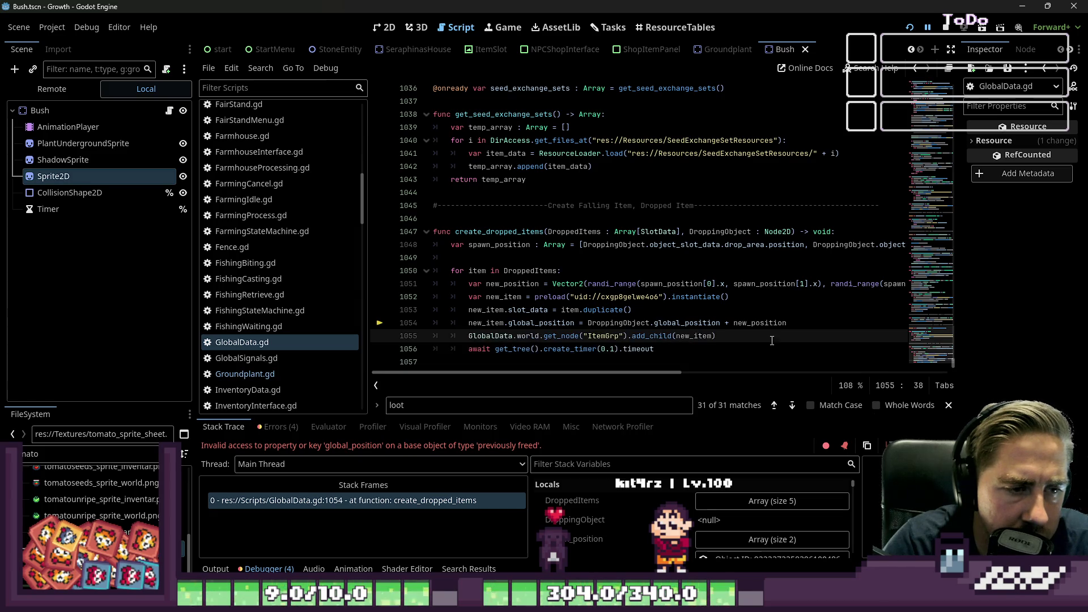
pyautogui.click(927, 27)
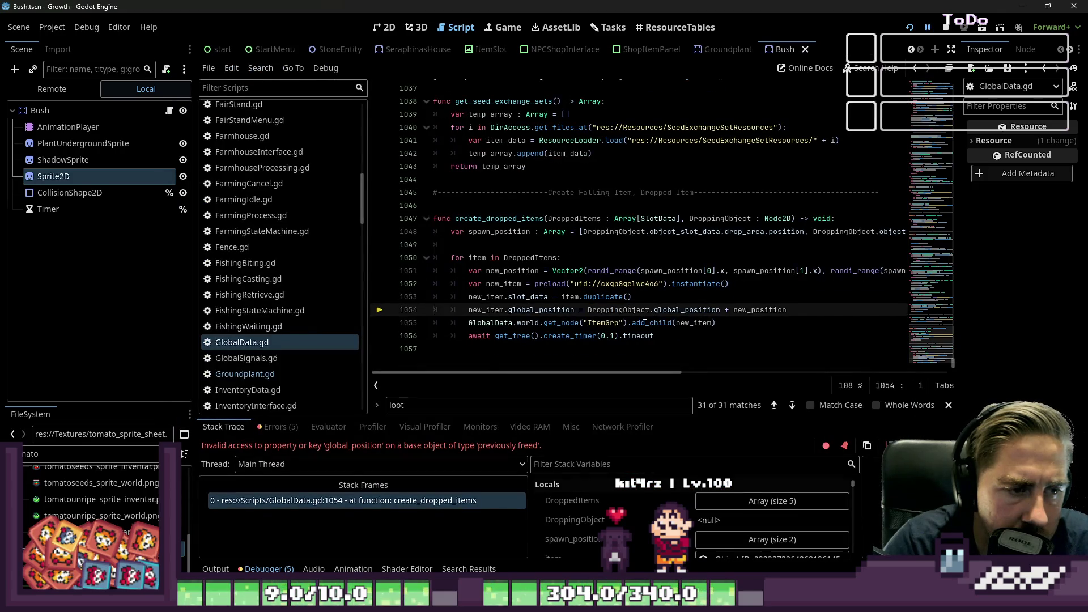
pyautogui.click(643, 299)
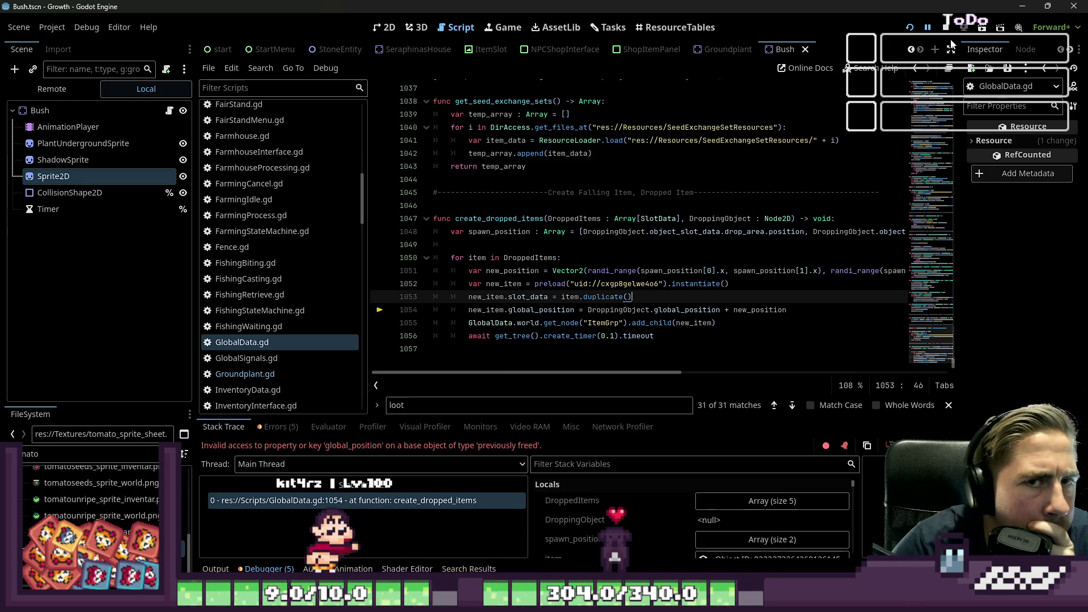
pyautogui.click(927, 28)
pyautogui.click(638, 273)
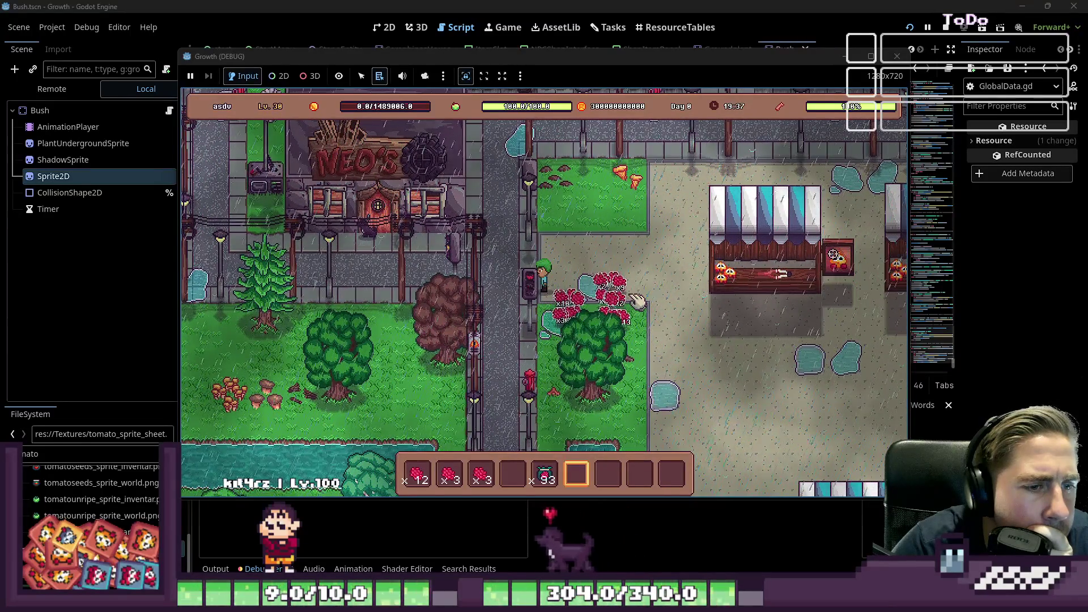
# Walk over the dropped raspberries and through the market until the game halts at line 1054
pyautogui.press('s')
pyautogui.press('d')
pyautogui.press('w')
pyautogui.press('d')
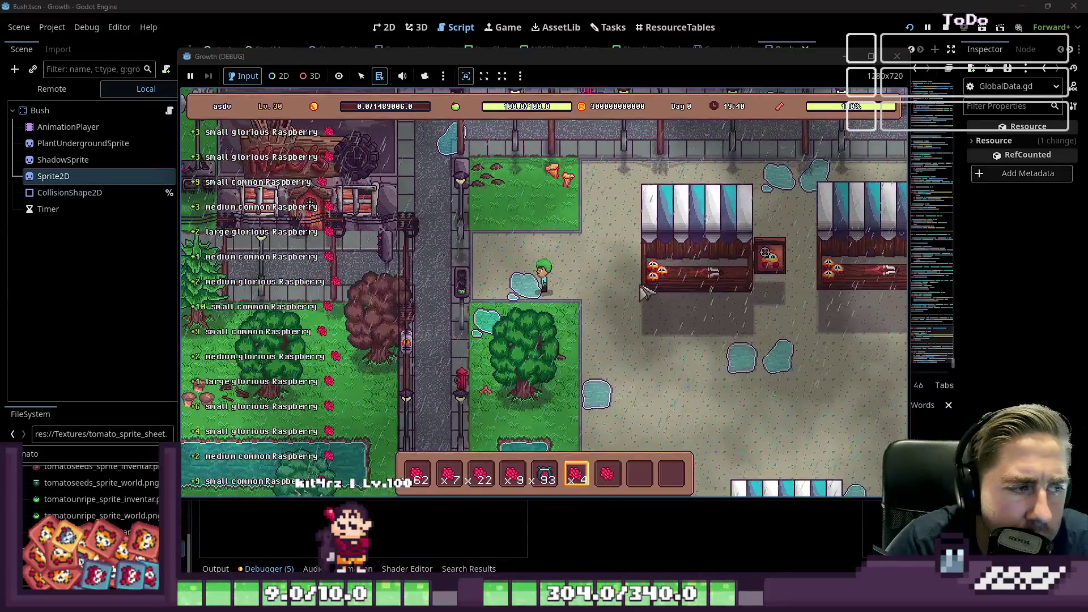
pyautogui.press('s')
pyautogui.press('d')
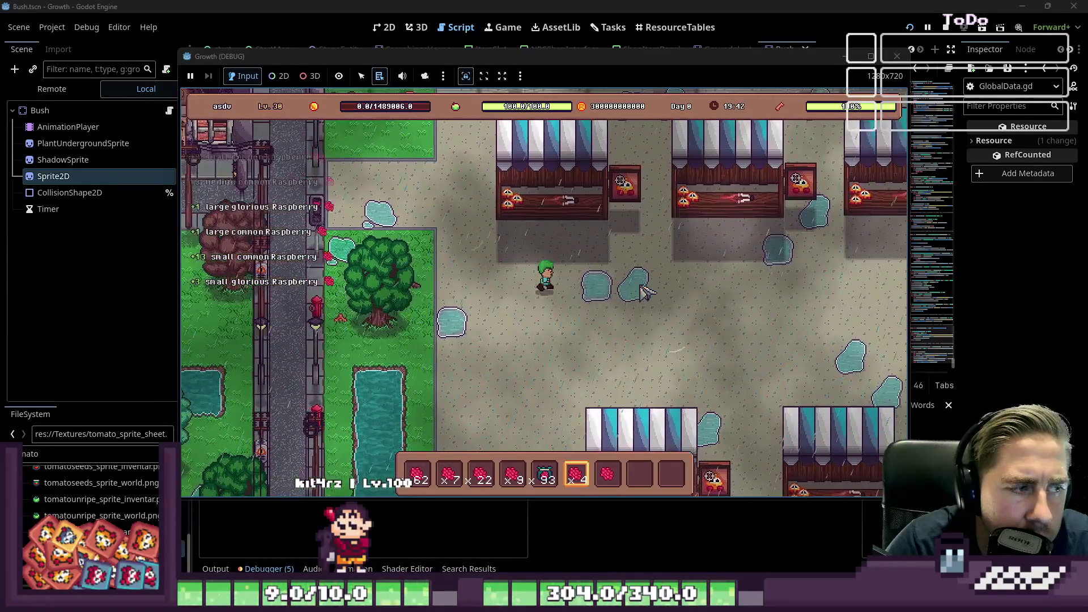
pyautogui.press('d')
pyautogui.press('s')
pyautogui.press('5')
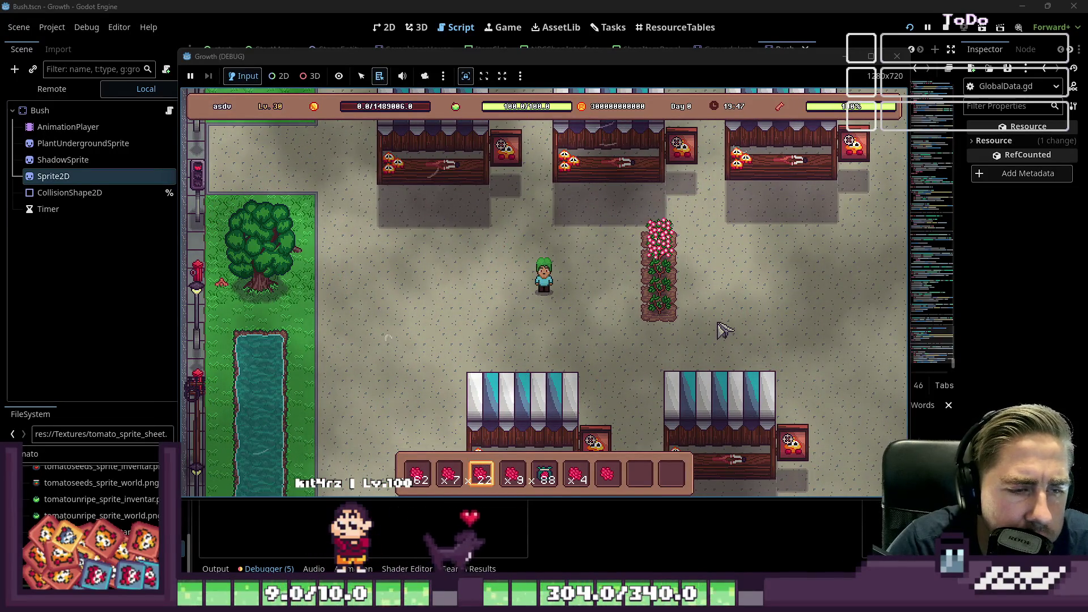
pyautogui.press('8')
pyautogui.press('w')
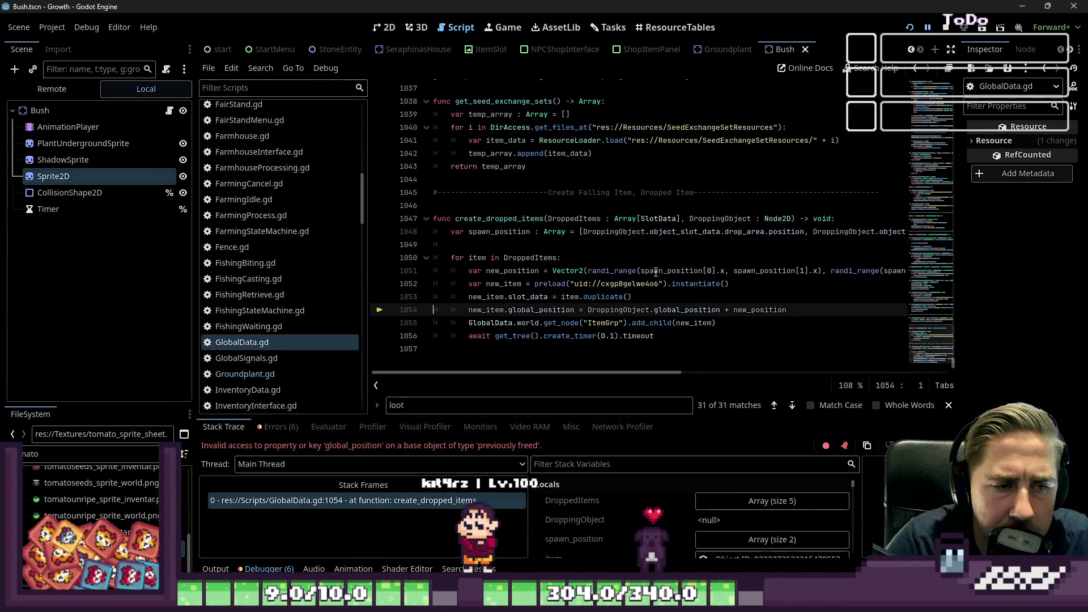
# On line 1049, store DroppingObject.global_position in a new variable
pyautogui.click(640, 293)
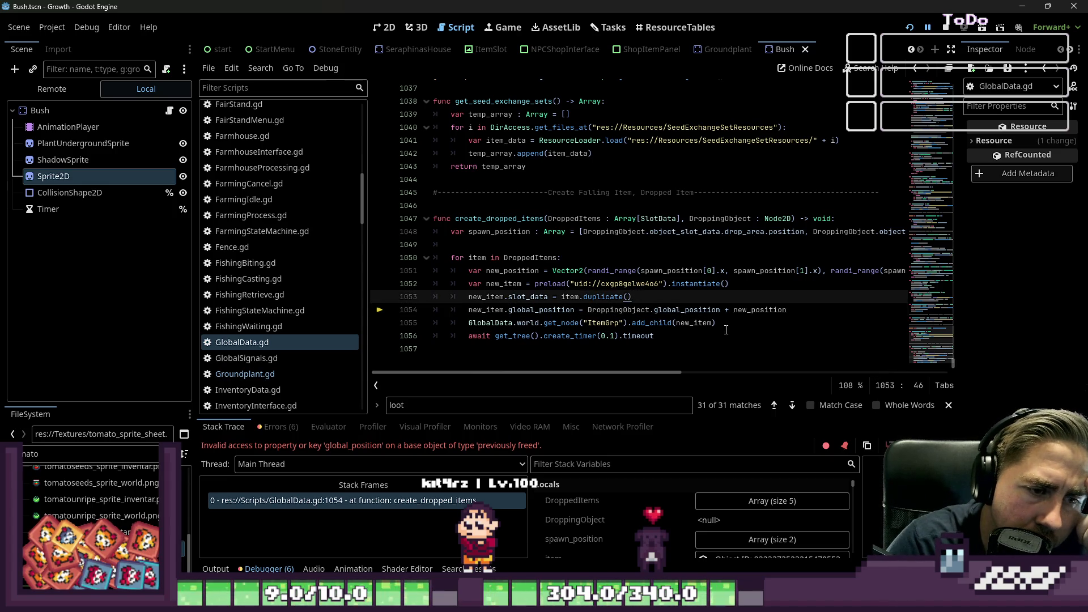
pyautogui.click(704, 311)
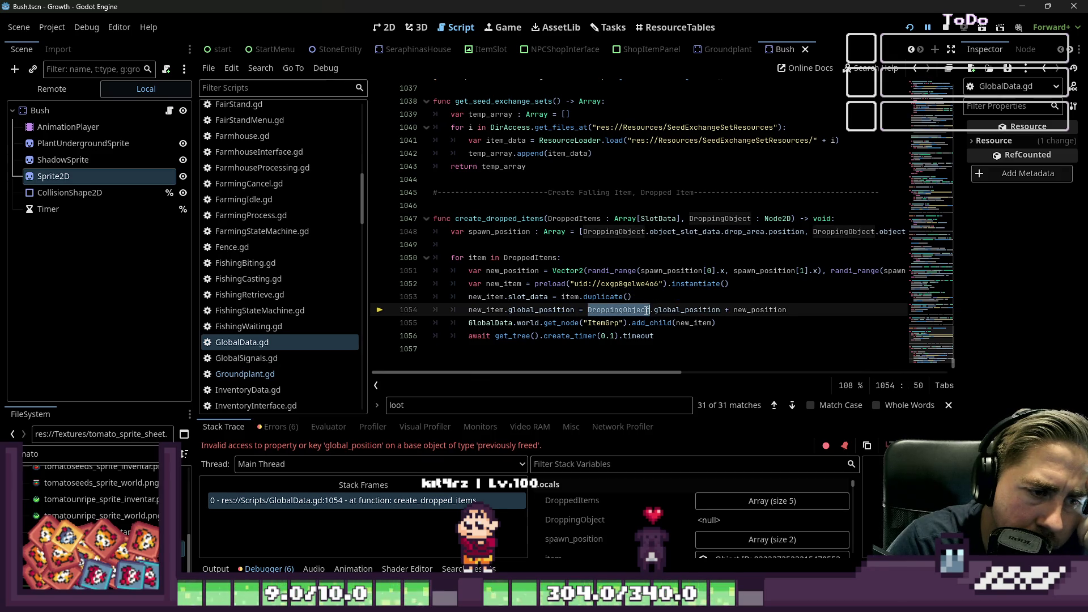
pyautogui.moveTo(646, 310)
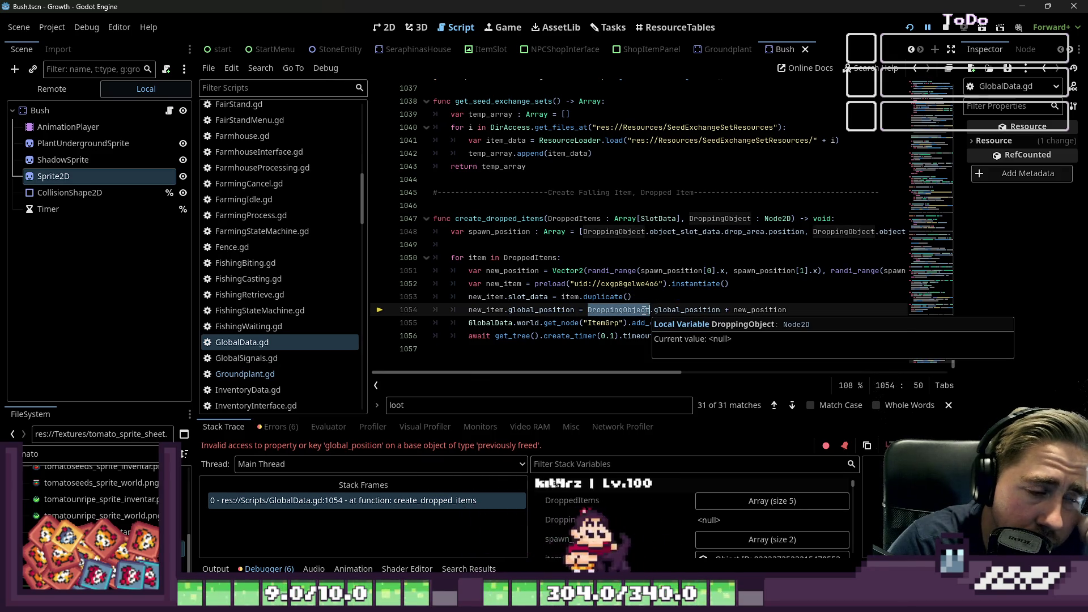
pyautogui.press('Up')
pyautogui.press('Up')
pyautogui.press('Up')
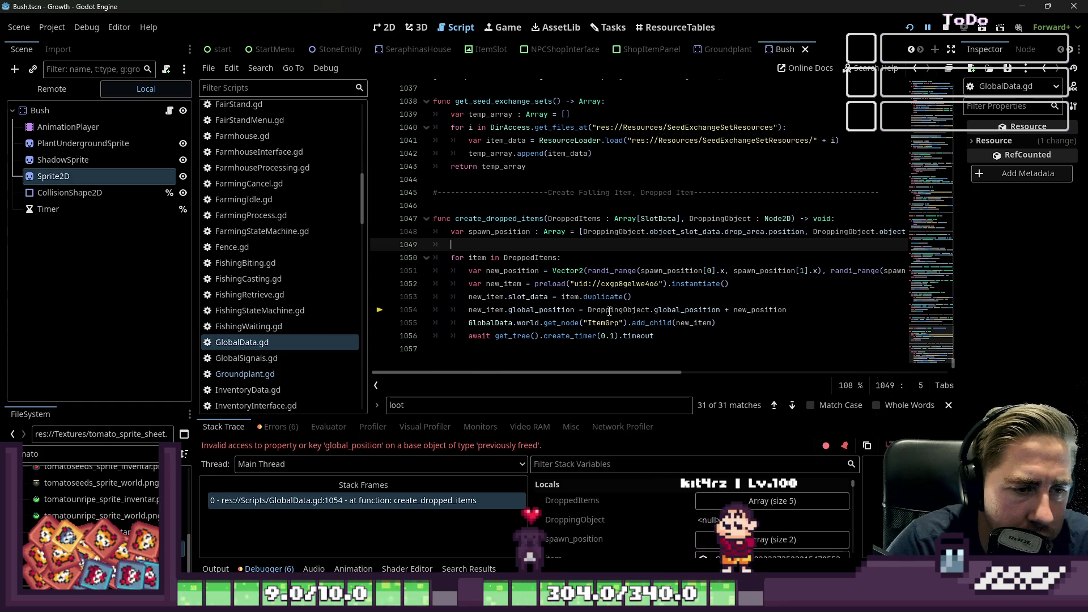
pyautogui.write('var s')
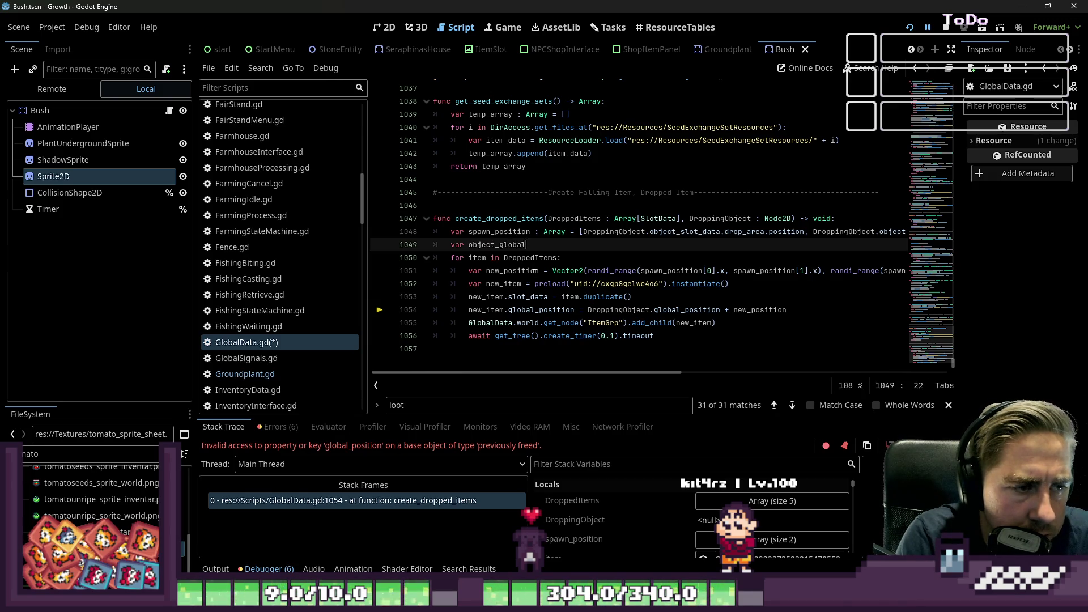
pyautogui.write('n = Dropp')
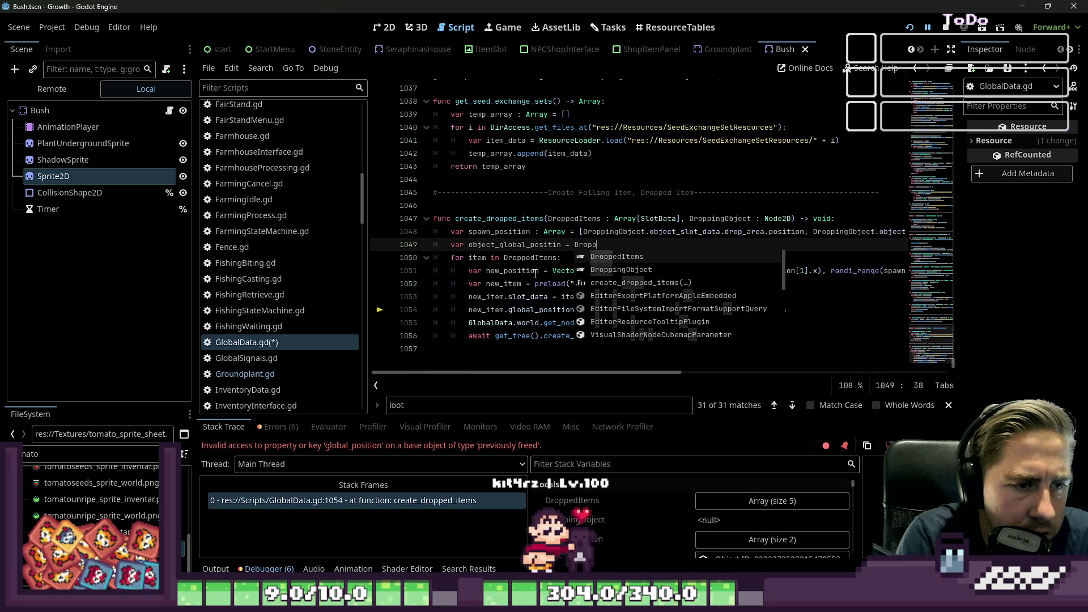
pyautogui.write('i')
pyautogui.press('Return')
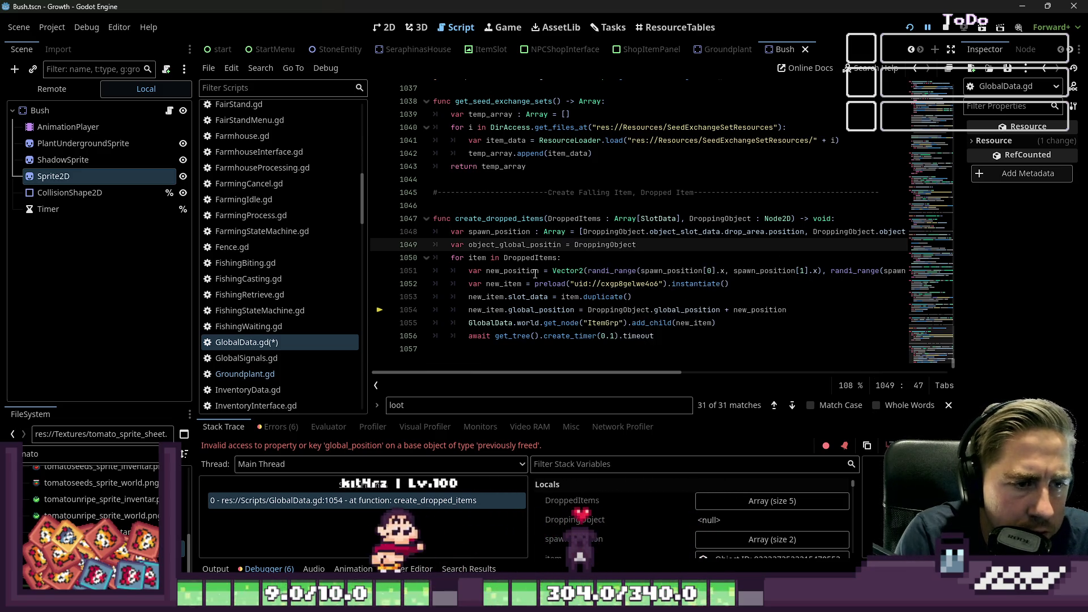
pyautogui.write('.')
pyautogui.write('glo')
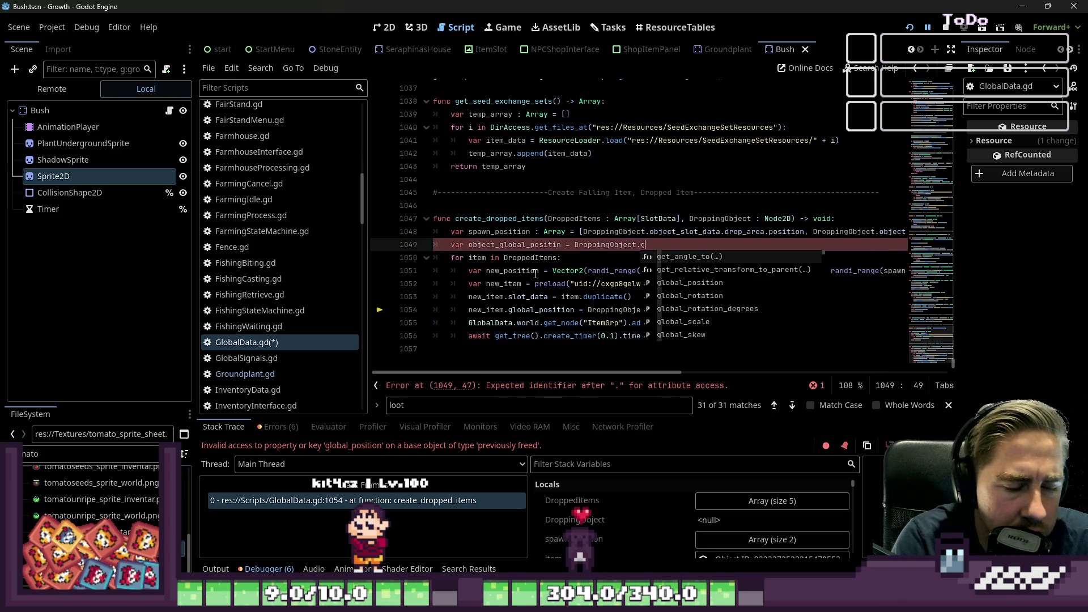
pyautogui.press('Return')
# Replace the position expression on line 1054 with that variable, then save and relaunch
pyautogui.hotkey('ctrl', 'Left')
pyautogui.hotkey('ctrl', 'Left')
pyautogui.hotkey('ctrl', 'Left')
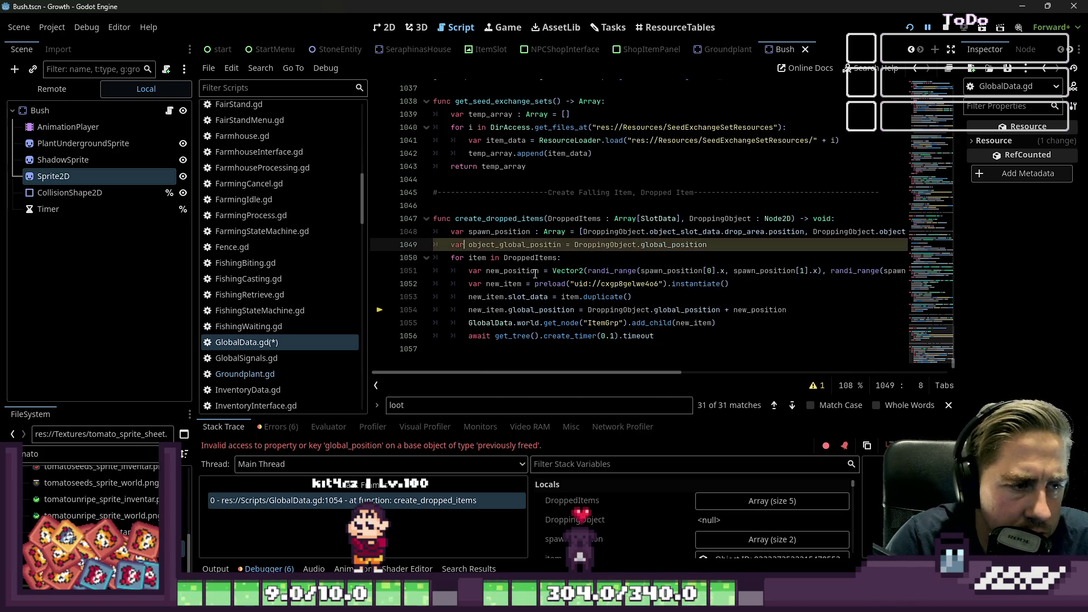
pyautogui.press('Down')
pyautogui.press('Down')
pyautogui.press('Down')
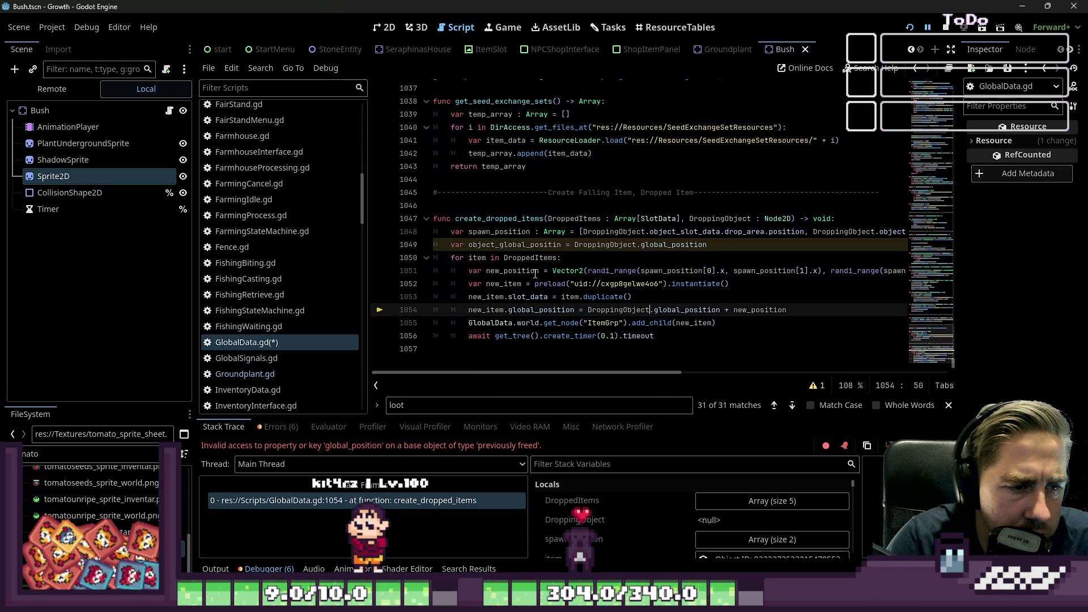
pyautogui.hotkey('shift', 'End')
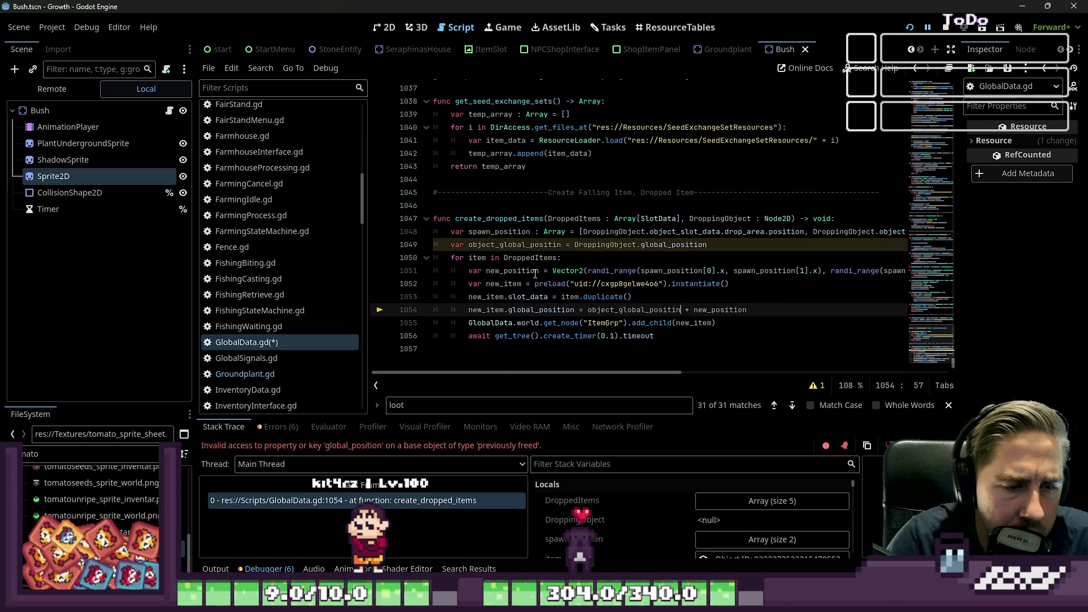
pyautogui.press('Up')
pyautogui.hotkey('ctrl', 's')
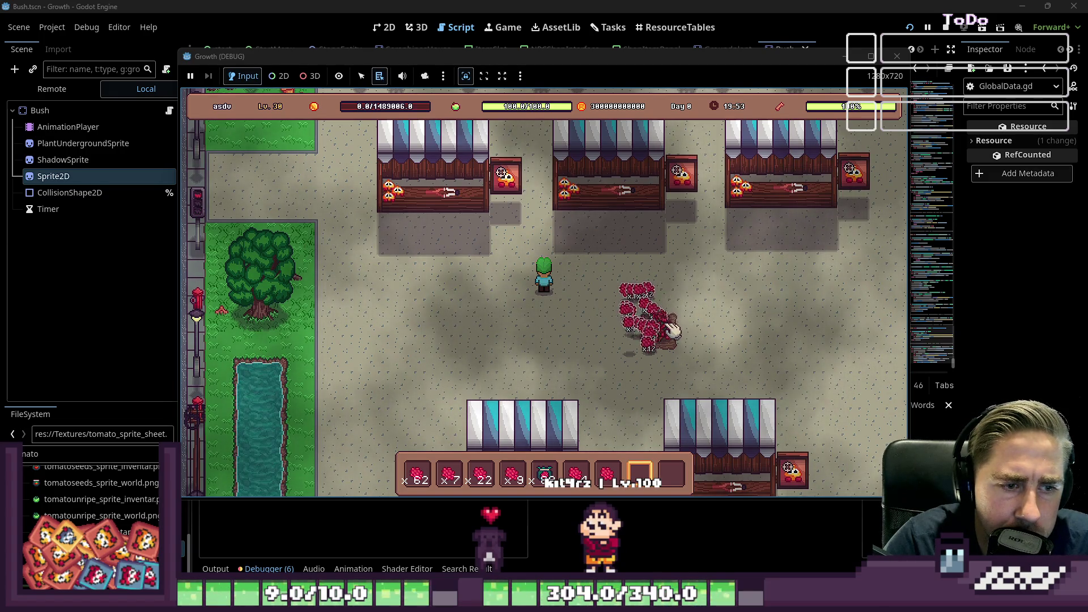
# Walk the player over the dropped raspberries, then close the game window
pyautogui.press('d')
pyautogui.press('s')
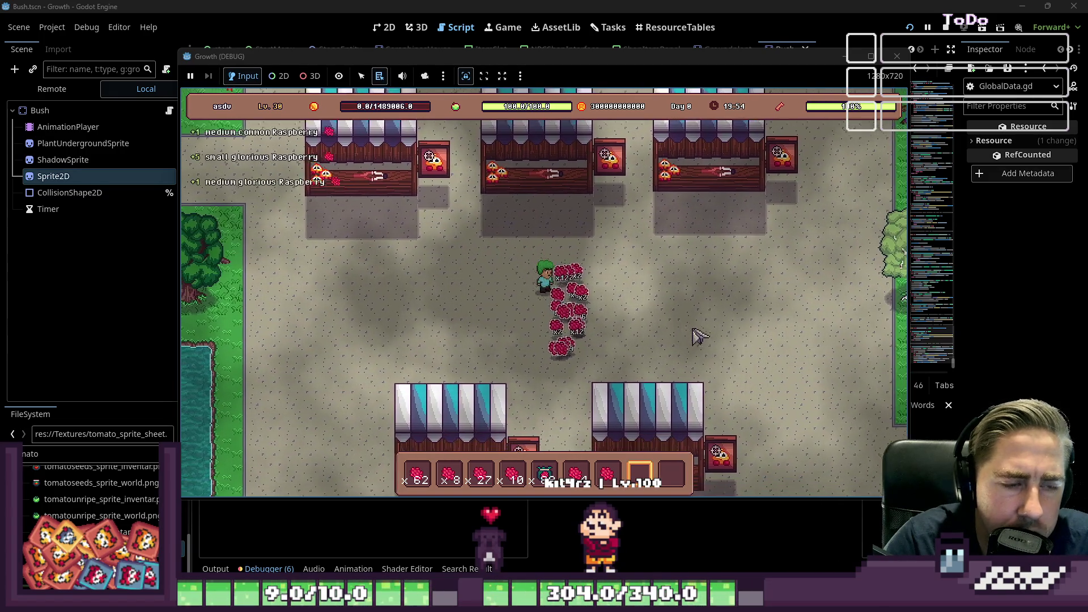
pyautogui.press('s')
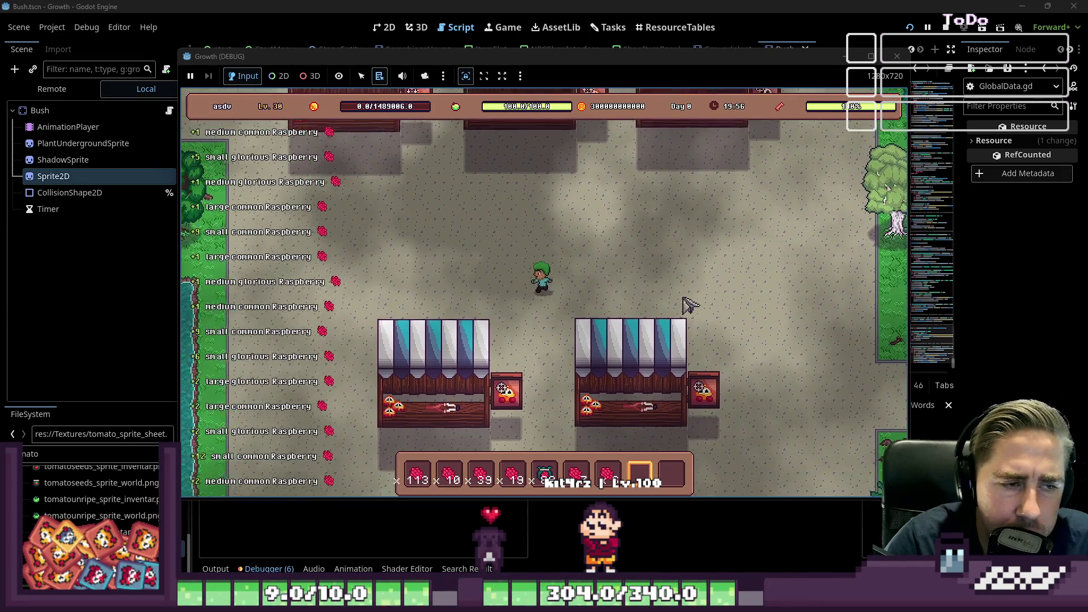
pyautogui.press('a')
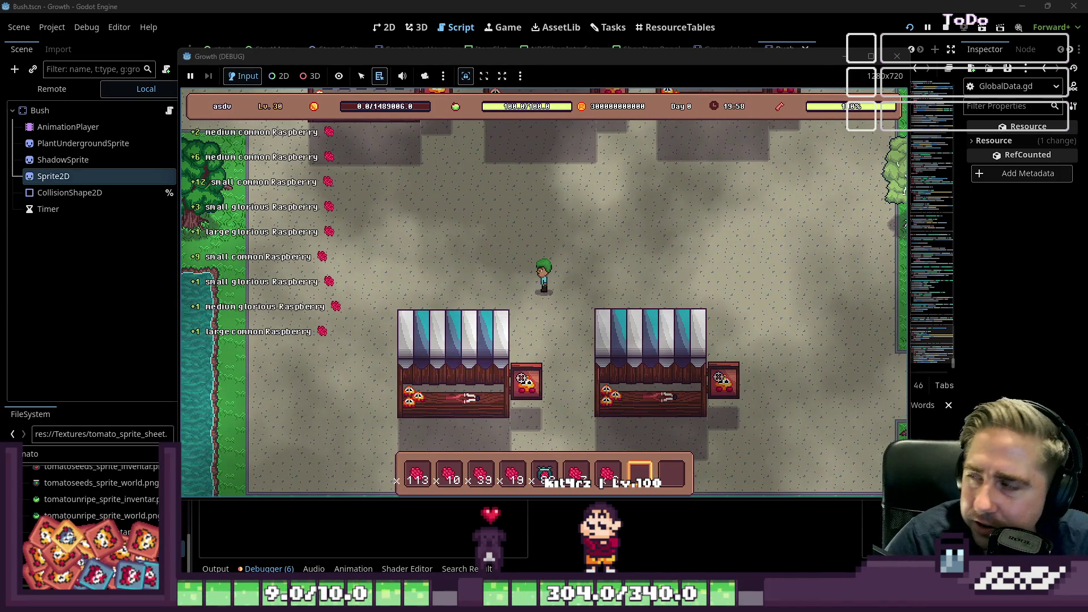
pyautogui.click(898, 58)
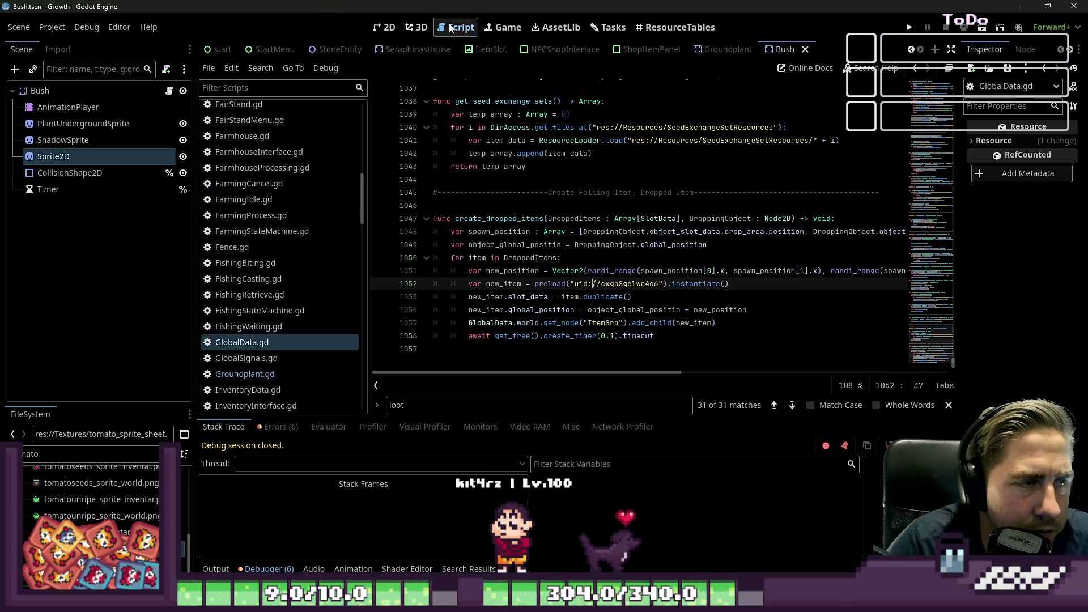
# Show ResourceTables, refresh the table, and sort items by Fruit Type
pyautogui.click(589, 29)
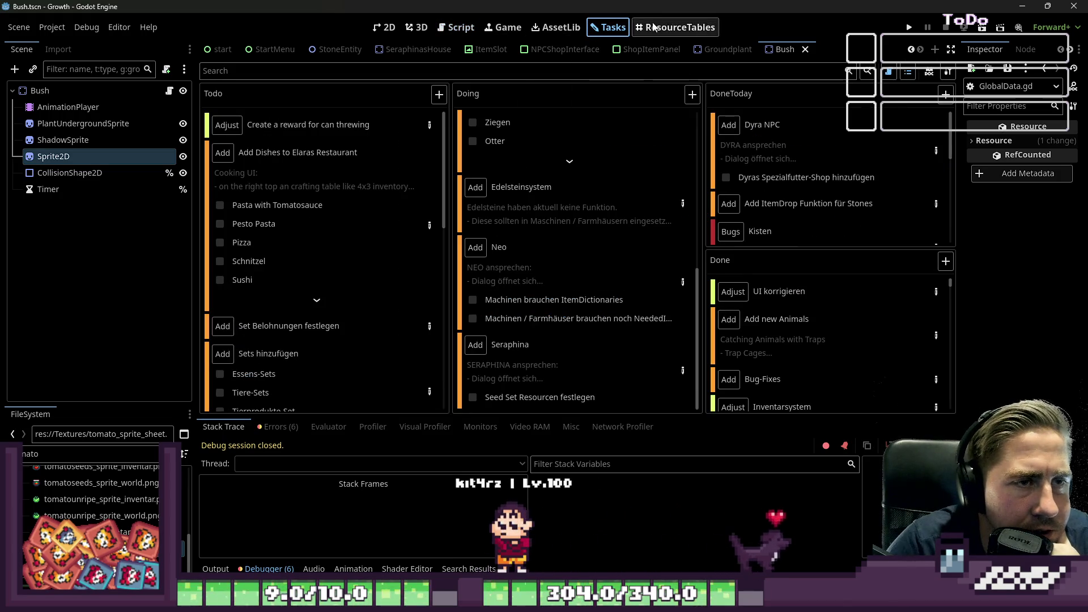
pyautogui.click(679, 27)
pyautogui.click(673, 133)
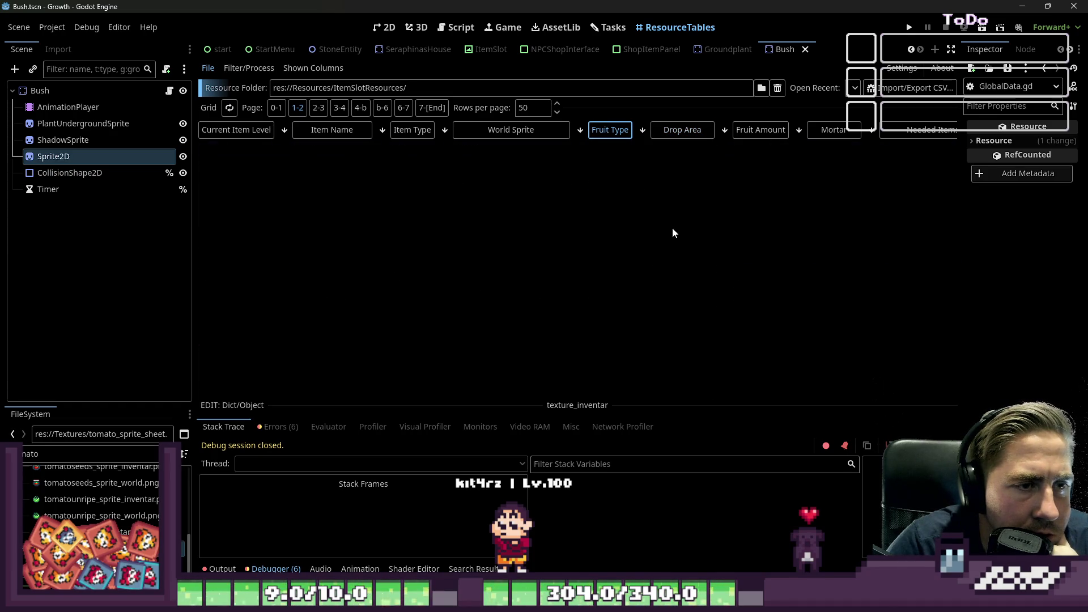
pyautogui.click(632, 129)
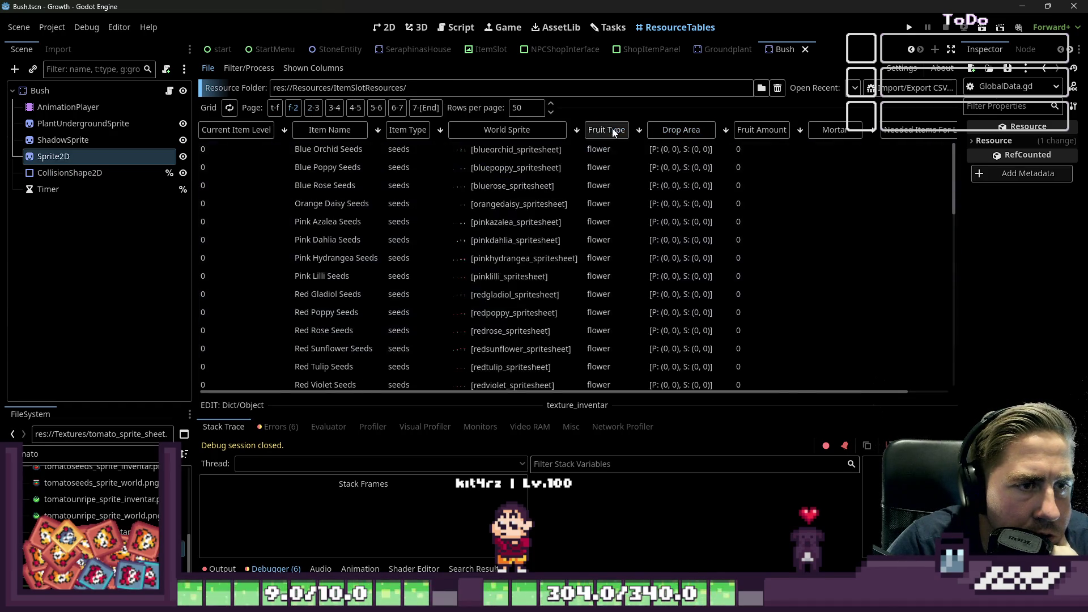
pyautogui.scroll(-10, 619, 175)
pyautogui.scroll(3, 629, 182)
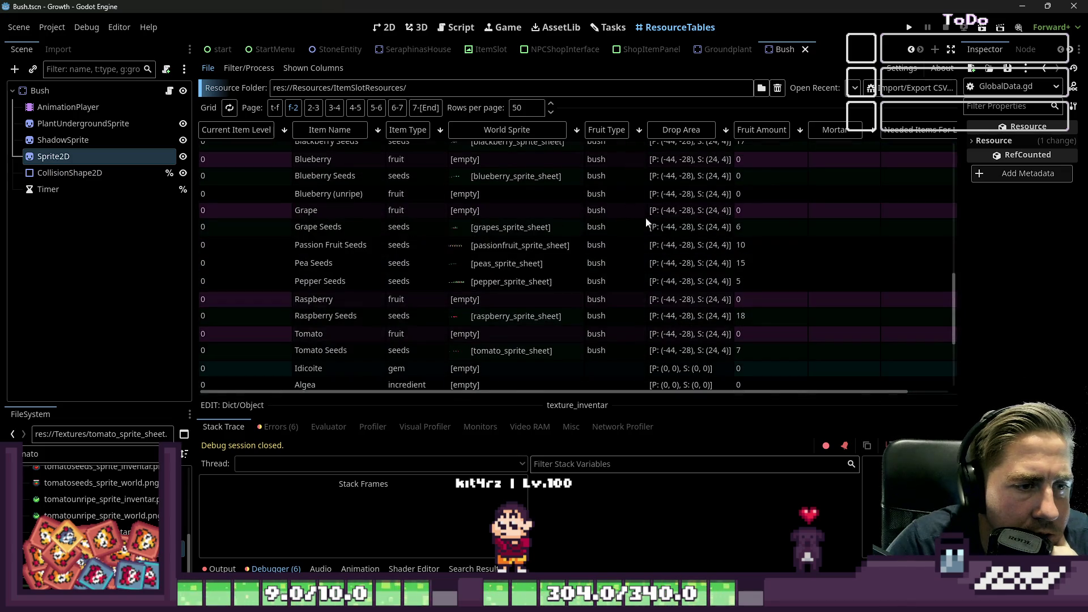
# Set the Tomato Seeds drop area to x -28, y -44
pyautogui.click(660, 356)
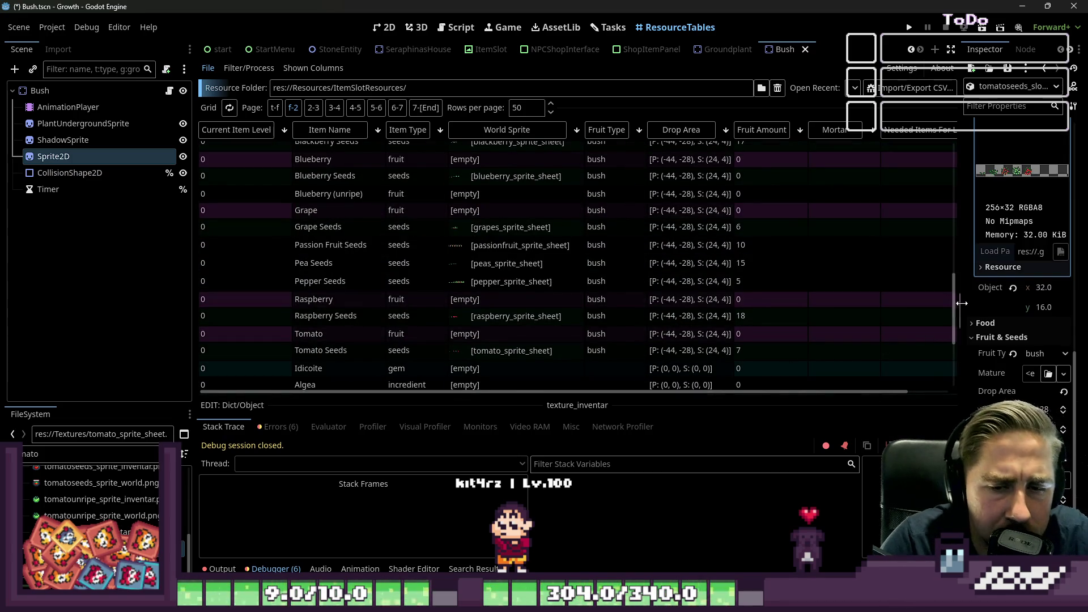
pyautogui.moveTo(960, 296); pyautogui.dragTo(821, 296)
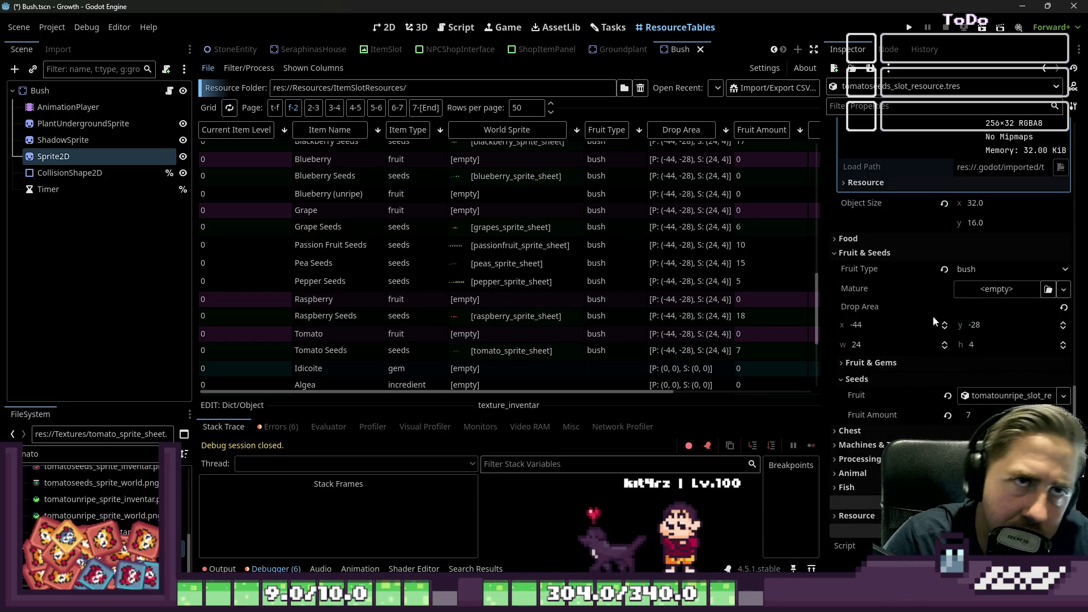
pyautogui.click(933, 327)
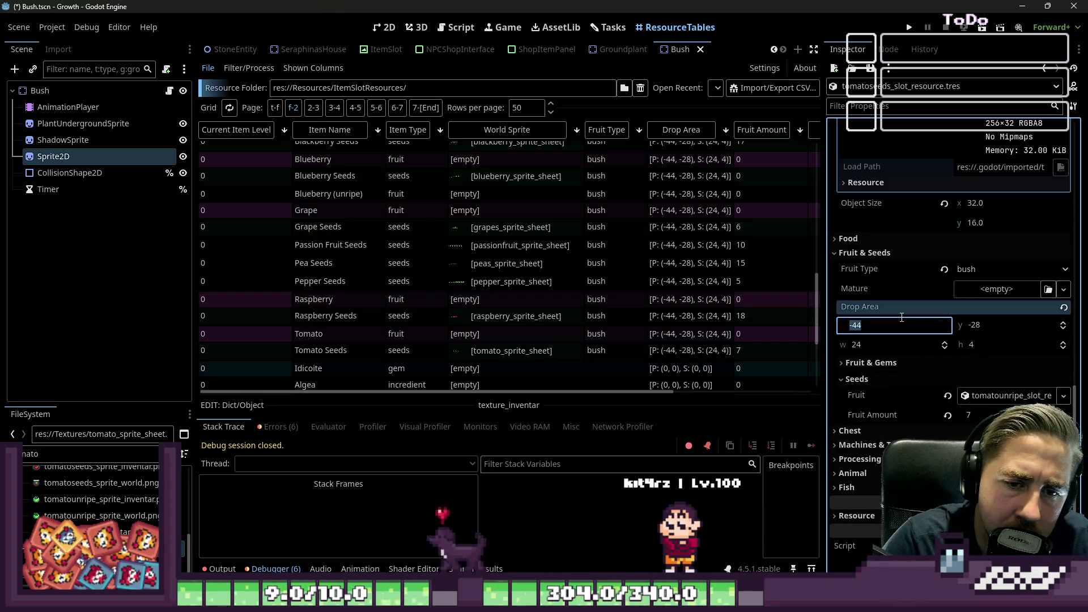
pyautogui.write('-28')
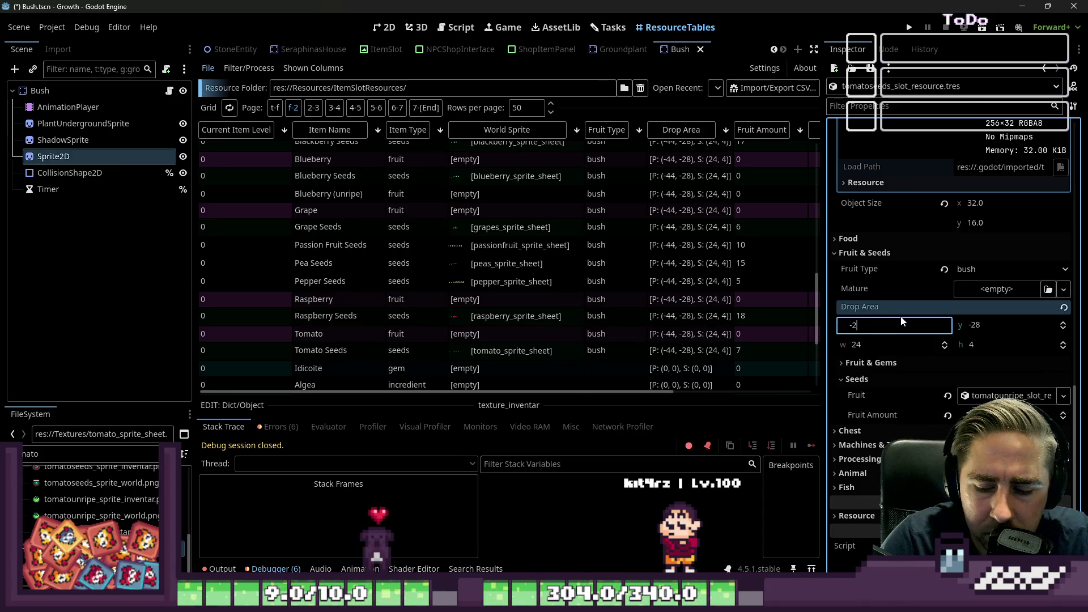
pyautogui.press('Tab')
pyautogui.write('-44')
pyautogui.press('Return')
# Select the bush rows' Drop Area cells and set their y to -44
pyautogui.click(869, 322)
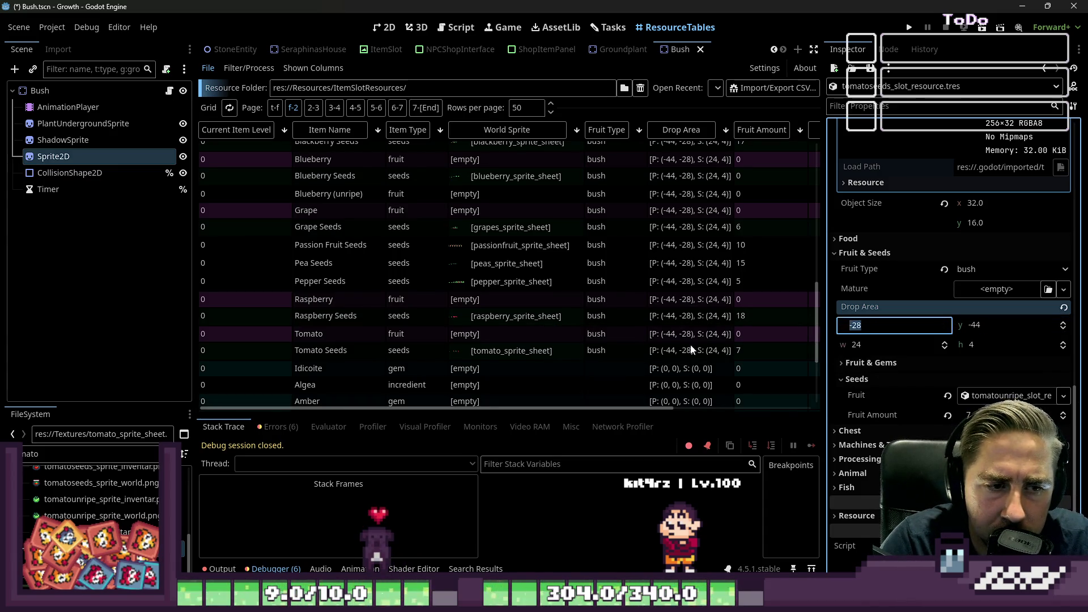
pyautogui.scroll(3, 684, 344)
pyautogui.keyDown('shift'); pyautogui.click(688, 227); pyautogui.keyUp('shift')
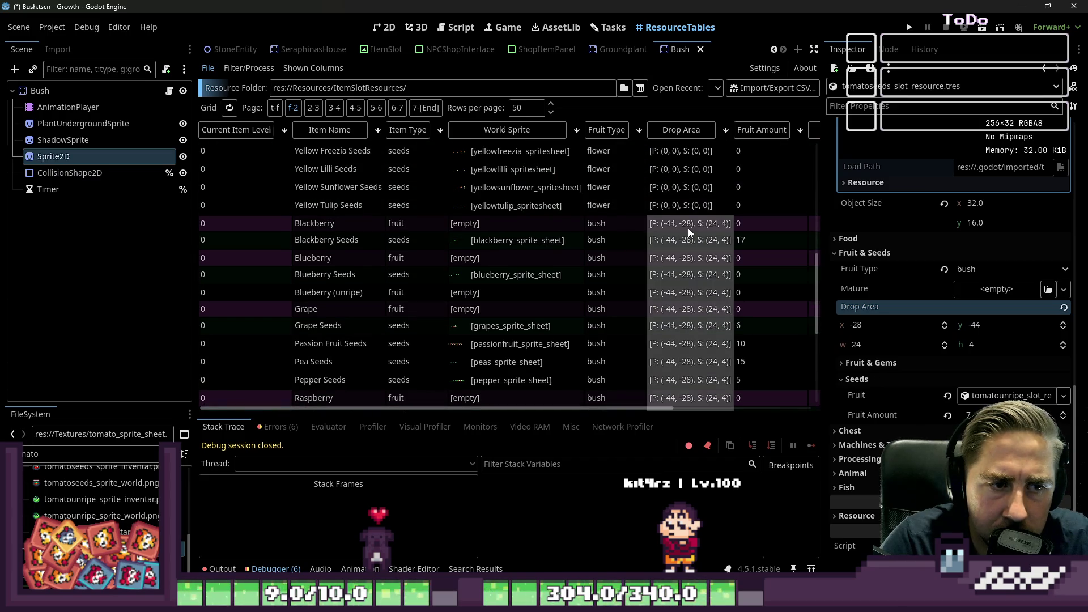
pyautogui.click(887, 324)
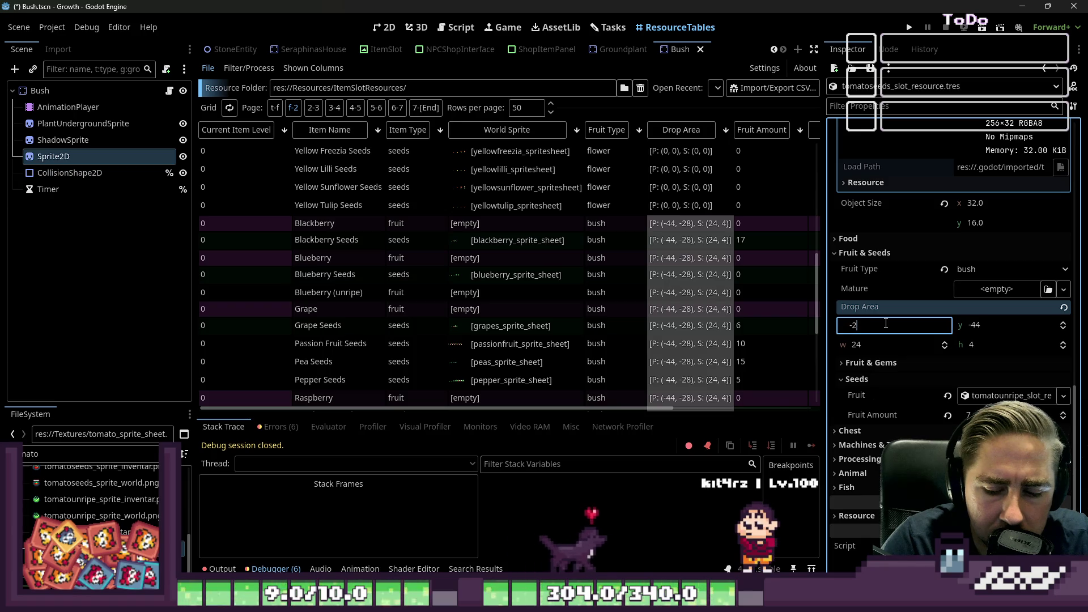
pyautogui.press('Tab')
pyautogui.write('-')
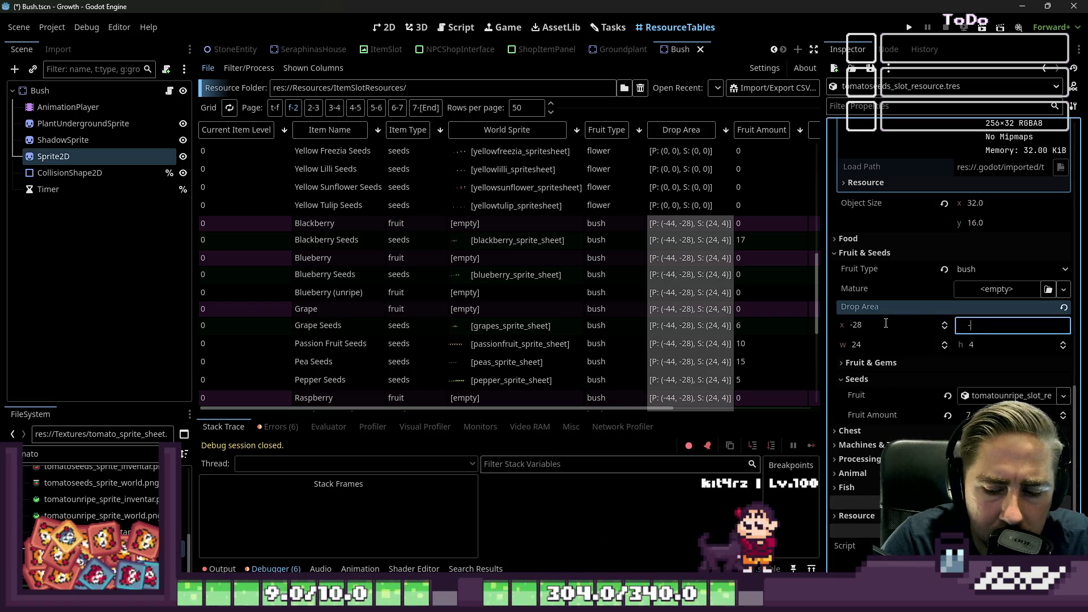
pyautogui.write('44')
pyautogui.press('Return')
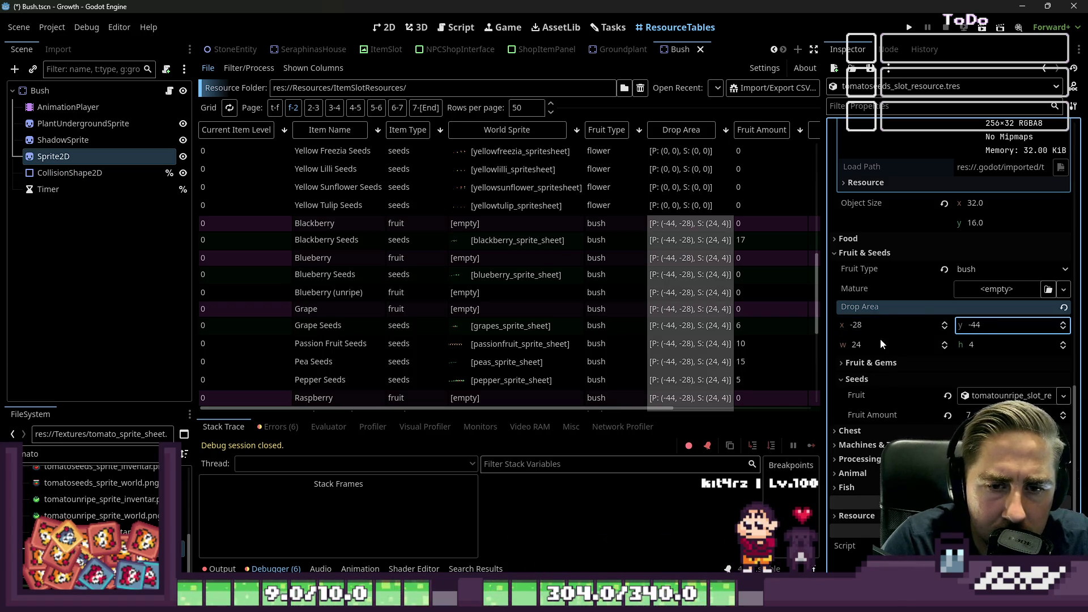
pyautogui.press('Tab')
pyautogui.click(655, 246)
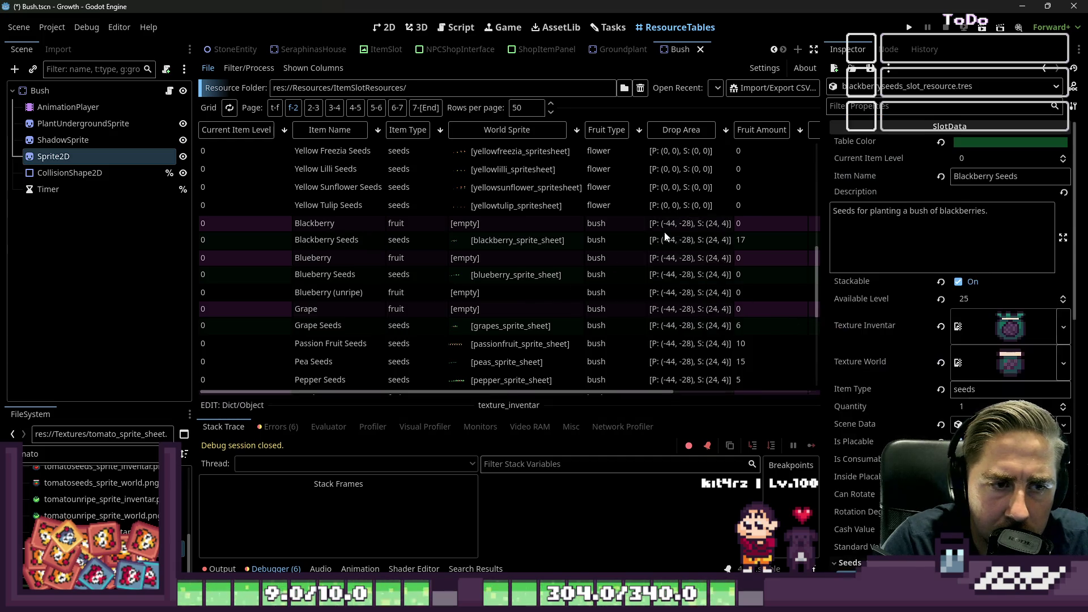
# Select the Drop Area cells from Blackberry down to Tomato Seeds
pyautogui.click(668, 226)
pyautogui.scroll(-4, 682, 228)
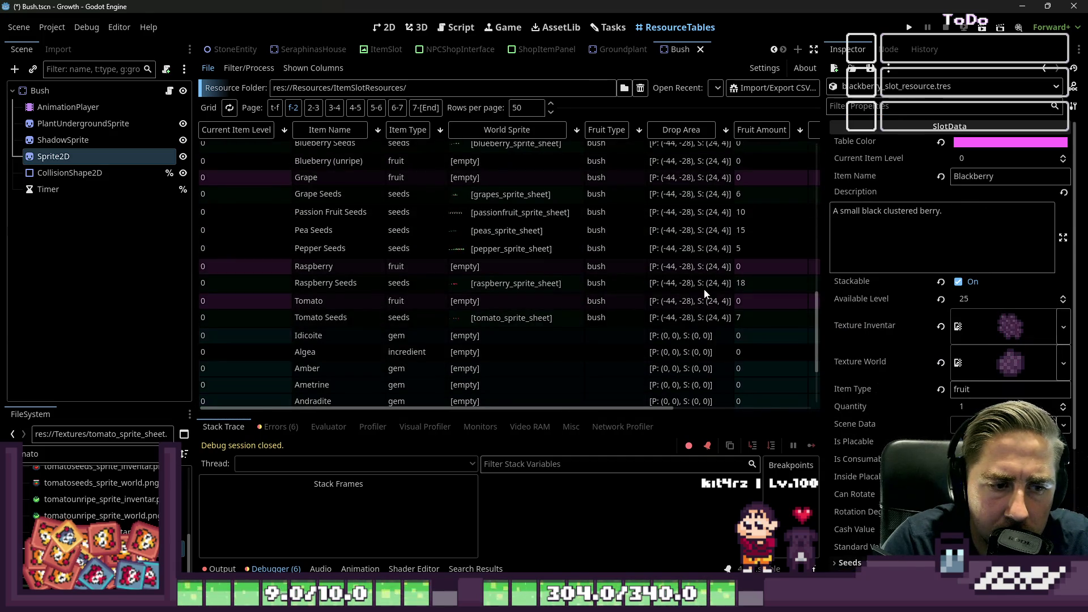
pyautogui.keyDown('shift'); pyautogui.click(672, 317); pyautogui.keyUp('shift')
pyautogui.scroll(-3, 927, 395)
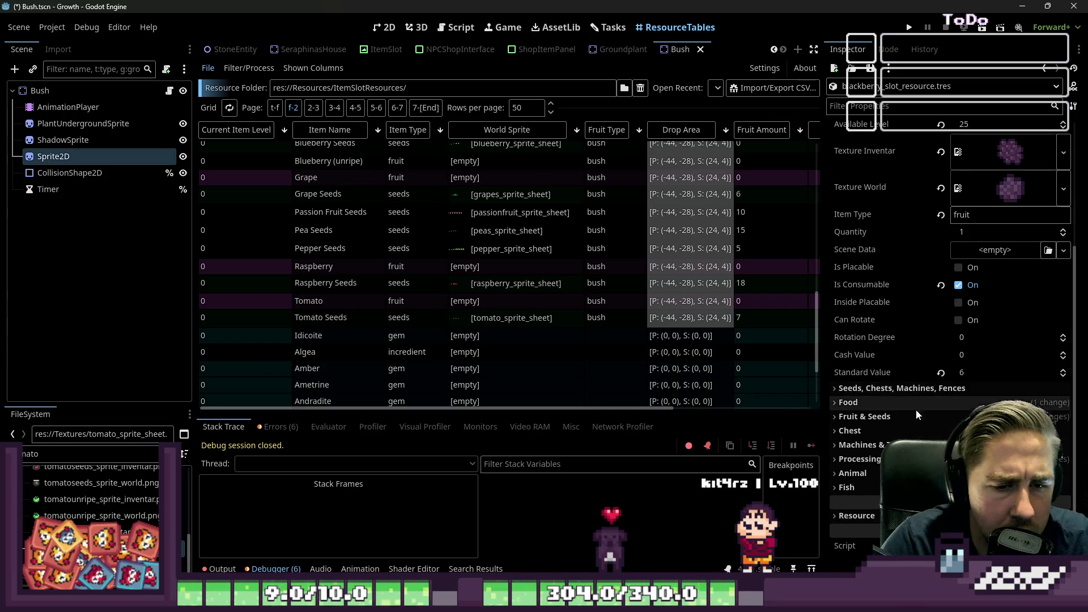
# Set the selected items' Drop Area to x -28, y -44 in the Inspector and save
pyautogui.click(901, 388)
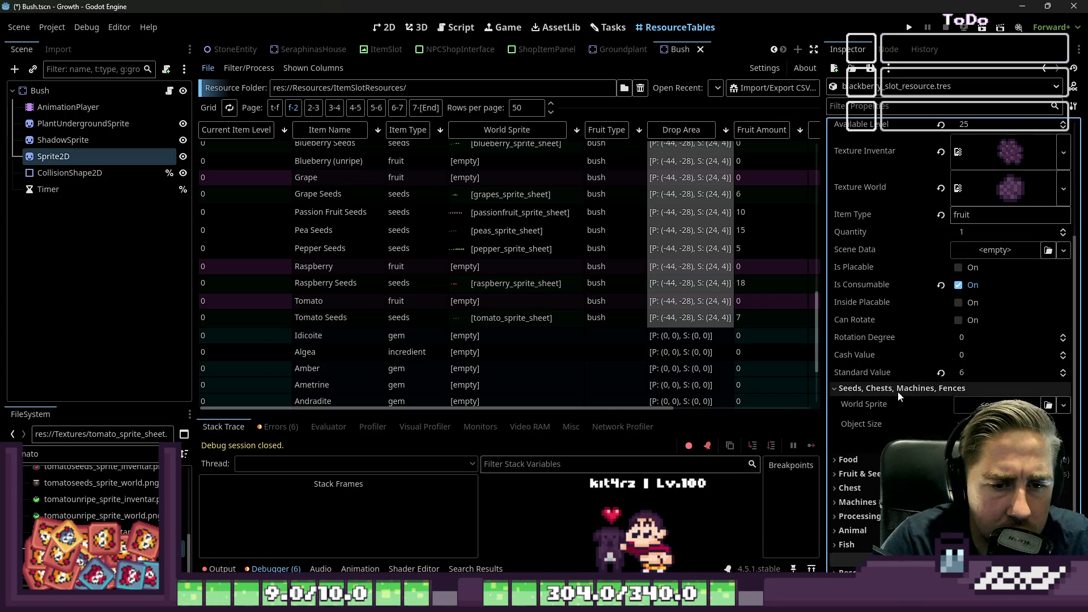
pyautogui.click(860, 475)
pyautogui.scroll(-3, 896, 416)
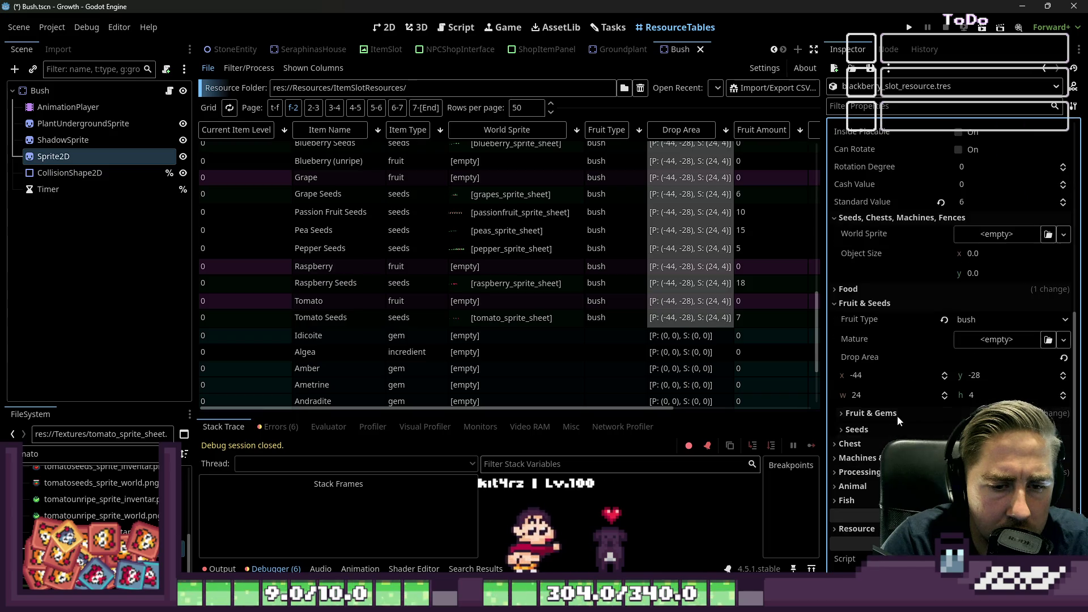
pyautogui.click(885, 374)
pyautogui.write('-28')
pyautogui.press('Tab')
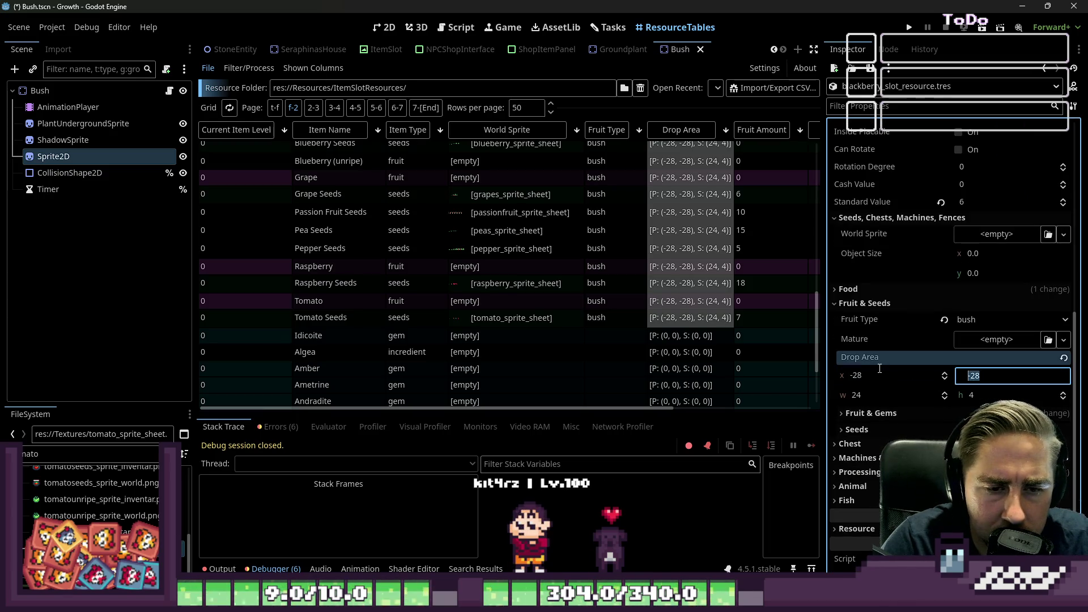
pyautogui.write('-44')
pyautogui.press('Return')
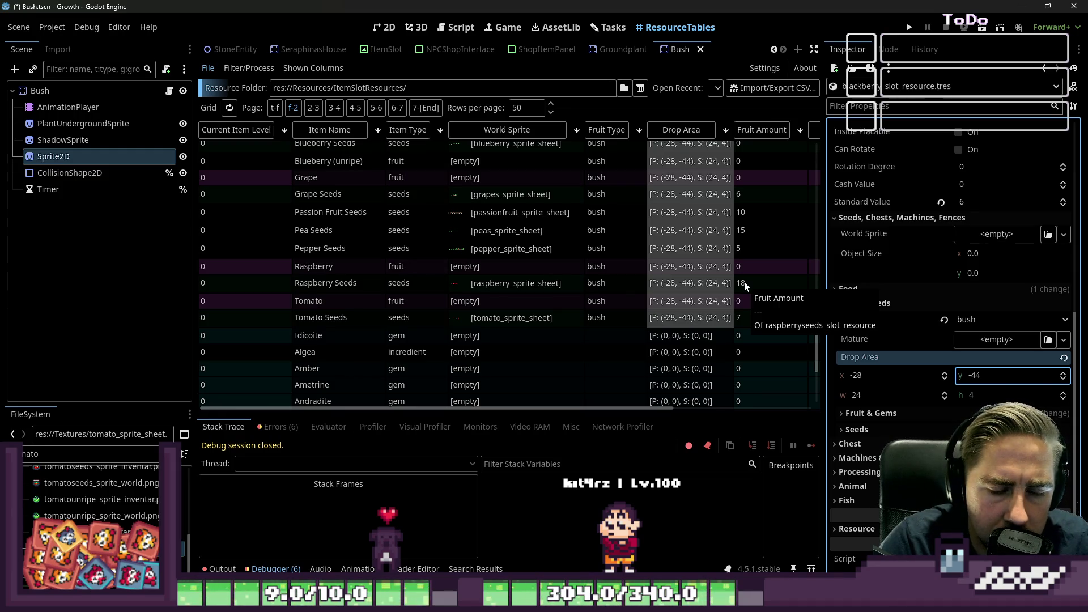
pyautogui.hotkey('ctrl', 's')
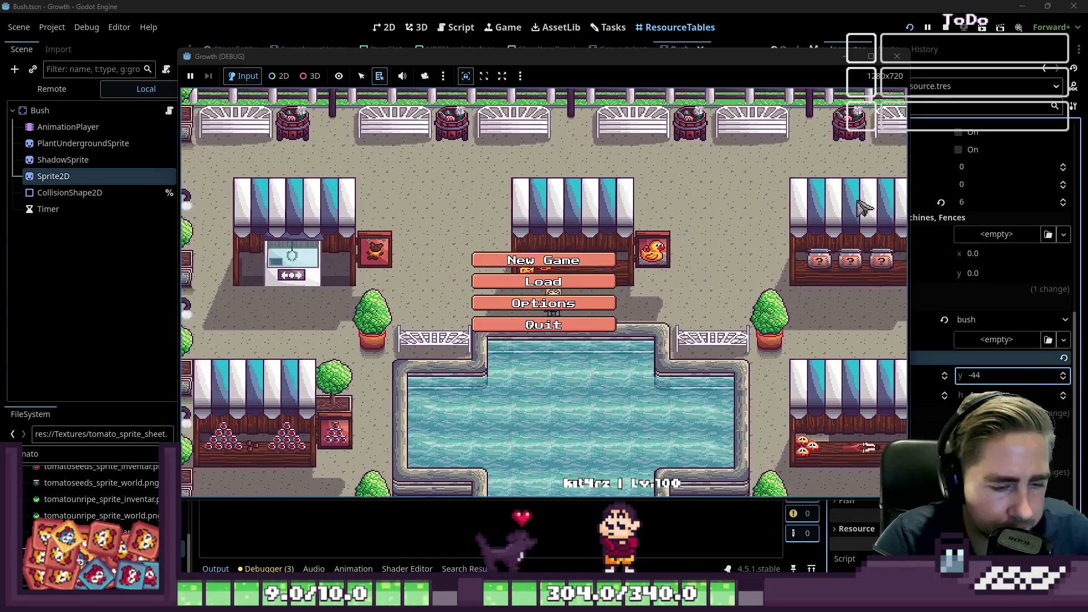
# Start a new game with a character named 'asd'
pyautogui.click(545, 278)
pyautogui.write('asd')
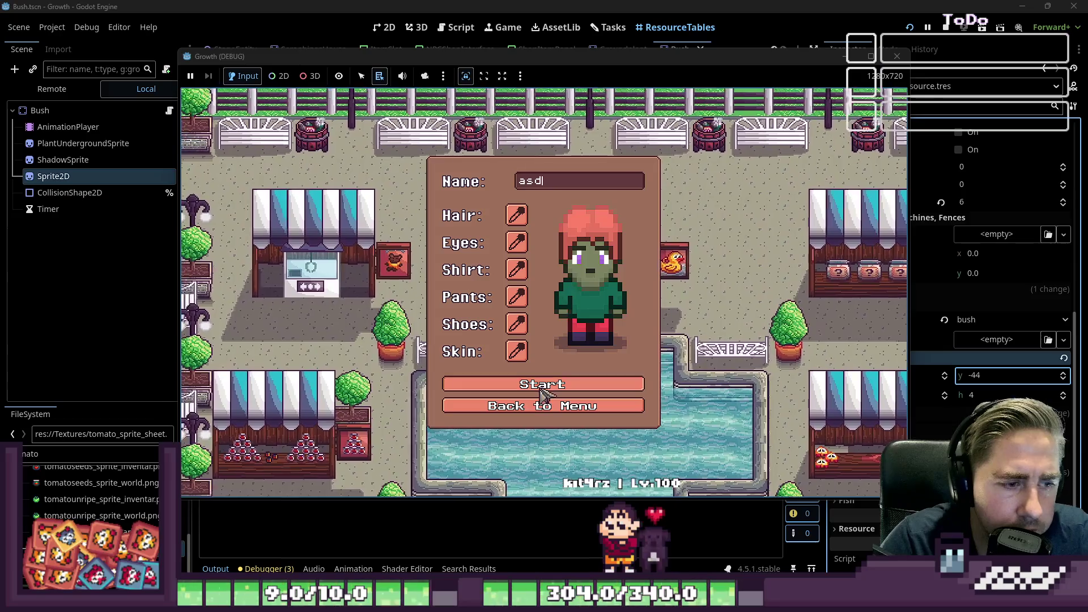
pyautogui.click(543, 391)
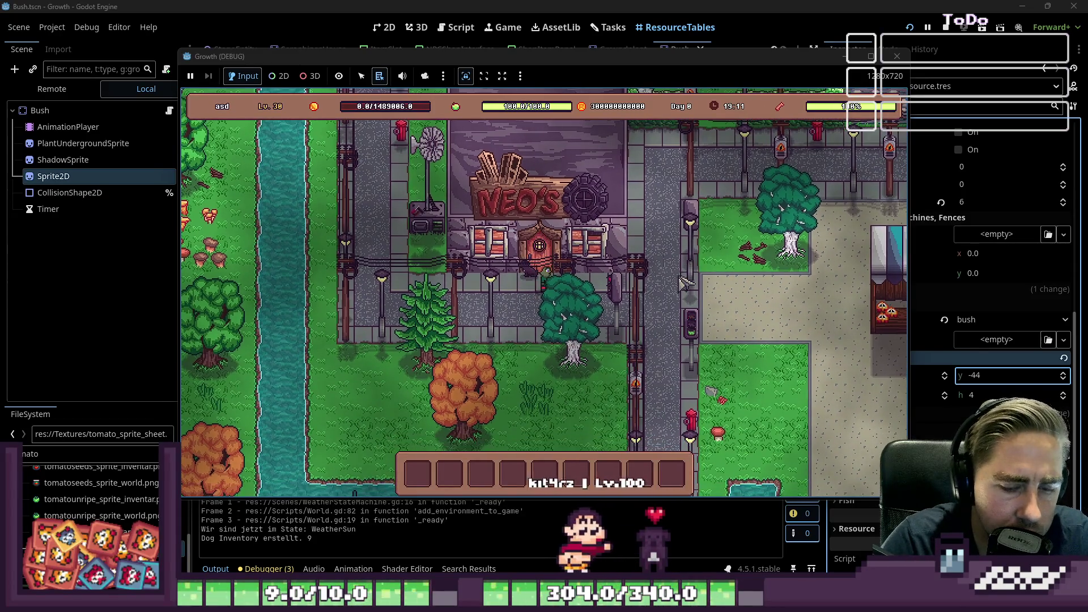
# Move the Pineapple Seeds stack from the inventory into hotbar slot 8
pyautogui.press('i')
pyautogui.scroll(-5, 545, 269)
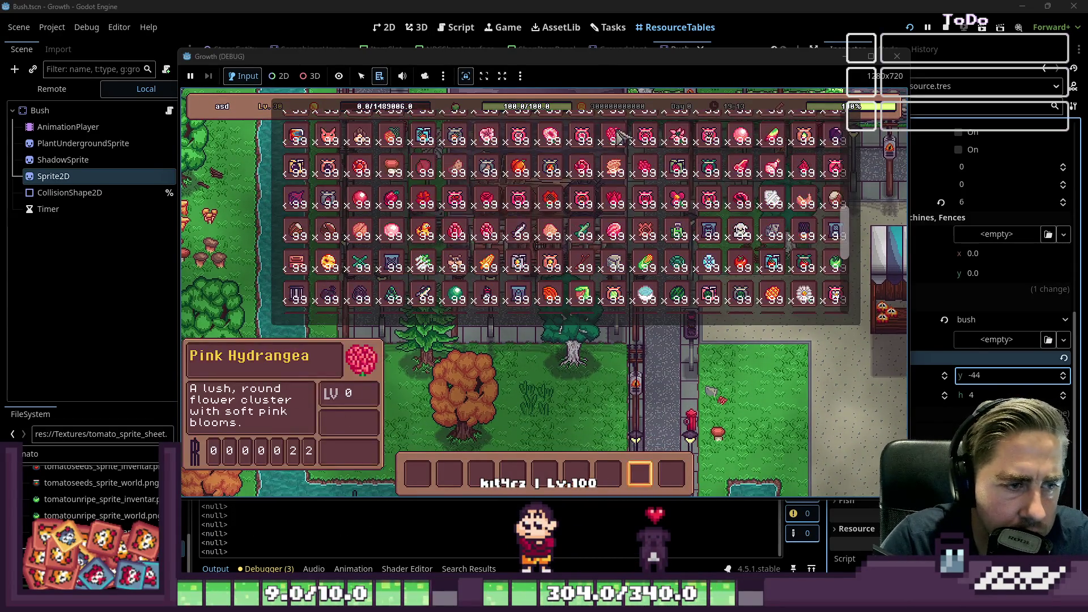
pyautogui.scroll(-1, 651, 261)
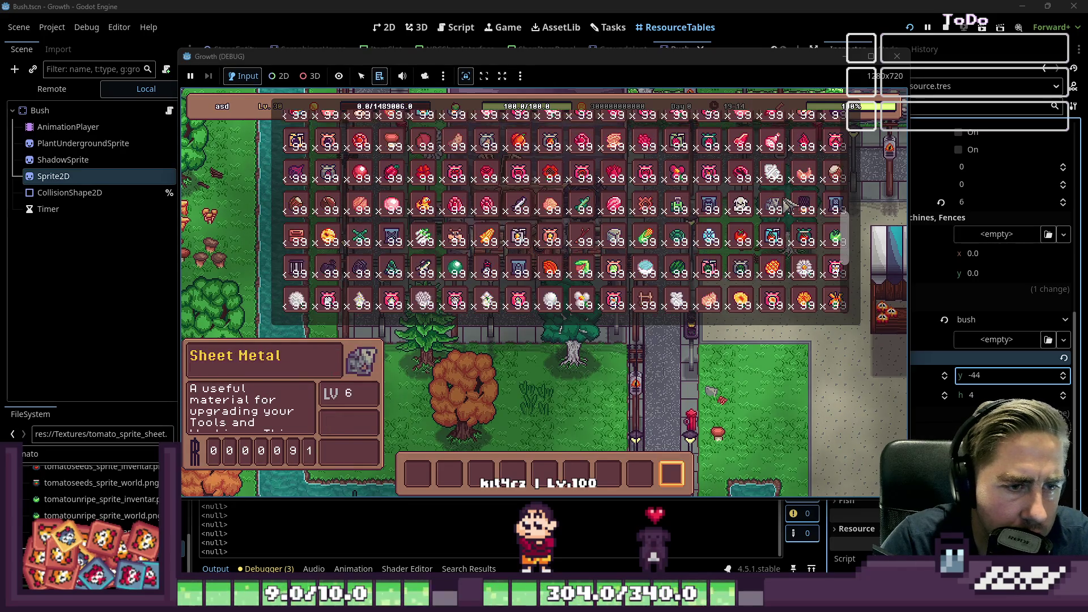
pyautogui.scroll(-3, 708, 267)
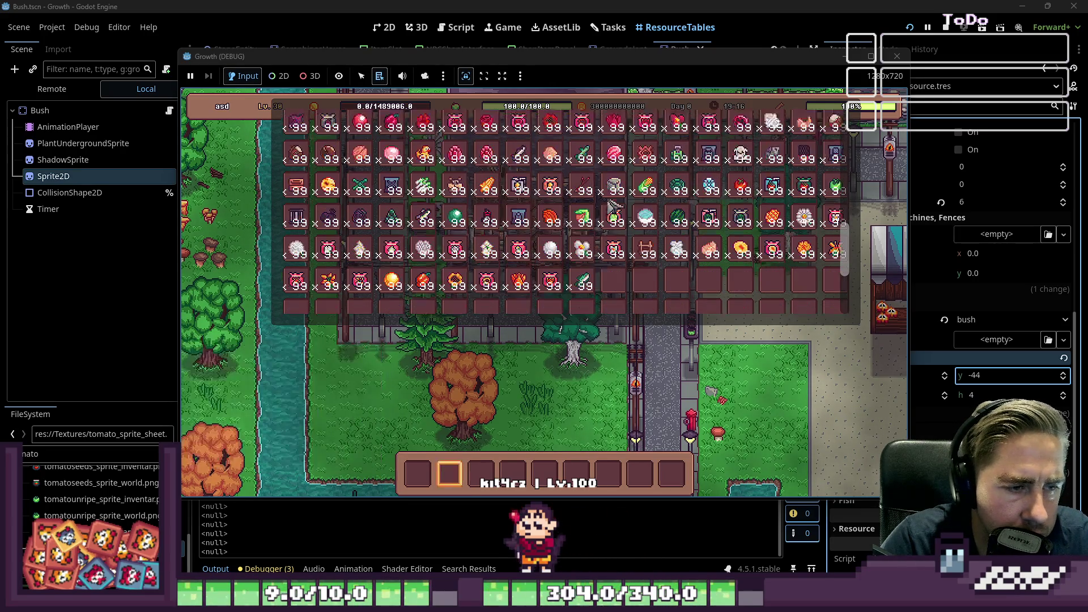
pyautogui.scroll(4, 519, 228)
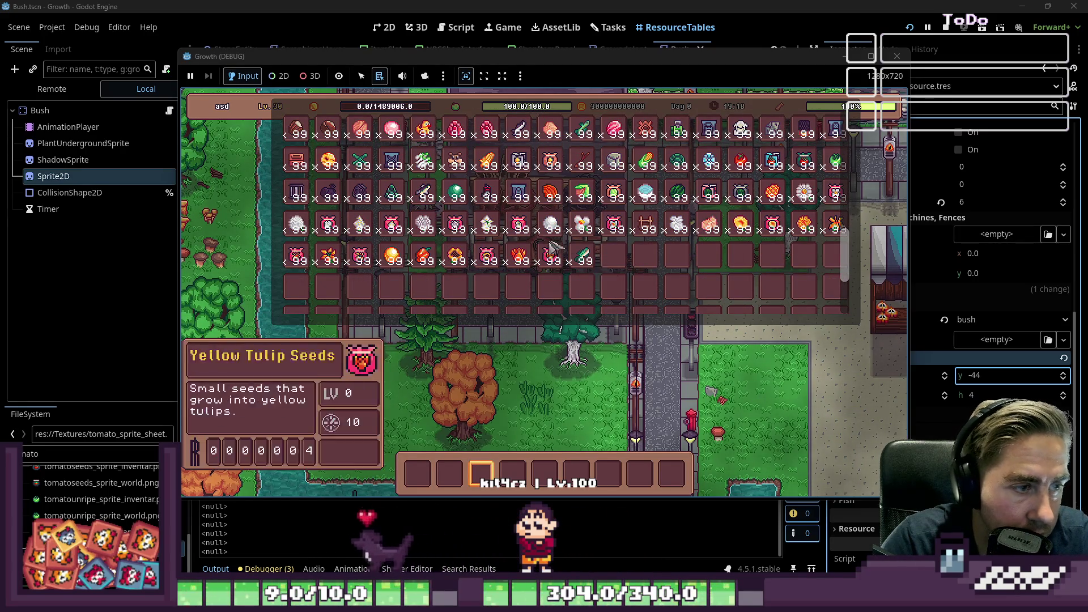
pyautogui.scroll(2, 453, 224)
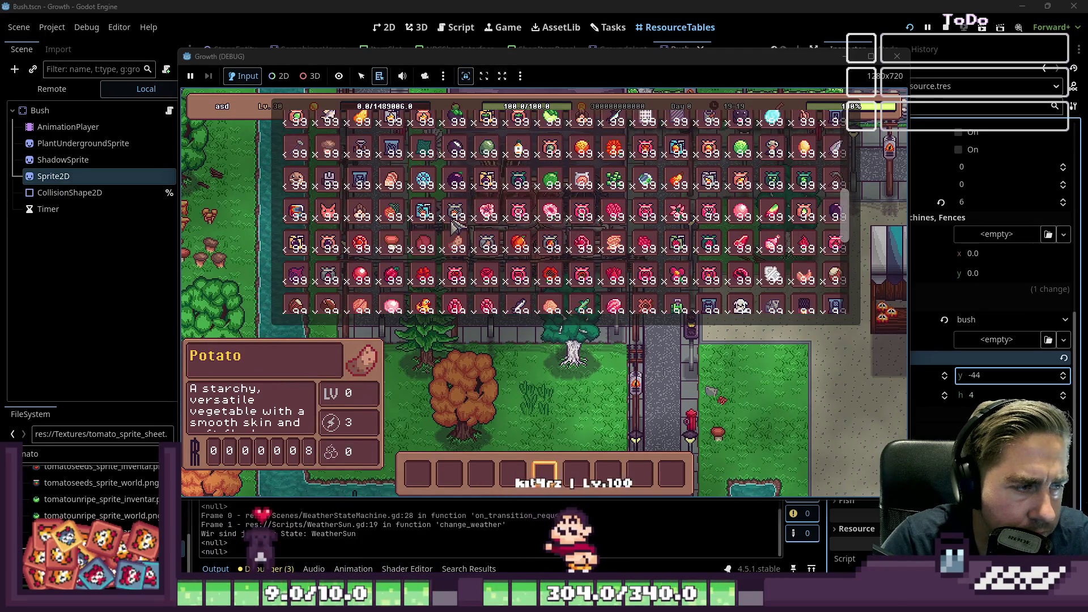
pyautogui.moveTo(459, 219)
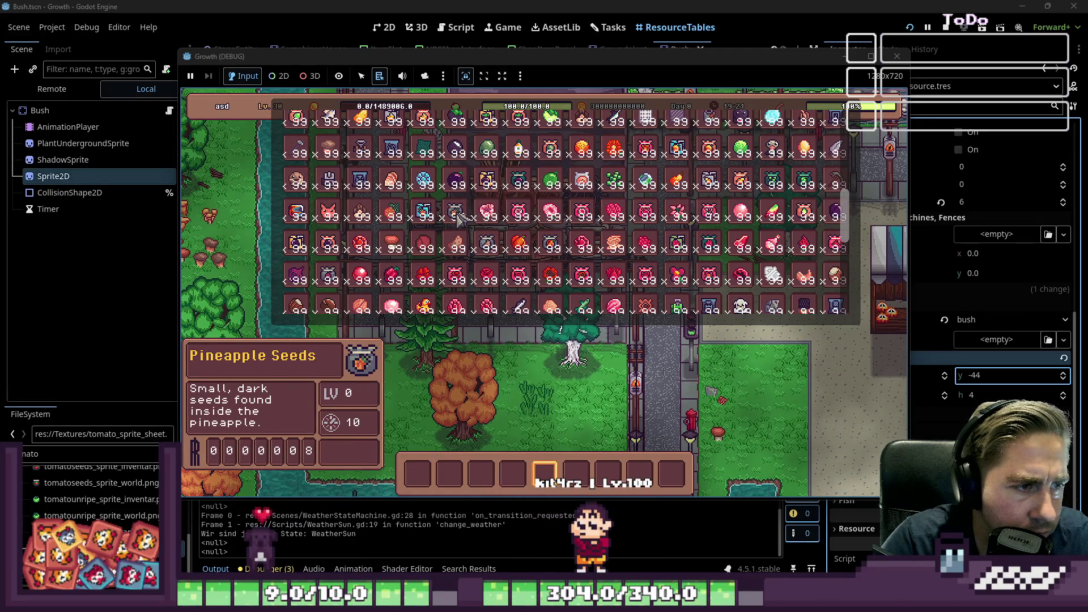
pyautogui.moveTo(459, 219); pyautogui.dragTo(479, 473)
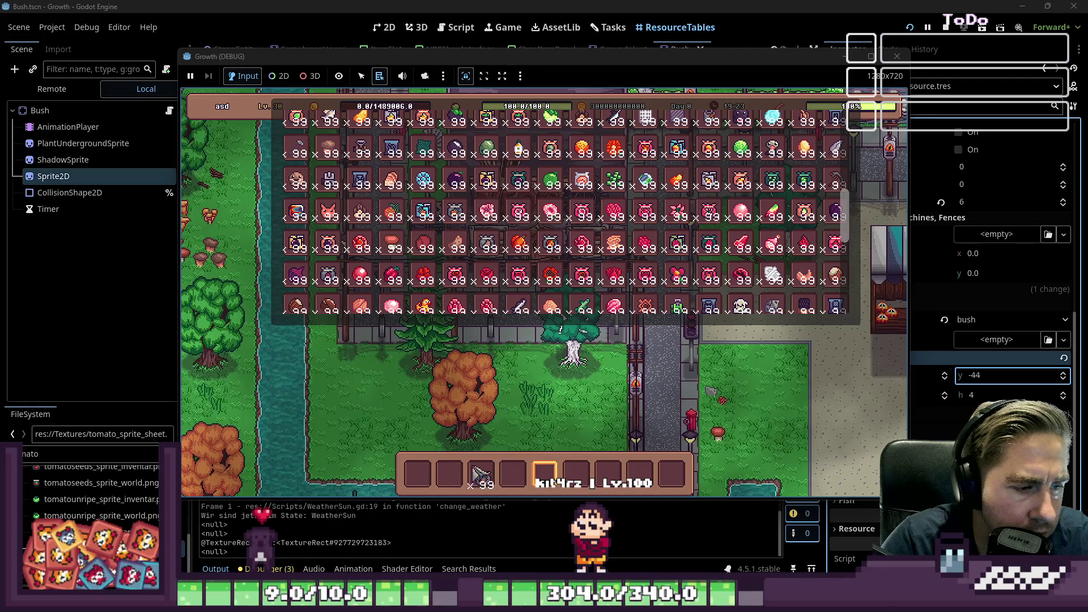
pyautogui.moveTo(631, 476); pyautogui.dragTo(633, 475)
# Select the Pineapple Seeds in hotbar slot 8 and plant a row on the farm tiles
pyautogui.press('i')
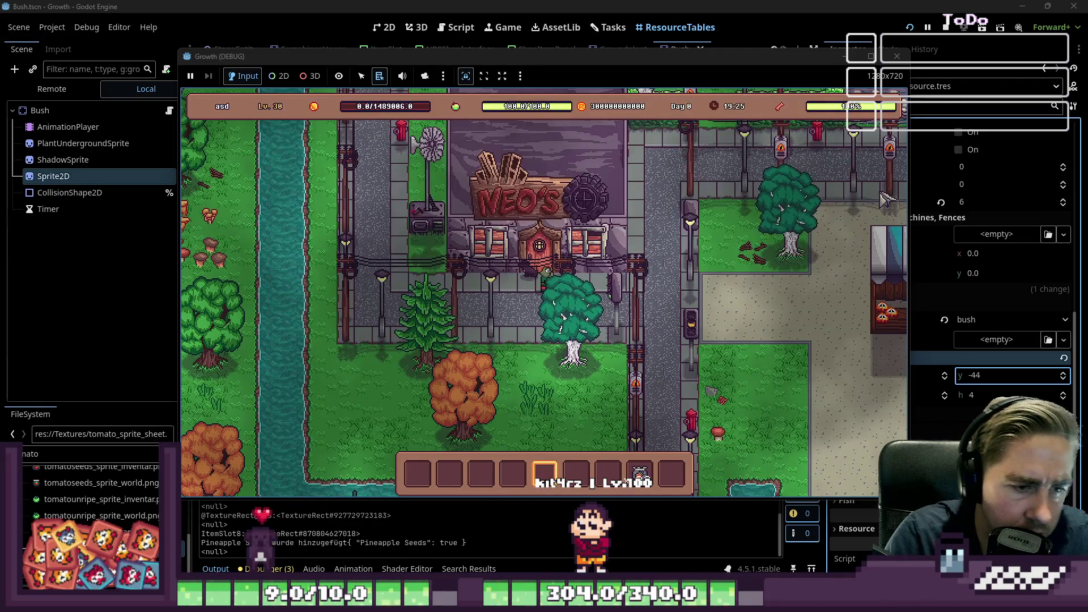
pyautogui.press('8')
pyautogui.moveTo(784, 300); pyautogui.dragTo(713, 309)
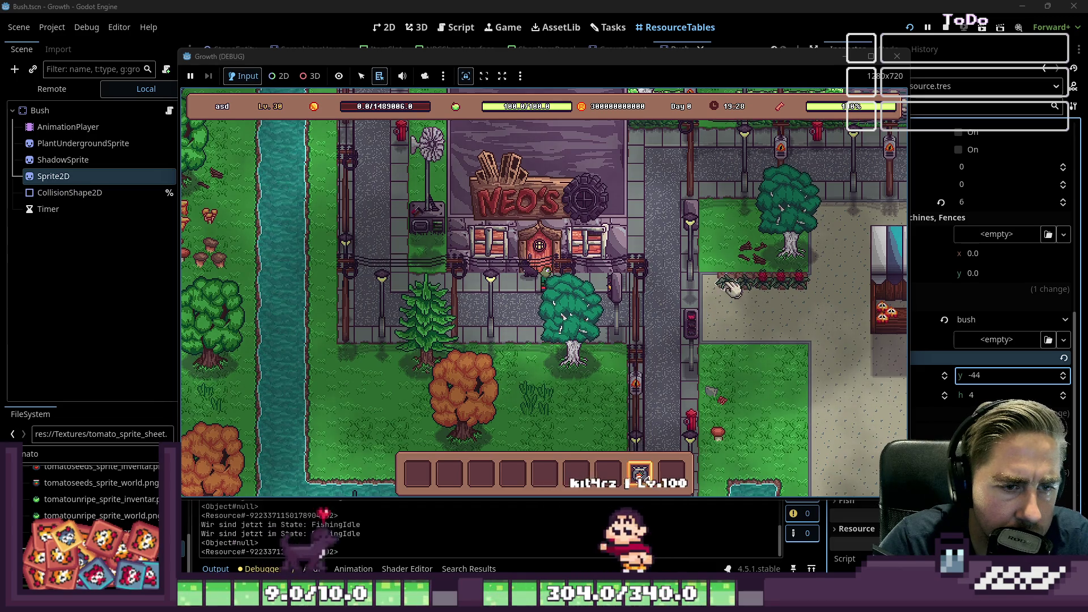
# Grow the planted pineapple bushes and harvest the ripe pineapples, then reopen the inventory
pyautogui.press('9')
pyautogui.press('d')
pyautogui.press('s')
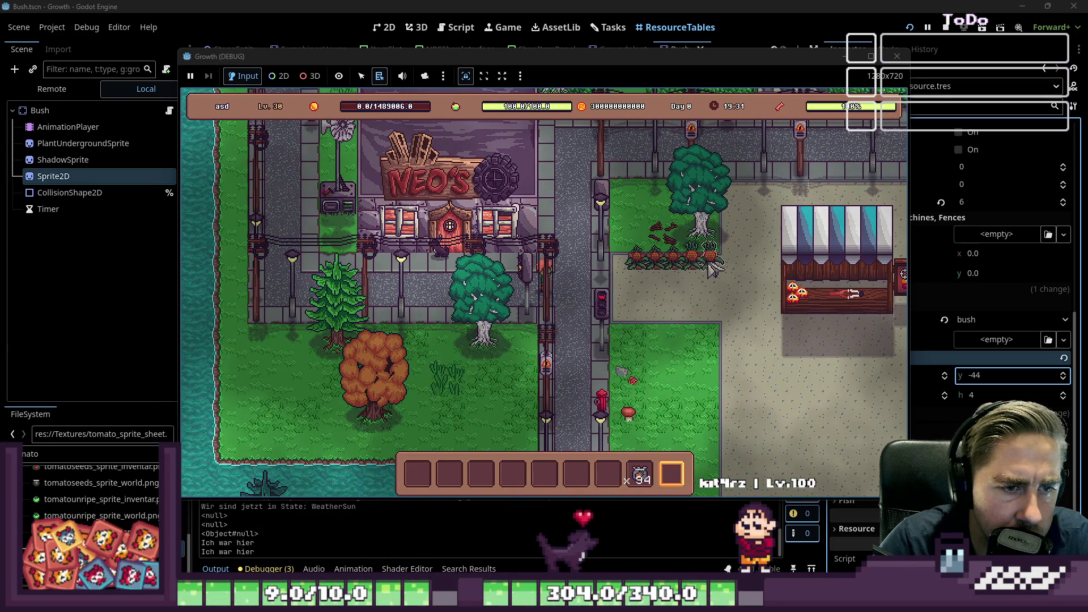
pyautogui.moveTo(712, 268); pyautogui.dragTo(641, 275)
pyautogui.press('d')
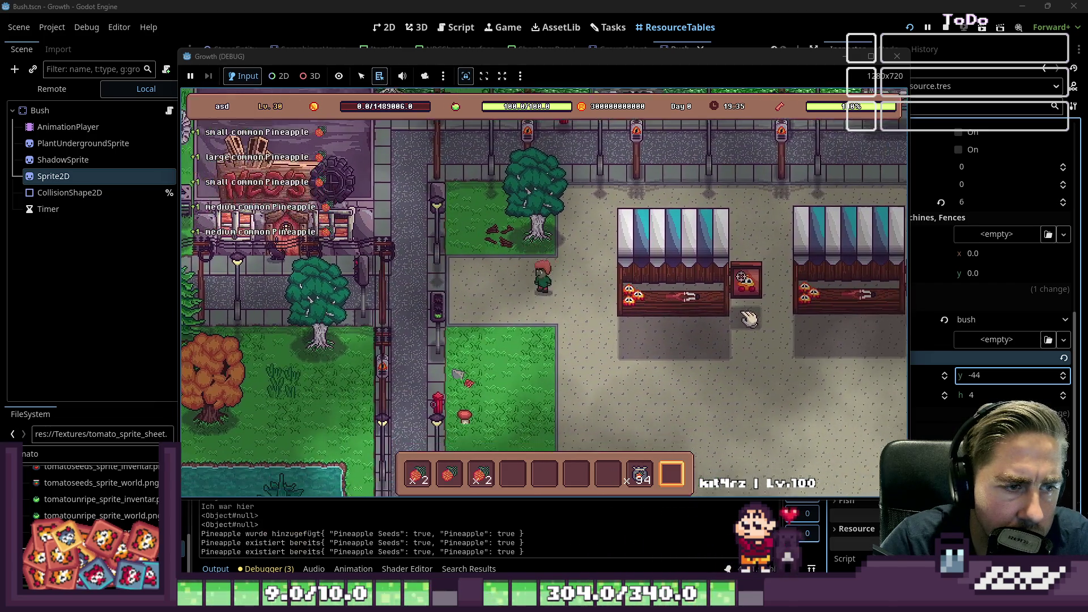
pyautogui.press('s')
pyautogui.press('a')
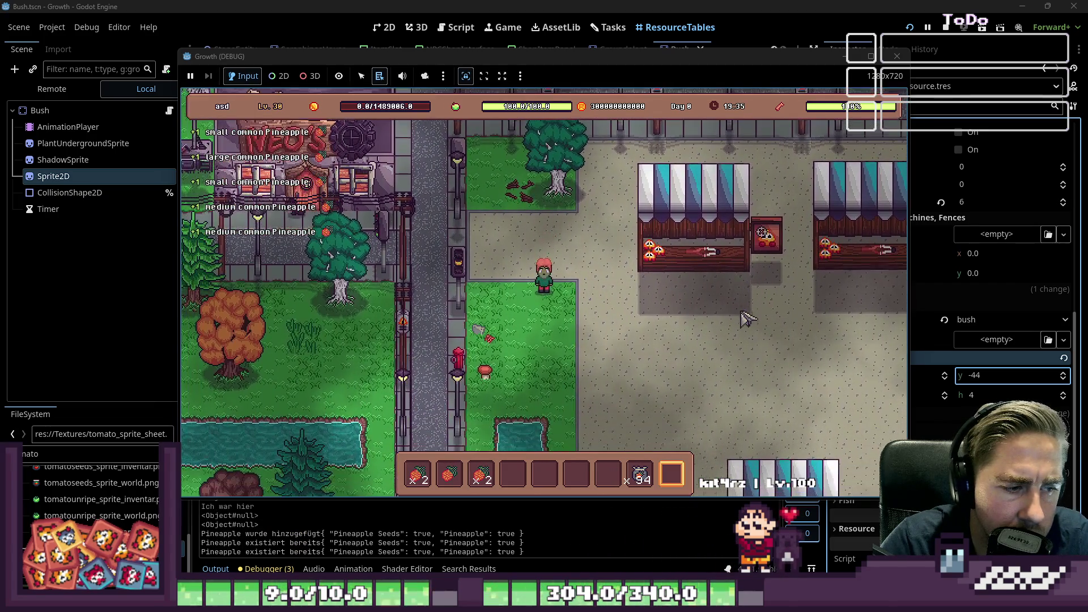
pyautogui.press('i')
pyautogui.press('i')
pyautogui.scroll(2, 743, 313)
pyautogui.press('i')
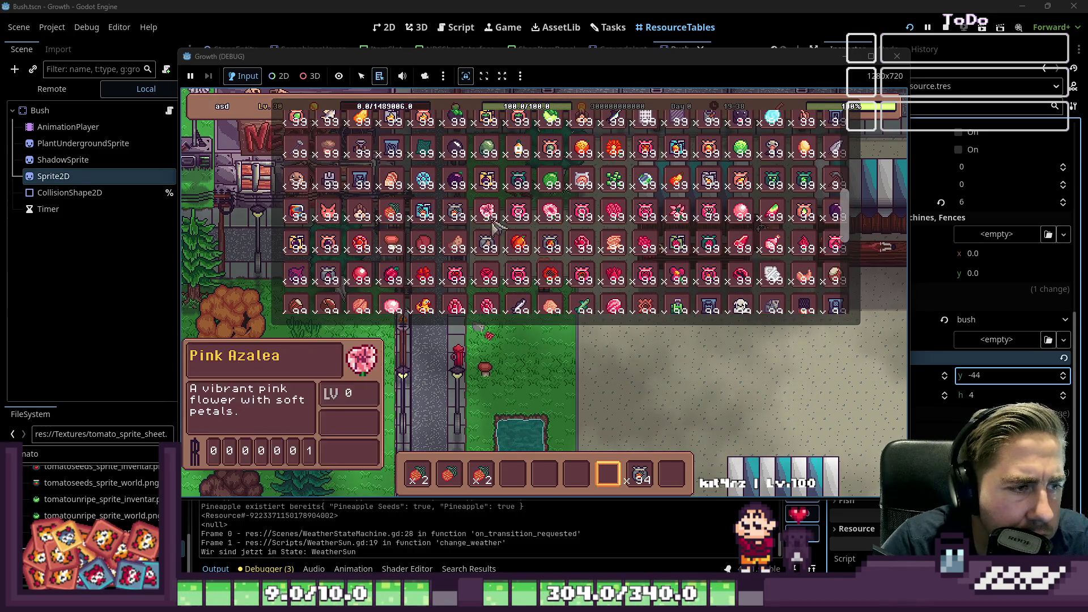
# Scroll through the inventory grid, moving one item stack aside, to locate the Grape Seeds
pyautogui.scroll(-1, 456, 217)
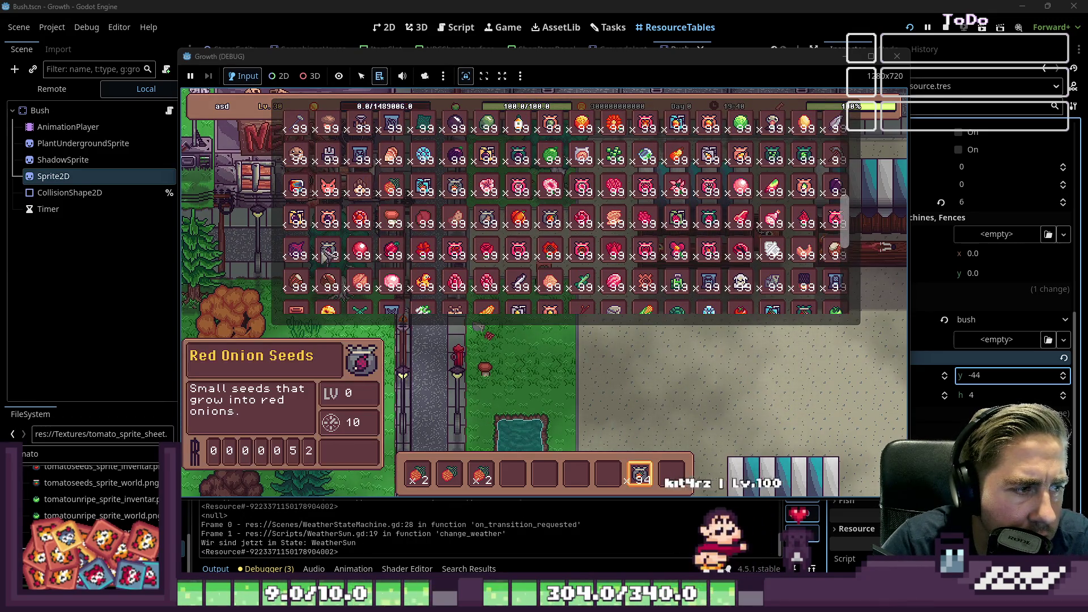
pyautogui.moveTo(456, 217)
pyautogui.mouseDown()
pyautogui.moveTo(433, 349)
pyautogui.moveTo(331, 226)
pyautogui.mouseUp()
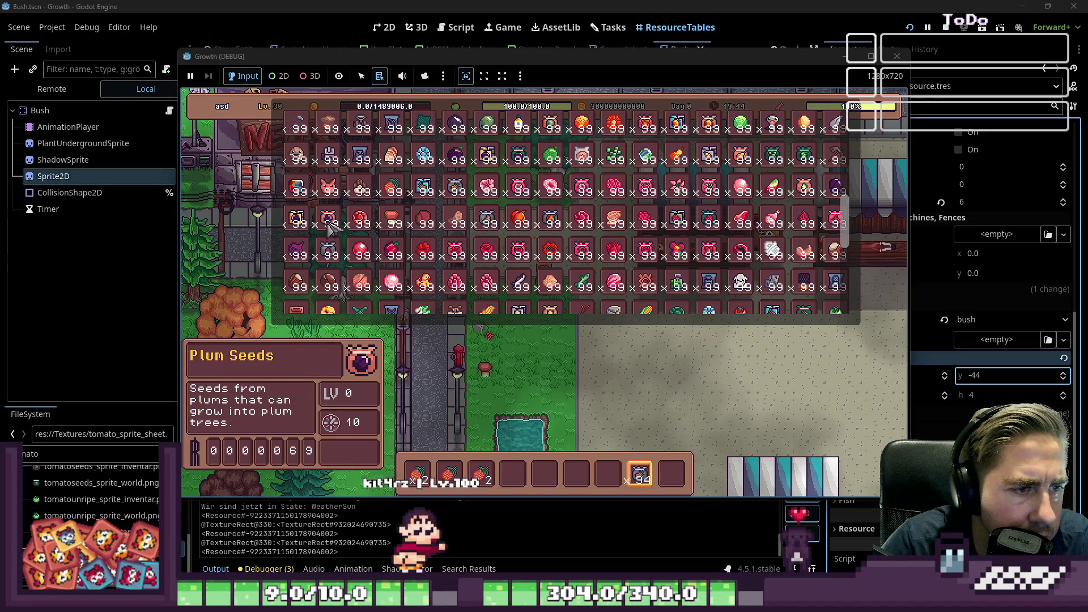
pyautogui.scroll(-4, 680, 264)
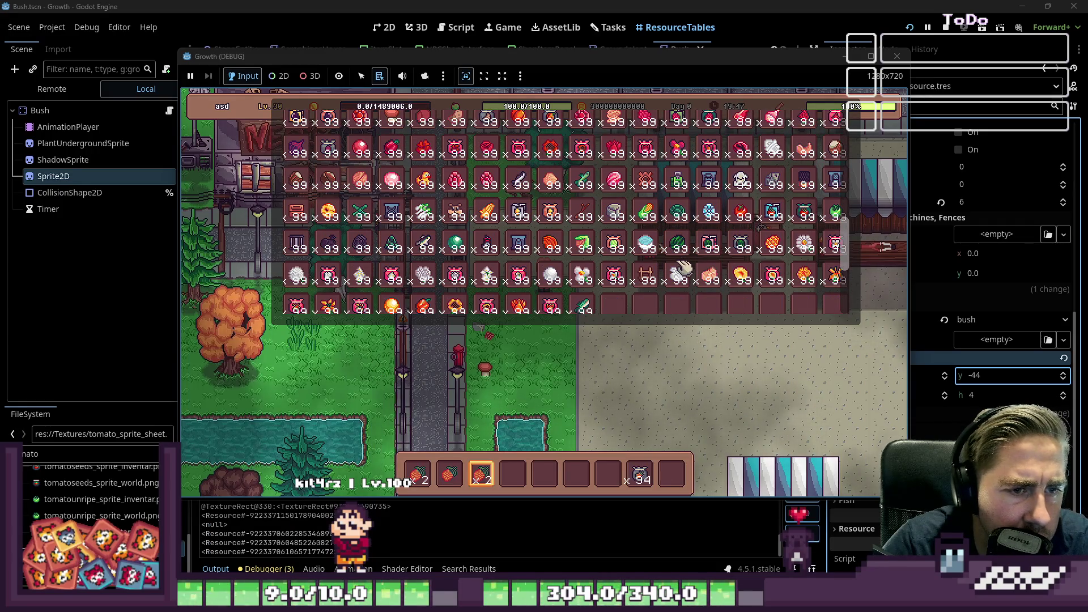
pyautogui.scroll(7, 683, 265)
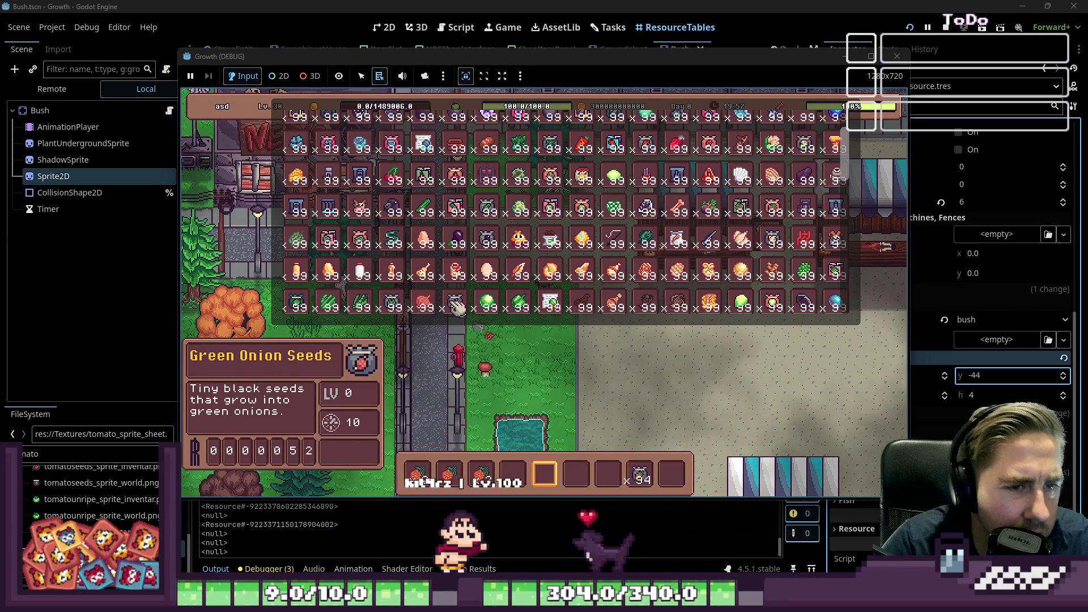
pyautogui.scroll(3, 456, 309)
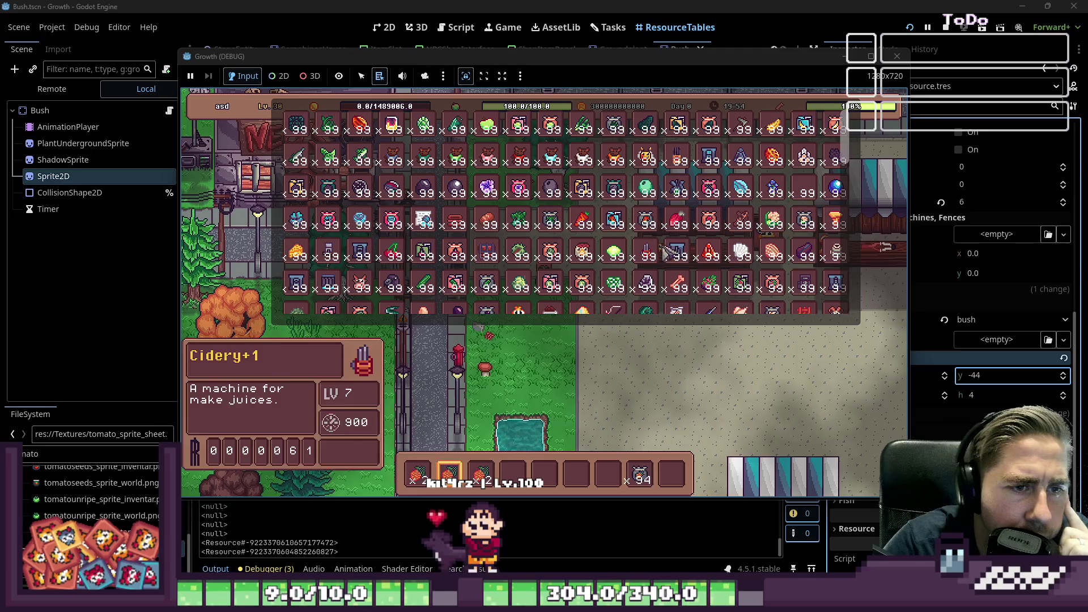
pyautogui.scroll(1, 707, 196)
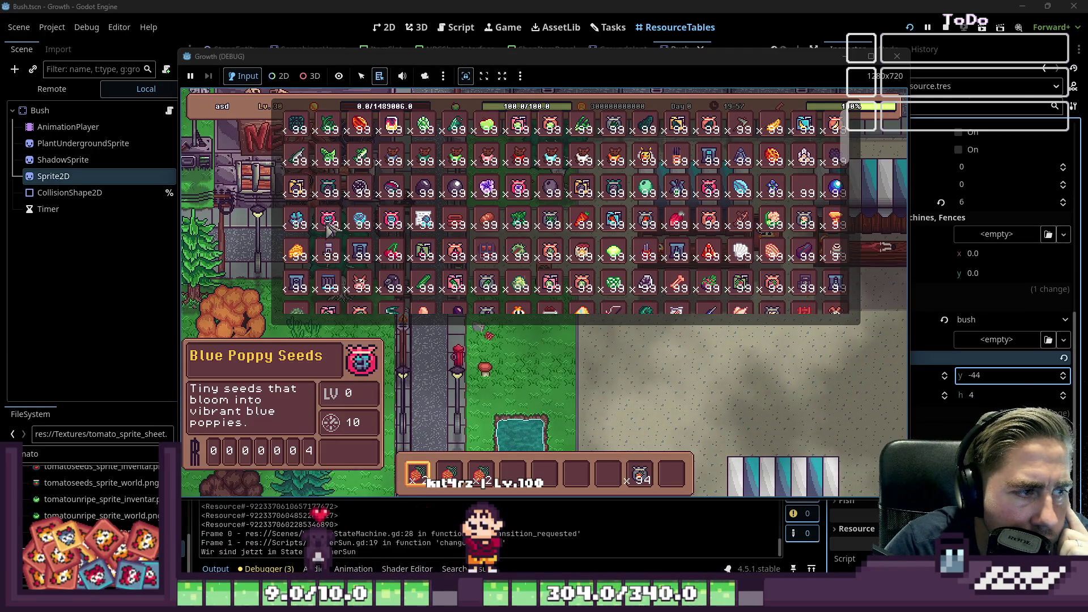
pyautogui.scroll(2, 335, 199)
pyautogui.scroll(-2, 335, 196)
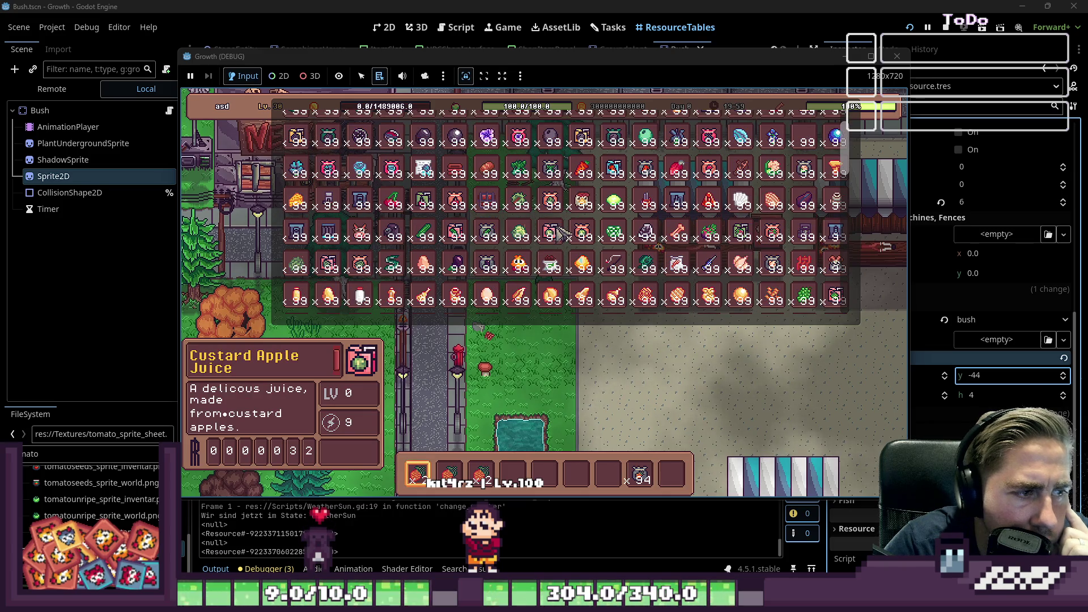
pyautogui.moveTo(584, 235)
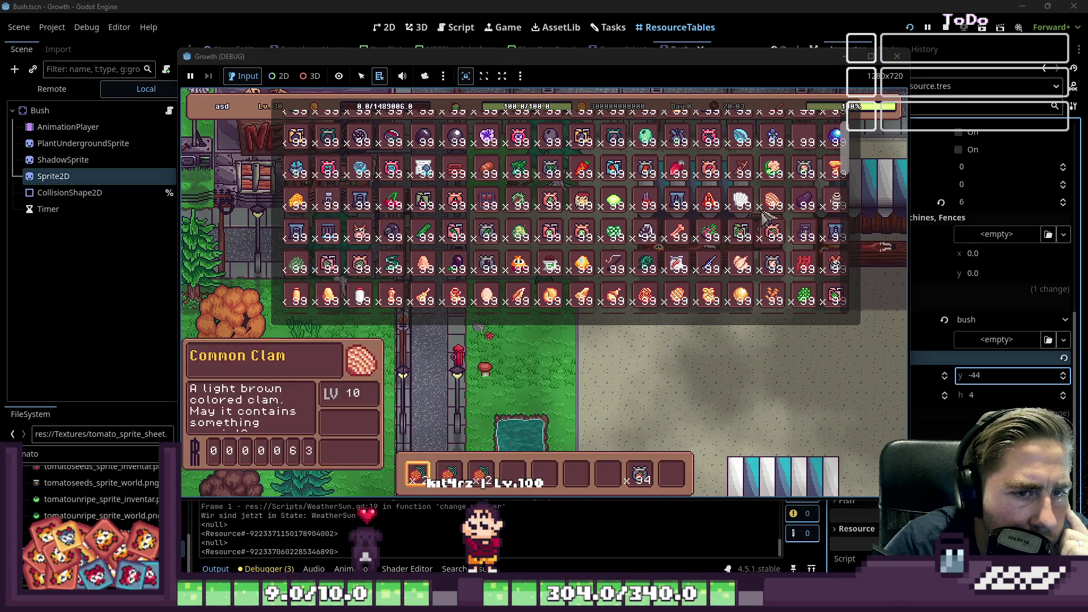
pyautogui.scroll(-1, 538, 235)
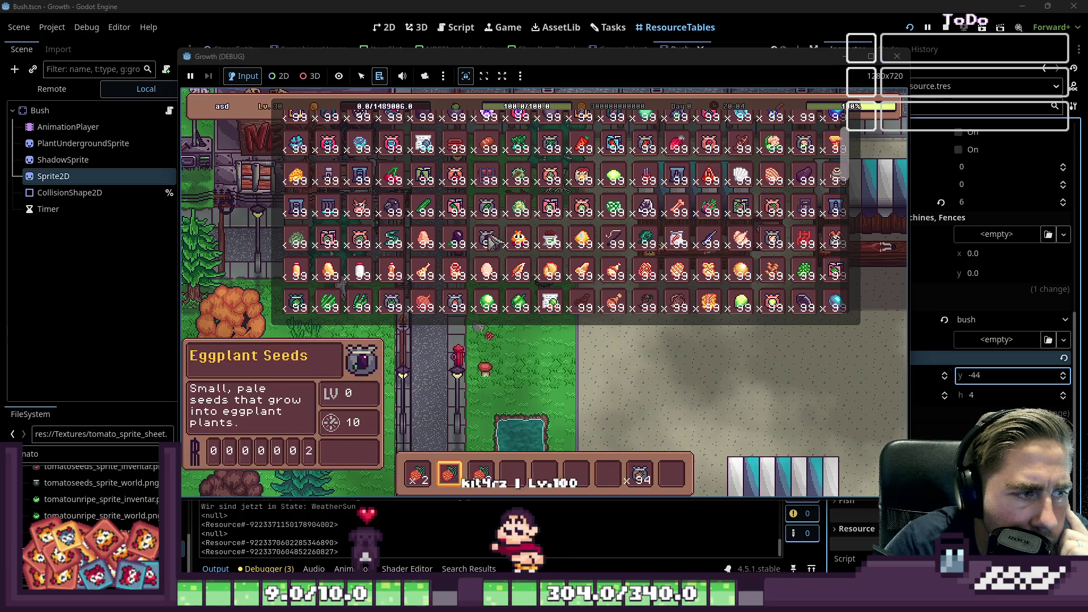
pyautogui.scroll(-1, 492, 245)
# Place the Grape Seeds stack in the last hotbar slot and close the inventory
pyautogui.moveTo(491, 244)
pyautogui.mouseDown()
pyautogui.moveTo(515, 277)
pyautogui.moveTo(567, 306)
pyautogui.moveTo(669, 476)
pyautogui.mouseUp()
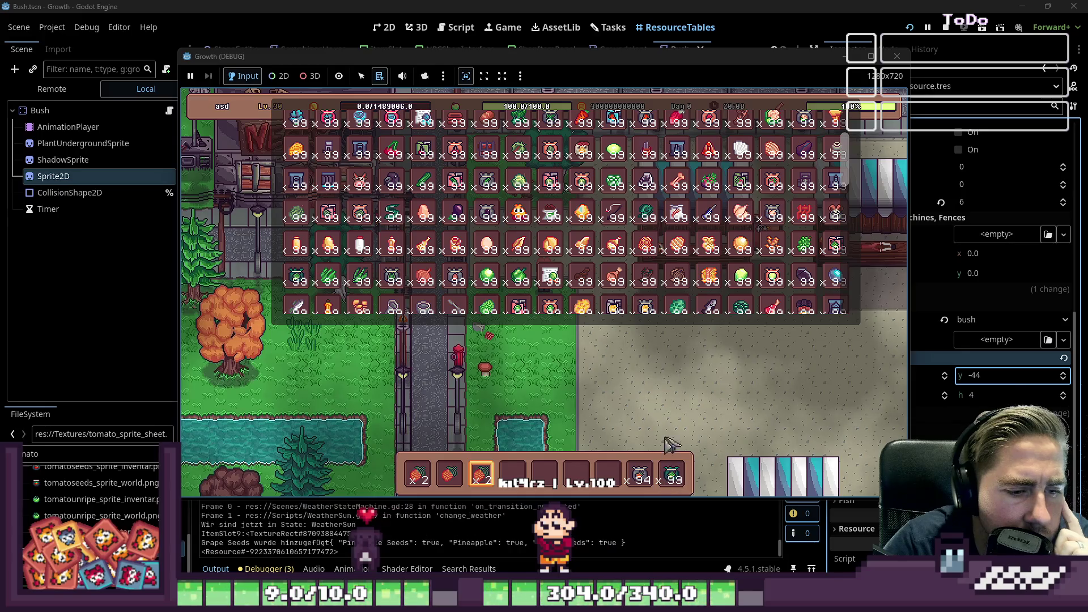
pyautogui.press('Escape')
pyautogui.scroll(-1, 677, 404)
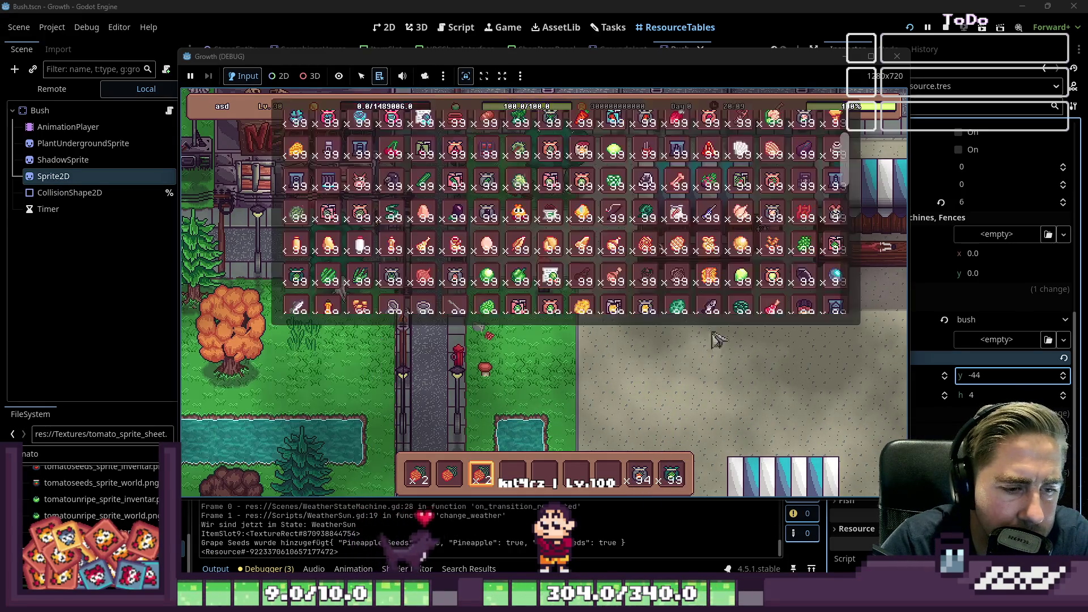
pyautogui.scroll(-4, 804, 300)
pyautogui.scroll(-1, 666, 448)
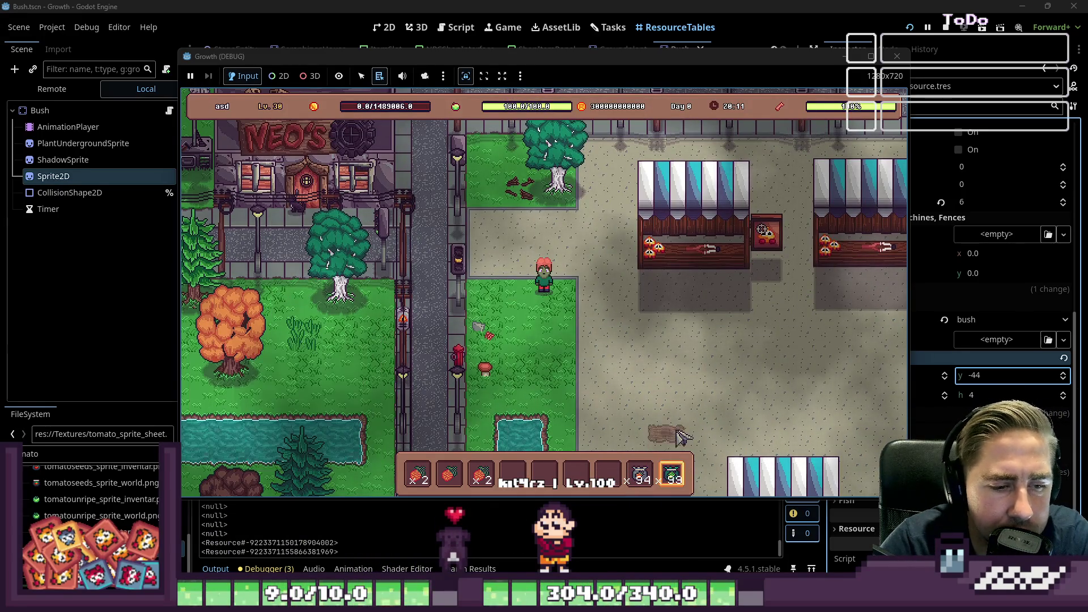
# Plant two grape patches plus a second row below, then walk north through the grown vines
pyautogui.click(702, 313)
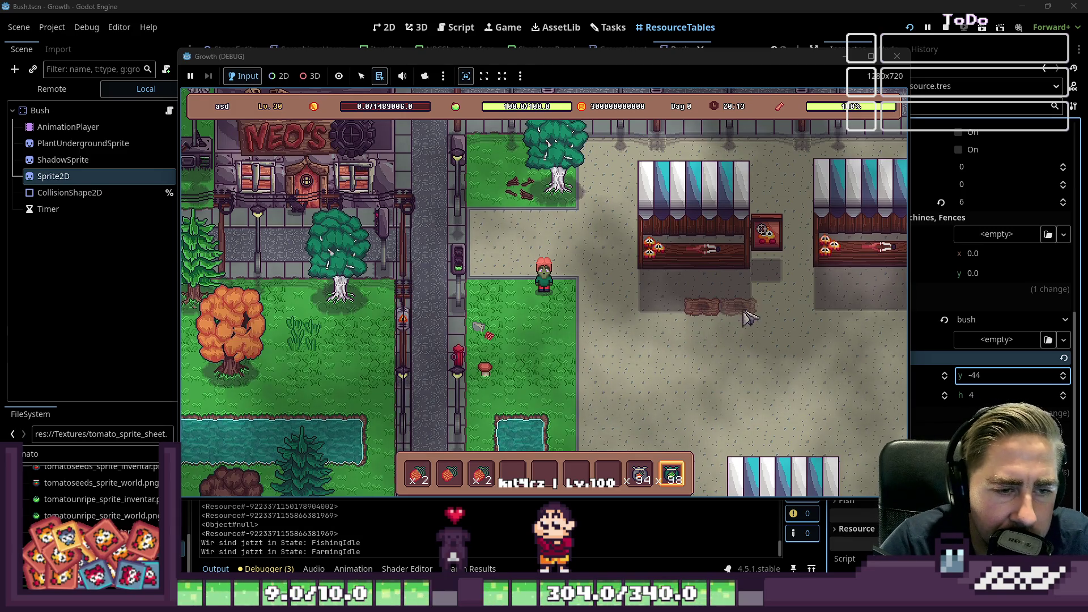
pyautogui.click(771, 315)
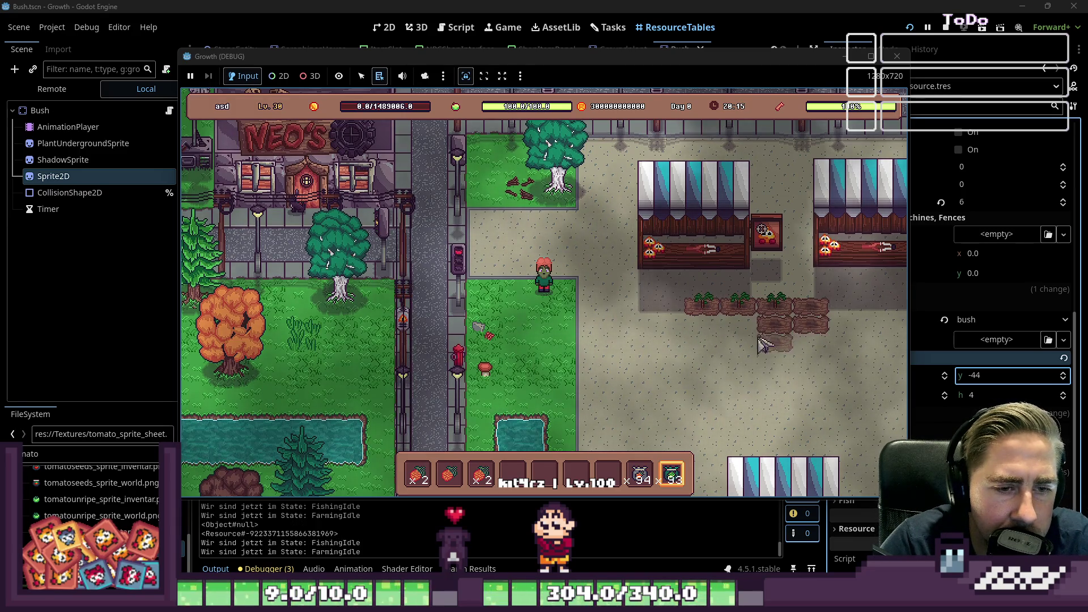
pyautogui.moveTo(700, 340); pyautogui.dragTo(811, 366)
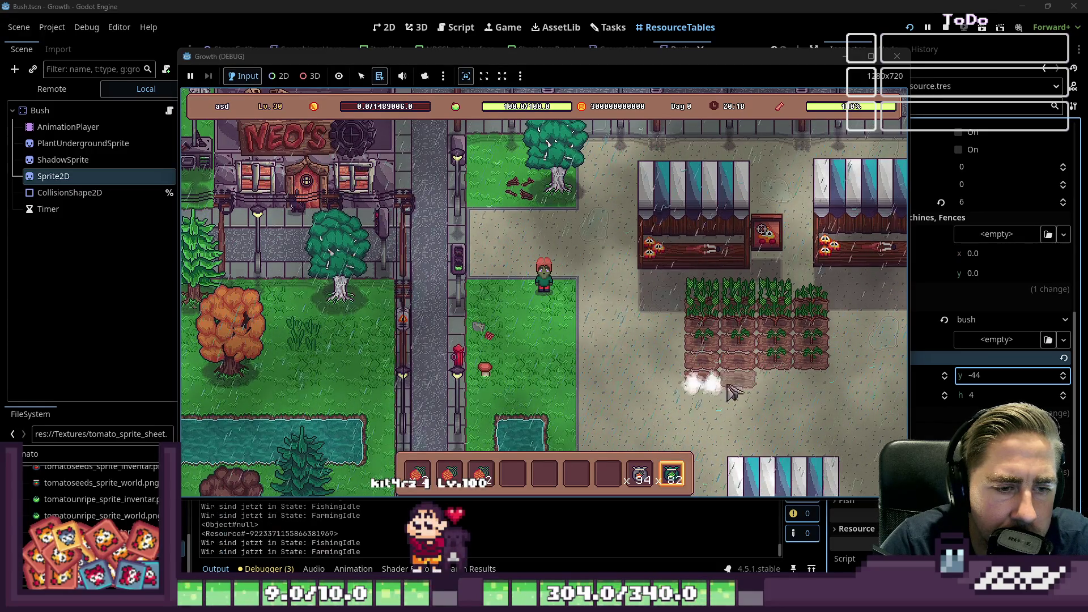
pyautogui.press('s')
pyautogui.press('d')
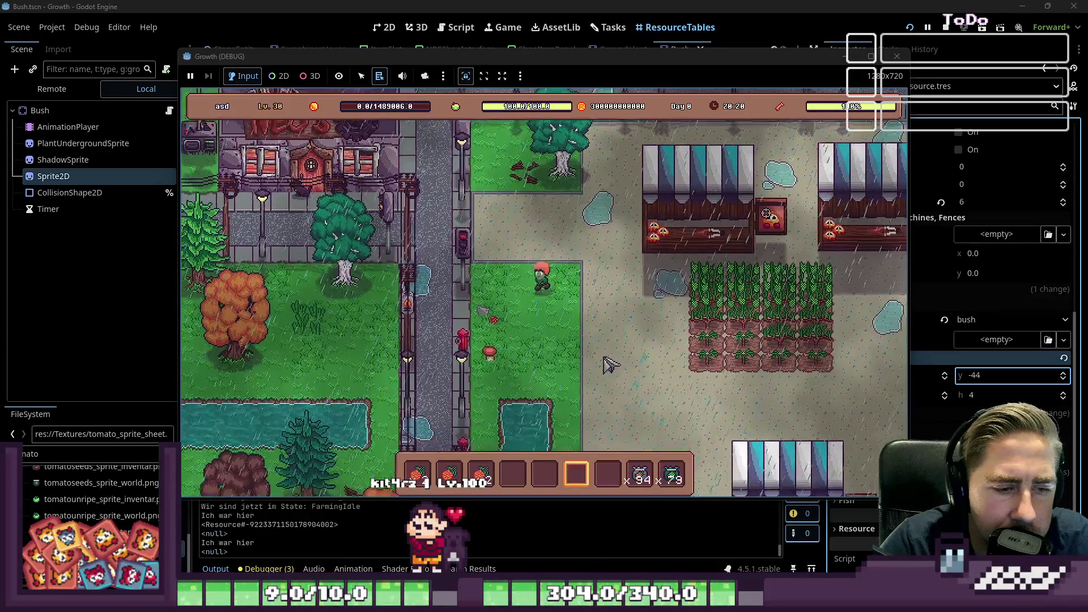
pyautogui.scroll(3, 615, 362)
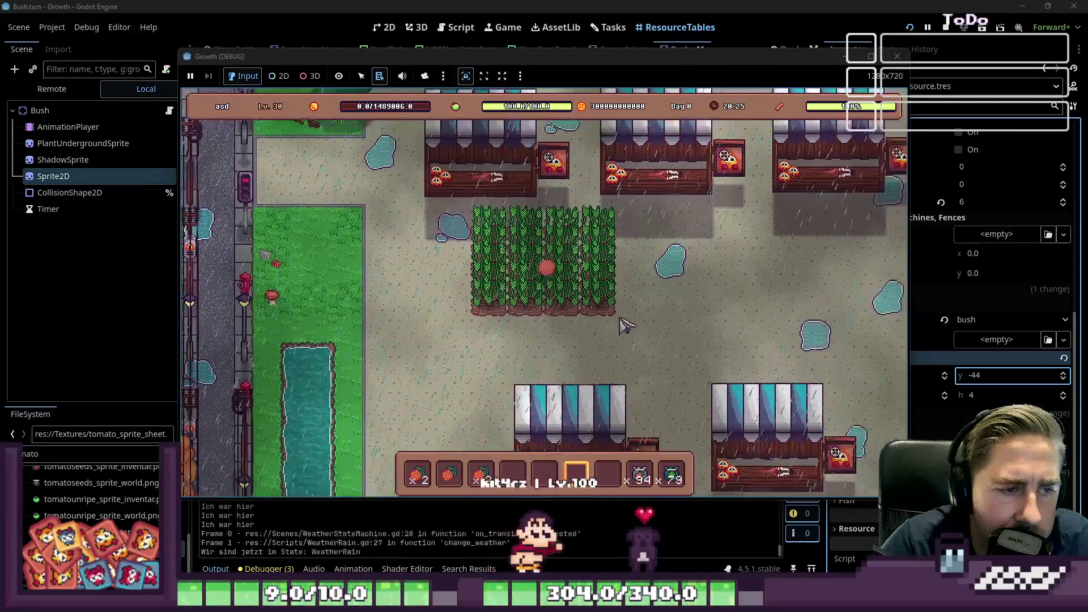
pyautogui.press('w')
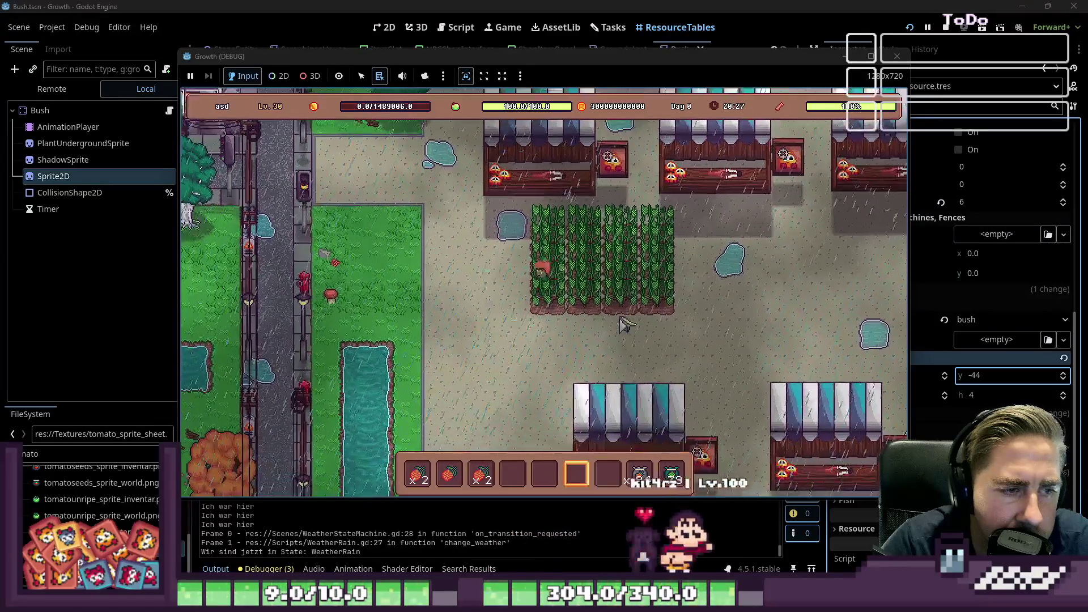
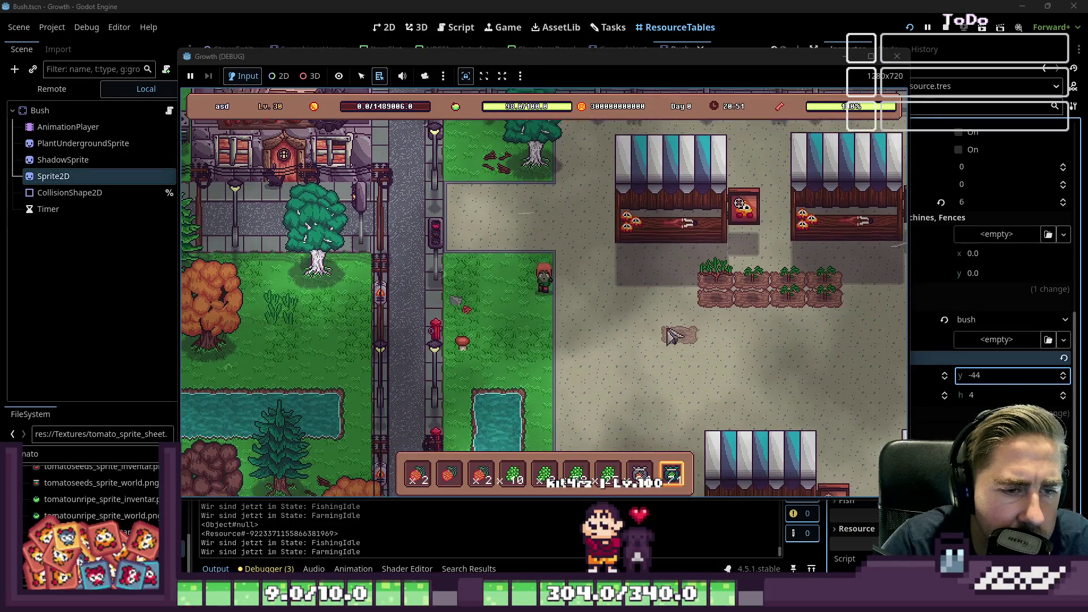
# Select the second hotbar item, walk to the grape plots and harvest the first grape plants
pyautogui.press('d')
pyautogui.press('s')
pyautogui.press('2')
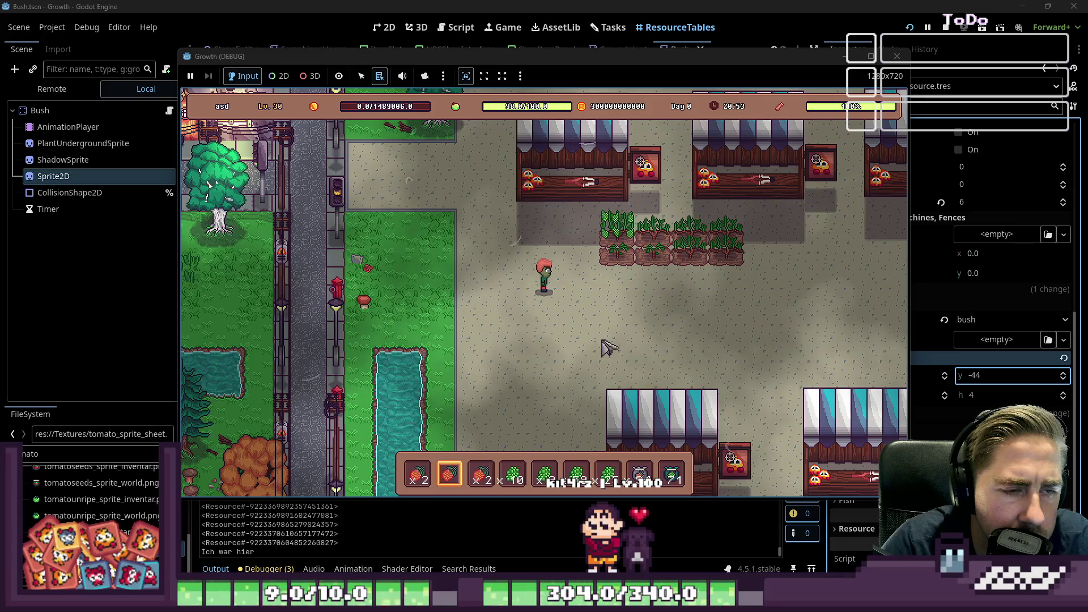
pyautogui.press('w')
pyautogui.press('d')
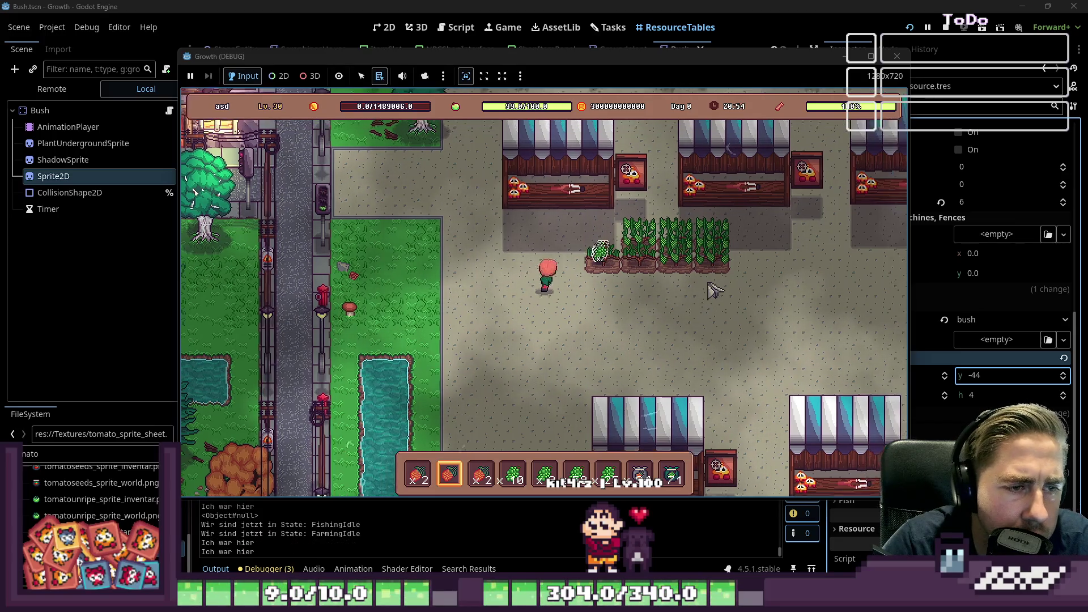
pyautogui.click(622, 293)
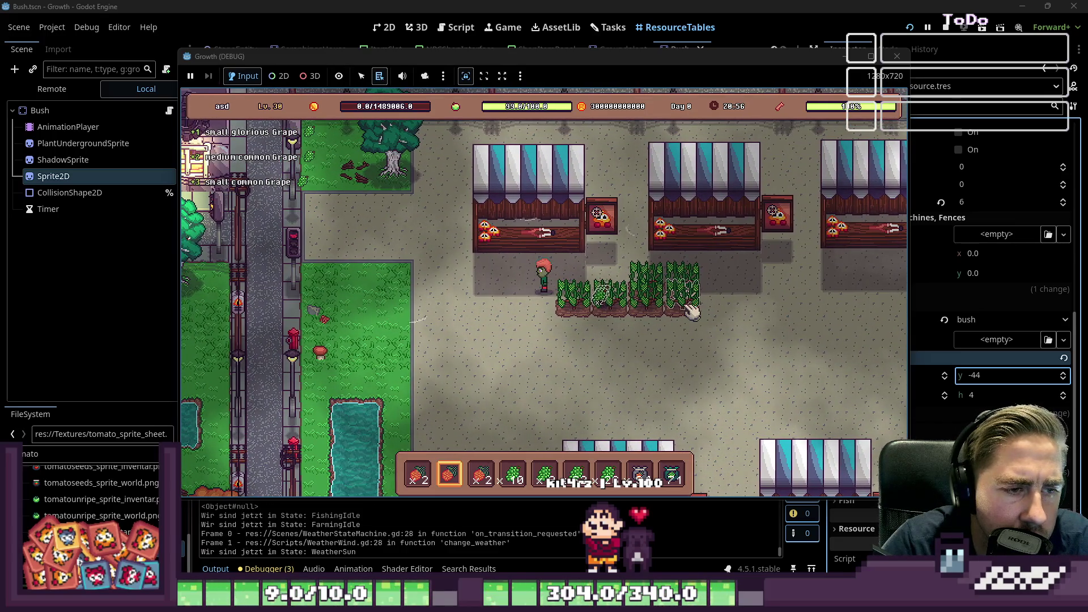
pyautogui.press('d')
pyautogui.press('s')
pyautogui.click(602, 256)
pyautogui.click(609, 256)
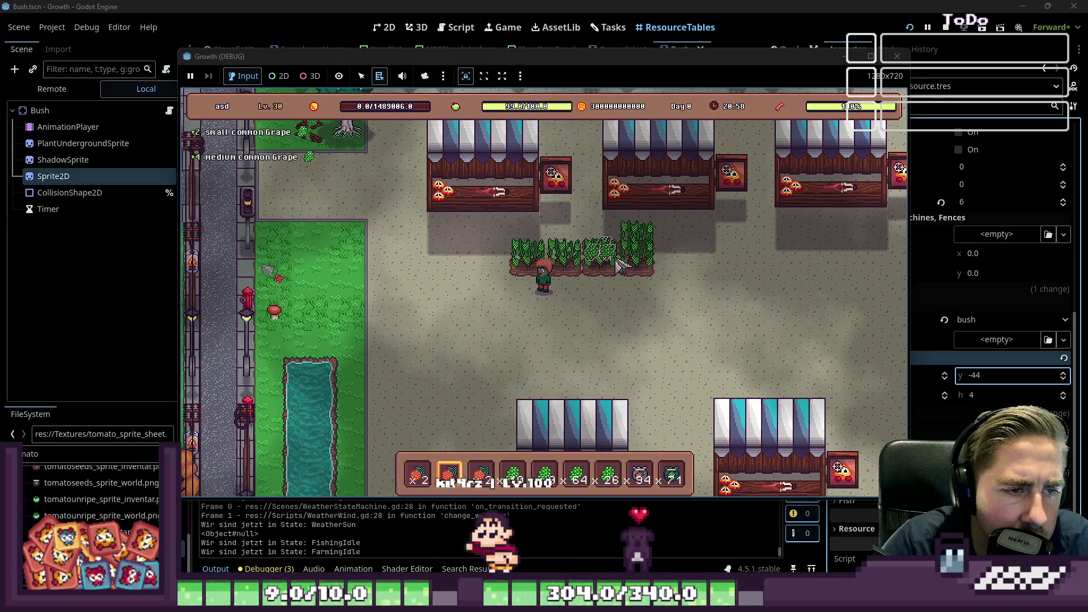
pyautogui.click(651, 263)
# Harvest the remaining bushes in the first grape row and collect the dropped grapes
pyautogui.press('d')
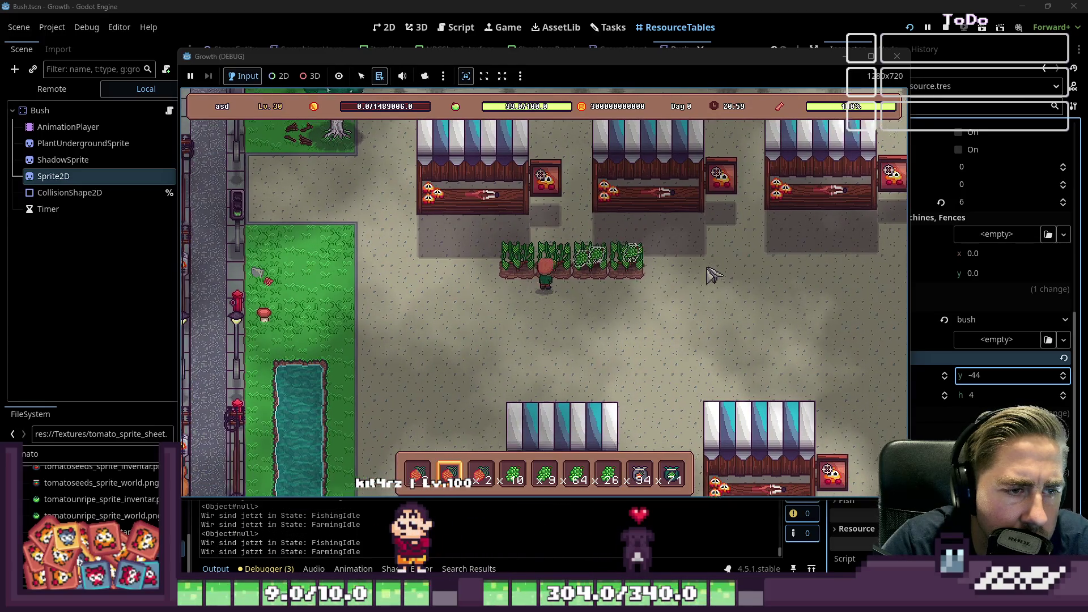
pyautogui.click(572, 249)
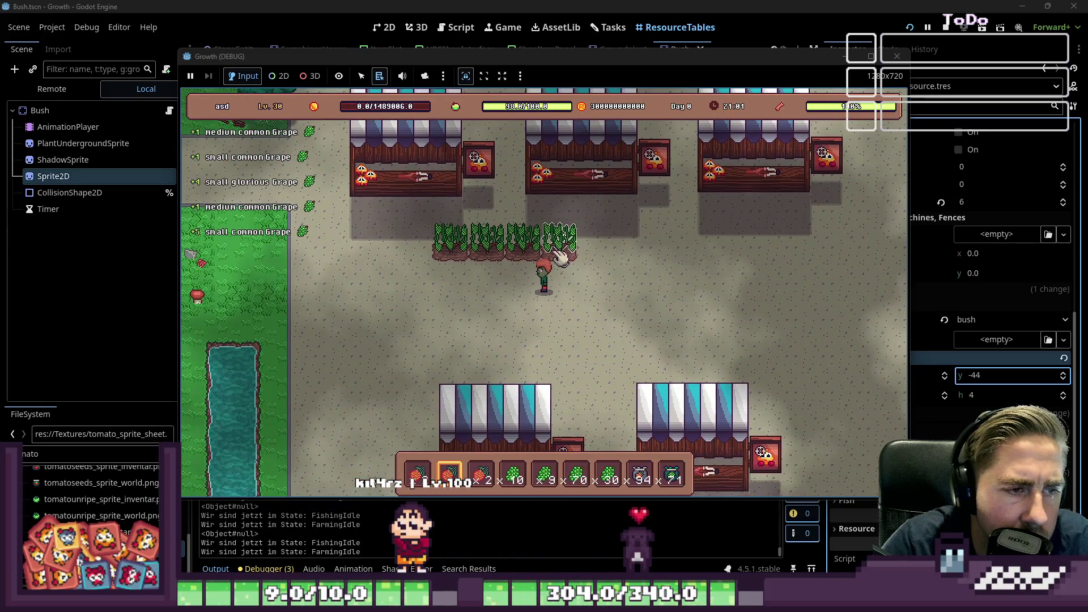
pyautogui.click(482, 259)
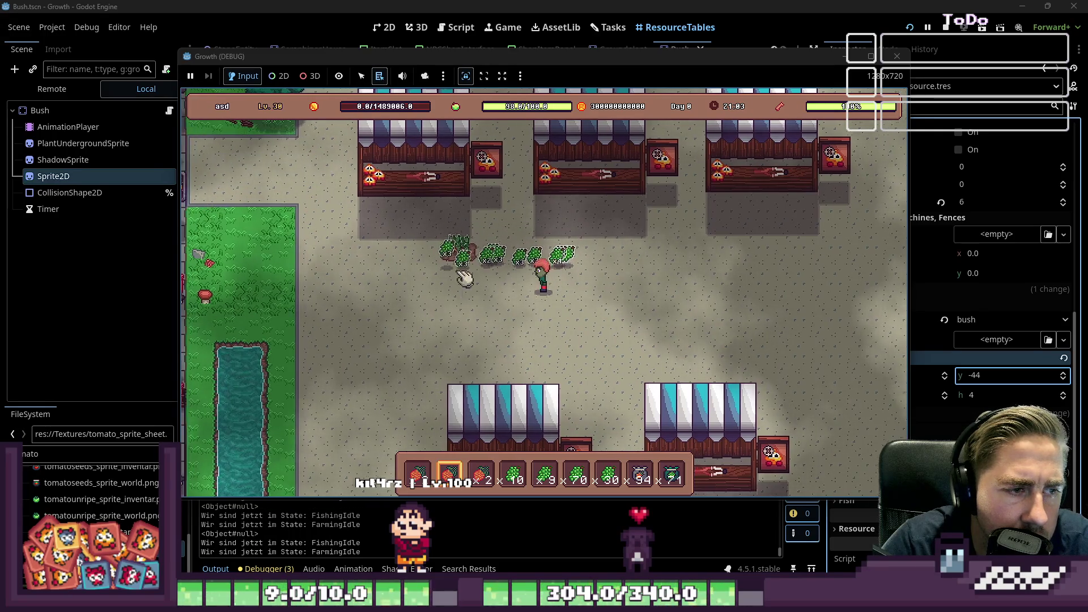
pyautogui.press('a')
pyautogui.press('w')
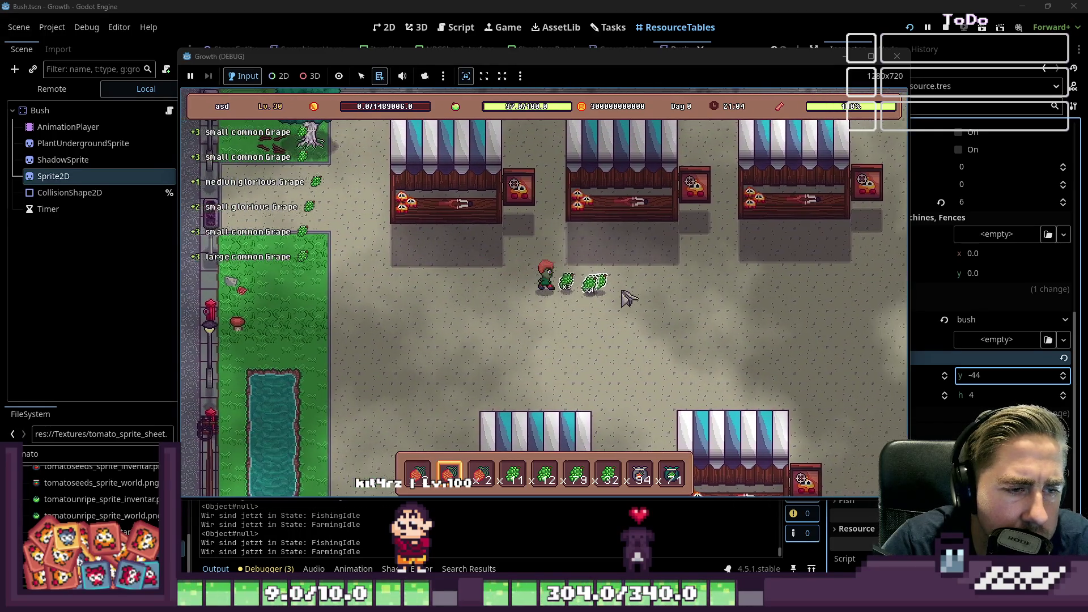
pyautogui.press('a')
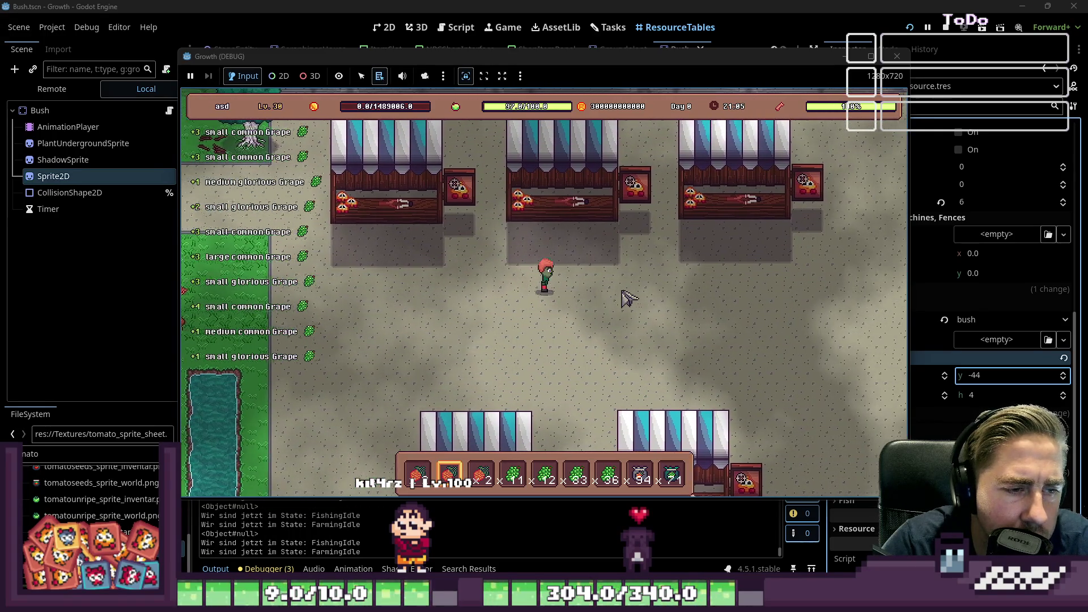
pyautogui.scroll(-7, 669, 289)
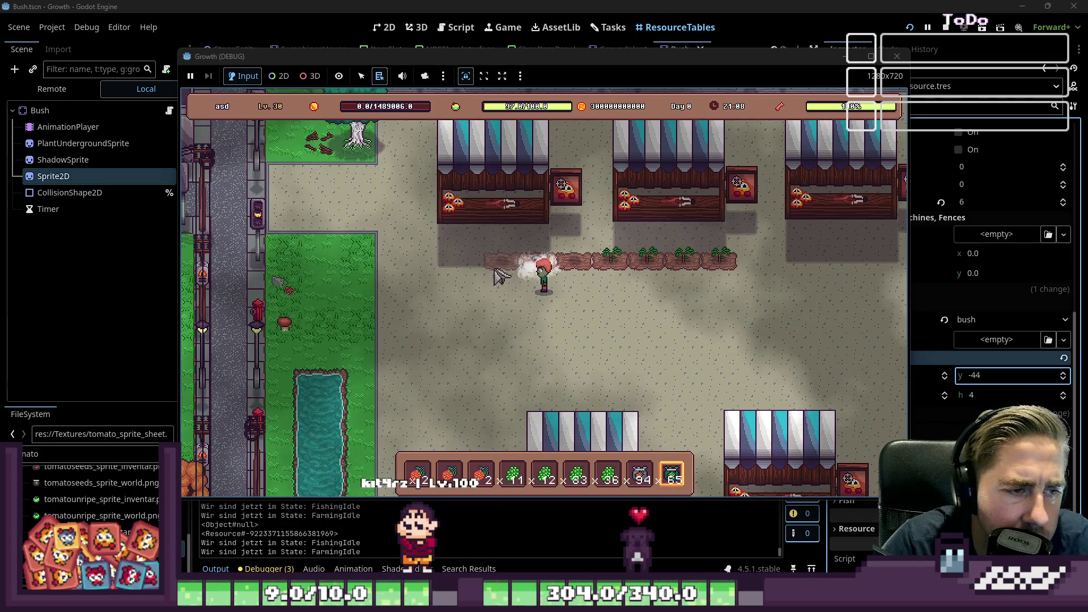
# Walk down-left to the planted row and harvest its four grown grape bushes
pyautogui.press('a')
pyautogui.press('s')
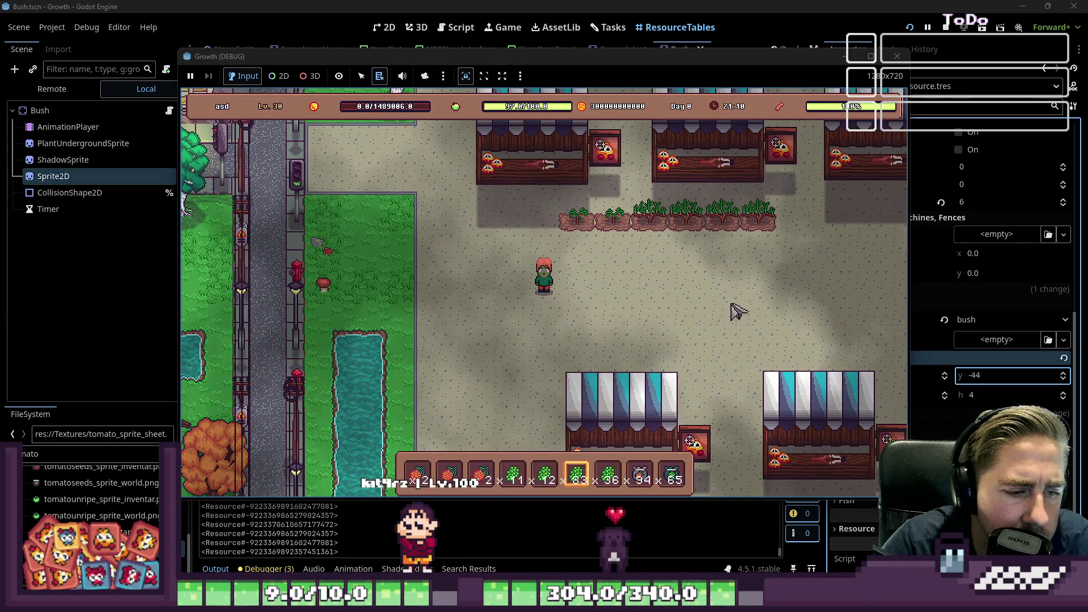
pyautogui.press('w')
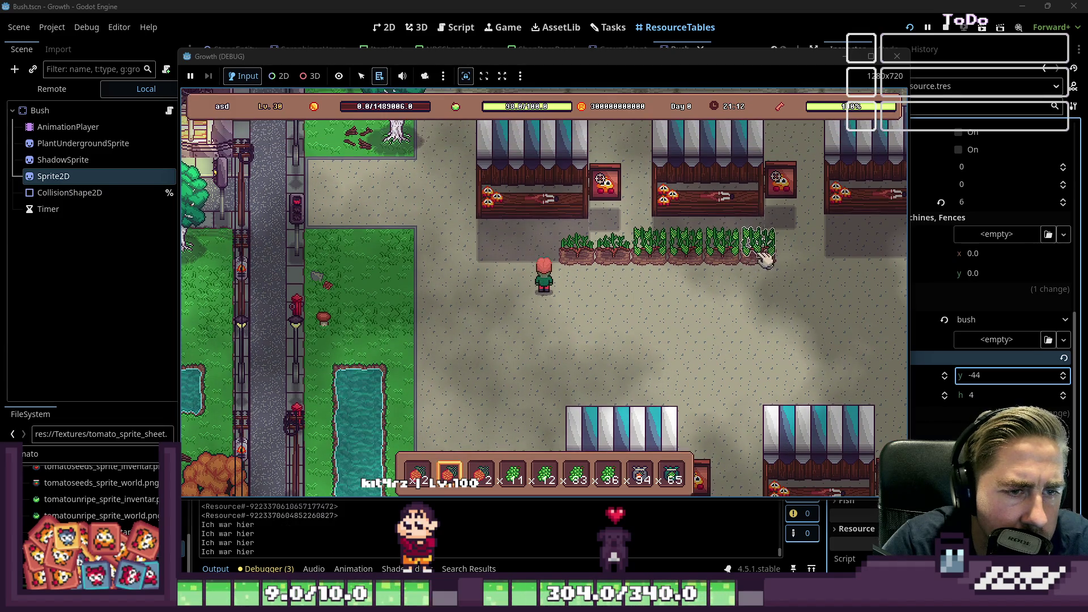
pyautogui.click(687, 258)
pyautogui.click(649, 258)
pyautogui.click(612, 258)
pyautogui.click(564, 256)
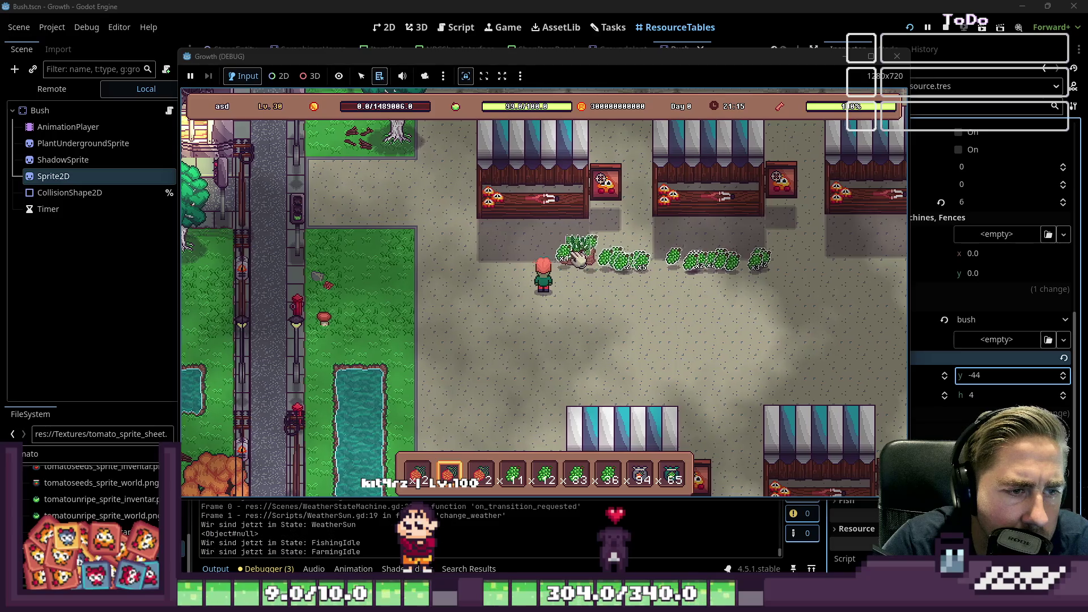
# Walk over the second row's grape drops to collect them all
pyautogui.press('d')
pyautogui.press('w')
pyautogui.press('d')
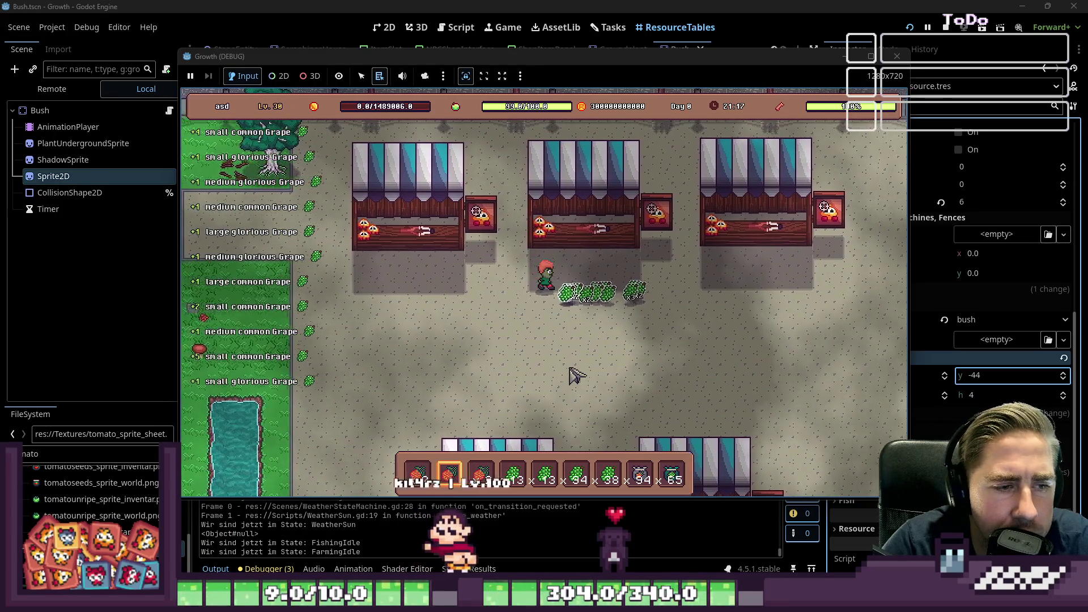
pyautogui.press('s')
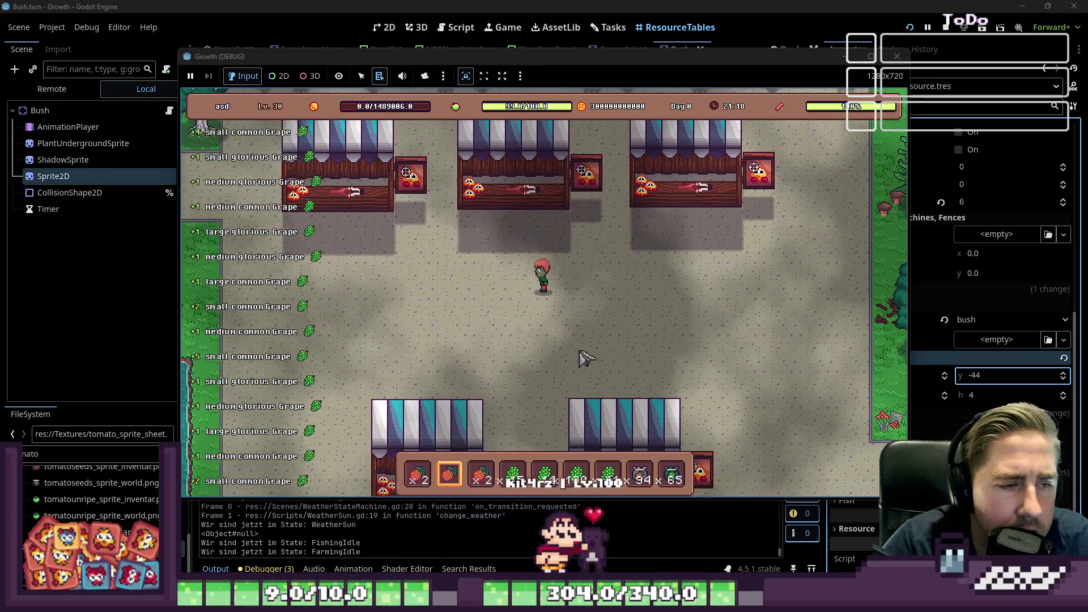
pyautogui.press('a')
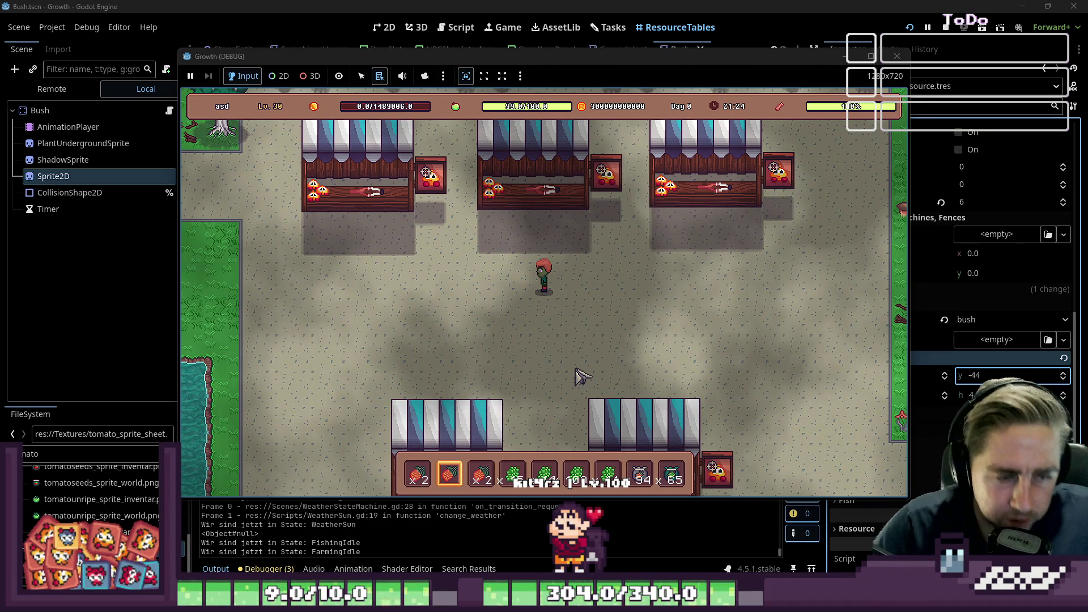
# Move the Grape x100 and Grape x14 stacks from the hotbar into the inventory's third row
pyautogui.click(541, 470)
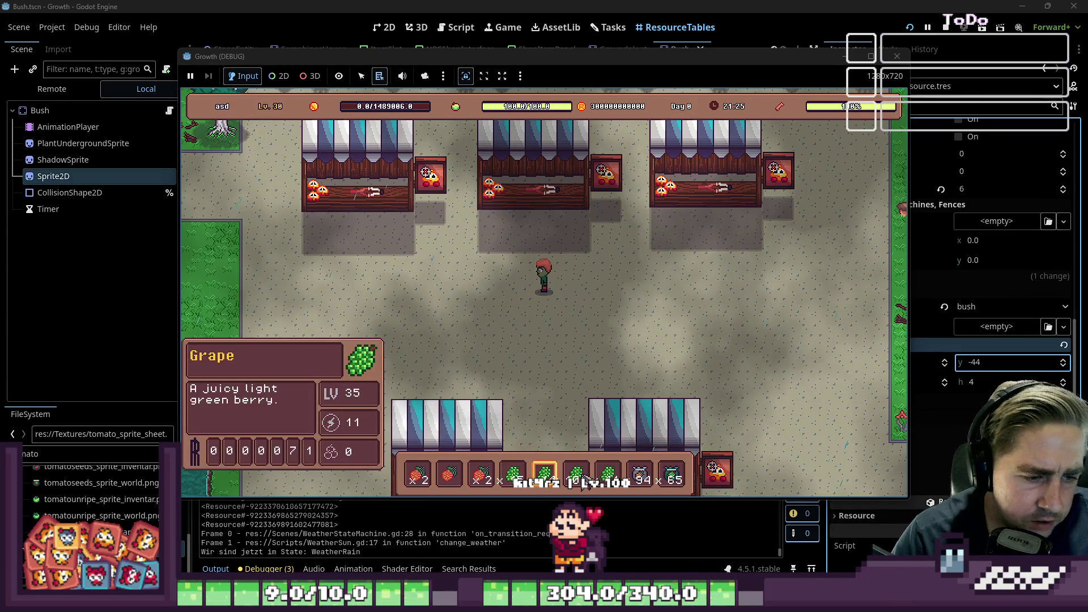
pyautogui.press('i')
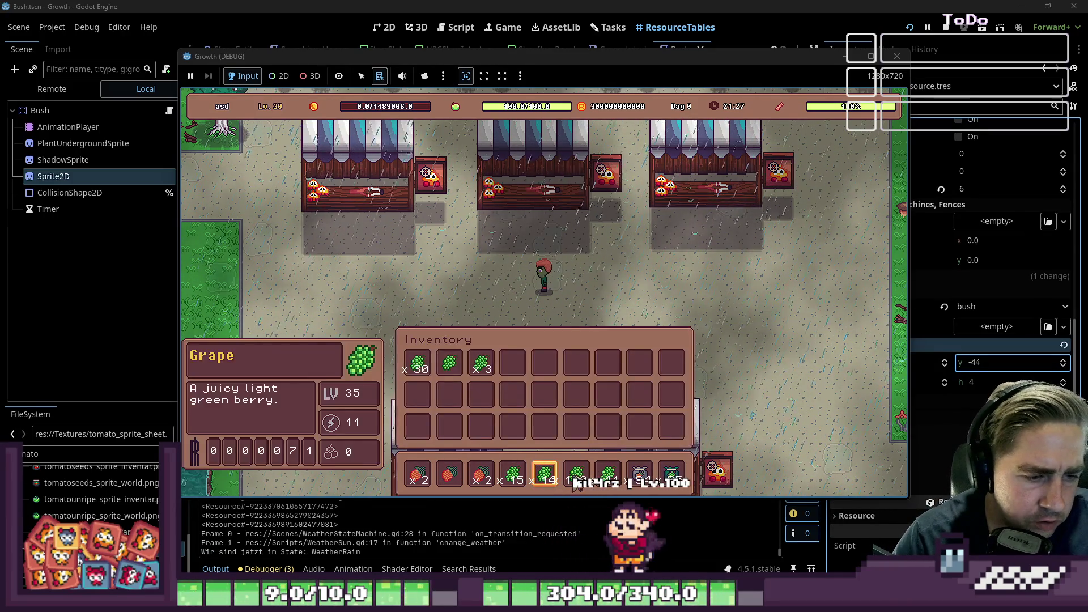
pyautogui.moveTo(577, 475); pyautogui.dragTo(577, 427)
pyautogui.moveTo(544, 475)
pyautogui.mouseDown()
pyautogui.moveTo(544, 431)
pyautogui.moveTo(512, 431)
pyautogui.mouseUp()
pyautogui.moveTo(608, 475); pyautogui.dragTo(608, 433)
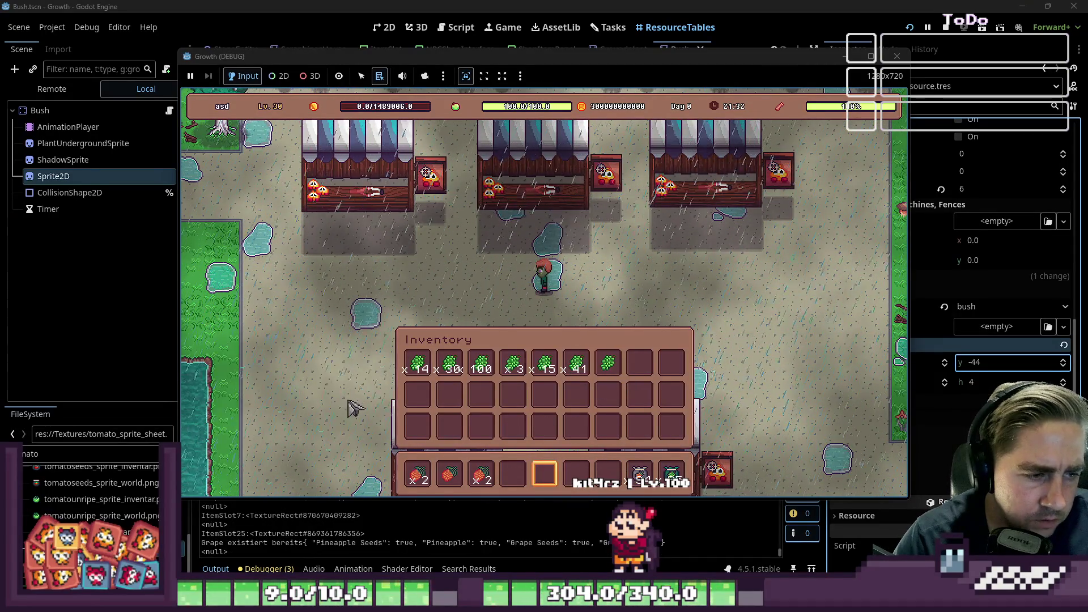
# Close the inventory and stop the running game to return to the editor
pyautogui.press('i')
pyautogui.press('s')
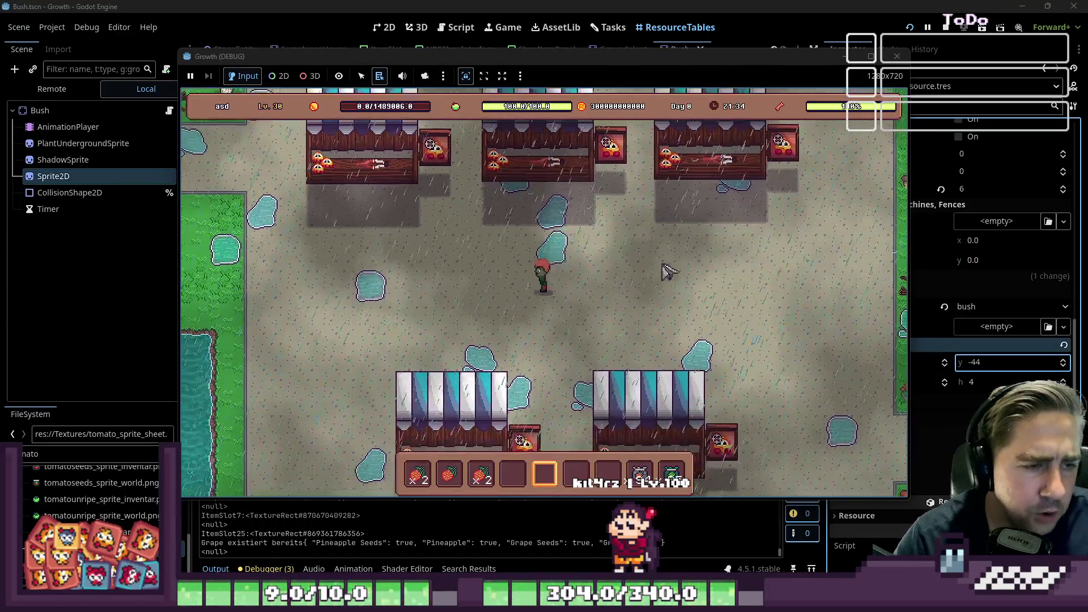
pyautogui.click(896, 56)
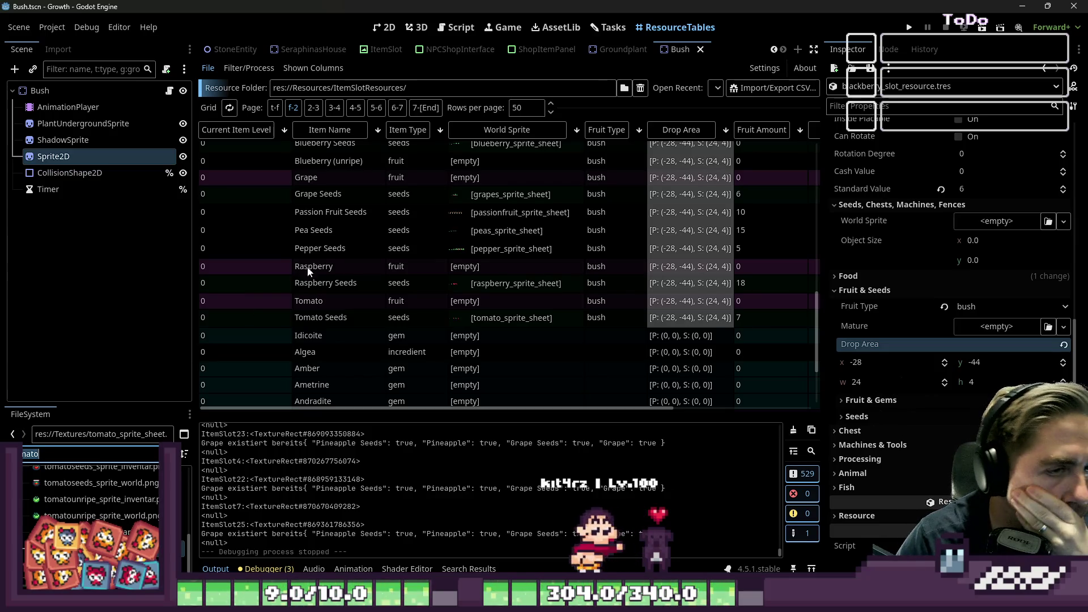
# Sort the item table by Fruit Type, jump to the 't-f' page and open the Apple item
pyautogui.scroll(10, 562, 233)
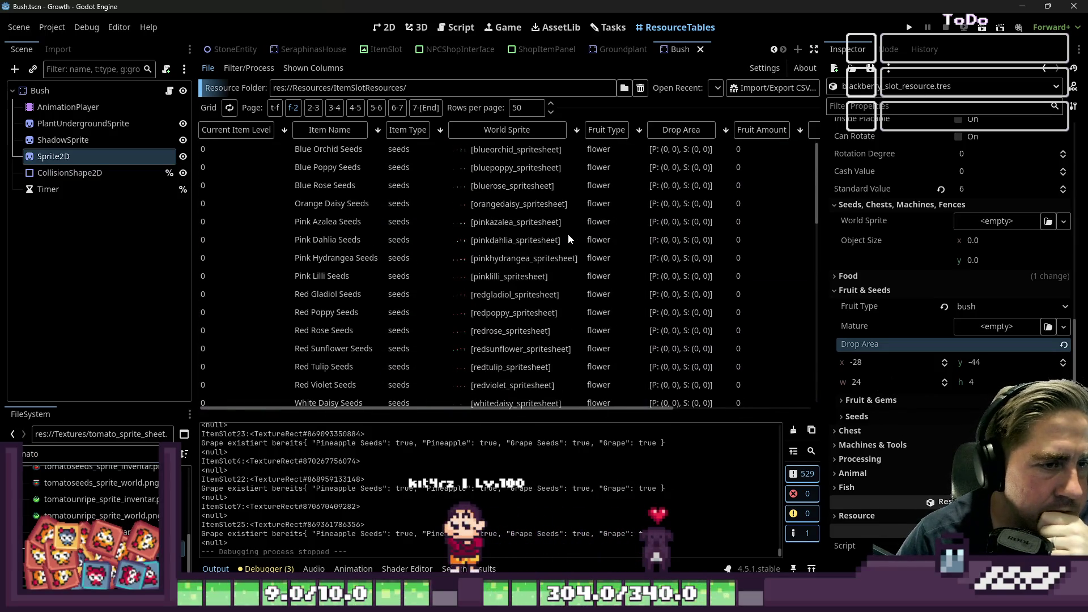
pyautogui.scroll(-5, 570, 237)
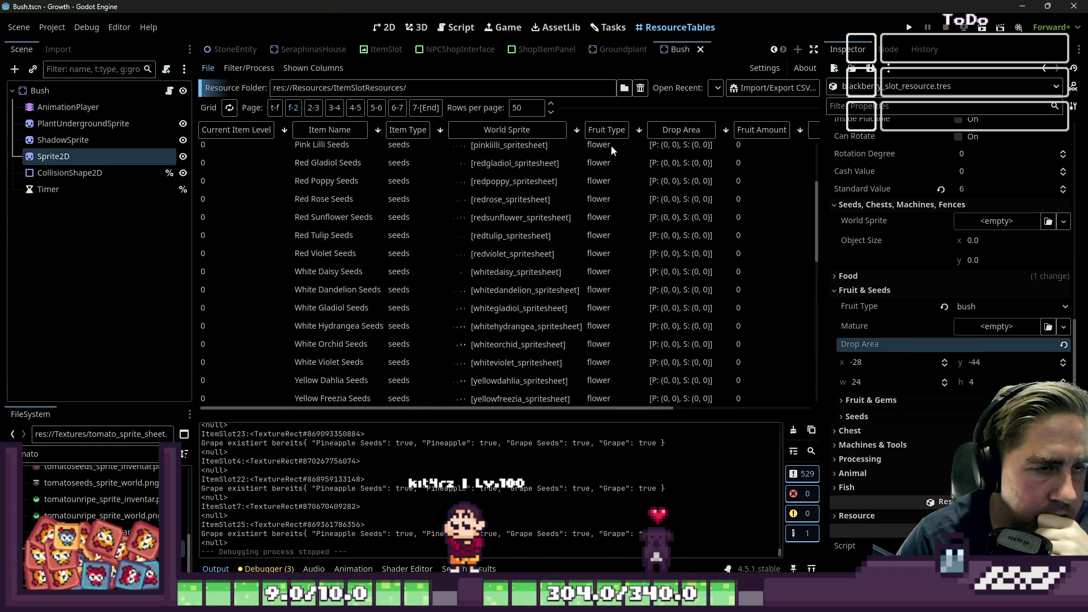
pyautogui.click(611, 135)
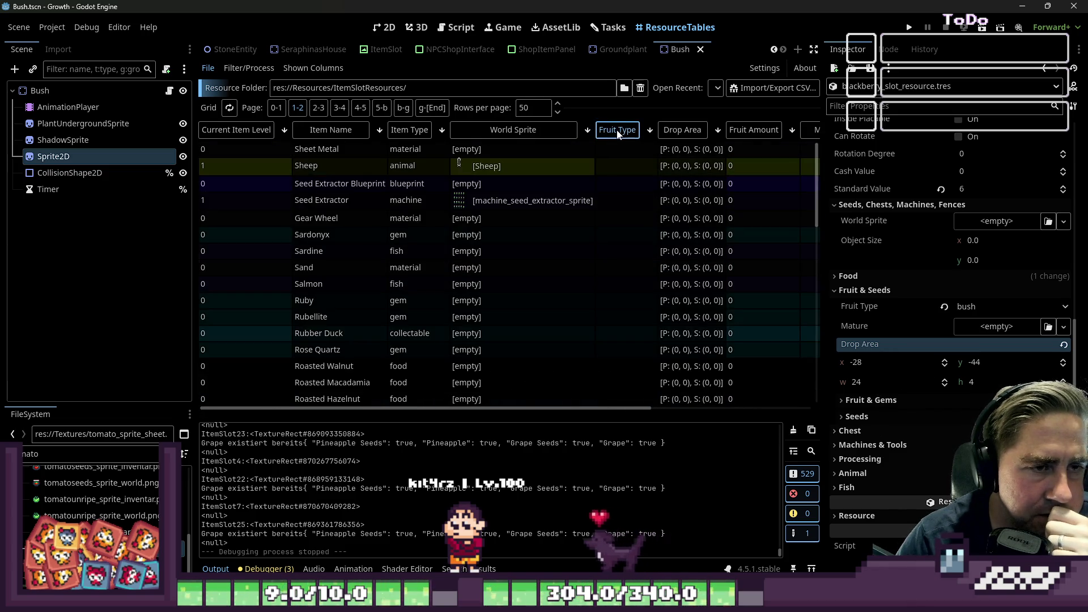
pyautogui.click(613, 135)
pyautogui.scroll(-5, 621, 195)
pyautogui.scroll(-3, 618, 208)
pyautogui.scroll(8, 618, 208)
pyautogui.scroll(2, 598, 221)
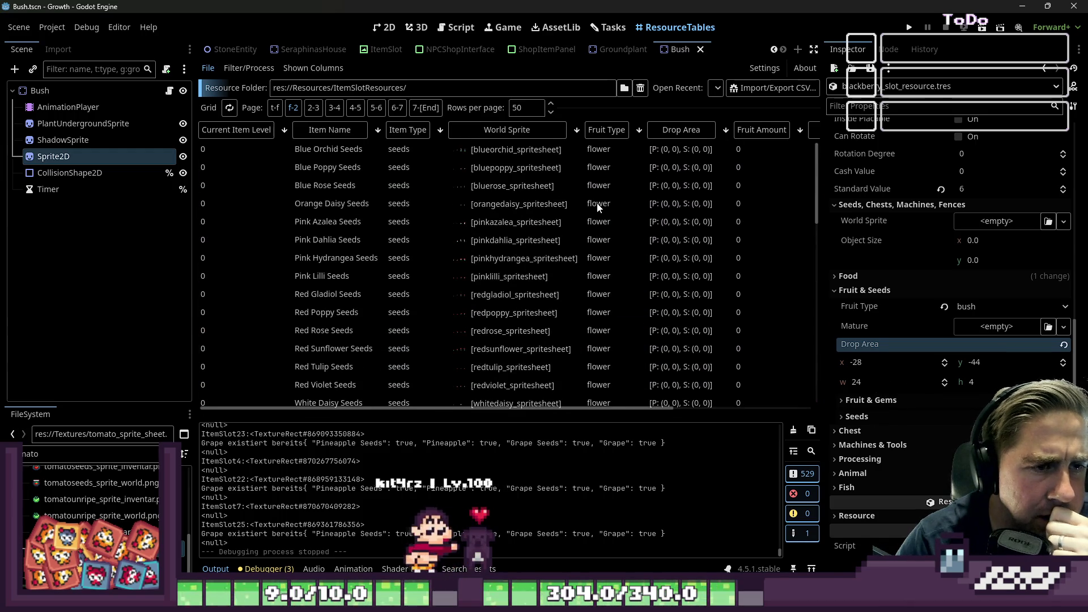
pyautogui.click(274, 108)
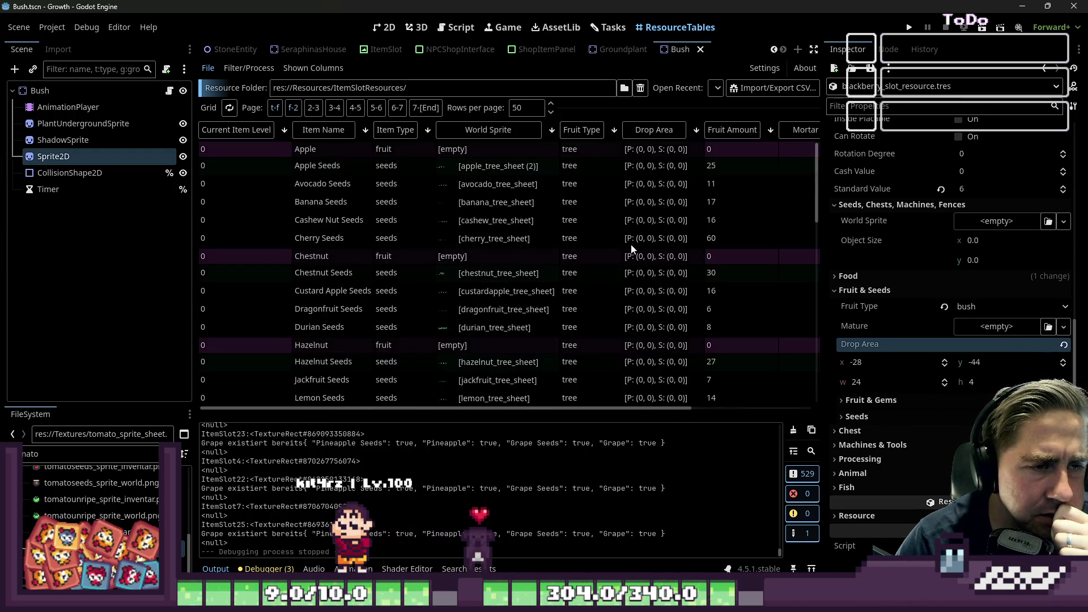
pyautogui.click(406, 152)
# Revert the Fruit Type of Apple and Chestnut, filtering properties by 'fruit typ'
pyautogui.scroll(-3, 906, 326)
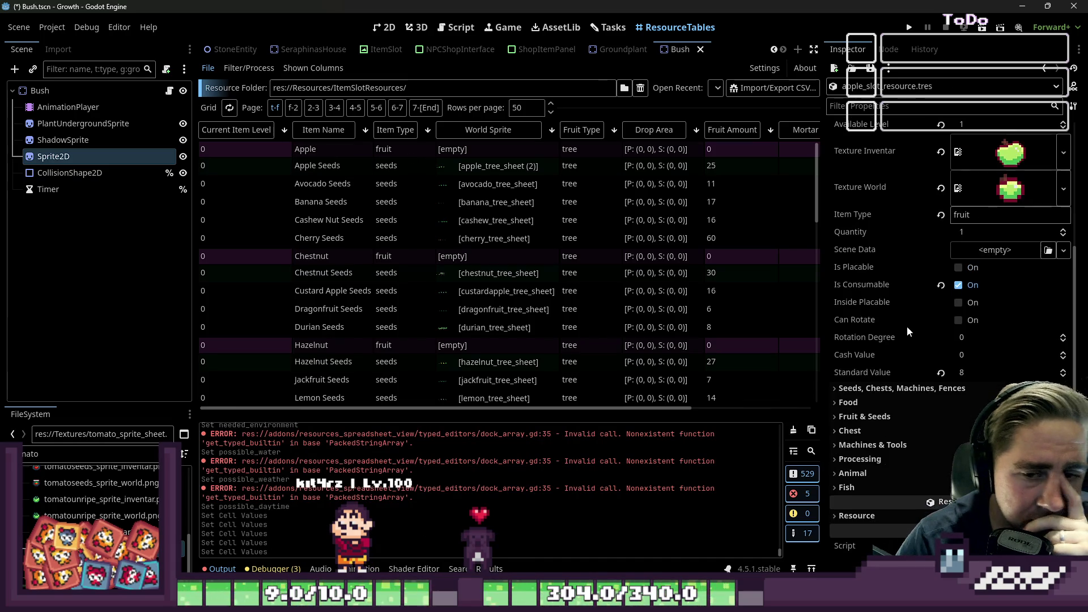
pyautogui.click(899, 411)
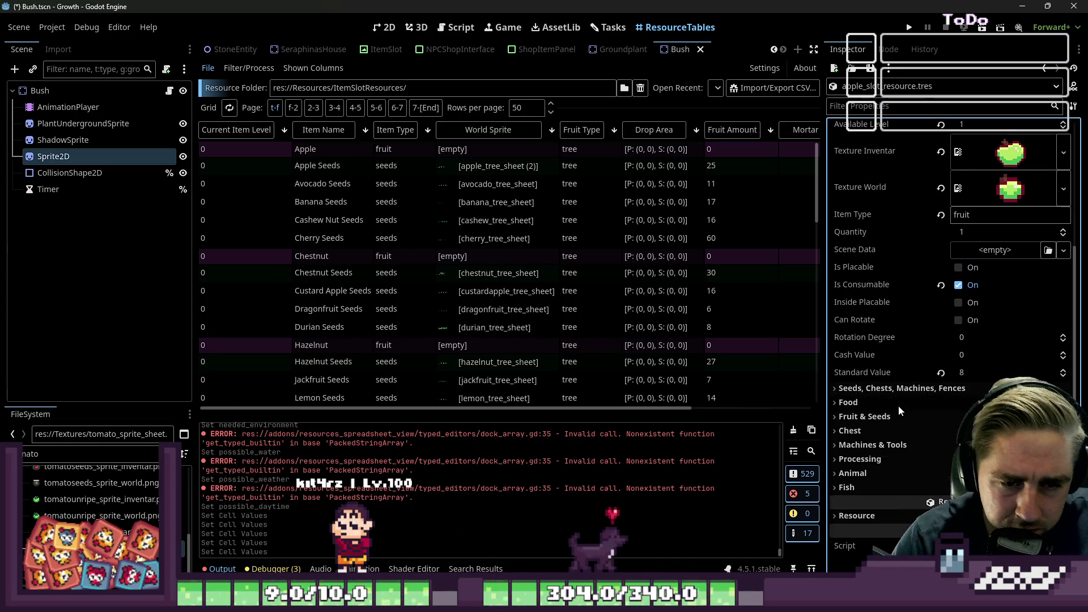
pyautogui.click(943, 434)
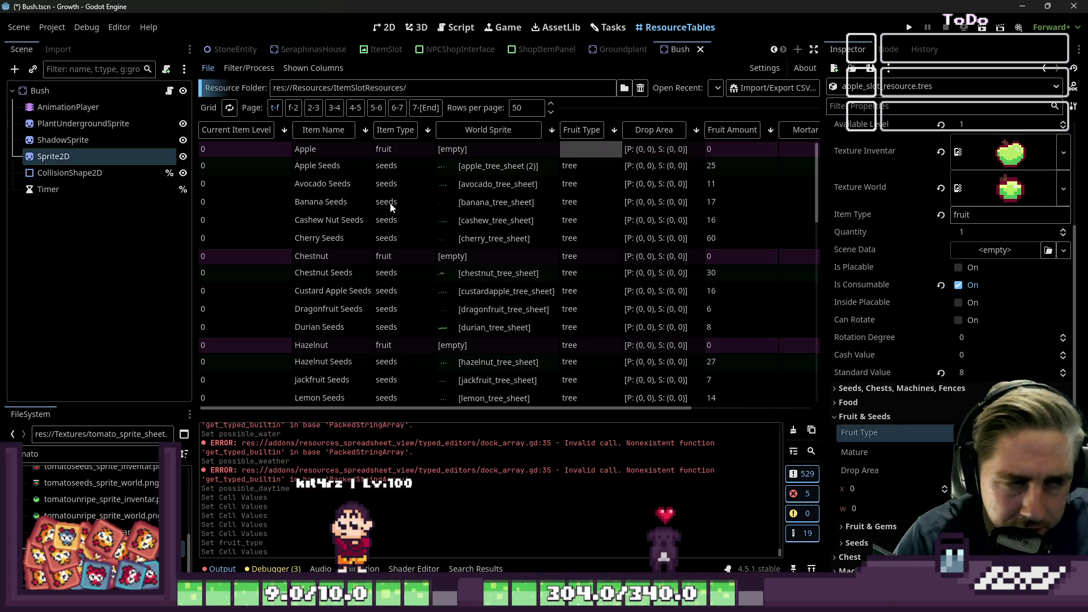
pyautogui.click(470, 253)
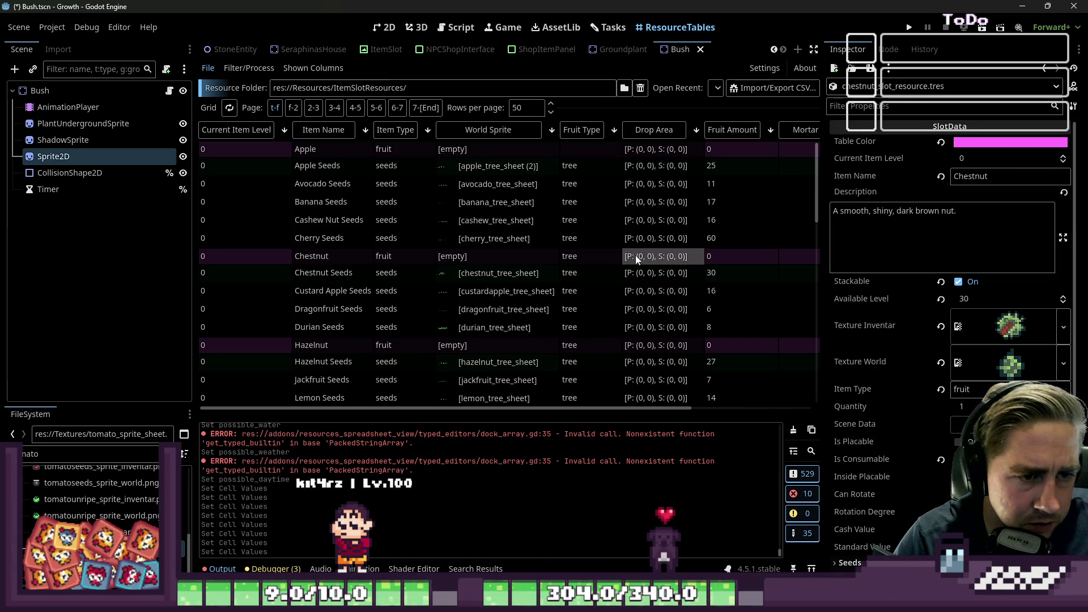
pyautogui.scroll(-1, 947, 388)
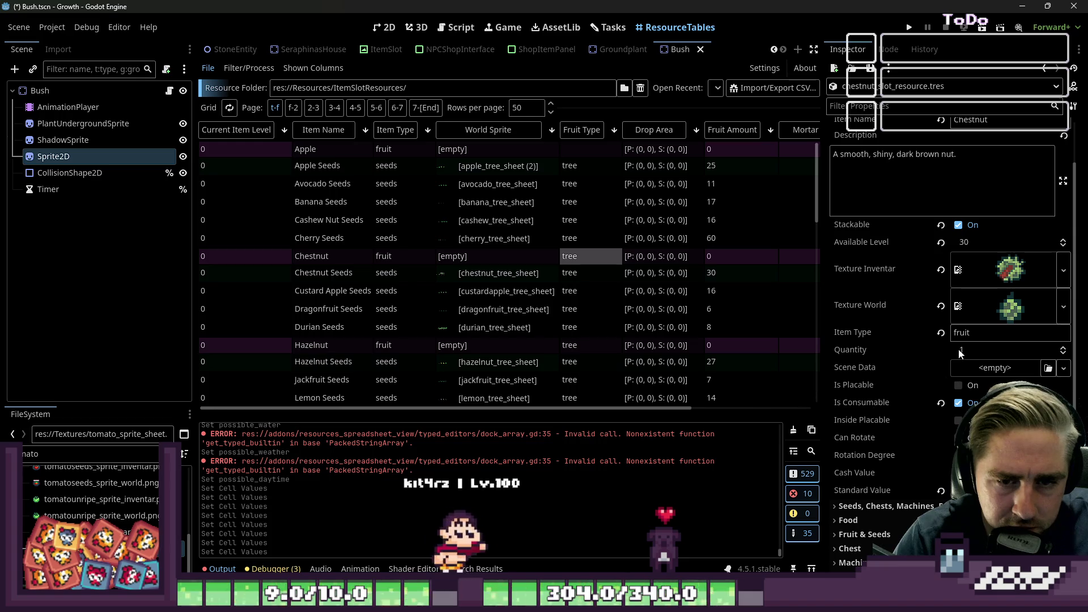
pyautogui.click(891, 506)
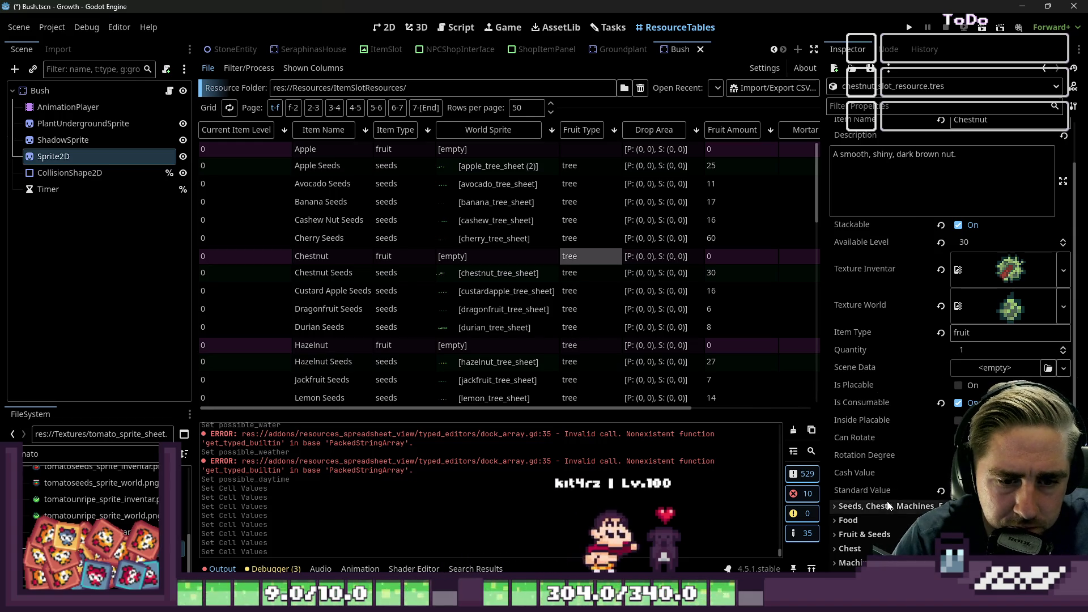
pyautogui.scroll(-2, 887, 466)
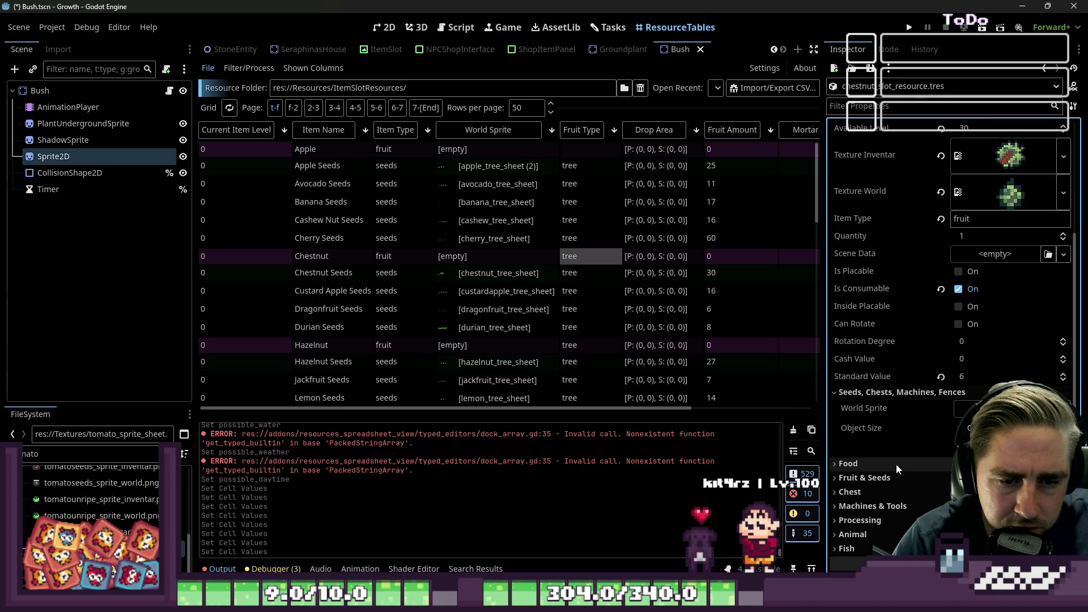
pyautogui.click(899, 476)
pyautogui.click(867, 106)
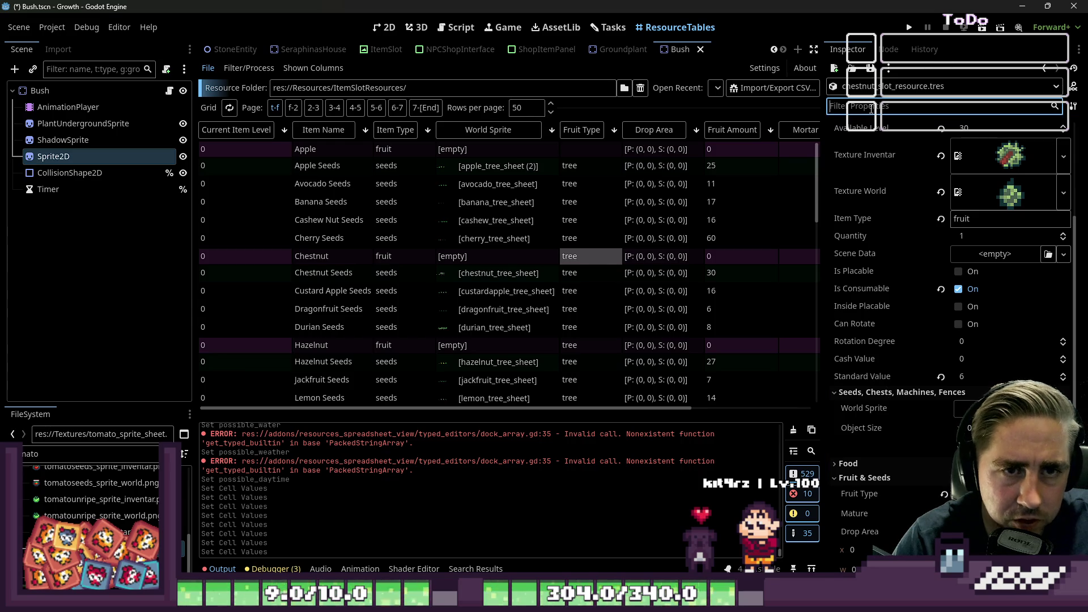
pyautogui.write('fruit typ')
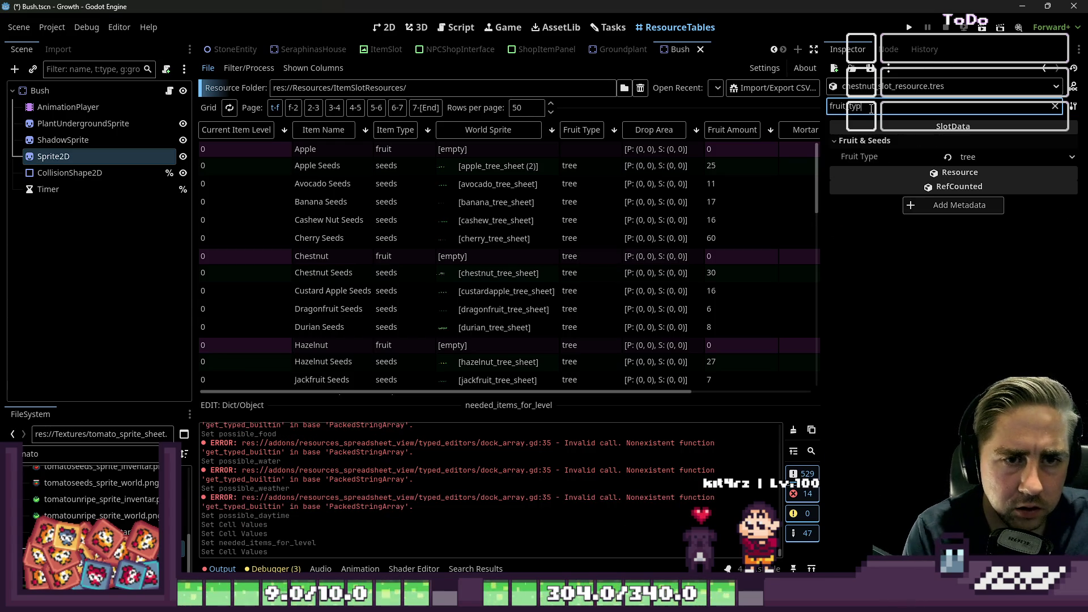
pyautogui.click(948, 157)
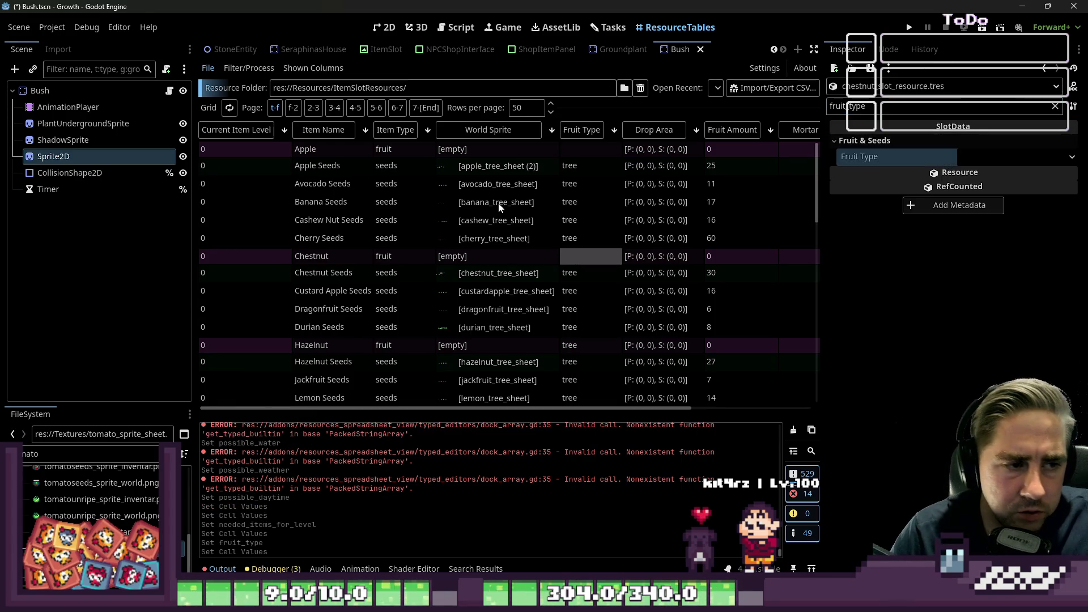
# Clear the Fruit Type of Hazelnut, then of Orange, Pear and Pistachio together
pyautogui.scroll(-2, 497, 212)
pyautogui.click(441, 283)
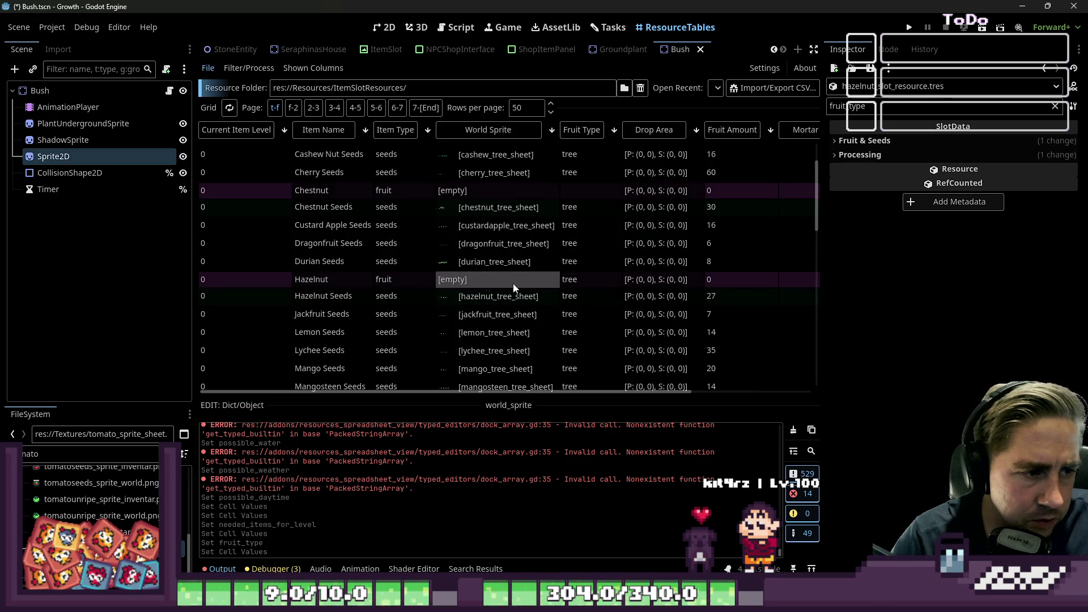
pyautogui.click(947, 157)
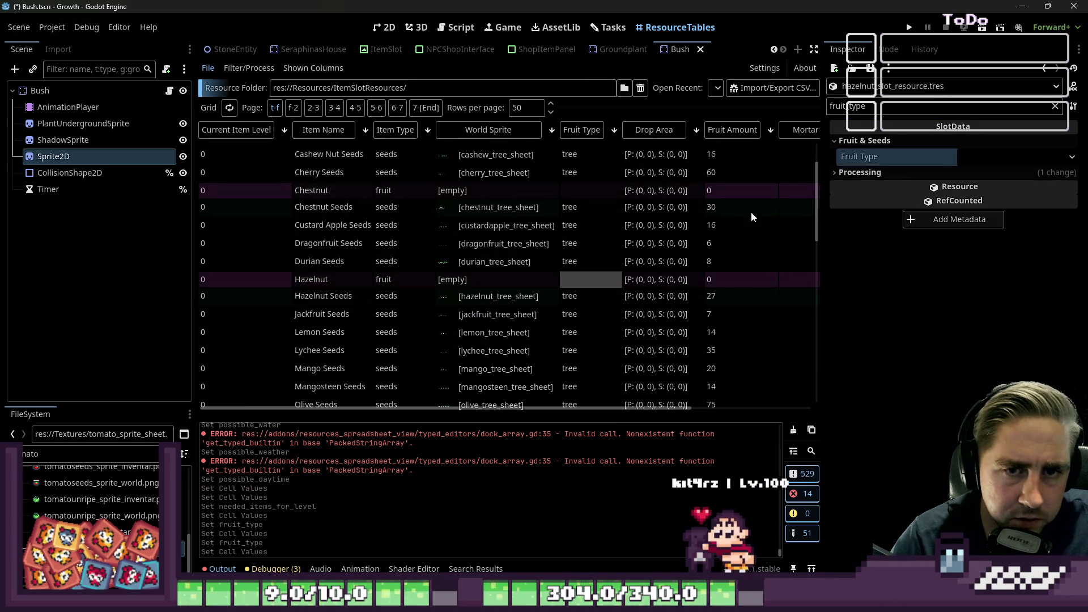
pyautogui.scroll(-3, 442, 309)
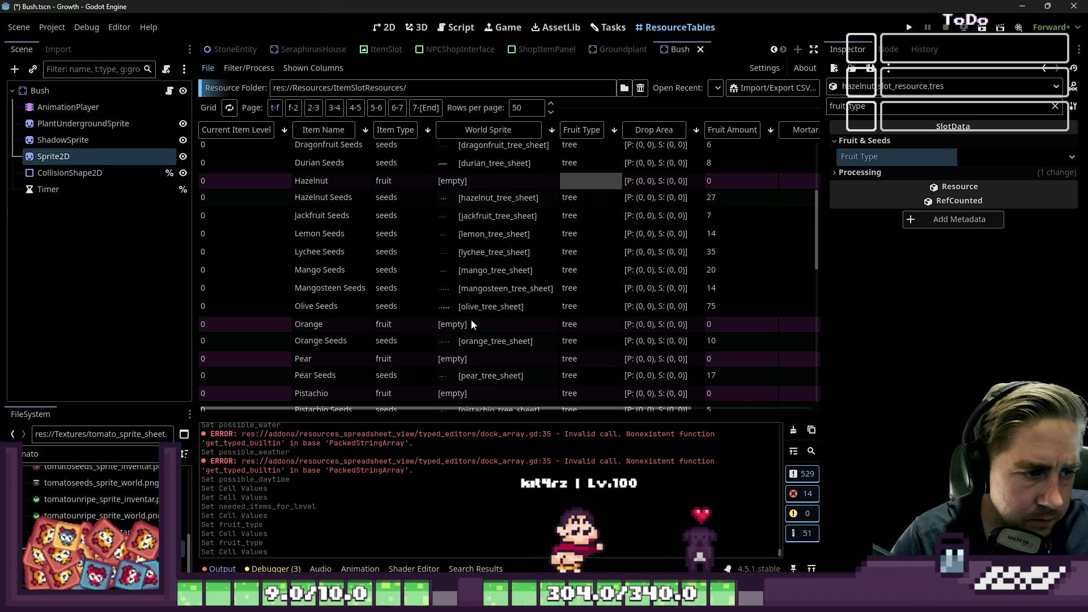
pyautogui.click(472, 322)
pyautogui.keyDown('ctrl'); pyautogui.click(487, 360); pyautogui.keyUp('ctrl')
pyautogui.scroll(-3, 480, 287)
pyautogui.keyDown('ctrl'); pyautogui.click(471, 295); pyautogui.keyUp('ctrl')
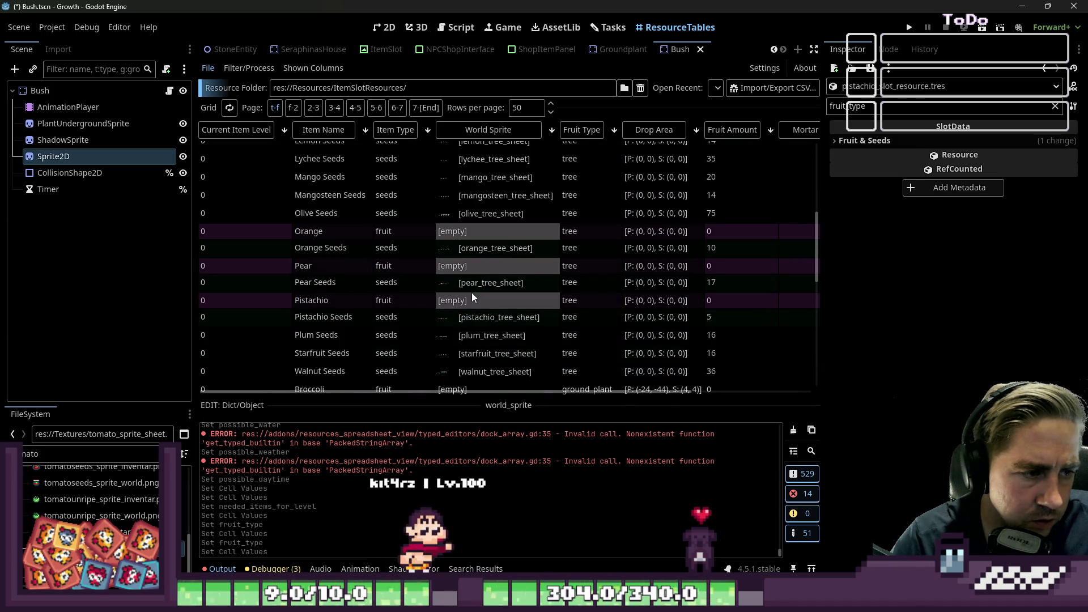
pyautogui.click(871, 141)
pyautogui.click(948, 157)
# Clear Broccoli's Fruit Type and select its Drop Area value
pyautogui.scroll(-3, 600, 226)
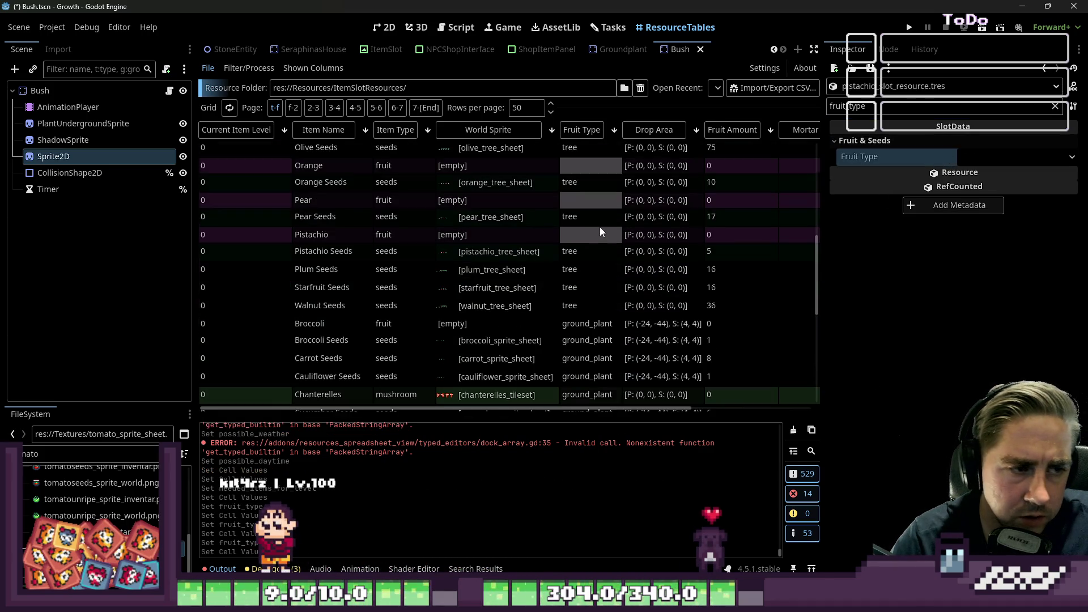
pyautogui.click(492, 329)
pyautogui.scroll(-5, 485, 320)
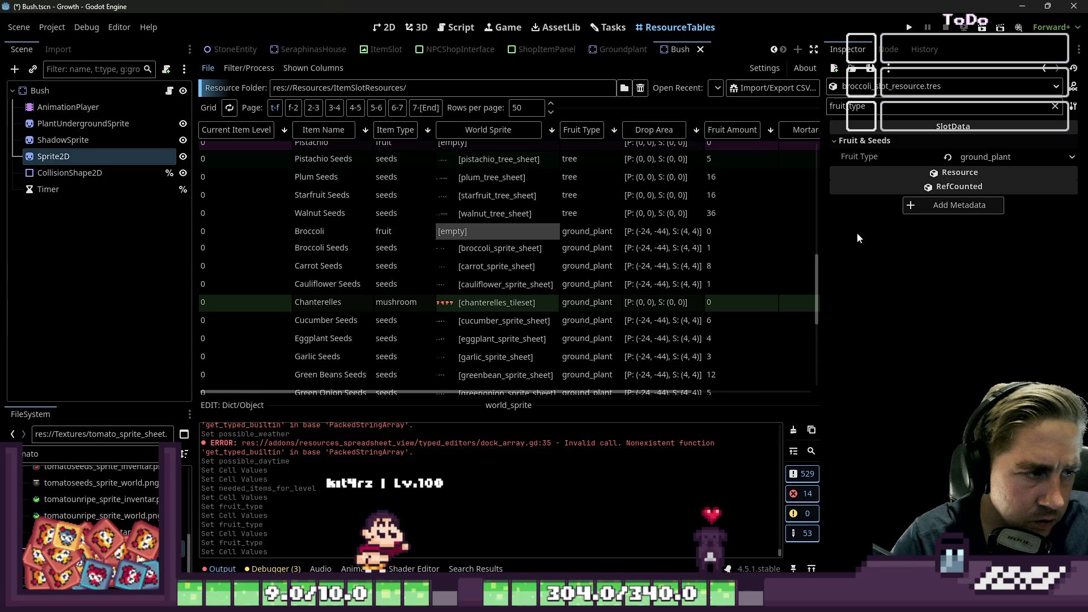
pyautogui.click(946, 157)
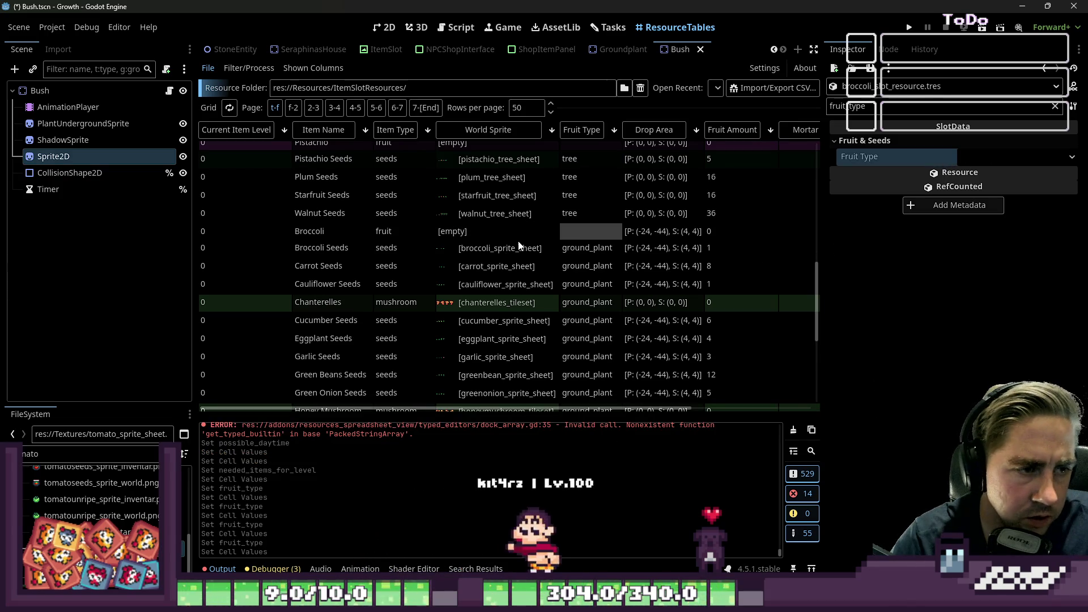
pyautogui.click(646, 238)
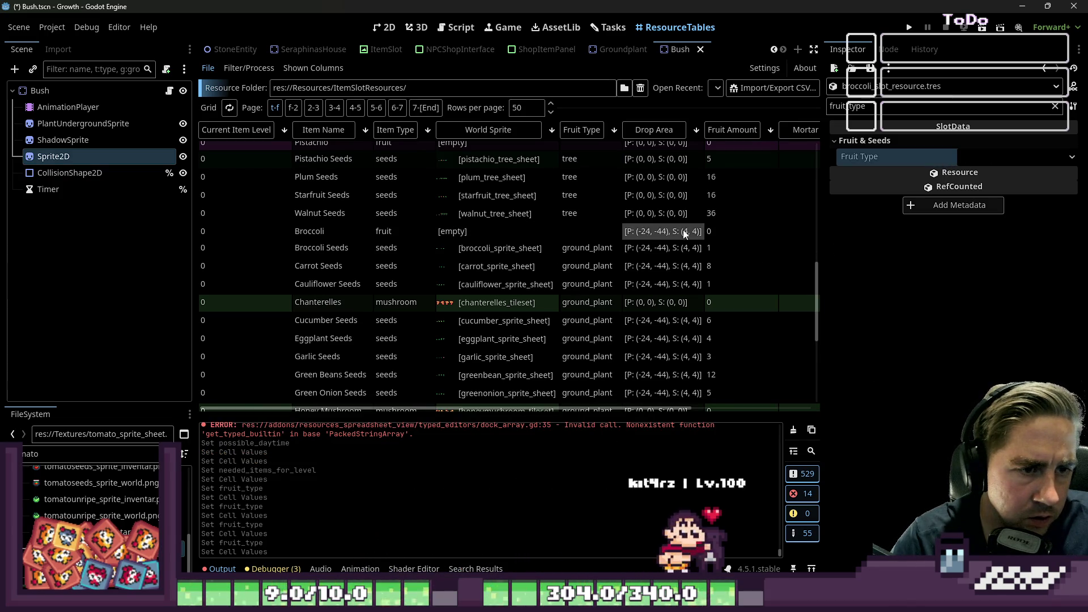
# Filter the Inspector by 'drop' and revert Broccoli's Drop Area to zero
pyautogui.click(885, 109)
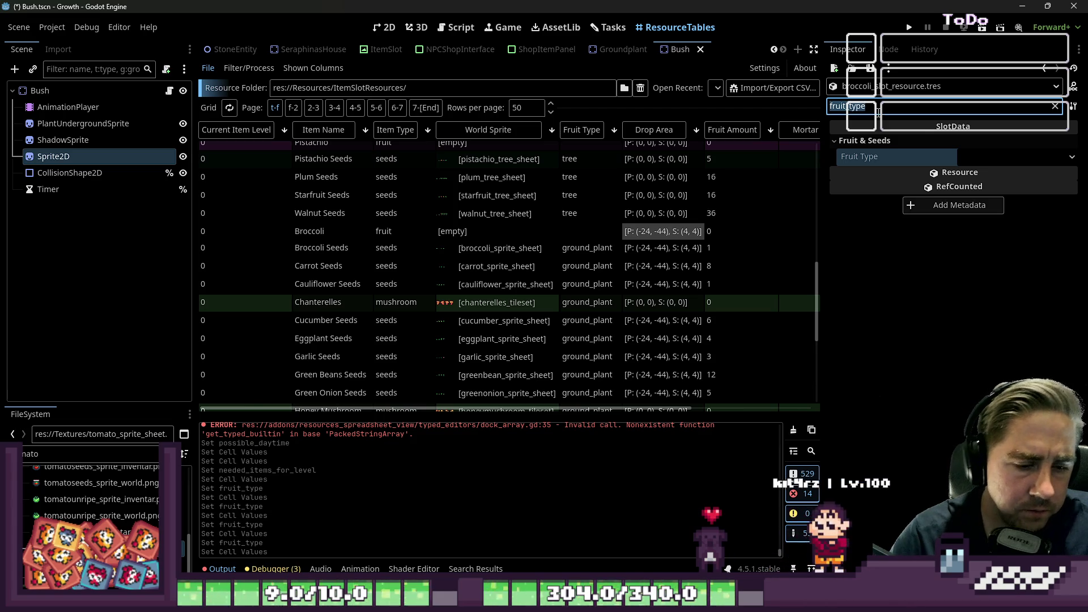
pyautogui.write('drop')
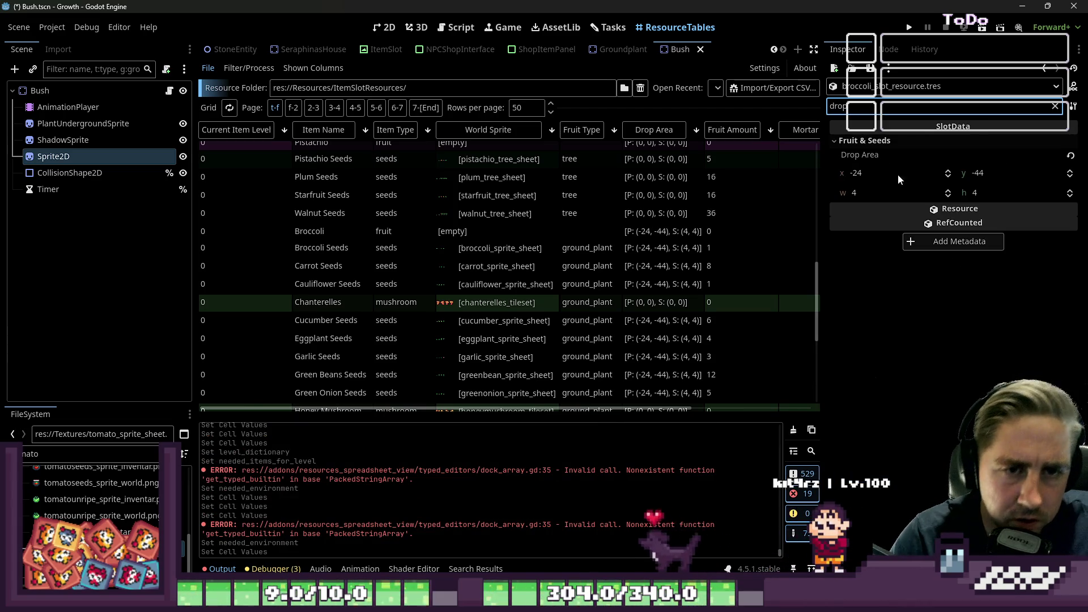
pyautogui.click(1071, 155)
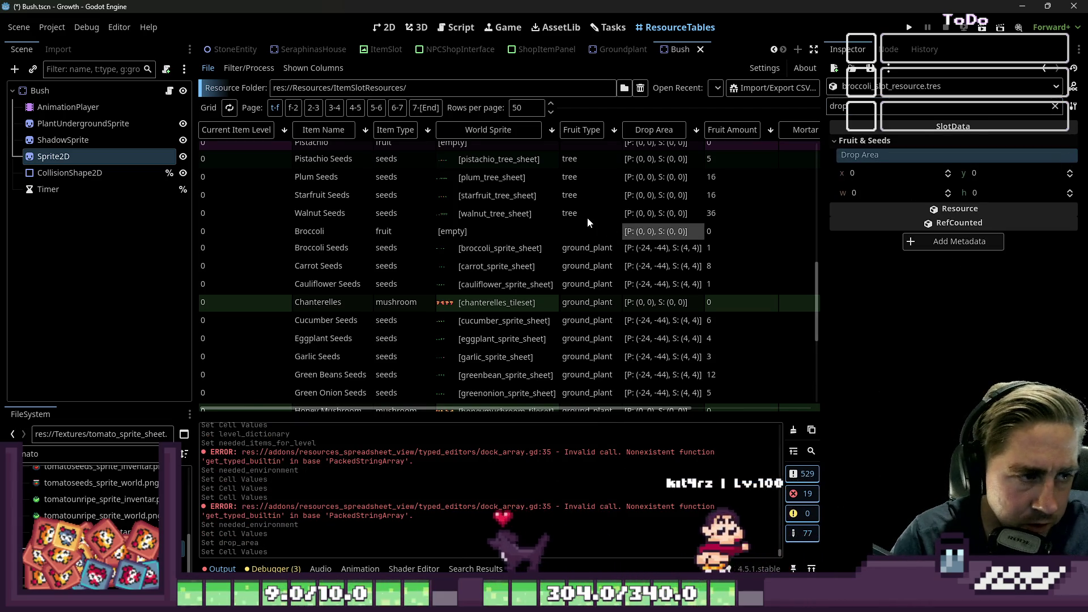
# Sort the table by Fruit Type until tree seeds are at the top, then select Apple Seeds
pyautogui.scroll(3, 580, 197)
pyautogui.click(614, 130)
pyautogui.click(614, 131)
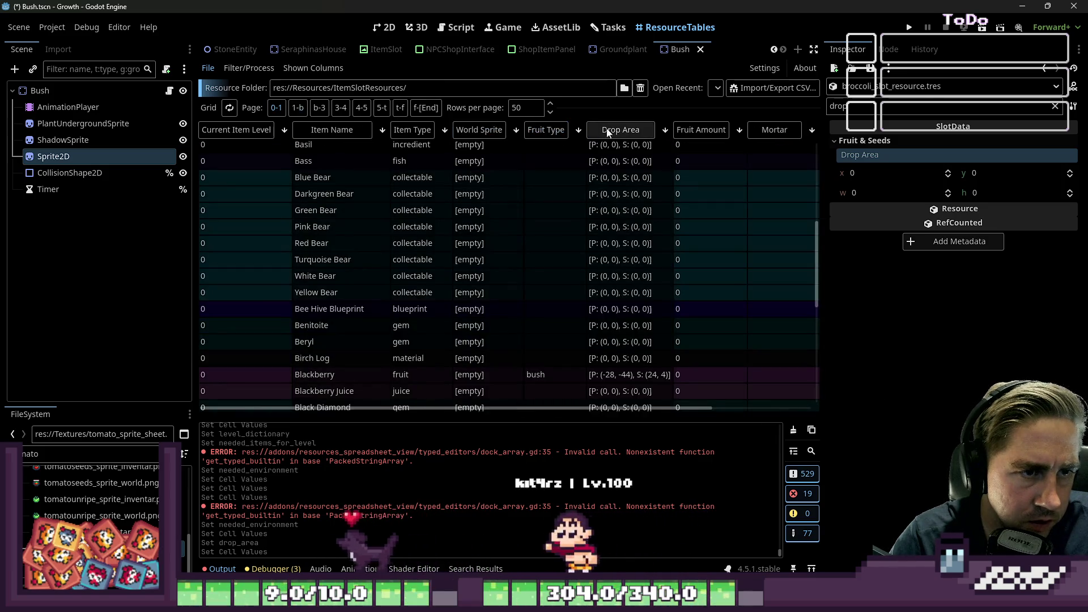
pyautogui.click(552, 129)
pyautogui.click(635, 130)
pyautogui.scroll(3, 629, 204)
pyautogui.scroll(-6, 598, 213)
pyautogui.scroll(4, 589, 212)
pyautogui.scroll(3, 587, 210)
pyautogui.click(465, 152)
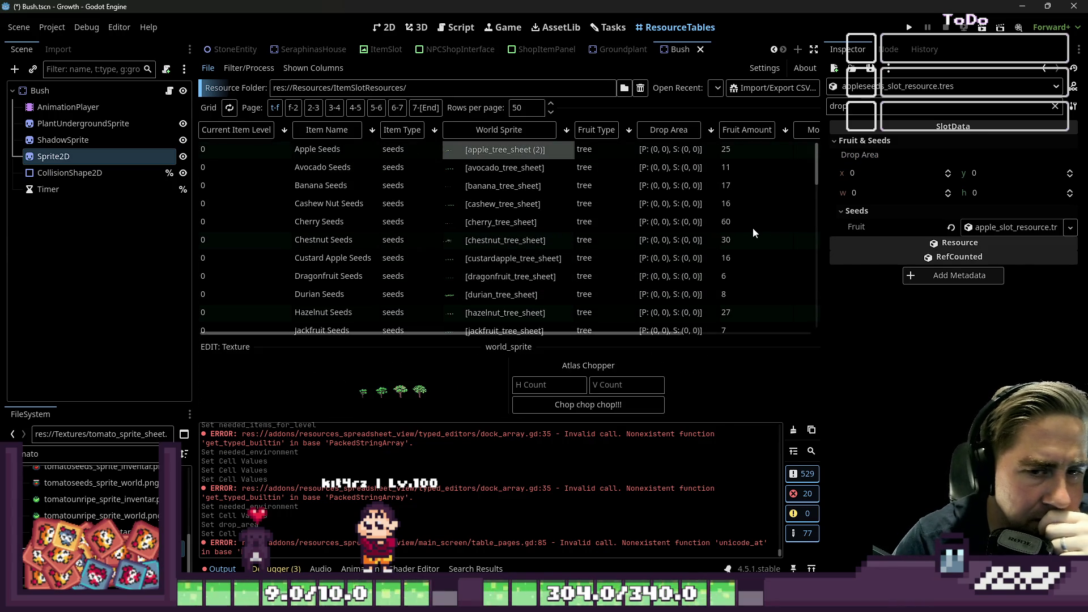
# Clear the 'drop' property filter and preview the Apple Seeds tree sprite sheet
pyautogui.click(1030, 229)
pyautogui.click(998, 227)
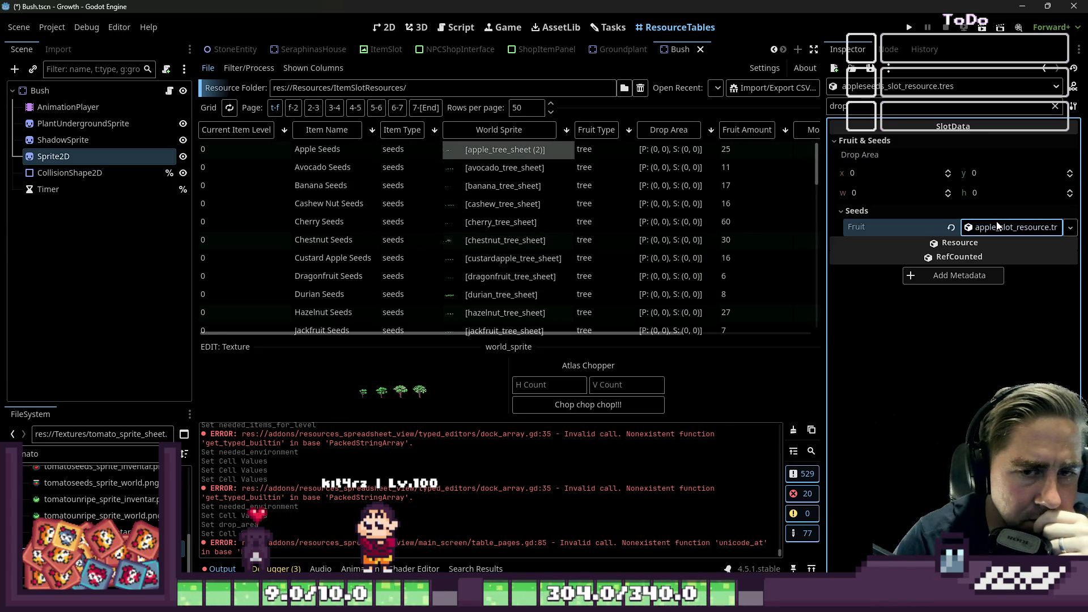
pyautogui.click(1056, 106)
pyautogui.click(996, 320)
pyautogui.scroll(-5, 1005, 315)
pyautogui.click(1003, 249)
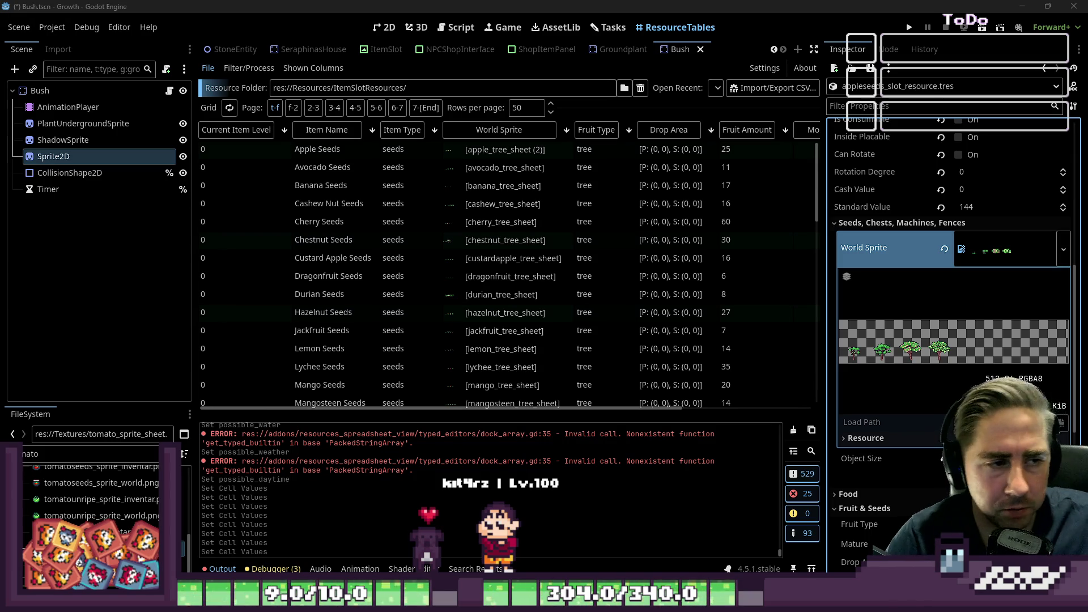
# Show the Avocado Seeds world sprite in the texture editor, filtering properties by 'world'
pyautogui.click(500, 166)
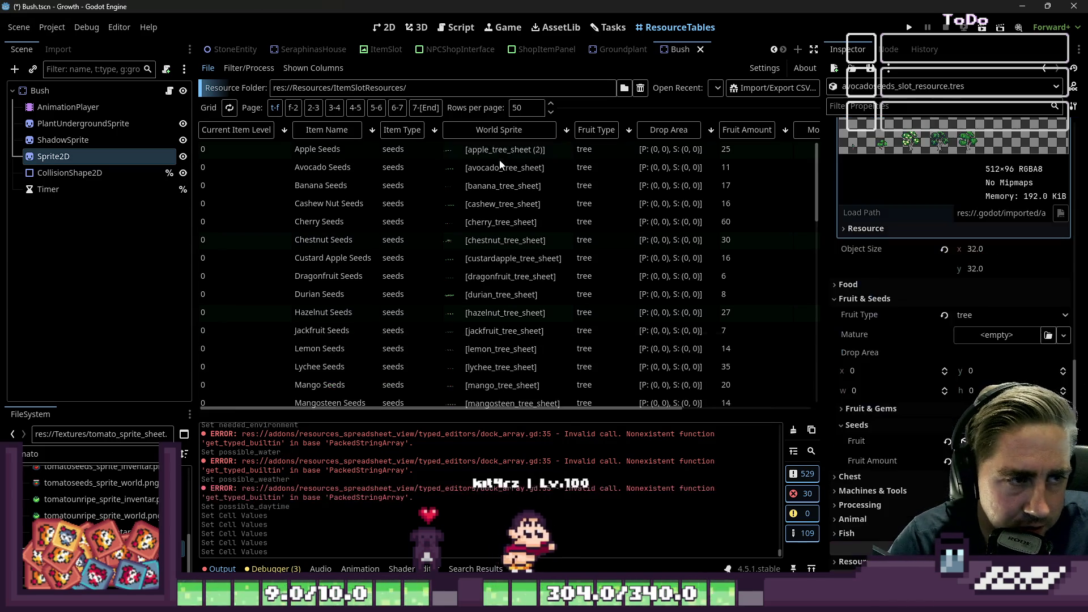
pyautogui.scroll(2, 960, 258)
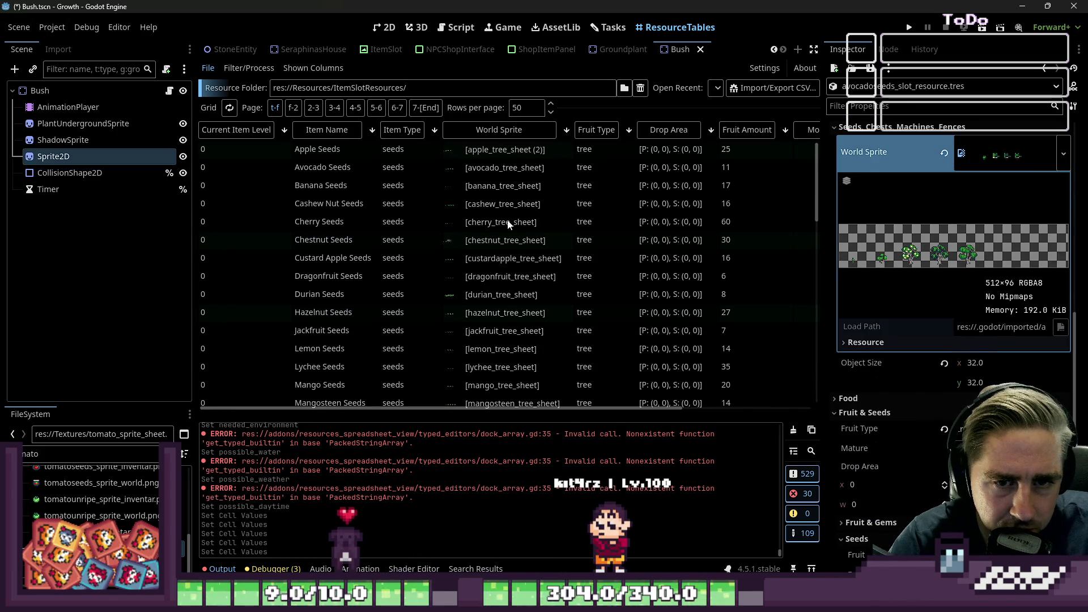
pyautogui.click(496, 149)
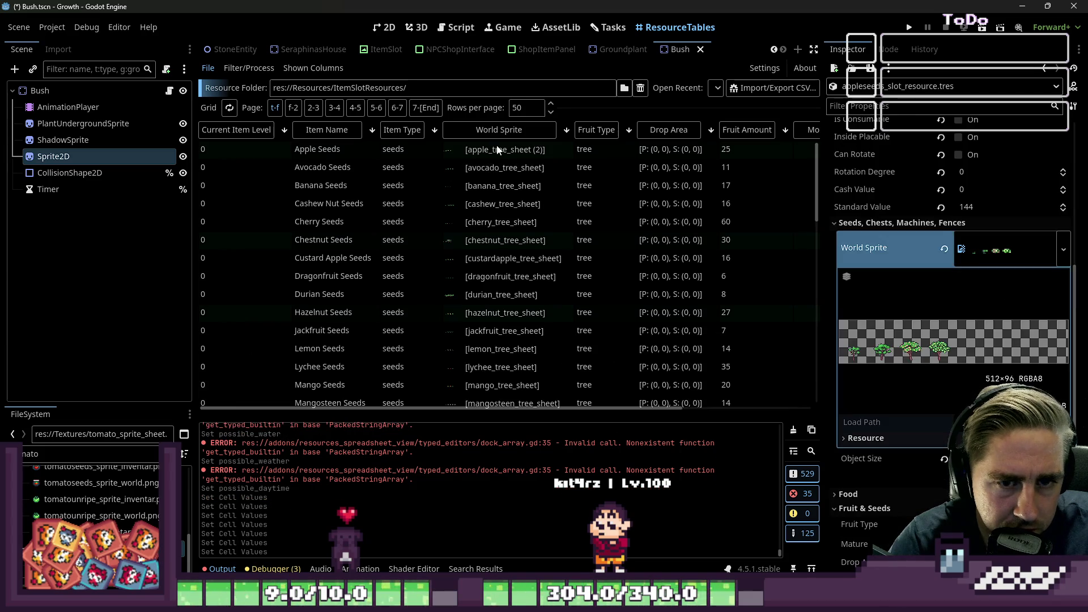
pyautogui.click(501, 145)
pyautogui.click(488, 163)
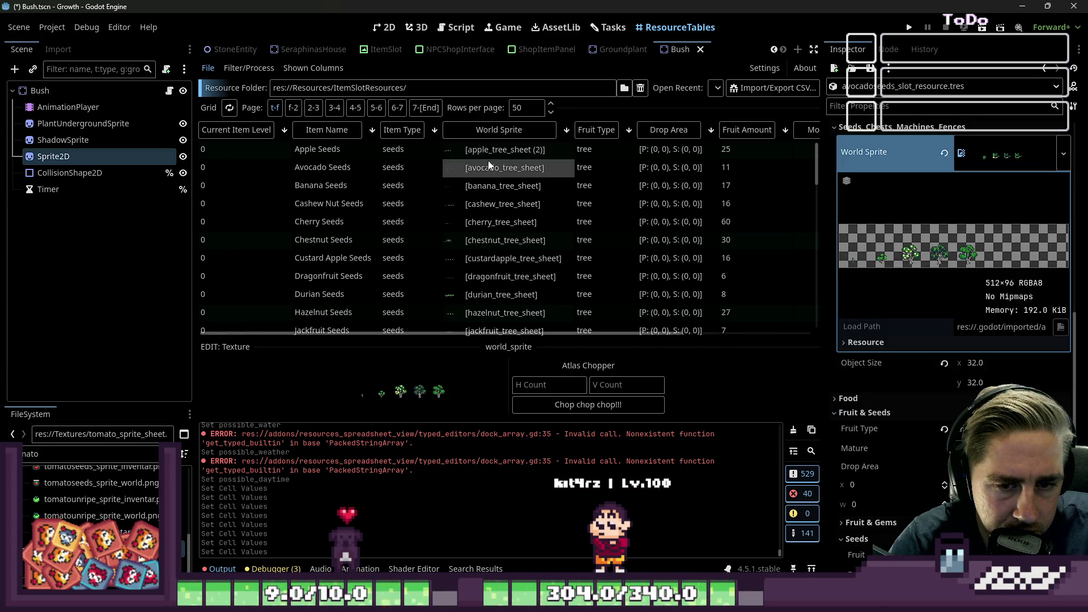
pyautogui.scroll(1, 891, 127)
pyautogui.write('world')
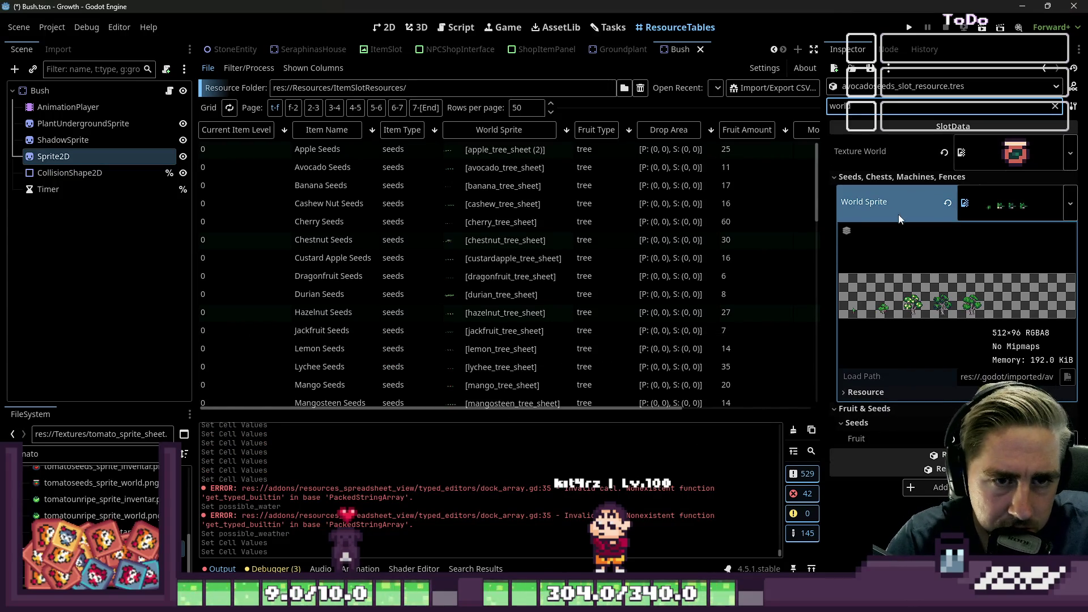
# View the world sprite sheets of Banana, Cashew Nut, Cherry, Chestnut, Custard Apple and Dragonfruit Seeds
pyautogui.scroll(-1, 886, 130)
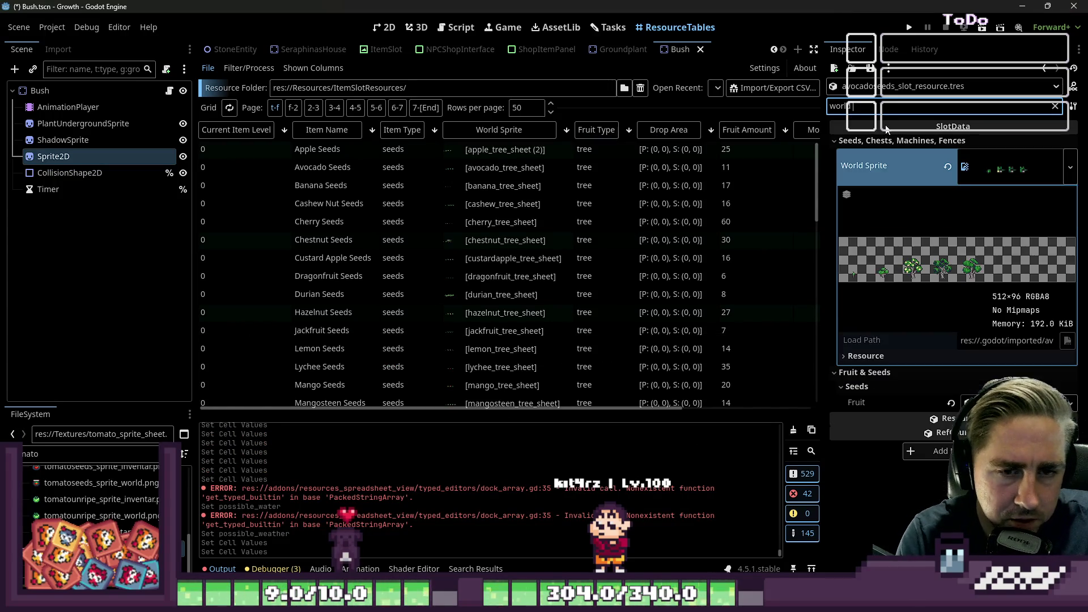
pyautogui.write('rite')
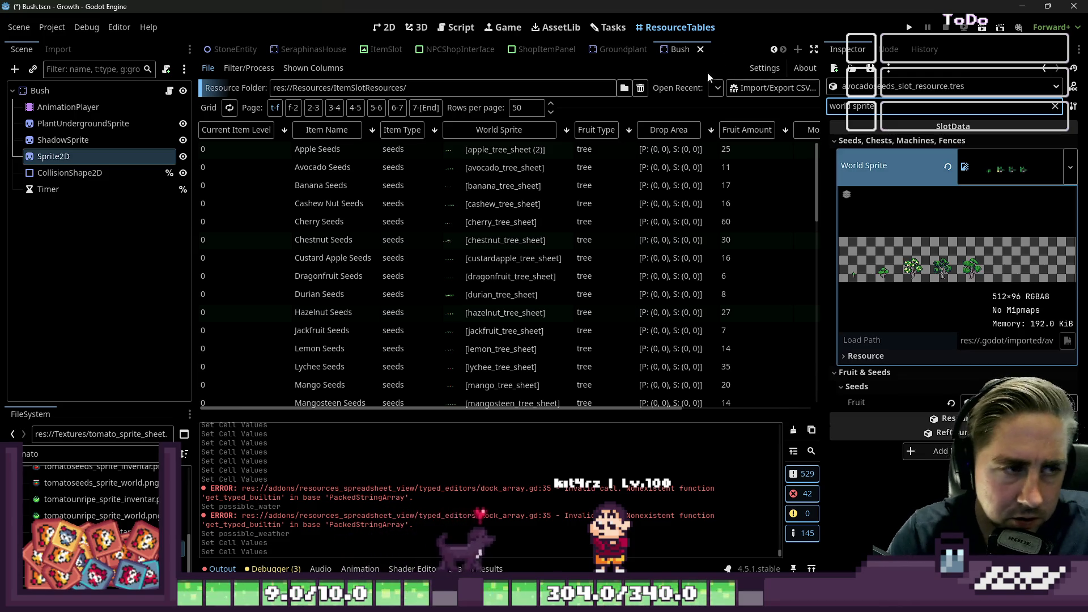
pyautogui.click(516, 160)
pyautogui.click(526, 188)
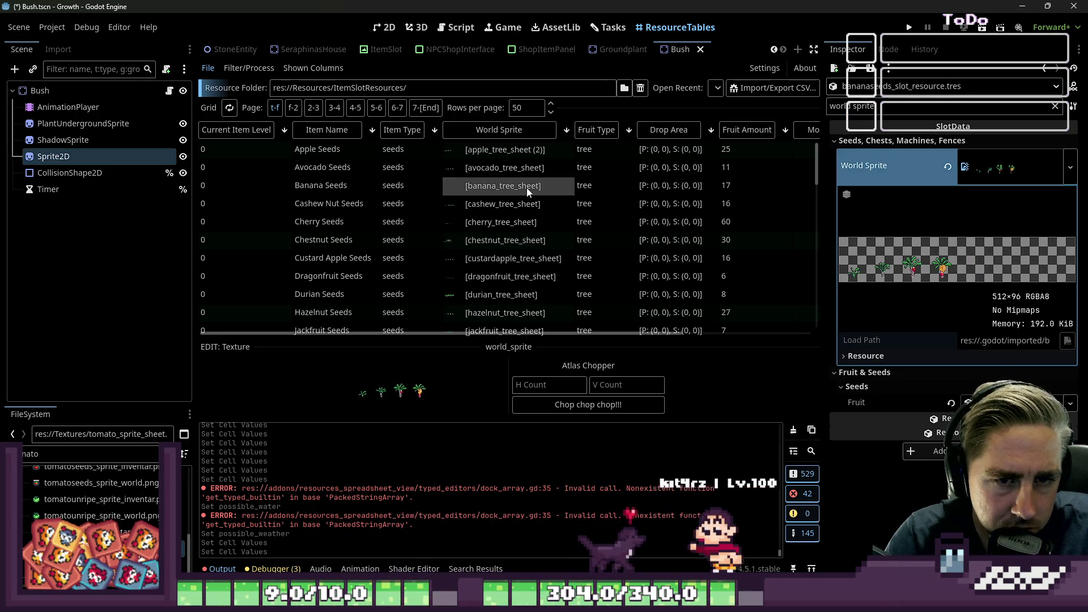
pyautogui.click(530, 207)
pyautogui.click(533, 221)
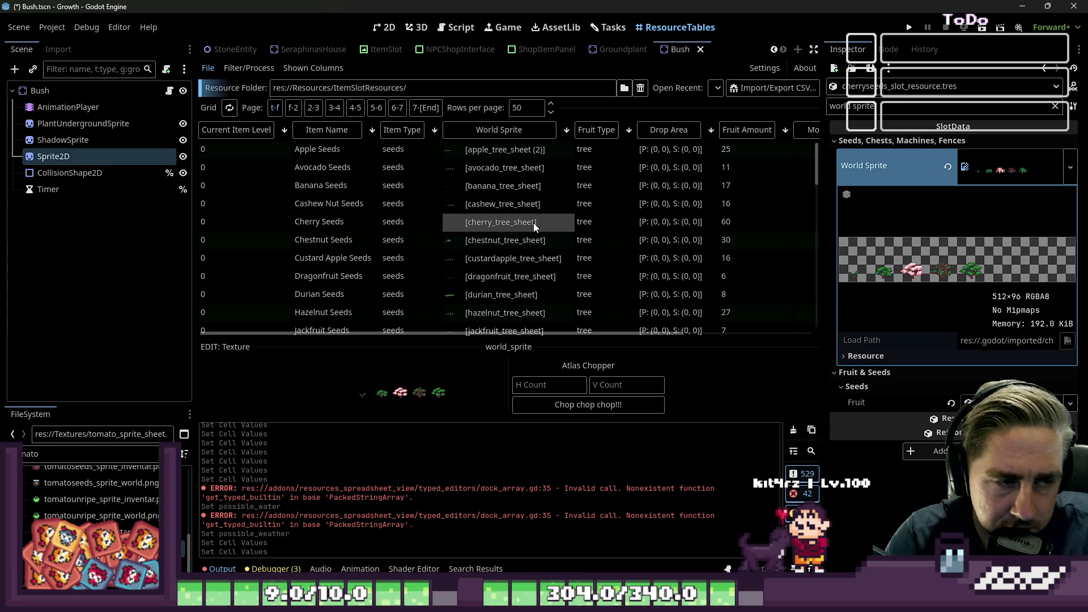
pyautogui.click(530, 242)
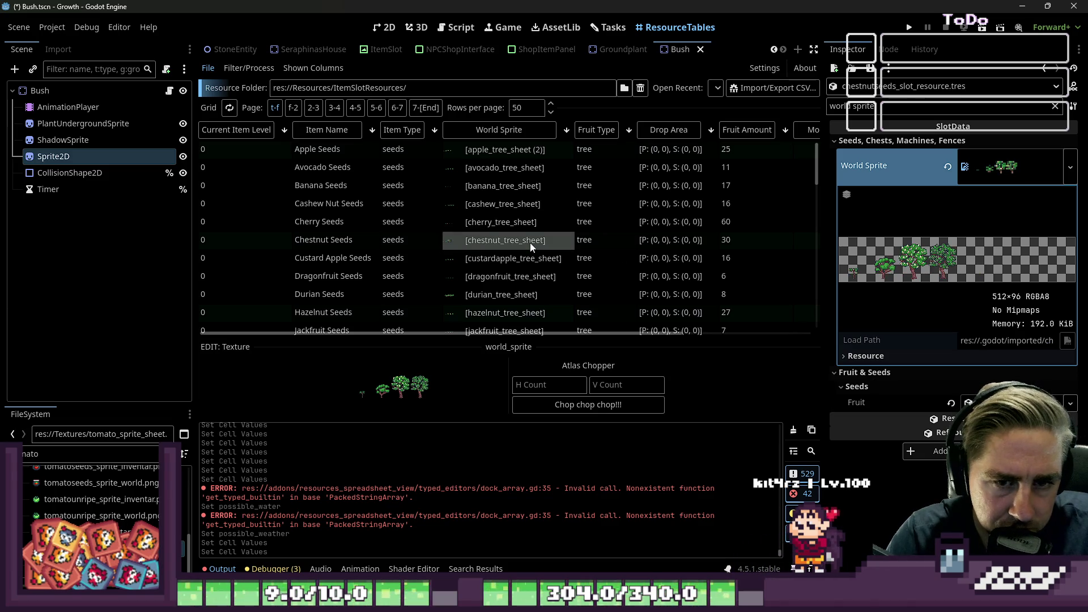
pyautogui.click(501, 216)
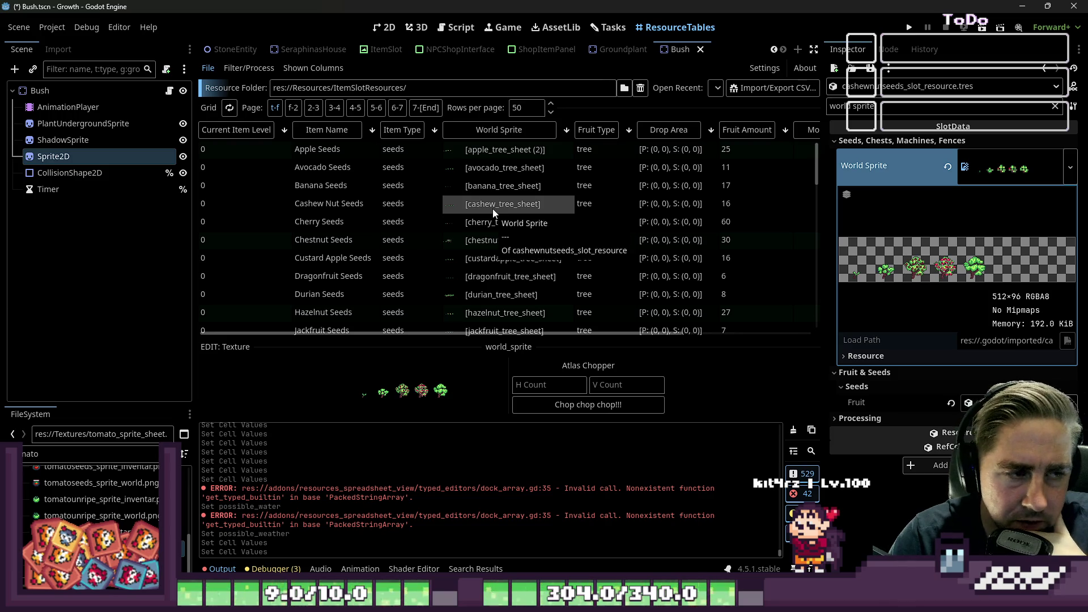
pyautogui.click(501, 259)
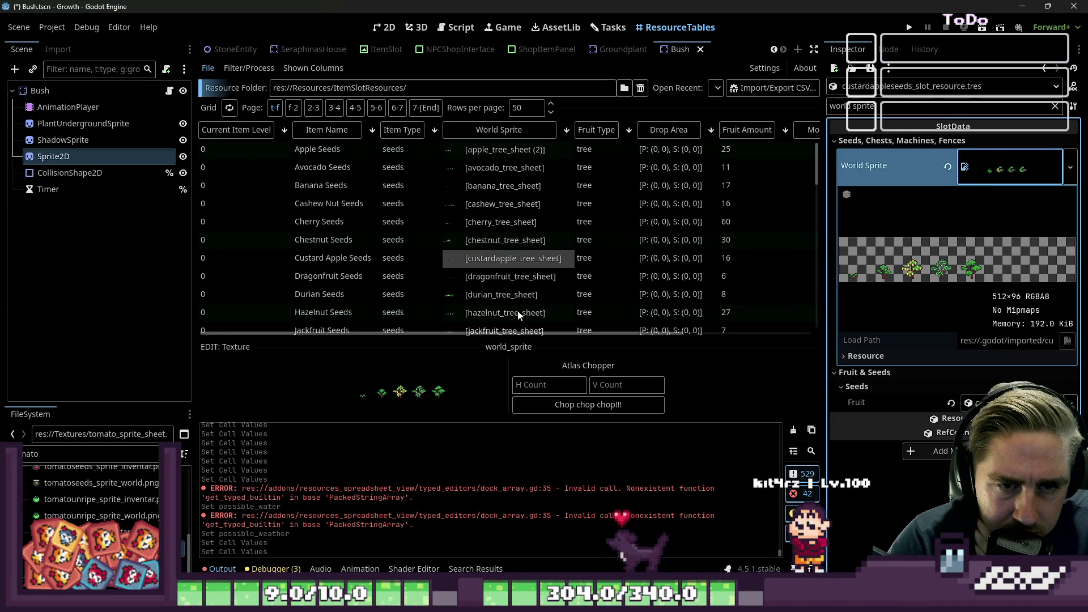
pyautogui.click(521, 276)
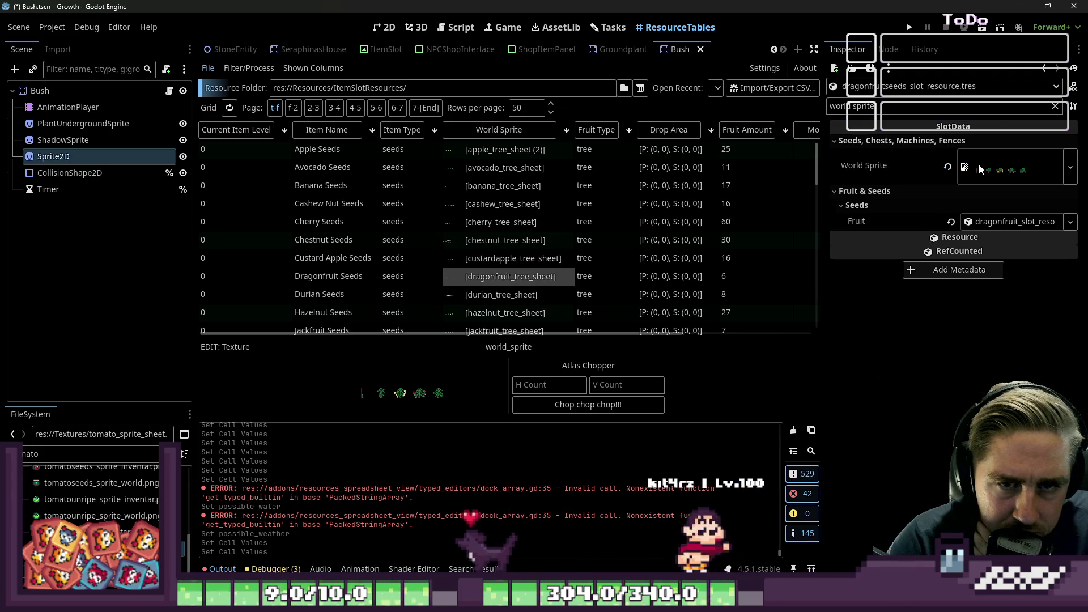
# Step through the tree sprite sheets from Durian, Hazelnut and Jackfruit to Olive, Pear and Orange Seeds
pyautogui.scroll(-3, 506, 222)
pyautogui.click(504, 223)
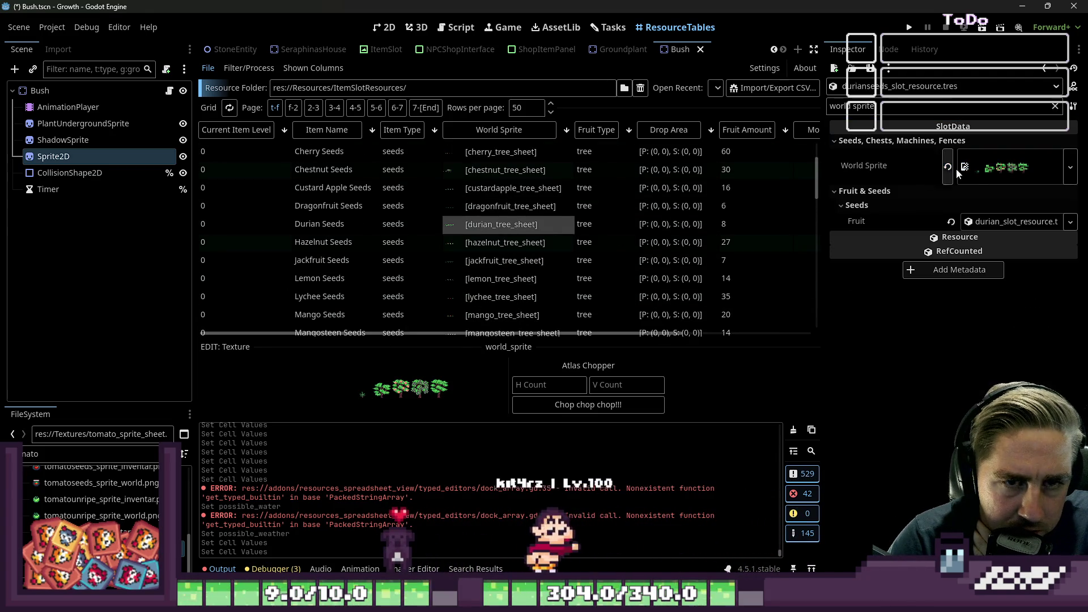
pyautogui.click(528, 243)
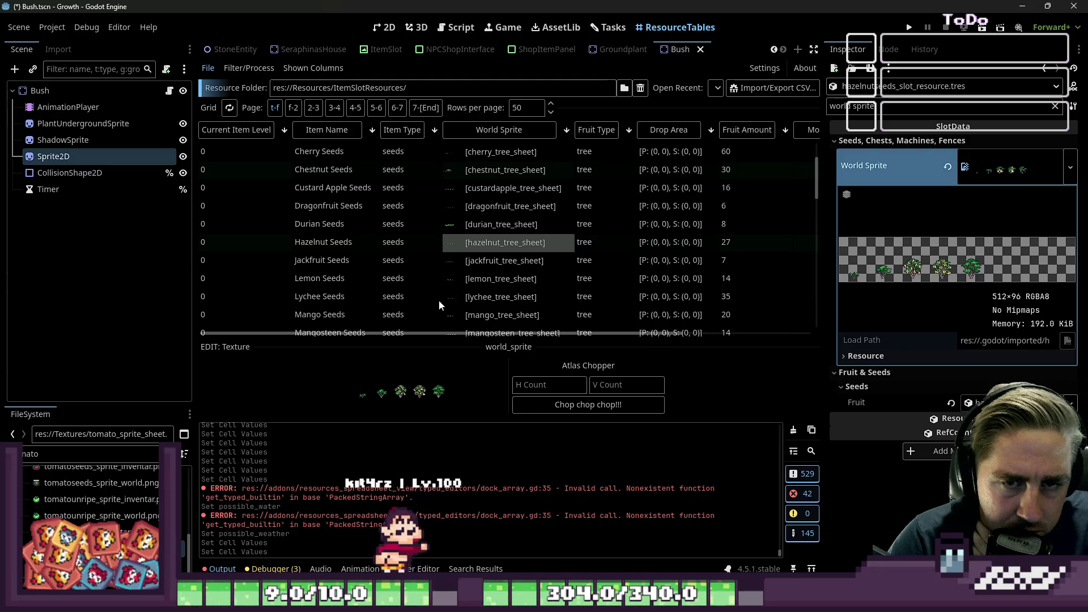
pyautogui.click(496, 258)
pyautogui.click(492, 279)
pyautogui.click(498, 293)
pyautogui.scroll(-3, 501, 286)
pyautogui.click(494, 245)
pyautogui.click(488, 264)
pyautogui.click(491, 277)
pyautogui.scroll(-3, 494, 278)
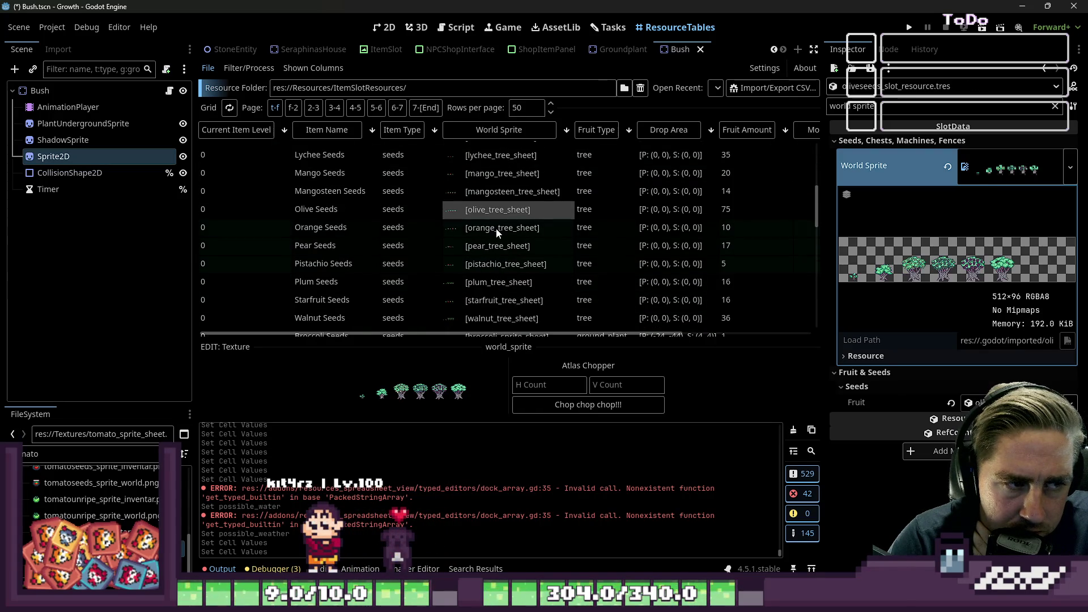
pyautogui.click(498, 248)
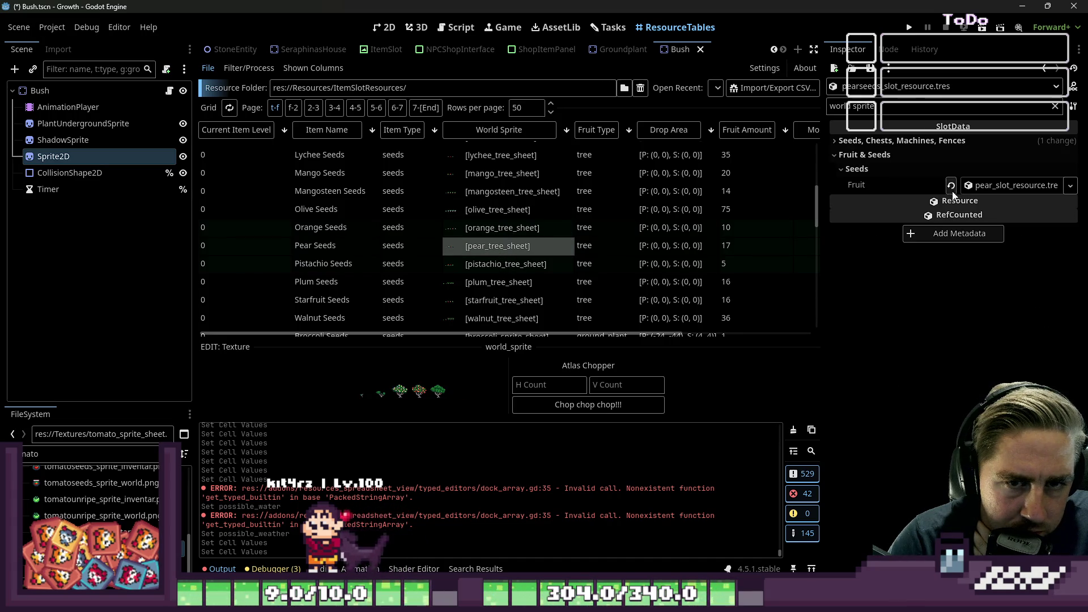
pyautogui.click(547, 223)
pyautogui.click(505, 242)
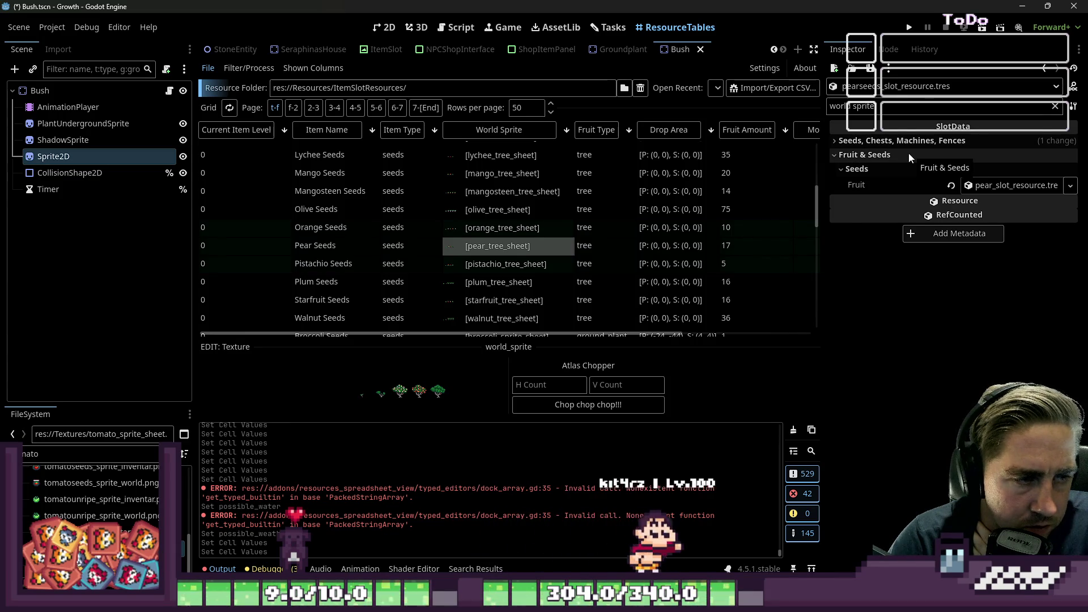
# Enlarge the Pear world sprite preview, then view Pistachio, Plum, Starfruit and Walnut tree sheets
pyautogui.click(913, 142)
pyautogui.click(977, 165)
pyautogui.scroll(-1, 476, 255)
pyautogui.click(499, 217)
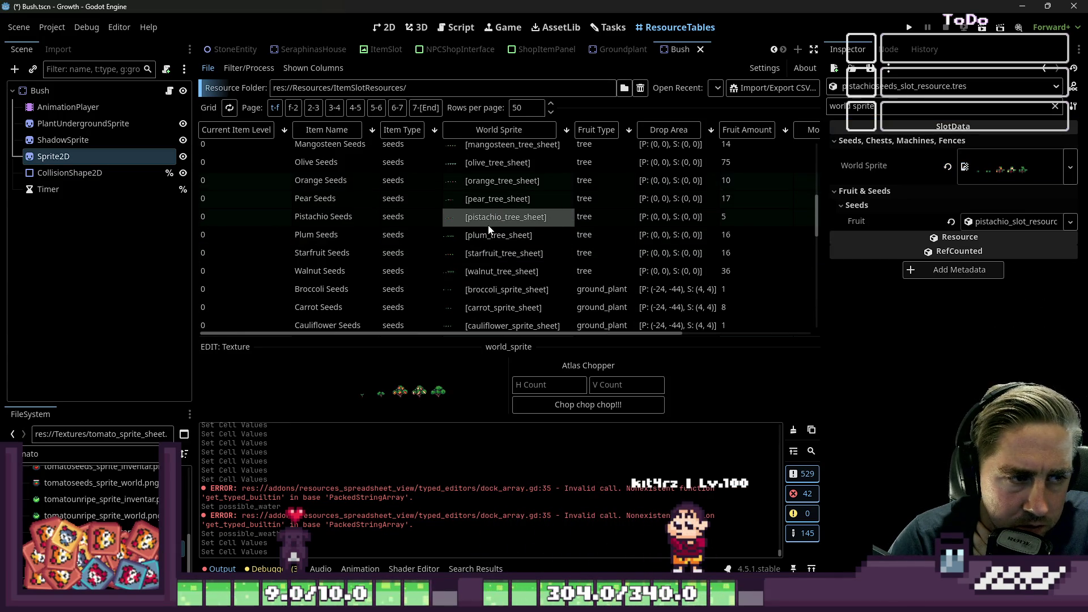
pyautogui.click(567, 236)
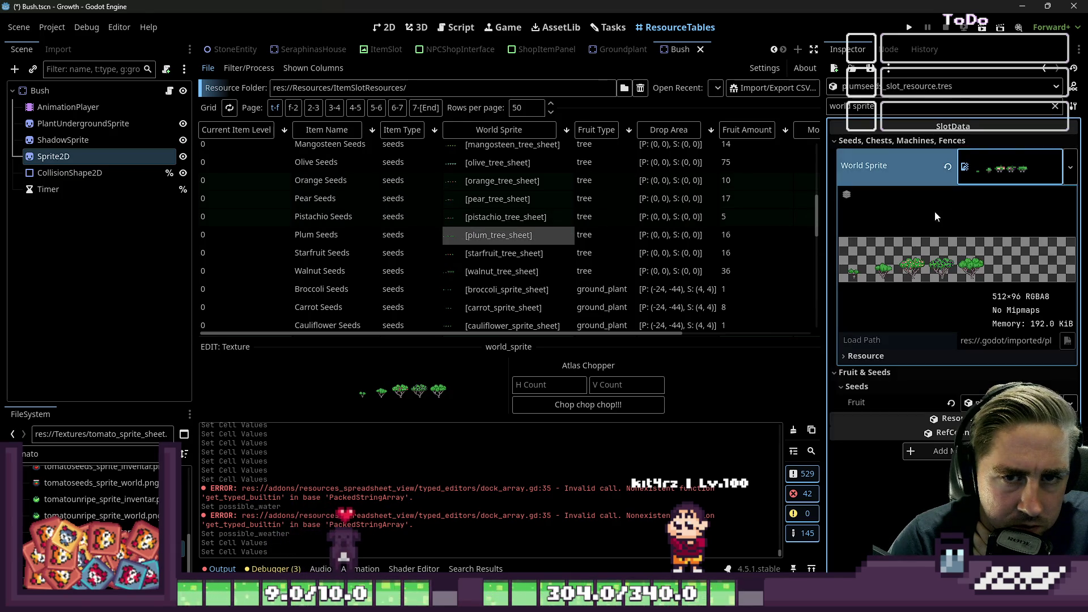
pyautogui.click(513, 253)
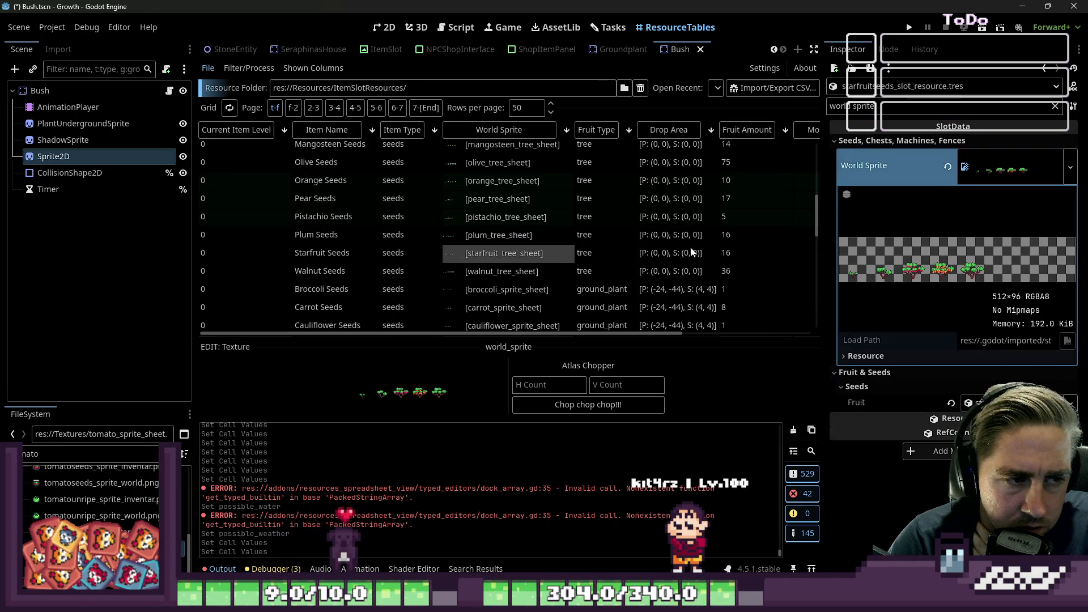
pyautogui.click(539, 271)
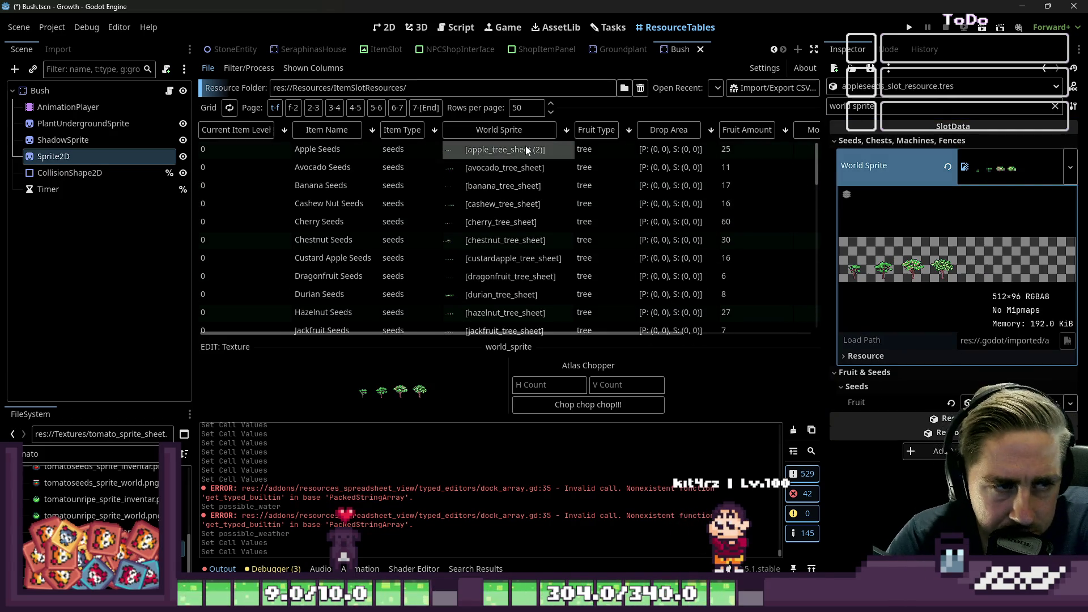
# Recheck the Avocado, Banana, Cherry, Chestnut and Dragonfruit Seeds tree sprite sheets
pyautogui.click(515, 170)
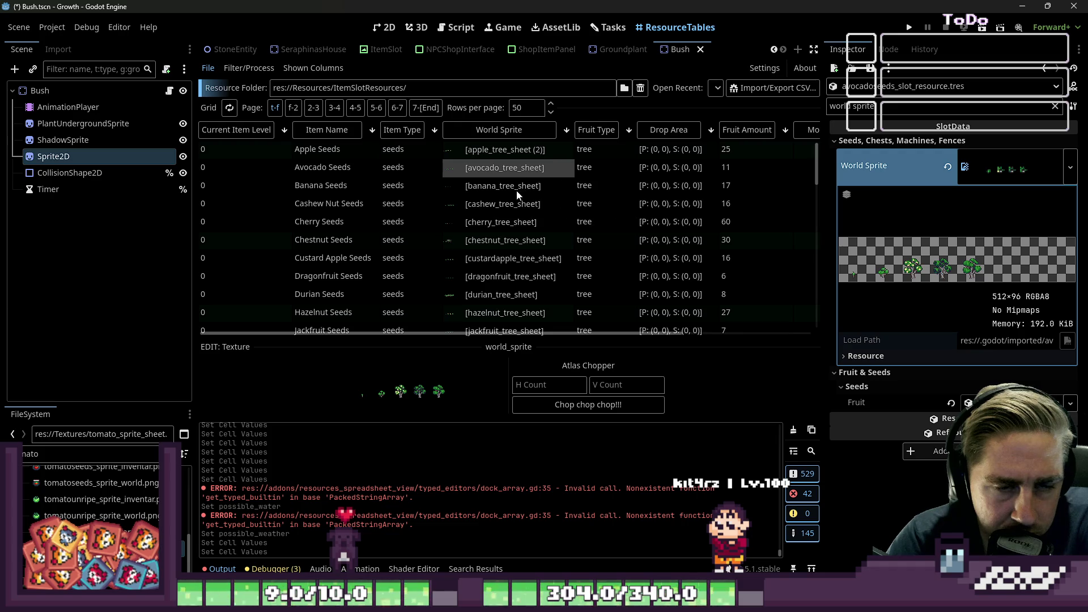
pyautogui.click(515, 187)
pyautogui.click(515, 227)
pyautogui.click(527, 241)
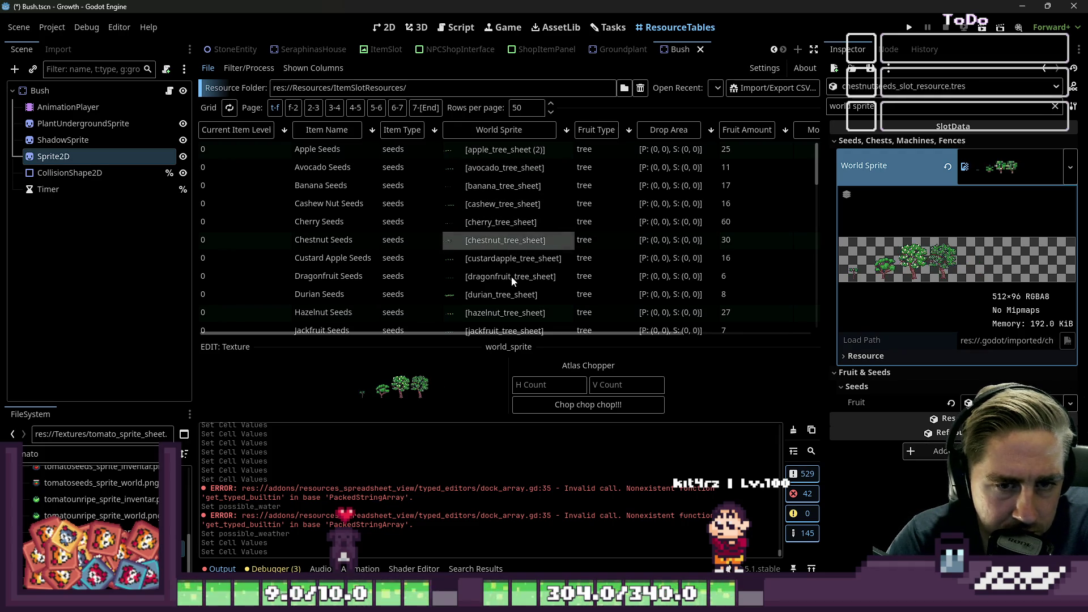
pyautogui.click(547, 277)
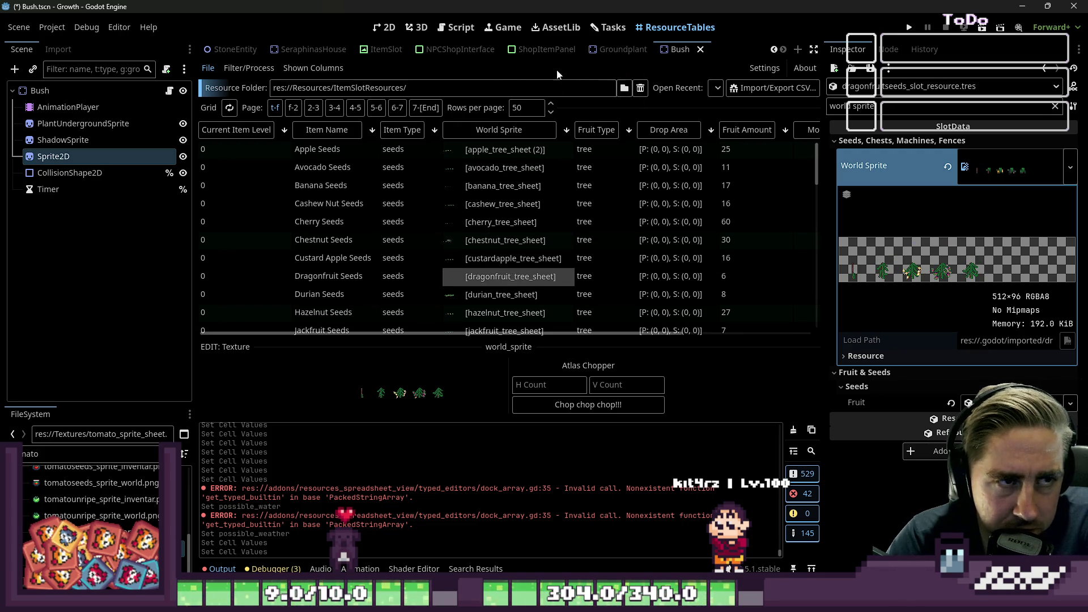
# Filter the FileSystem by 'tree' and open the Trees.gd script
pyautogui.doubleClick(82, 451)
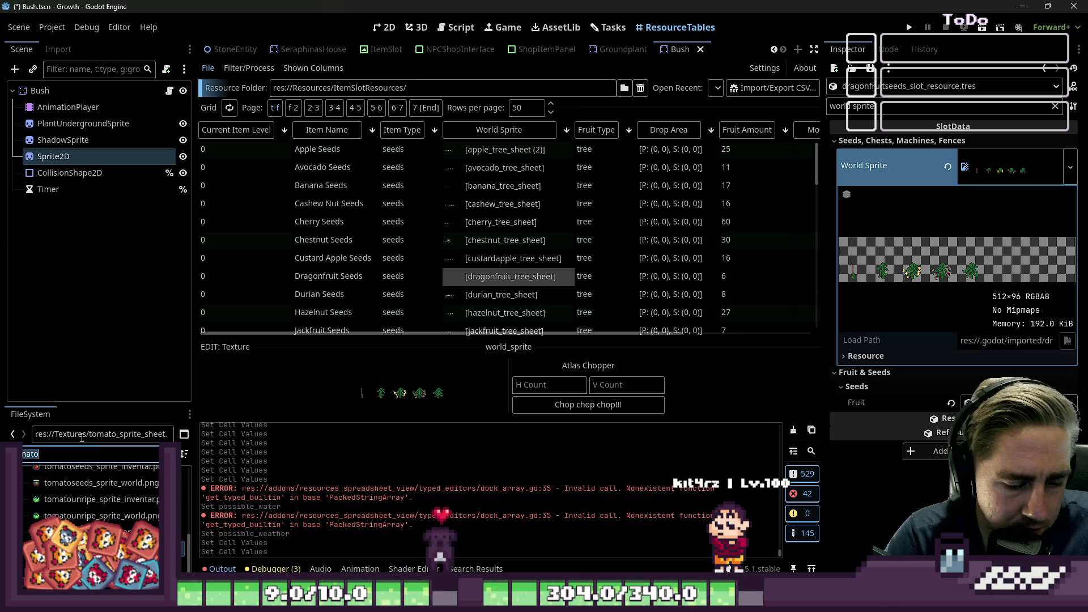
pyautogui.write('tree')
pyautogui.doubleClick(91, 498)
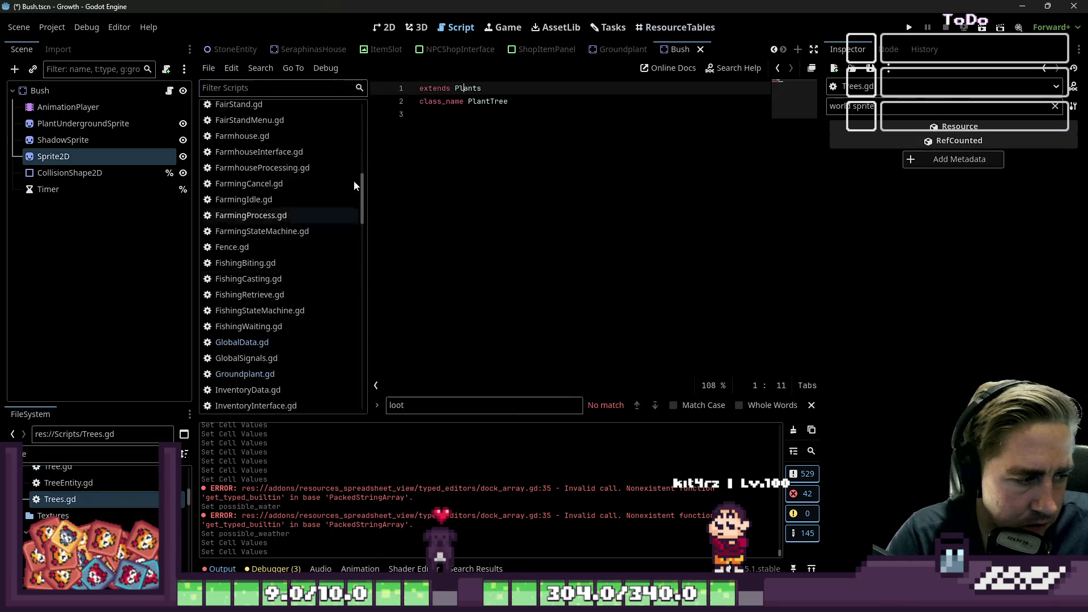
# Show the Bush scene in 2D with its Sprite2D selected and the Inspector filter cleared
pyautogui.click(386, 28)
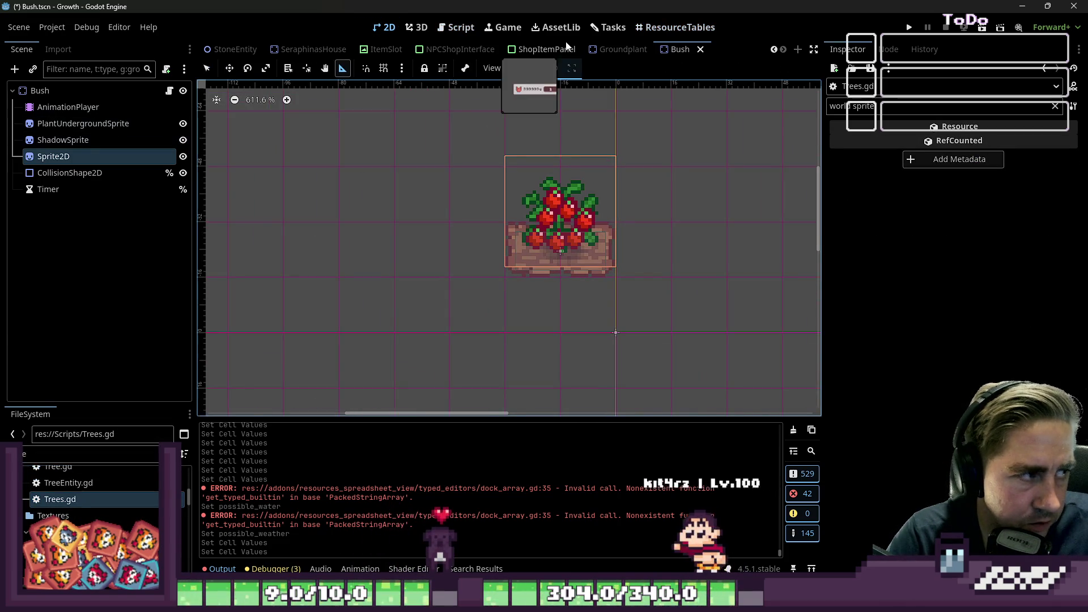
pyautogui.click(54, 155)
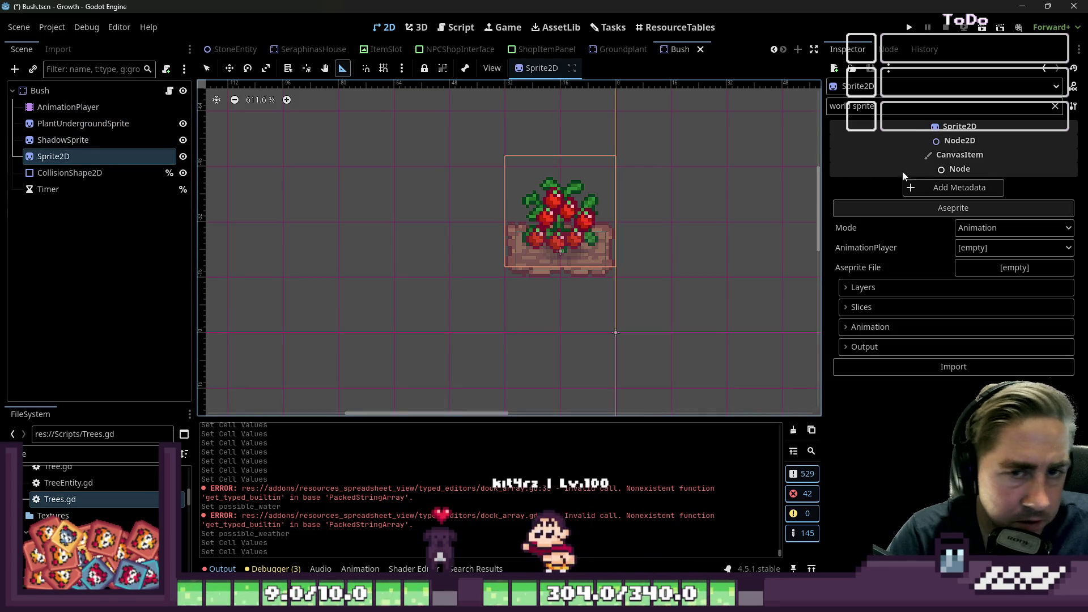
pyautogui.click(963, 106)
pyautogui.hotkey('ctrl', 'BackSpace')
pyautogui.hotkey('ctrl', 'BackSpace')
pyautogui.click(996, 155)
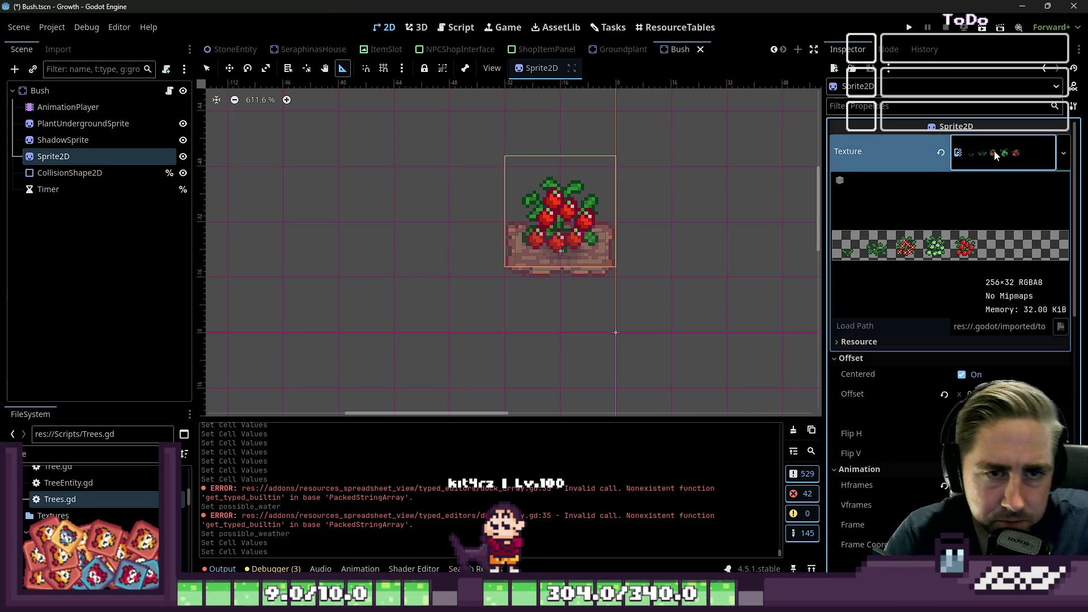
pyautogui.click(996, 155)
pyautogui.click(50, 96)
pyautogui.click(48, 156)
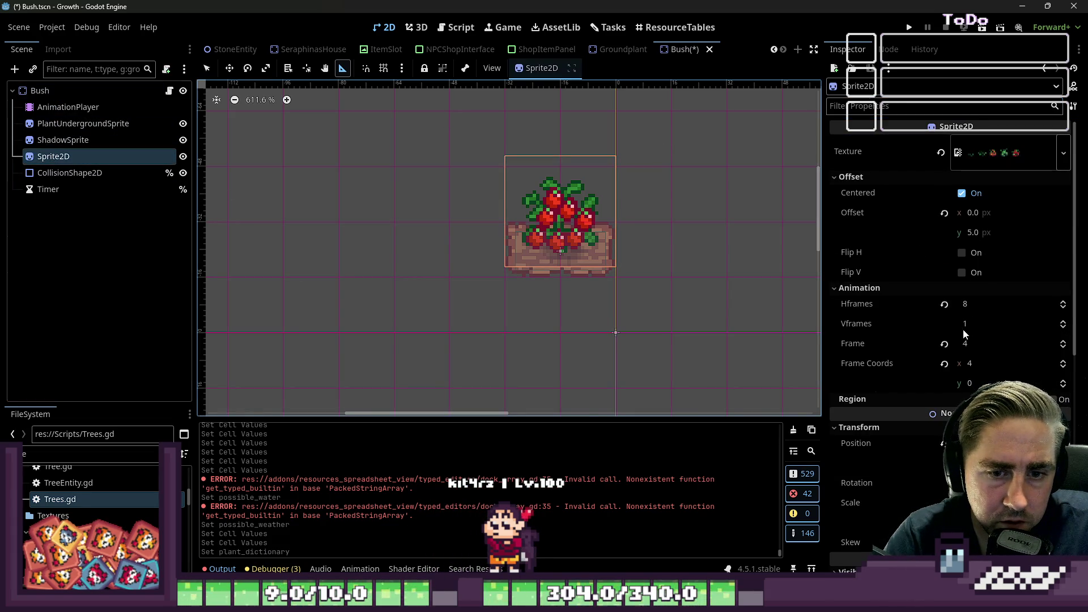
# Lower the Bush Sprite2D frame from 4 to 0, the sprout, and save the scene
pyautogui.click(1064, 348)
pyautogui.click(1063, 348)
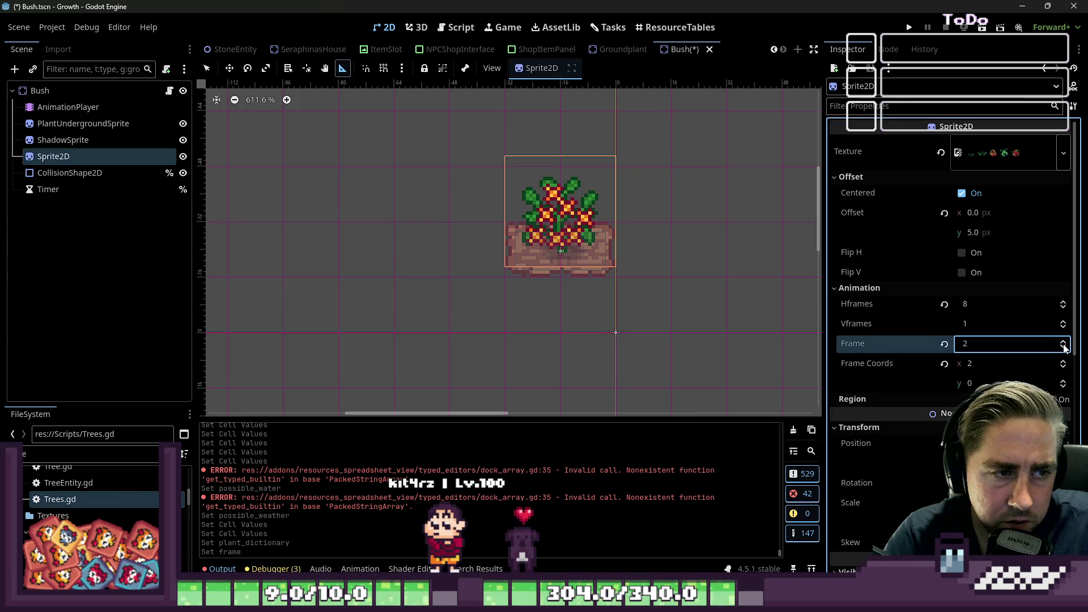
pyautogui.click(1063, 348)
pyautogui.click(1062, 348)
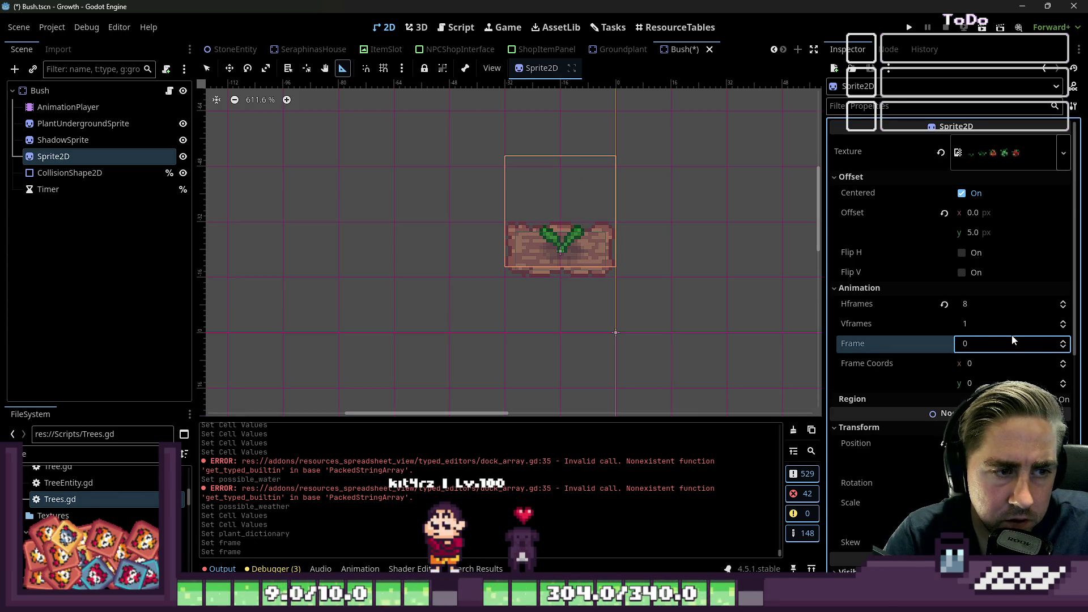
pyautogui.click(354, 197)
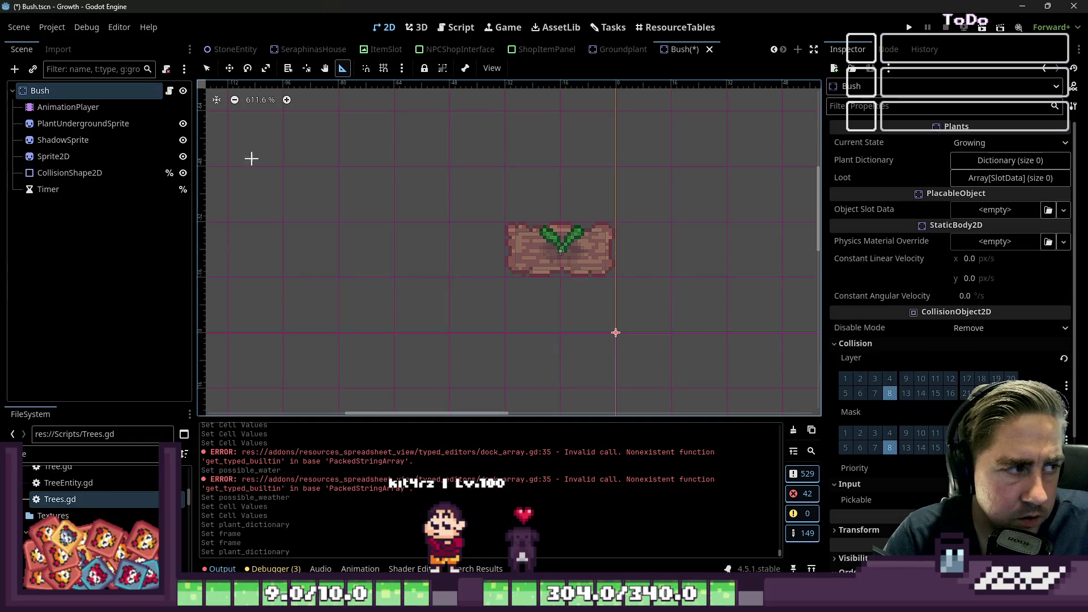
pyautogui.hotkey('ctrl', 's')
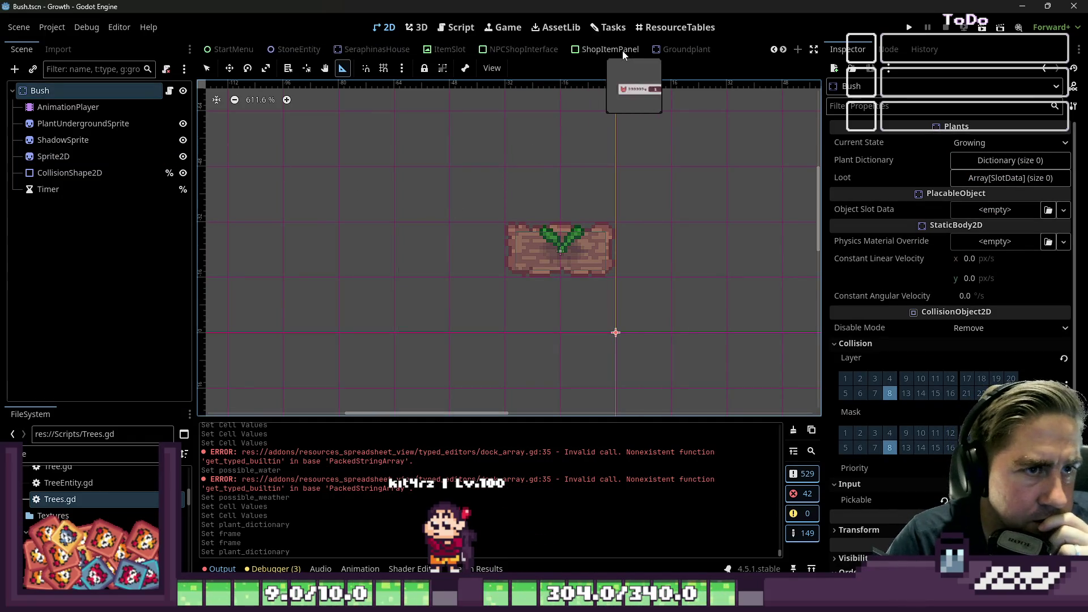
# Open the Trees scene from the FileSystem dock and select its root node
pyautogui.click(59, 448)
pyautogui.scroll(2, 66, 495)
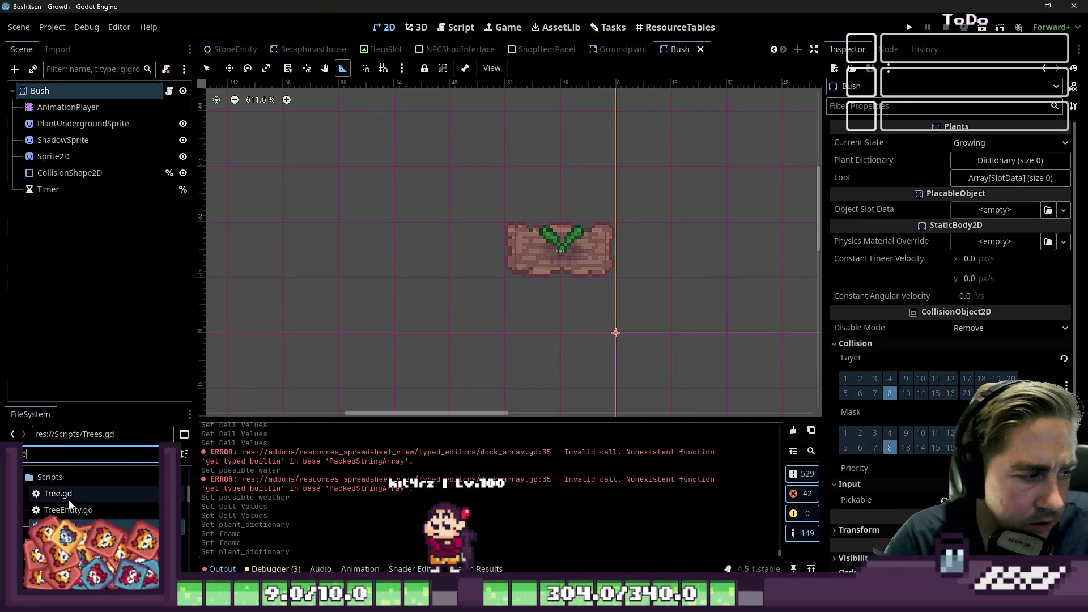
pyautogui.scroll(-5, 67, 494)
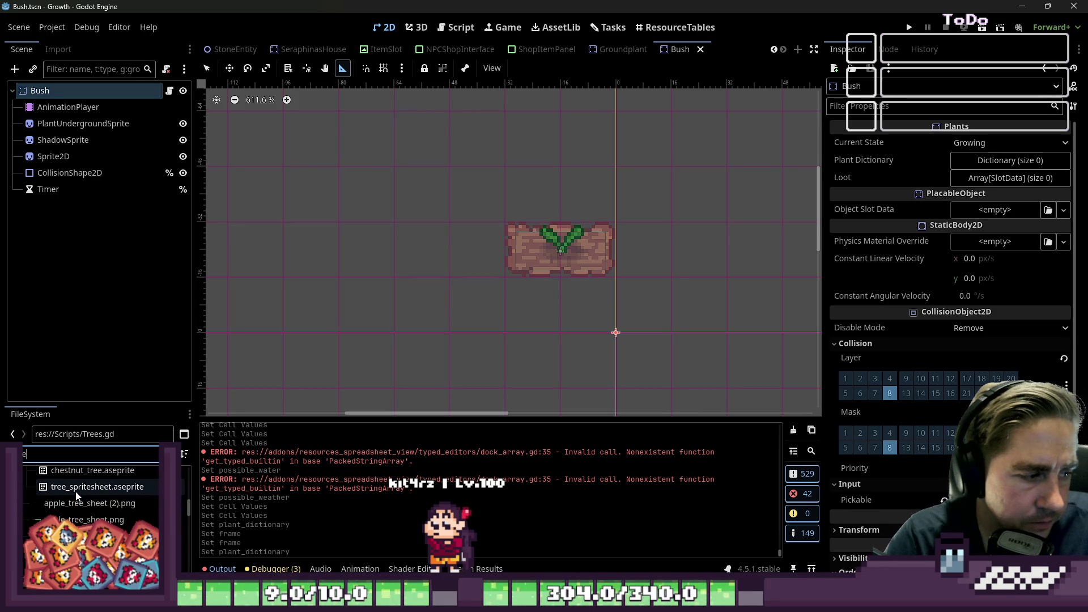
pyautogui.scroll(-10, 78, 491)
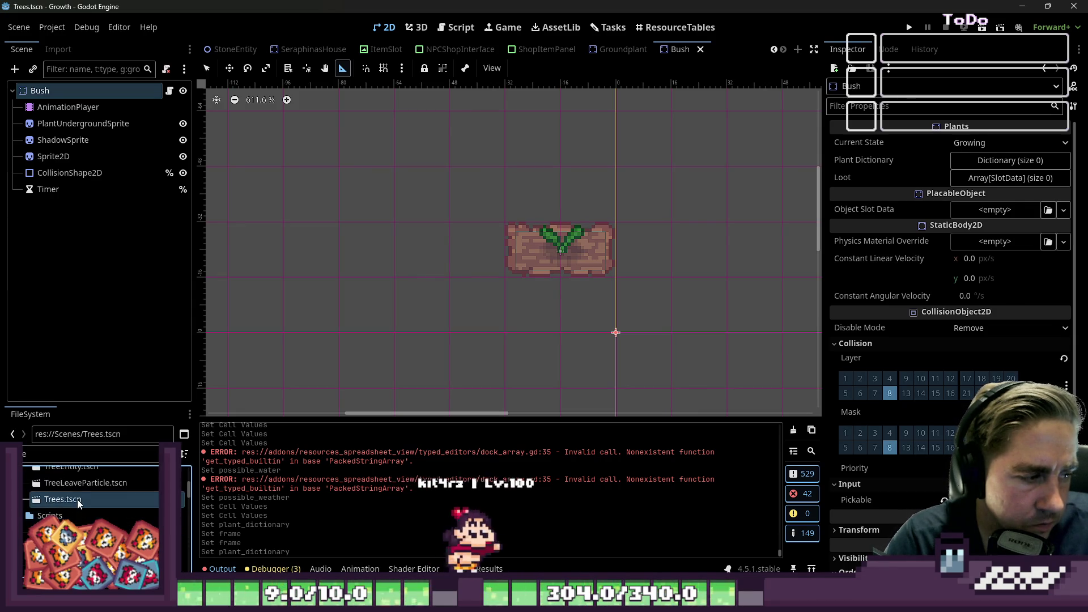
pyautogui.doubleClick(78, 500)
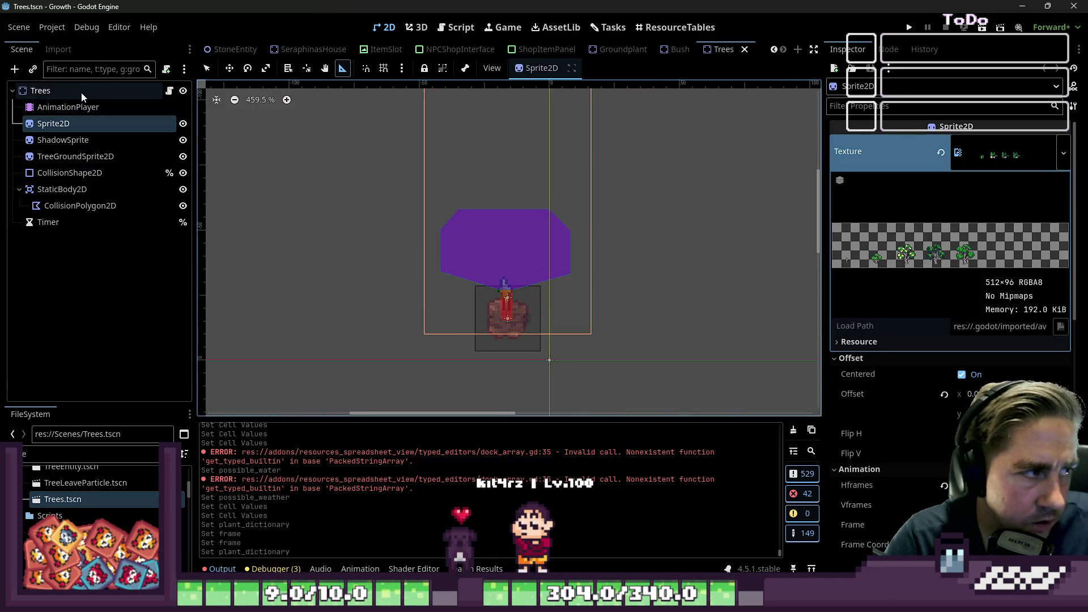
pyautogui.click(80, 91)
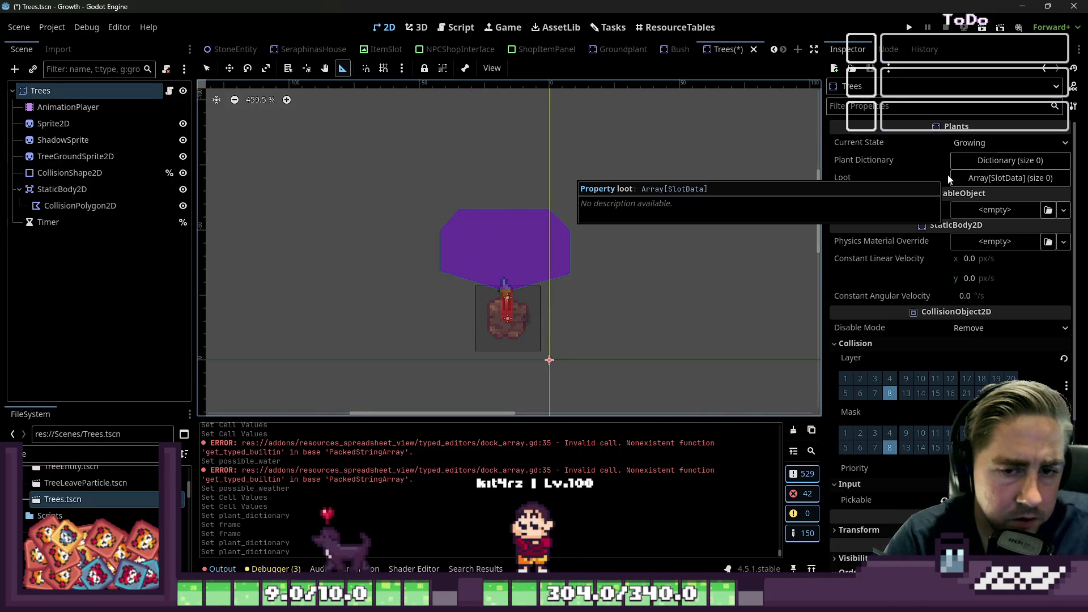
# Apply apple_tree_sheet (2).png as the texture of the tree's Sprite2D
pyautogui.click(90, 457)
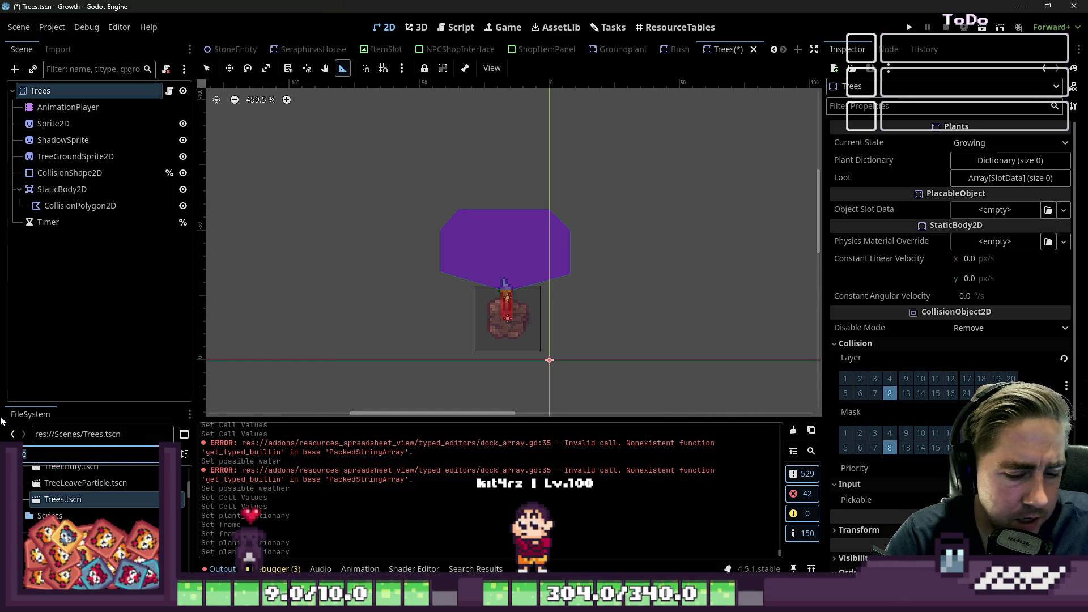
pyautogui.write('pl')
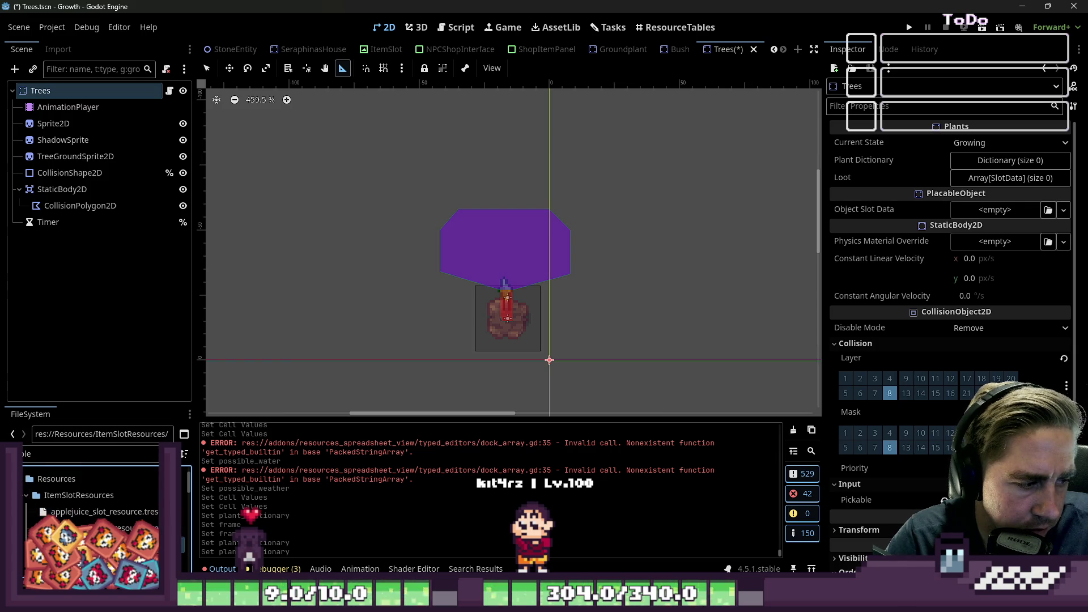
pyautogui.scroll(-8, 89, 520)
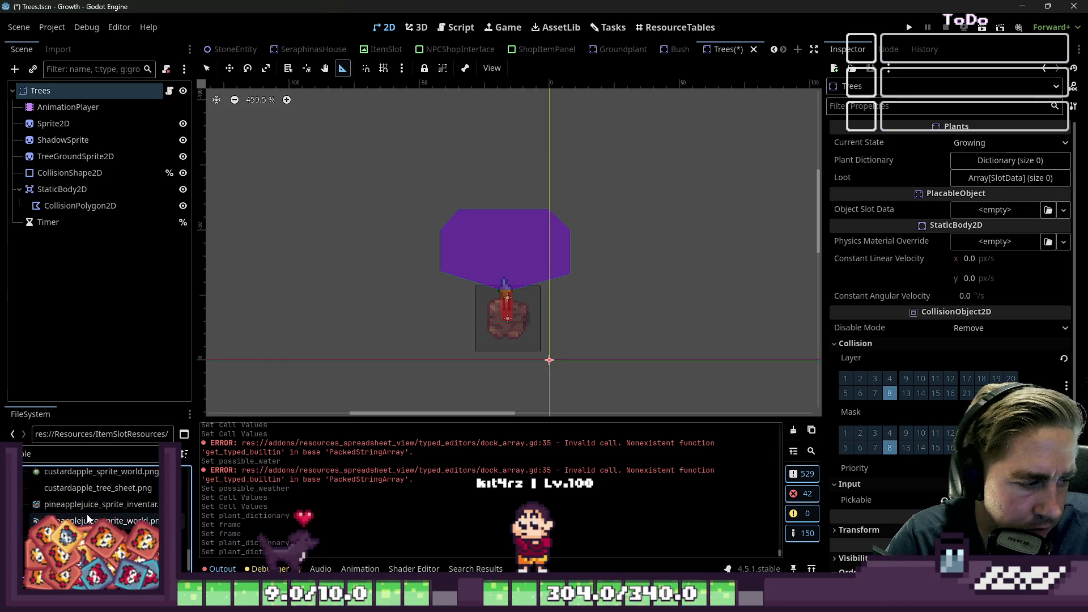
pyautogui.click(89, 532)
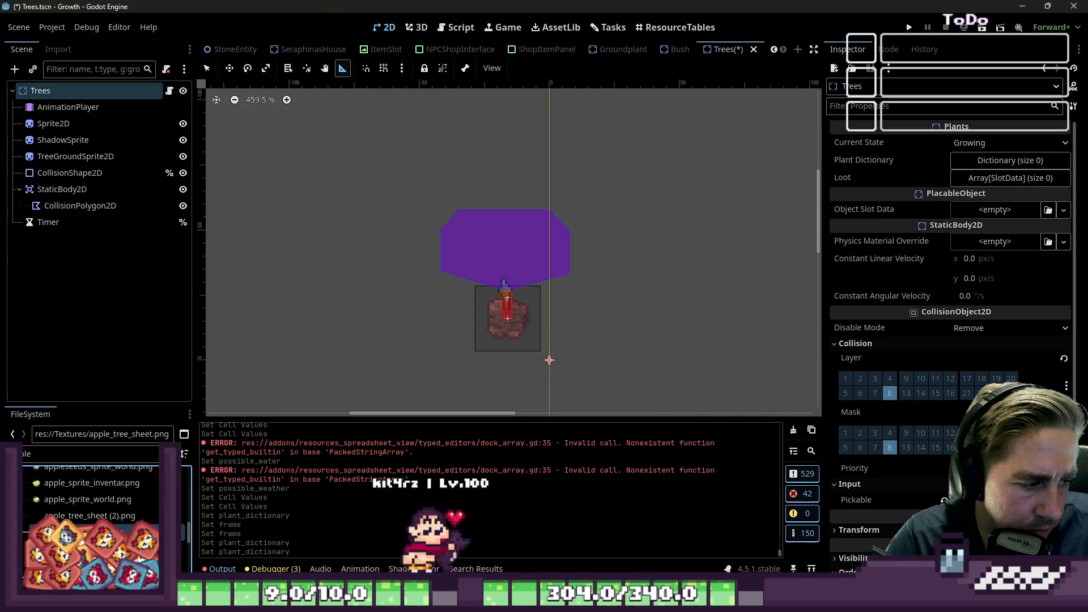
pyautogui.moveTo(89, 516)
pyautogui.mouseDown()
pyautogui.moveTo(63, 515)
pyautogui.moveTo(74, 281)
pyautogui.moveTo(58, 126)
pyautogui.moveTo(935, 149)
pyautogui.moveTo(943, 240)
pyautogui.moveTo(964, 153)
pyautogui.mouseUp()
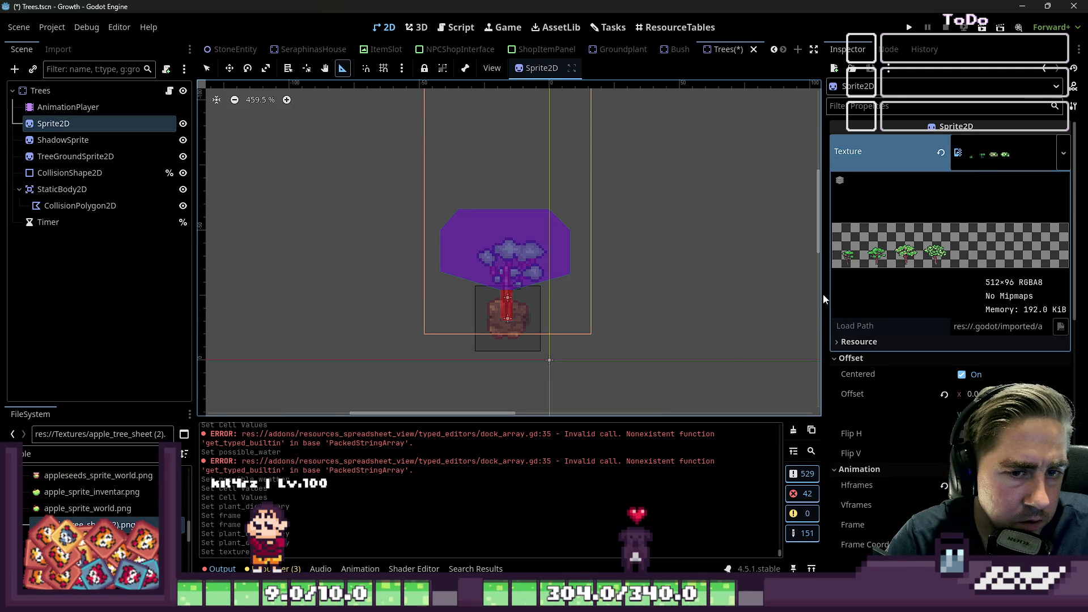
# Select the tree's Sprite2D and bring its Animation properties into view in the Inspector
pyautogui.click(85, 107)
pyautogui.click(80, 119)
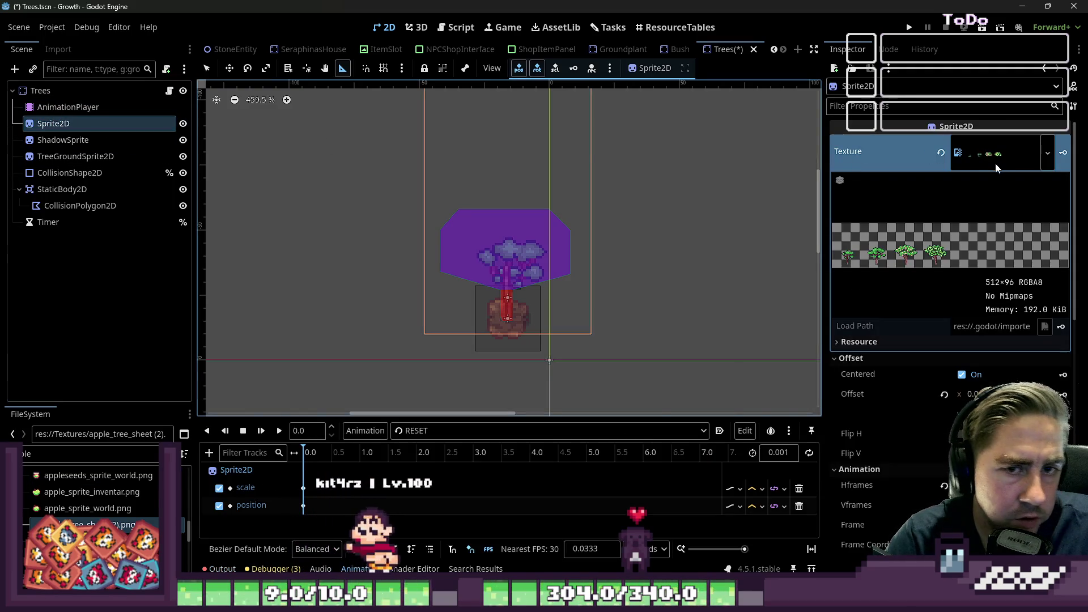
pyautogui.scroll(-1, 998, 168)
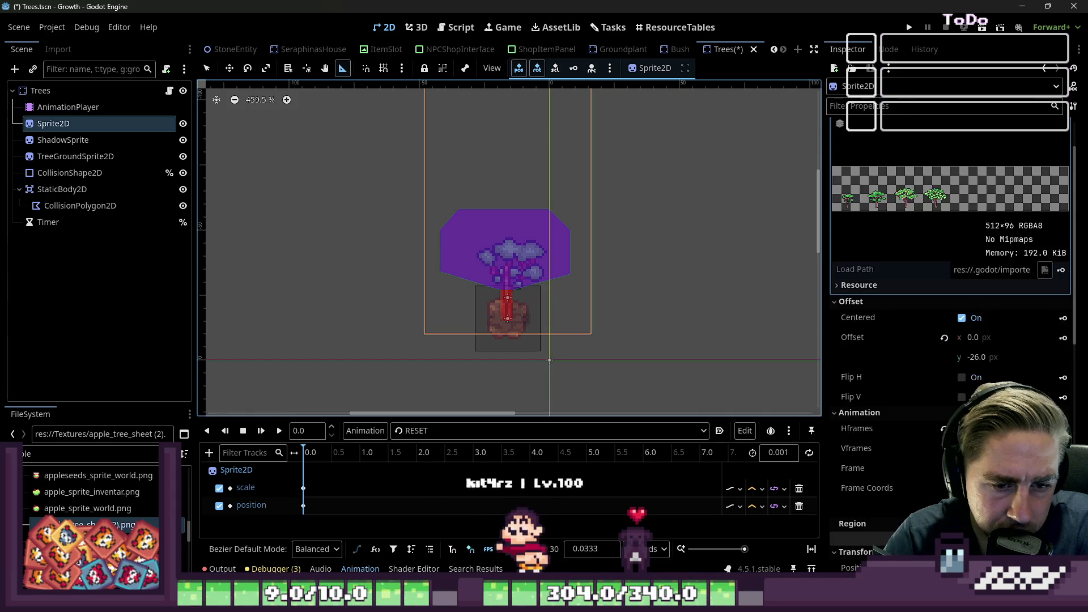
pyautogui.scroll(-3, 951, 283)
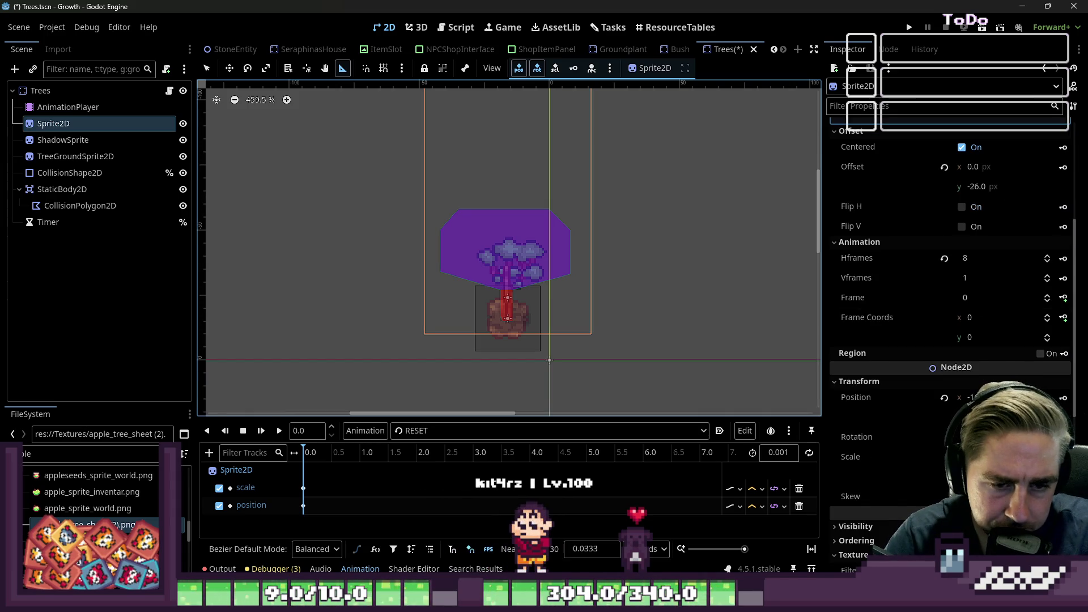
pyautogui.scroll(4, 977, 289)
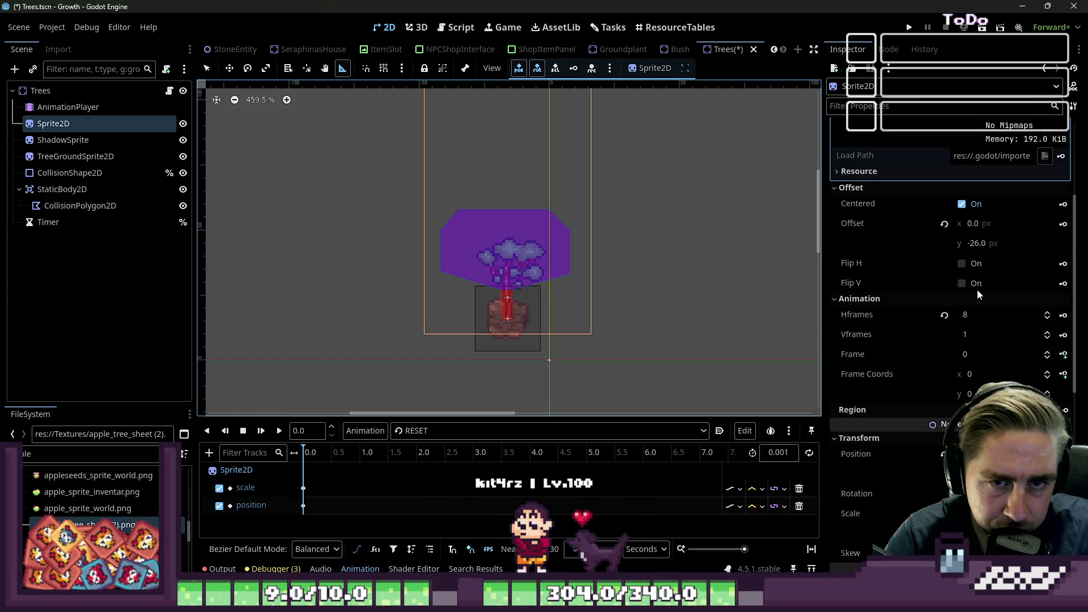
pyautogui.scroll(-8, 976, 279)
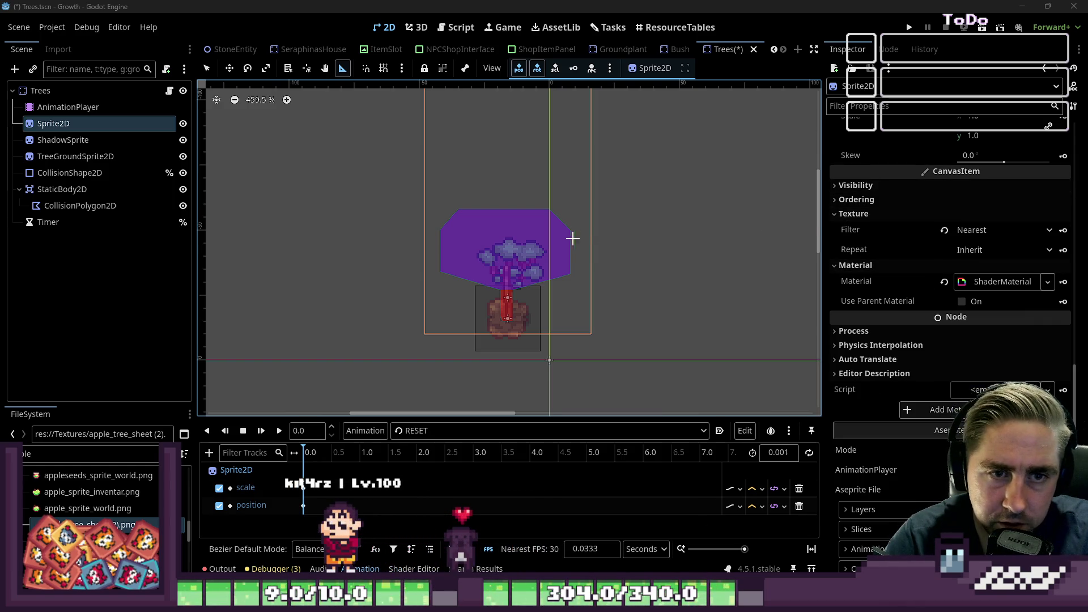
pyautogui.click(52, 138)
pyautogui.click(51, 124)
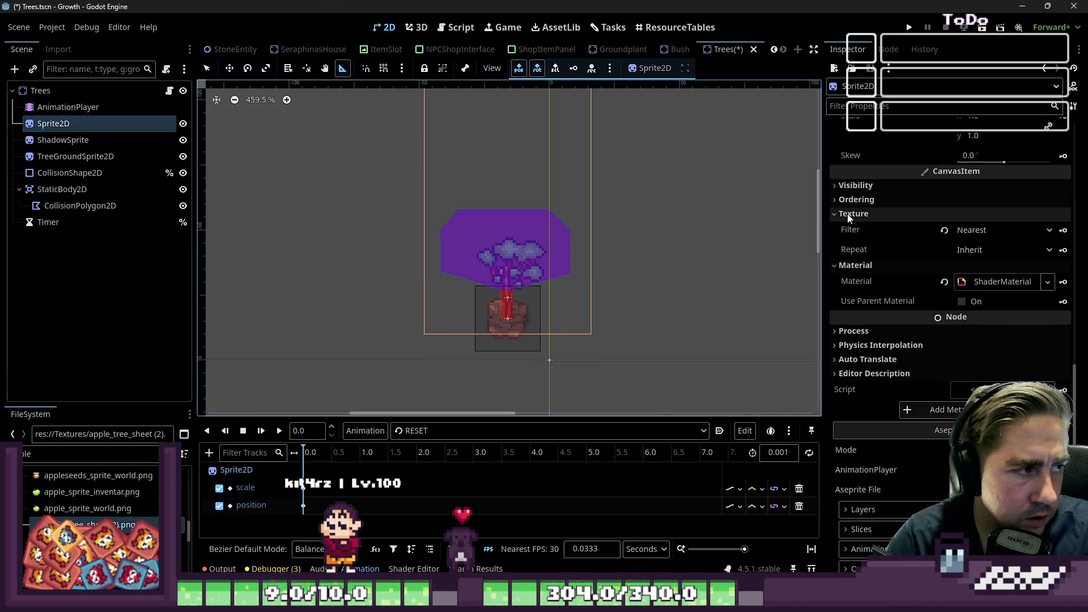
pyautogui.scroll(5, 911, 249)
pyautogui.scroll(3, 911, 246)
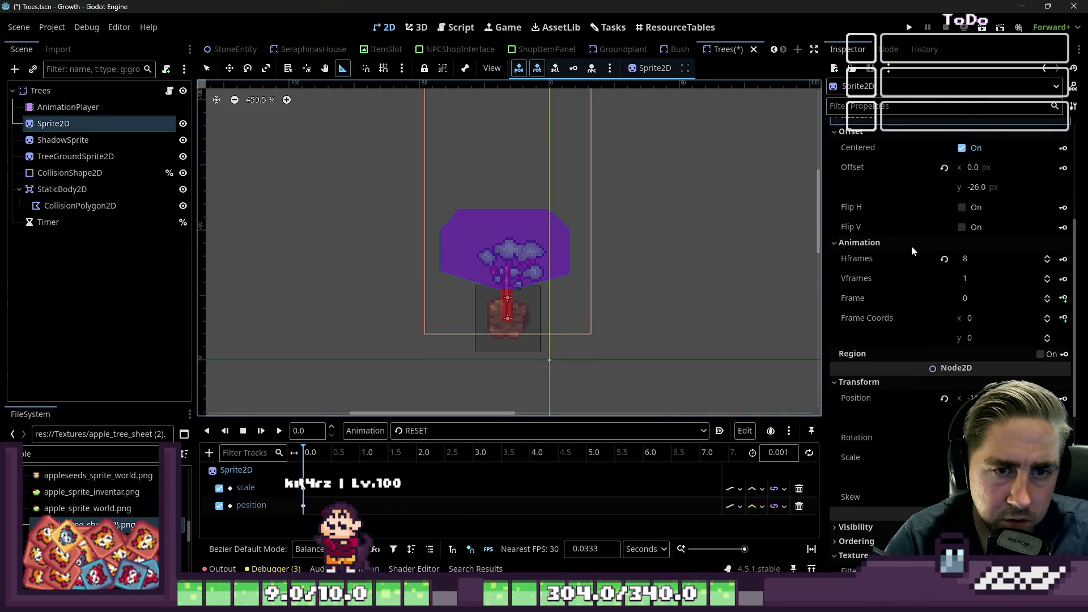
# Set the tree sprite's Frame to 3 and zoom in on the full tree
pyautogui.click(975, 298)
pyautogui.write('3')
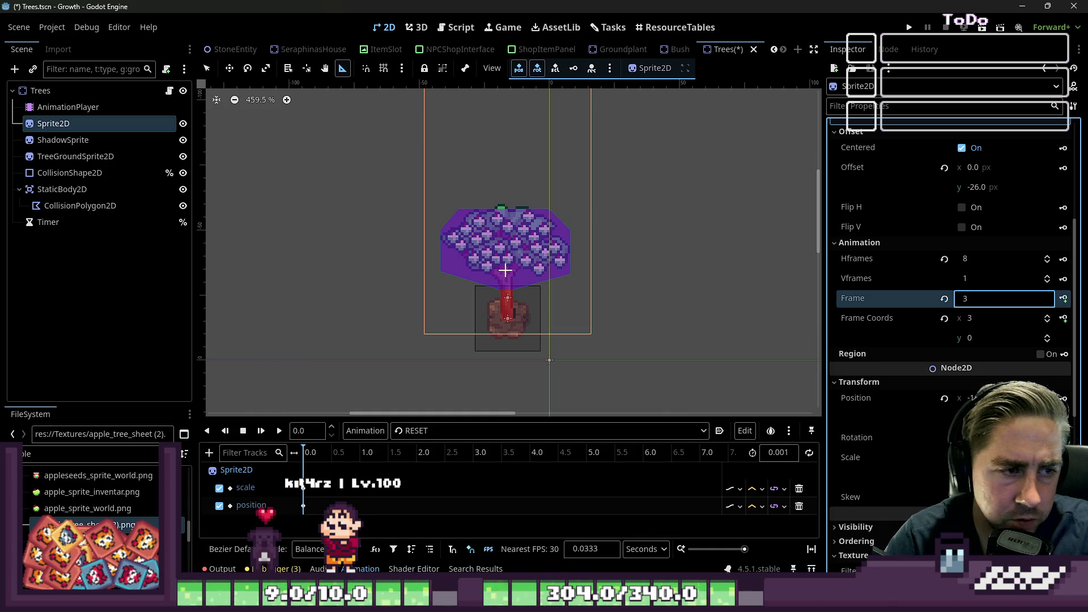
pyautogui.scroll(3, 445, 270)
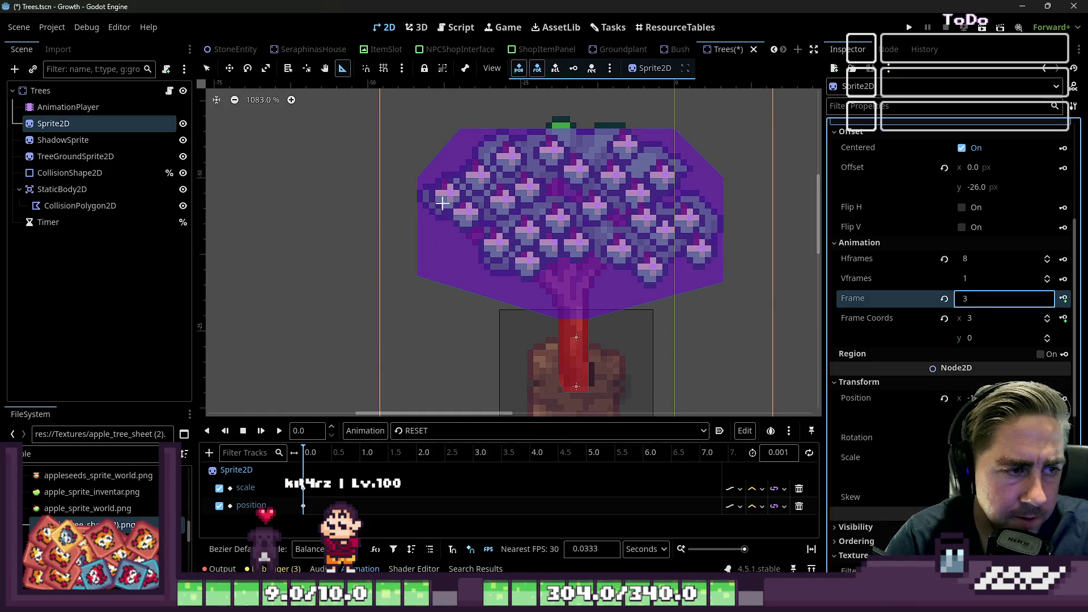
pyautogui.scroll(-5, 442, 202)
pyautogui.scroll(4, 431, 173)
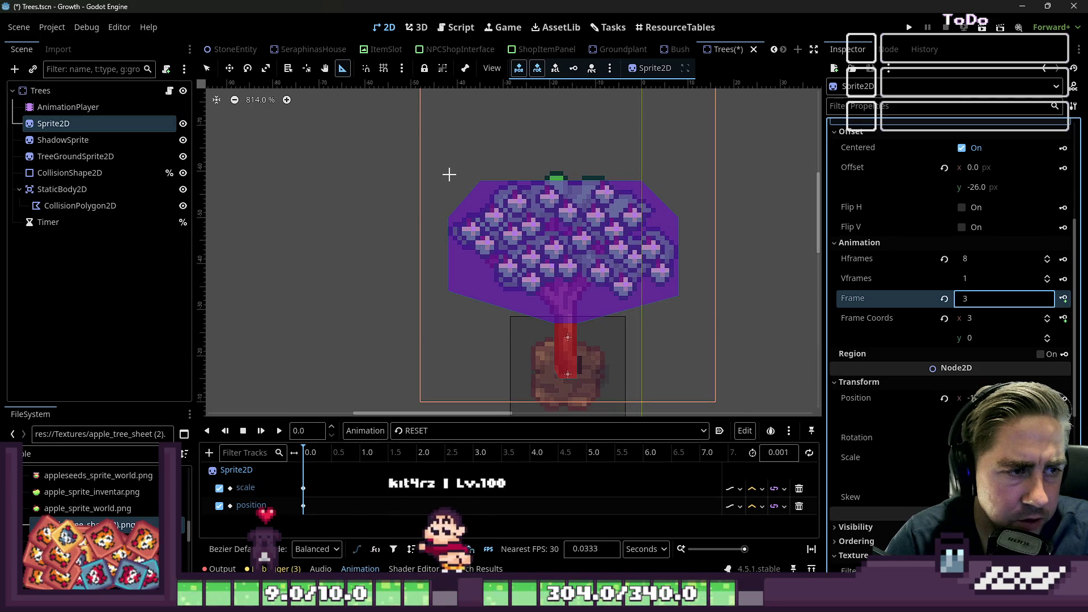
pyautogui.click(450, 173)
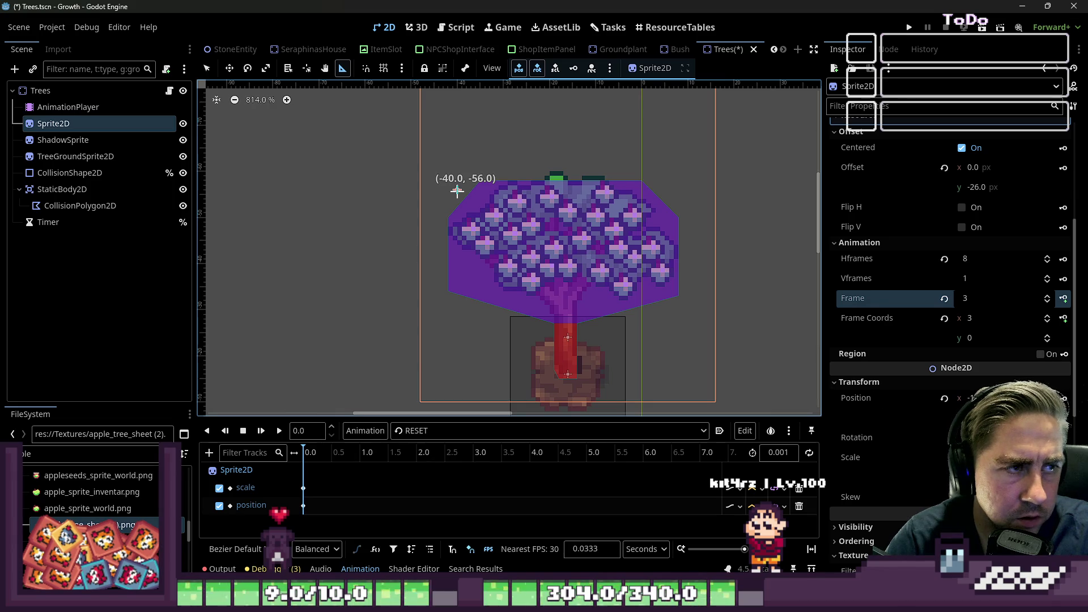
pyautogui.click(896, 110)
pyautogui.write('-')
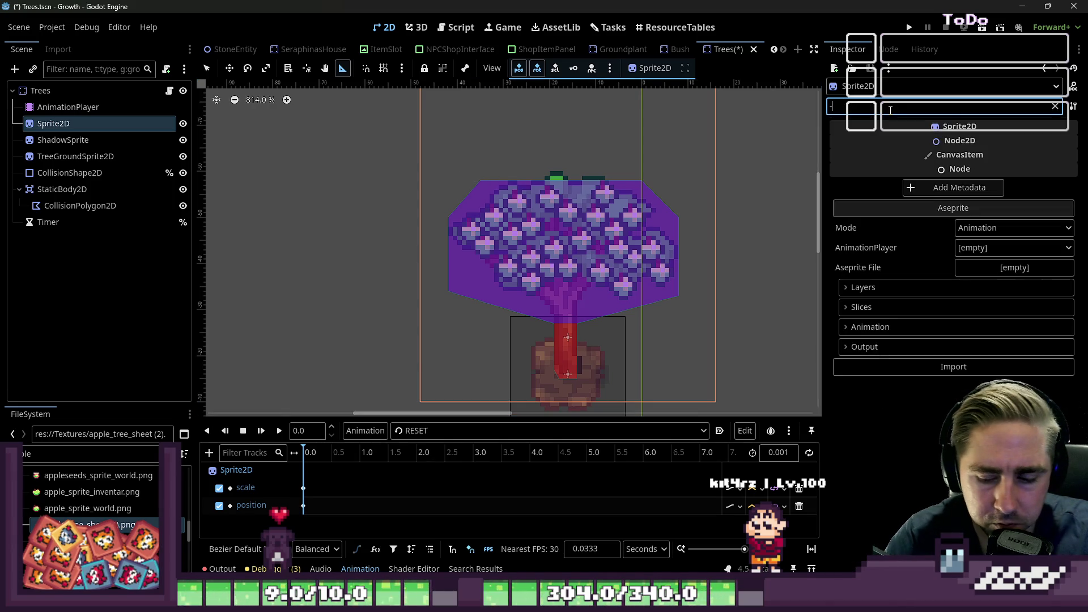
pyautogui.write('40 -56')
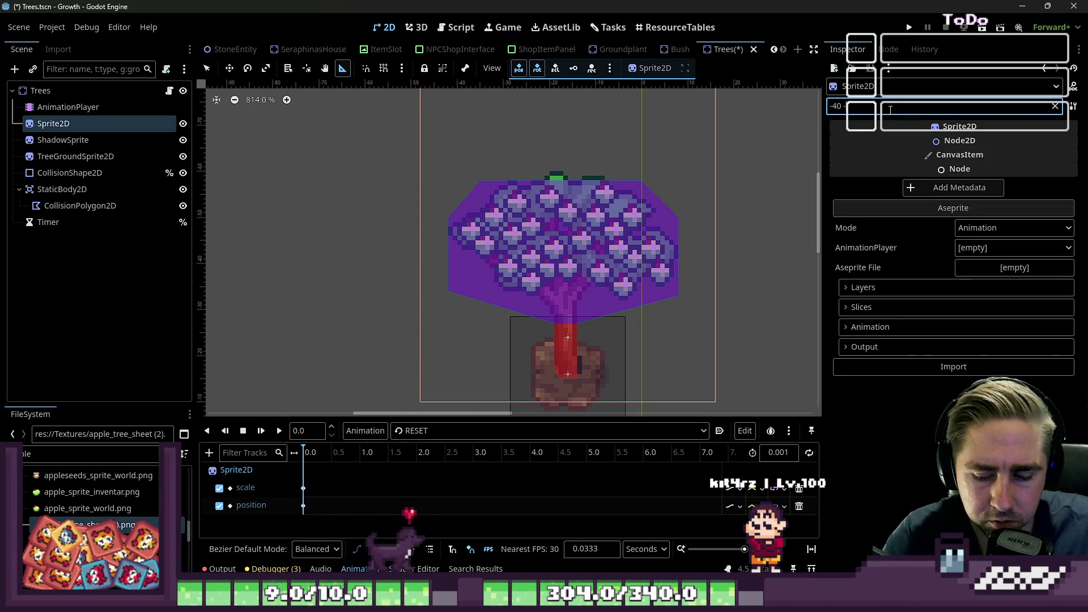
pyautogui.click(672, 291)
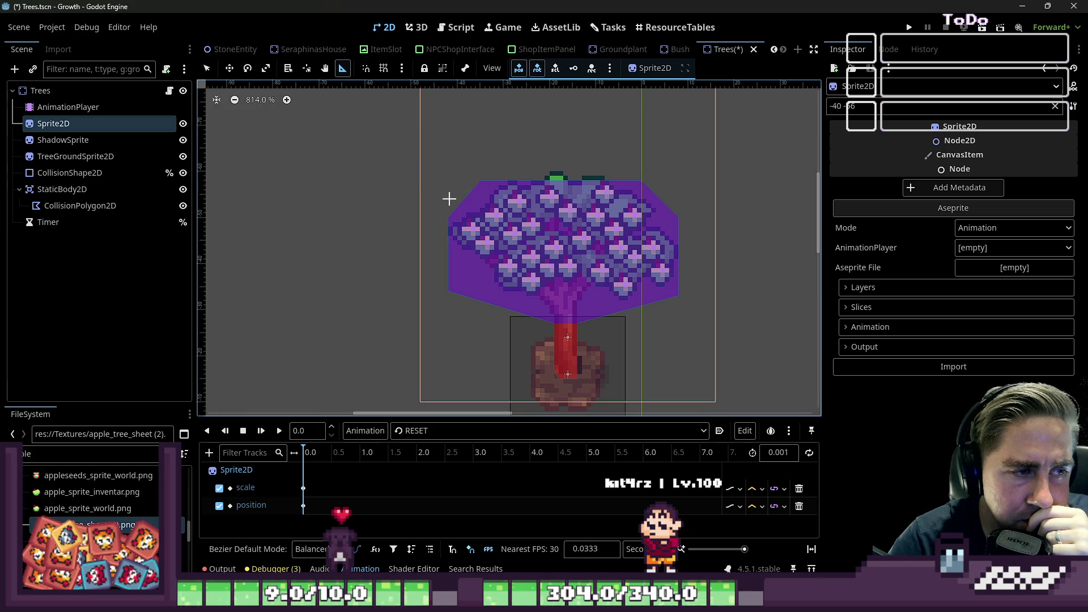
pyautogui.click(851, 106)
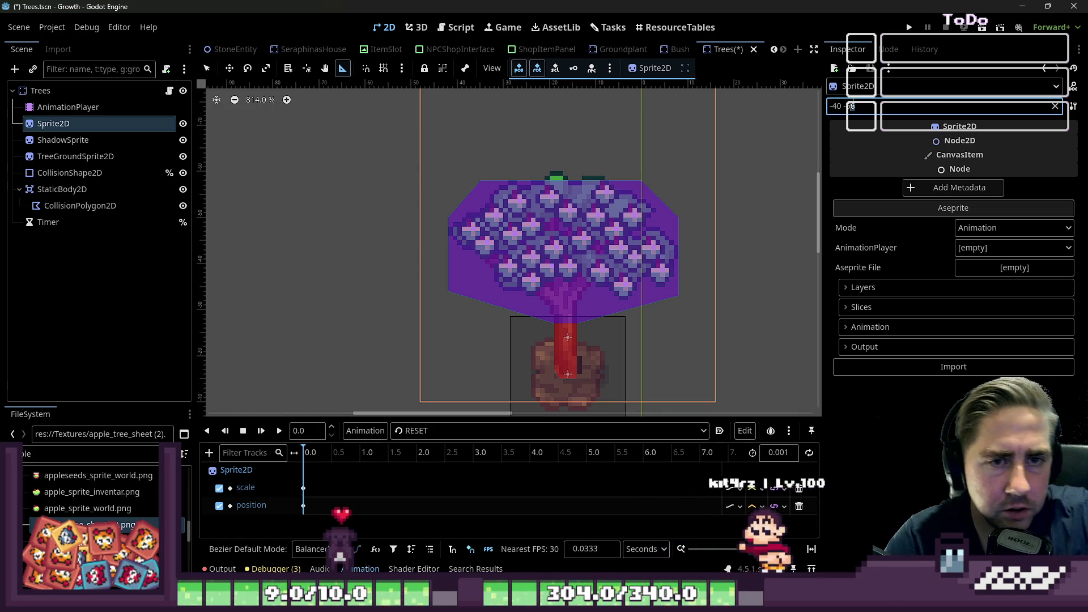
pyautogui.click(447, 202)
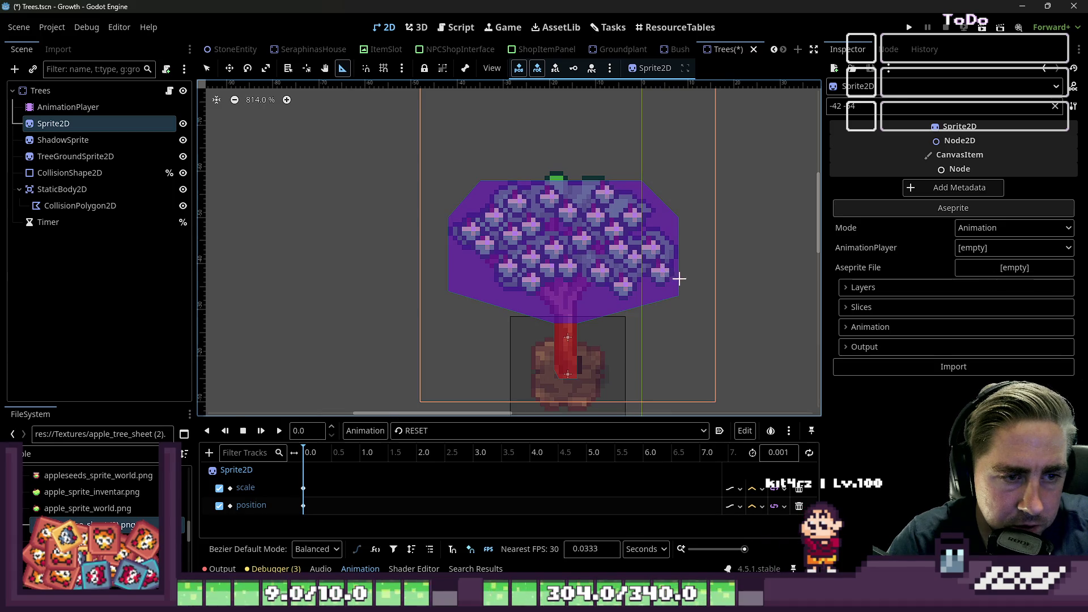
pyautogui.click(942, 107)
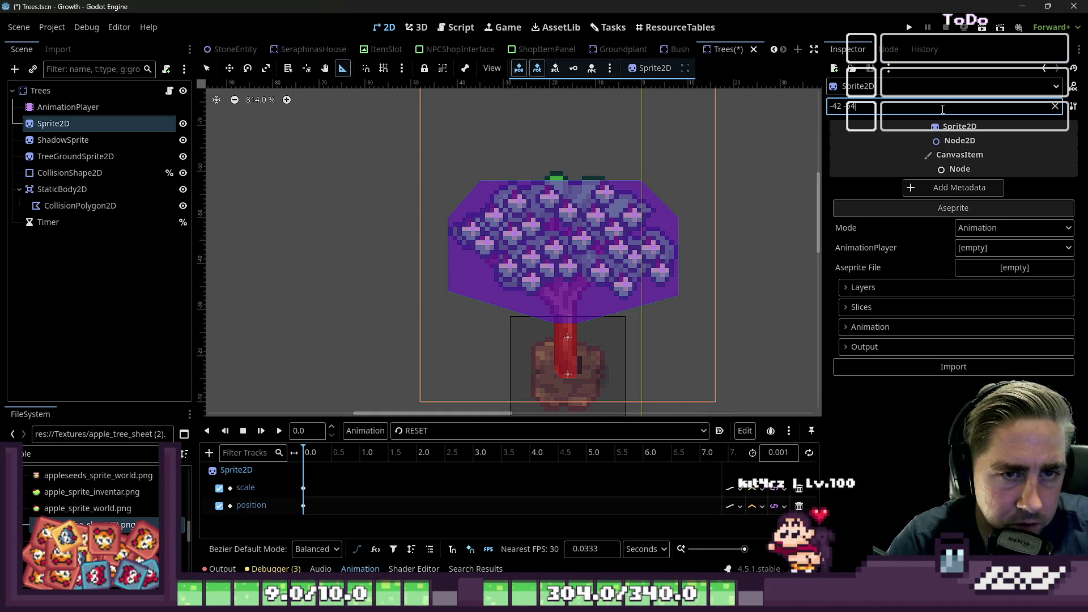
pyautogui.write('4')
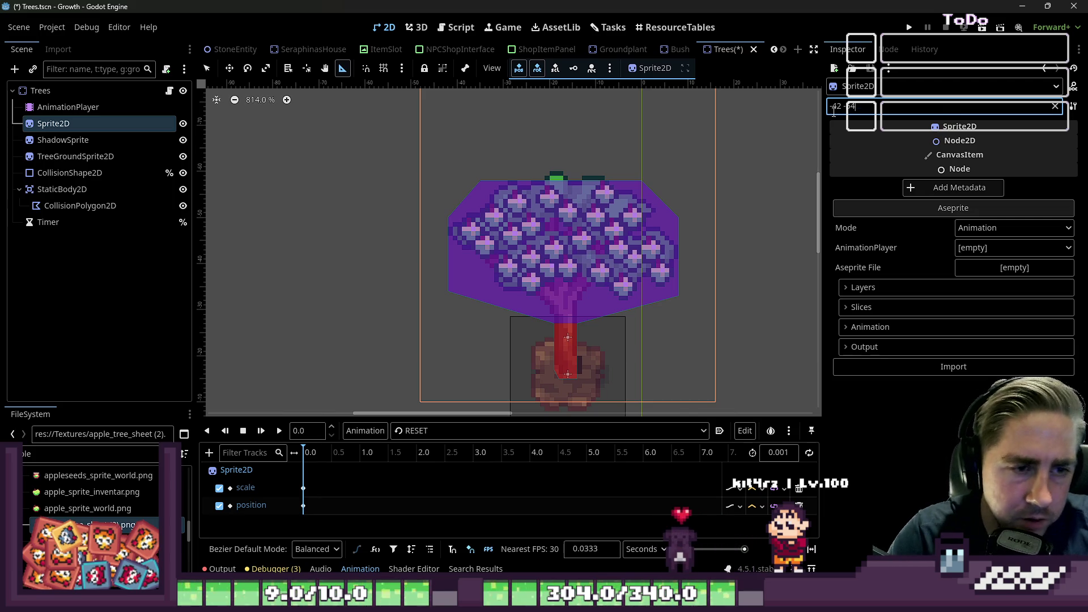
pyautogui.click(679, 242)
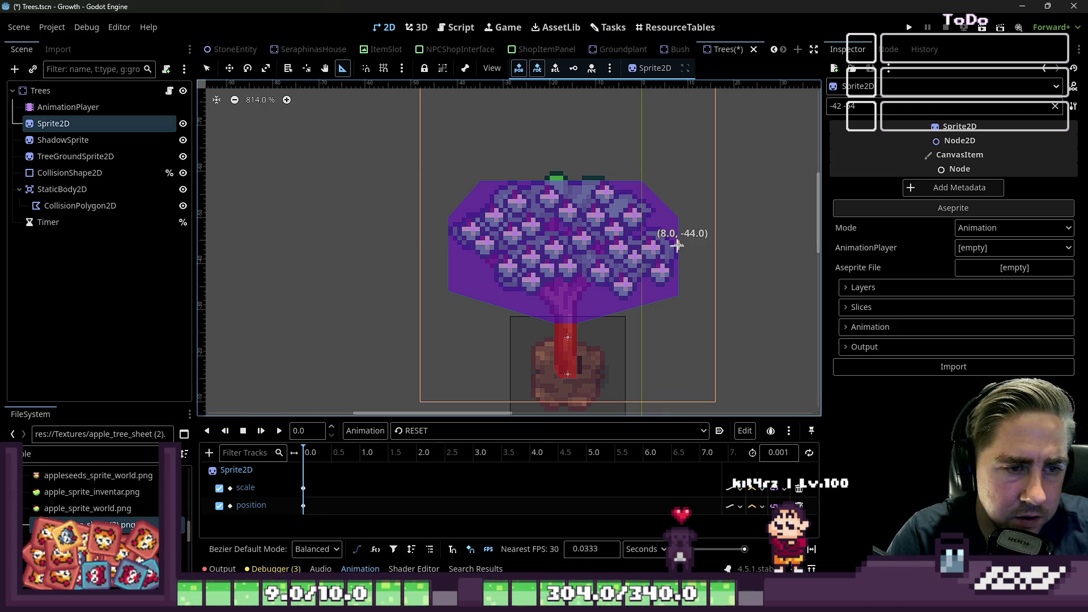
pyautogui.scroll(-5, 561, 241)
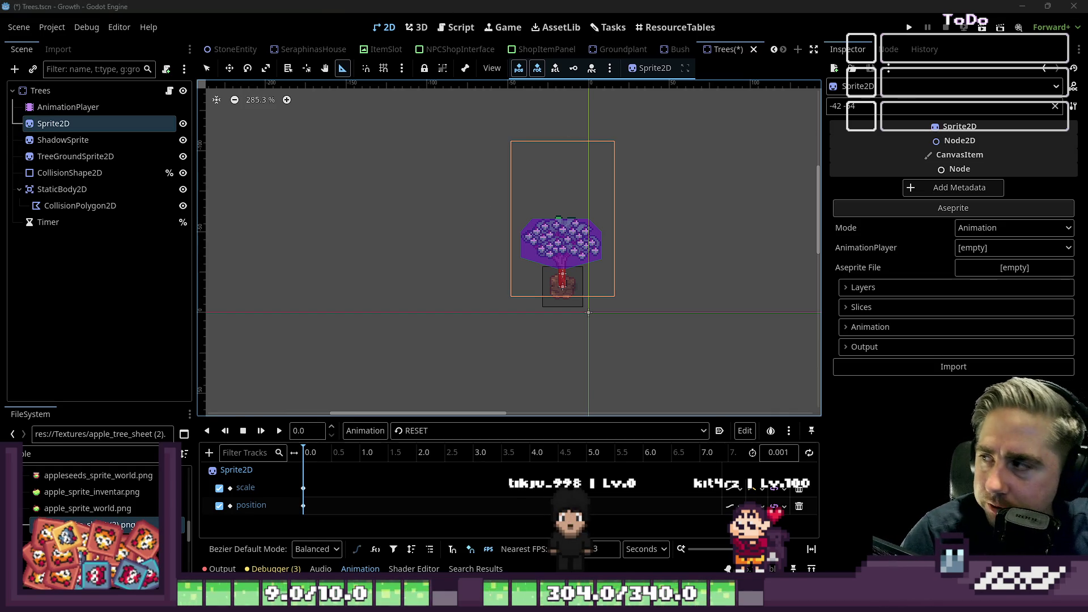
pyautogui.scroll(7, 606, 252)
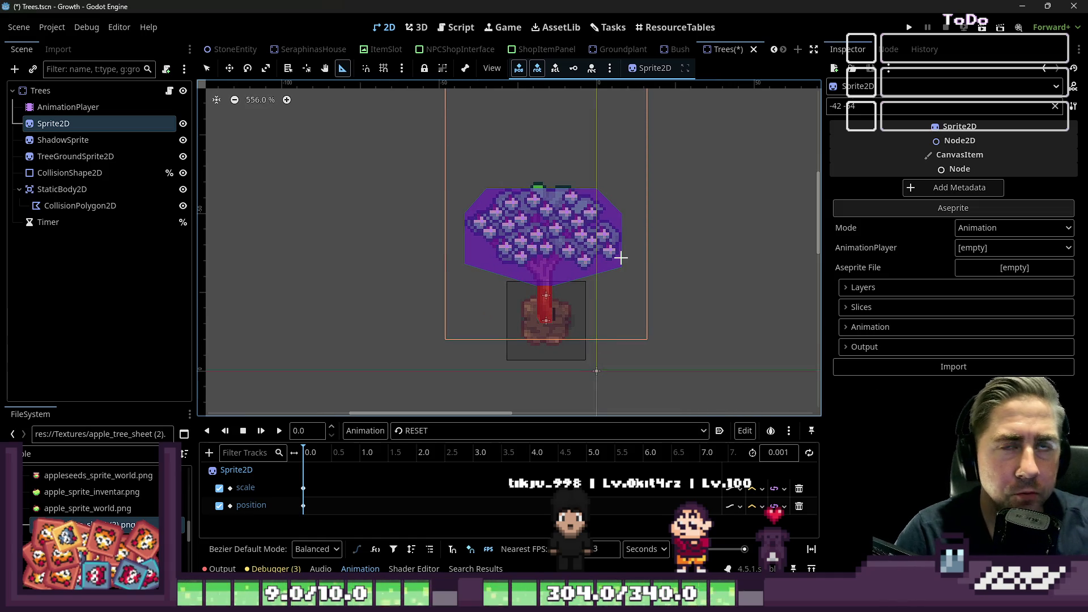
pyautogui.click(865, 114)
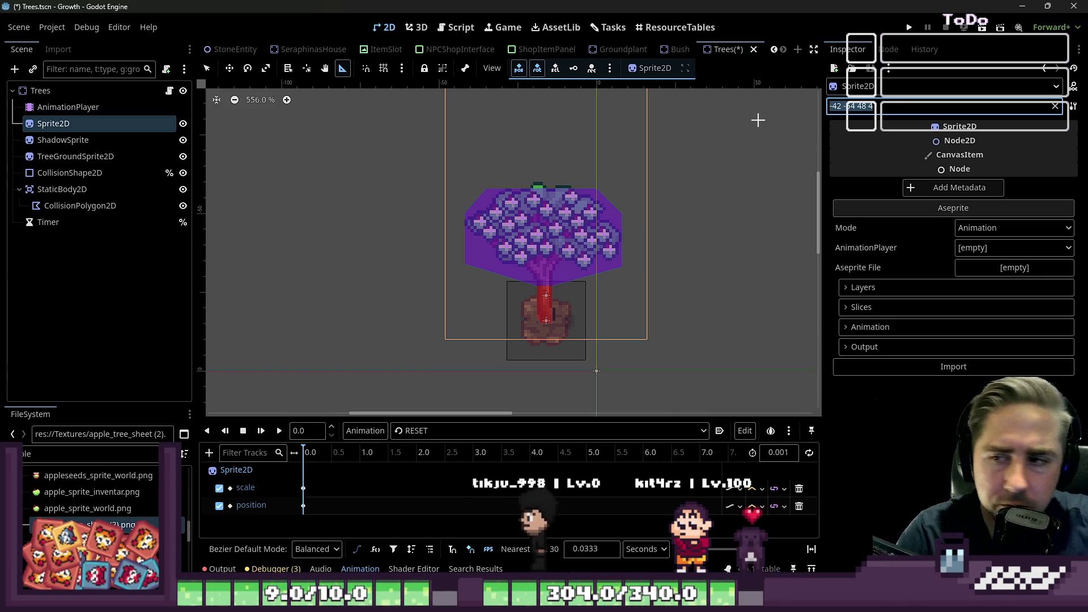
pyautogui.press('BackSpace')
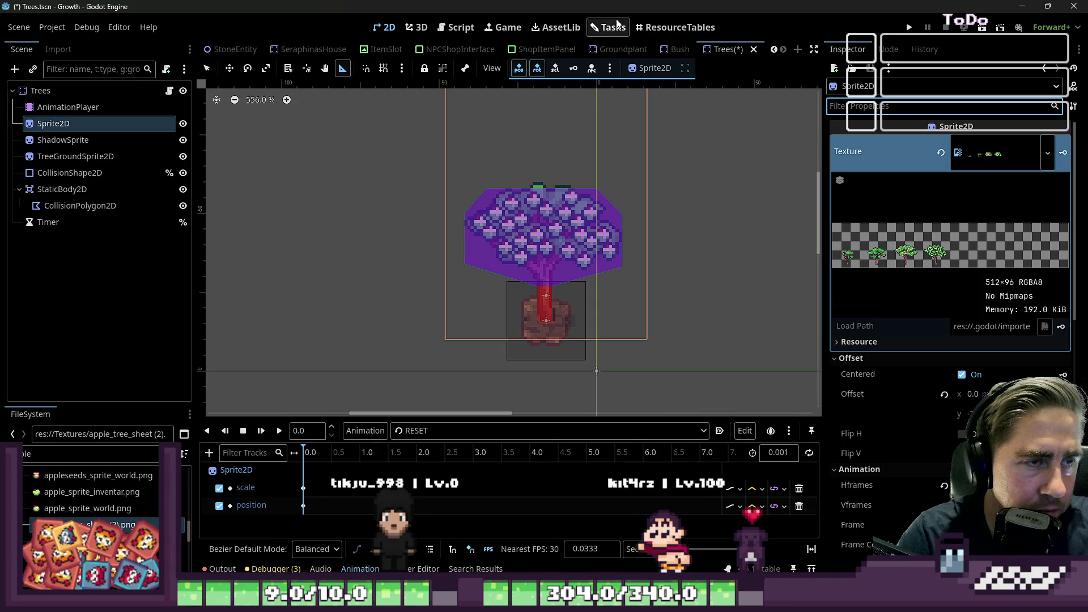
pyautogui.click(677, 27)
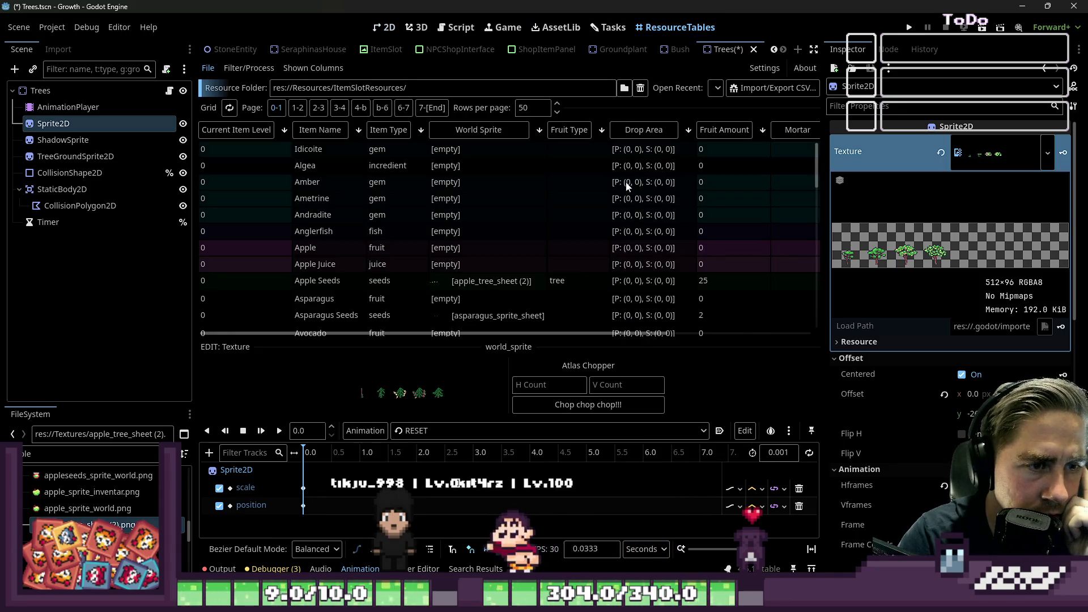
# Sort ResourceTables by Fruit Type and set all tree seeds' drop area to y -54, 48×4
pyautogui.click(493, 149)
pyautogui.click(486, 131)
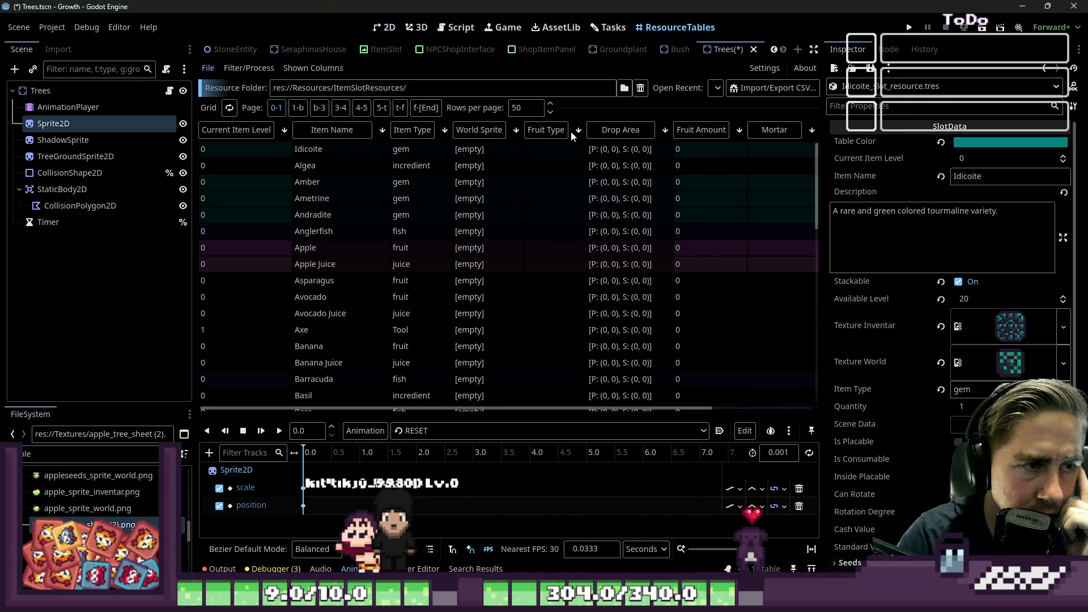
pyautogui.click(570, 131)
pyautogui.click(618, 131)
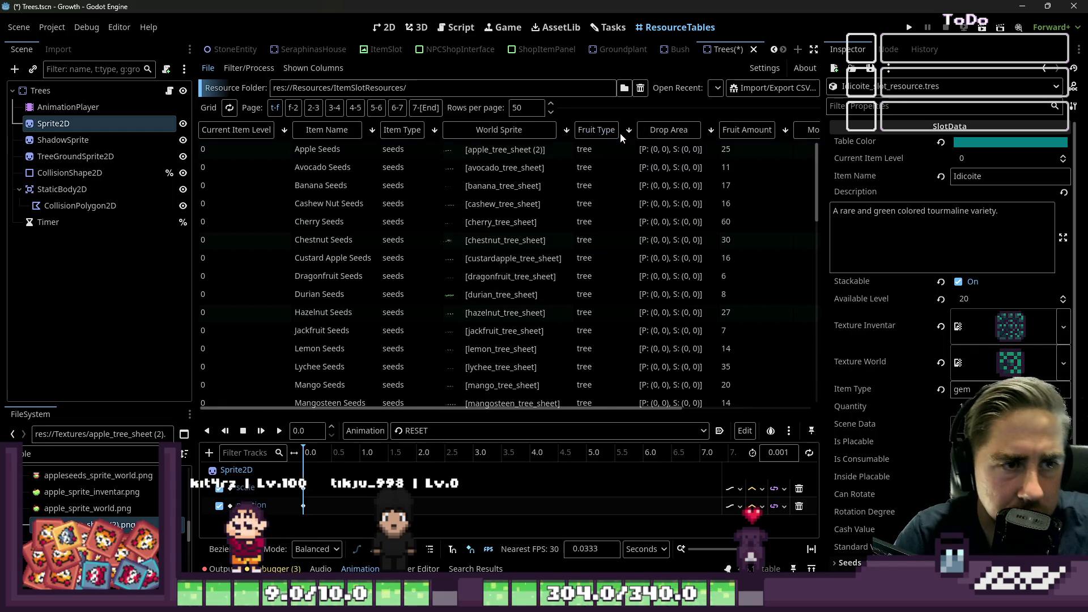
pyautogui.moveTo(669, 164); pyautogui.dragTo(672, 266)
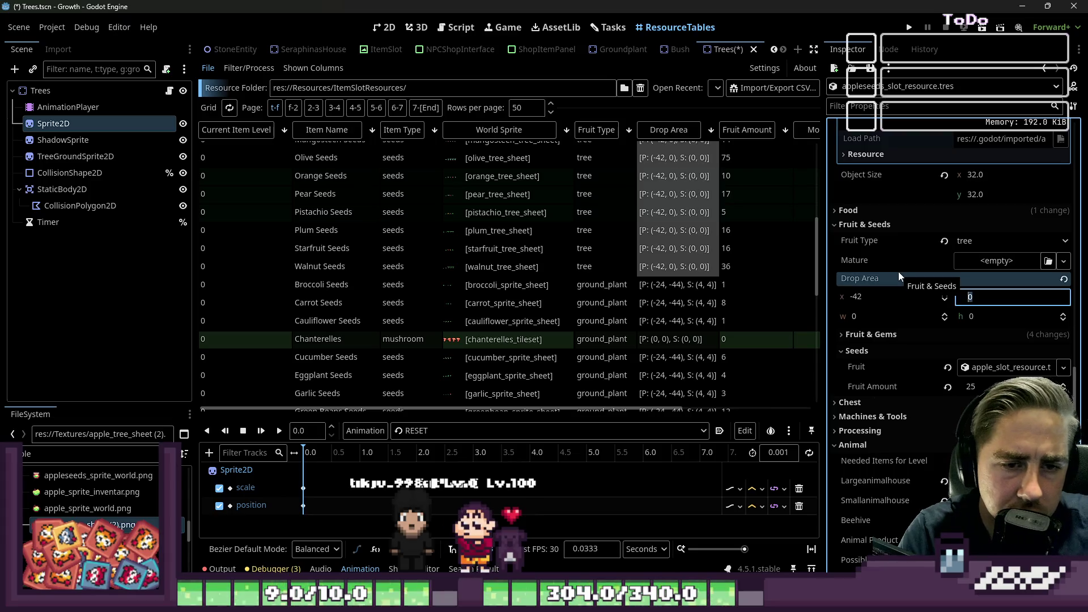
pyautogui.click(1042, 291)
pyautogui.write('-54')
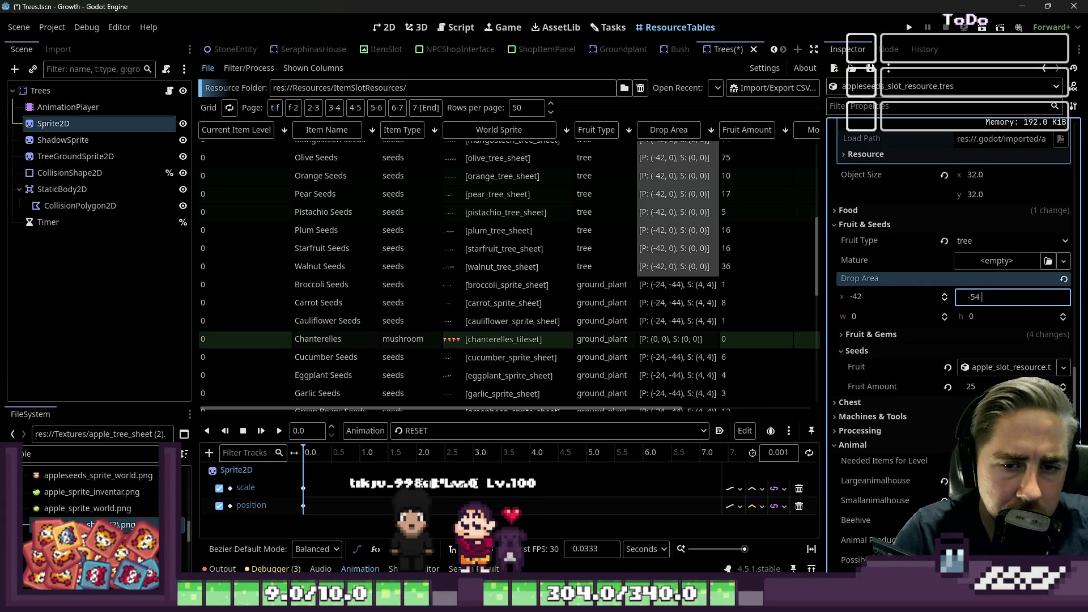
pyautogui.click(882, 316)
pyautogui.write('48')
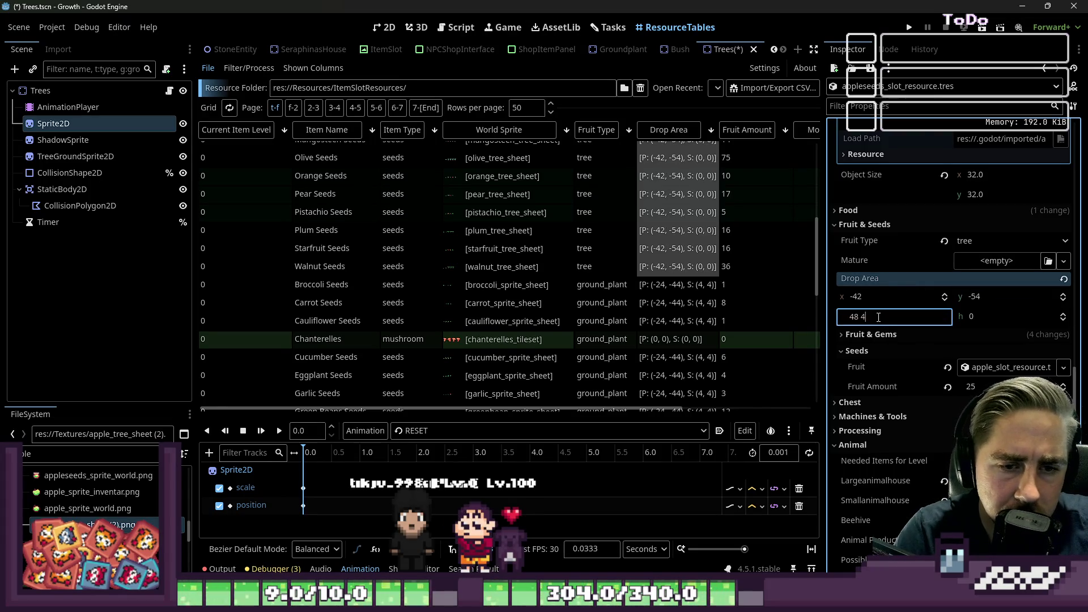
pyautogui.press('Tab')
pyautogui.write('4')
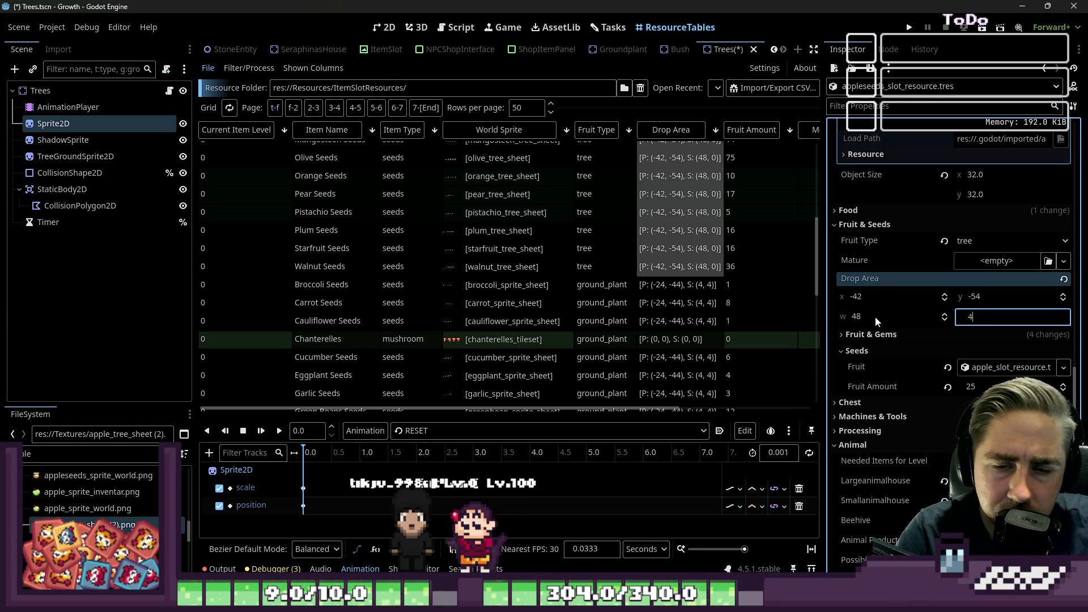
pyautogui.press('Return')
# Inspect the Cherry and Cashew Nut Seeds resources, filtering properties by 'world sprite'
pyautogui.scroll(5, 708, 261)
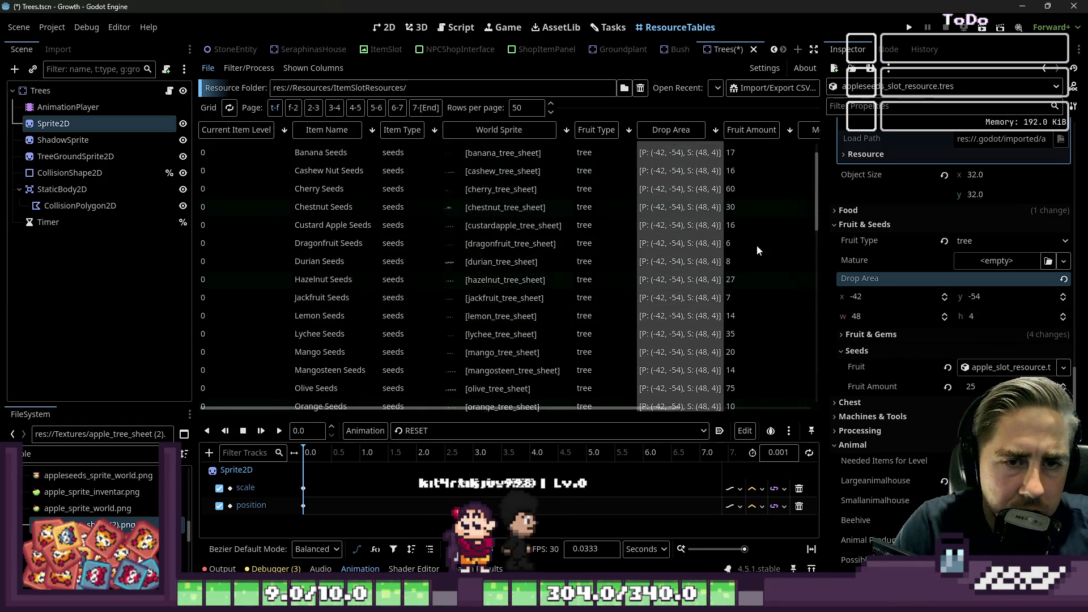
pyautogui.scroll(1, 756, 245)
pyautogui.scroll(5, 905, 264)
pyautogui.scroll(-2, 856, 271)
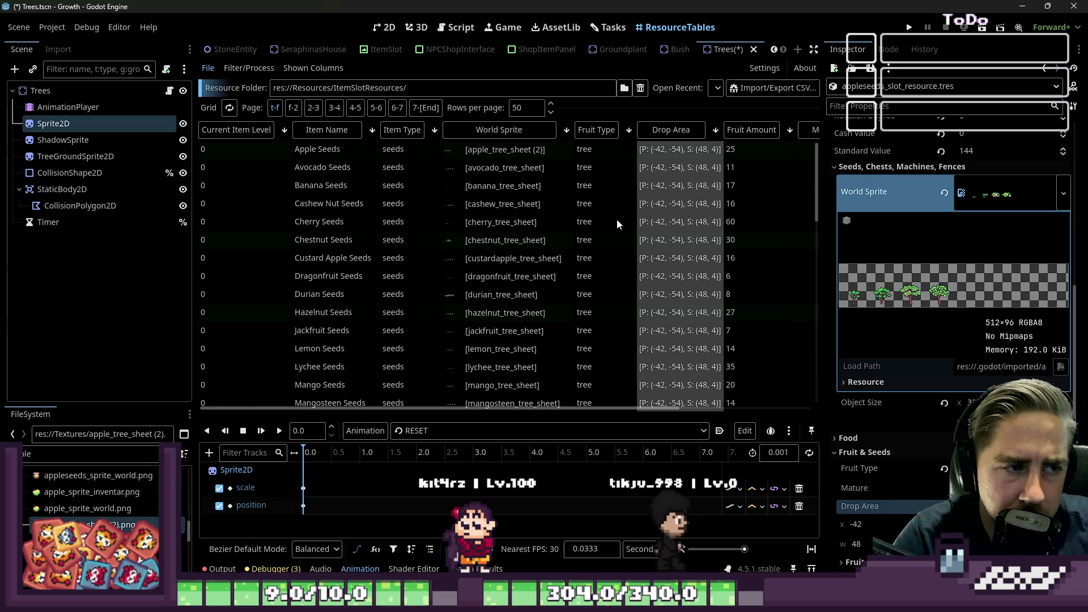
pyautogui.click(646, 222)
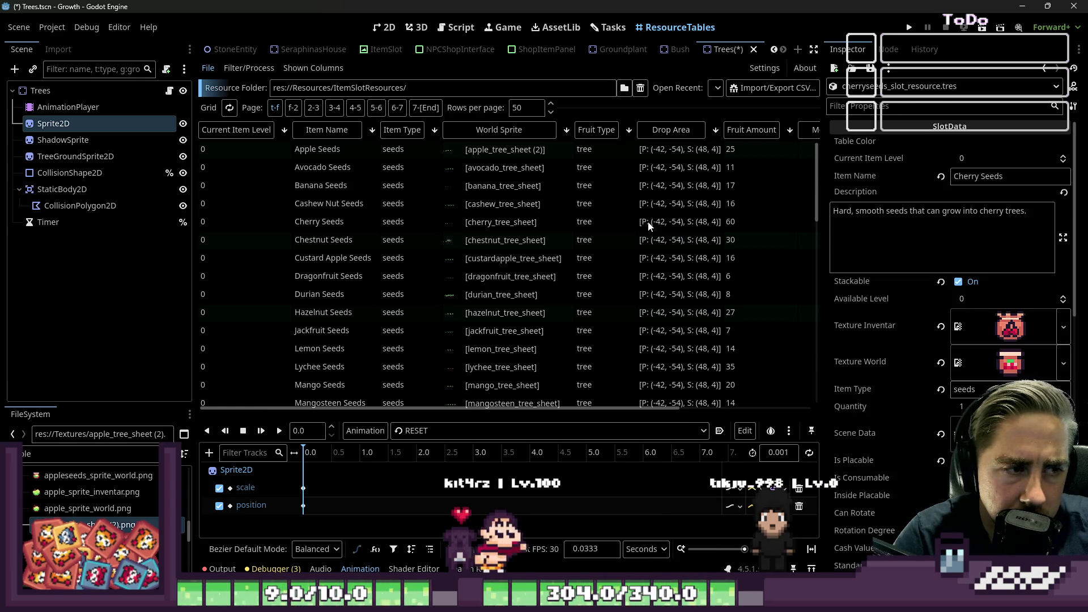
pyautogui.click(662, 206)
pyautogui.scroll(-3, 941, 206)
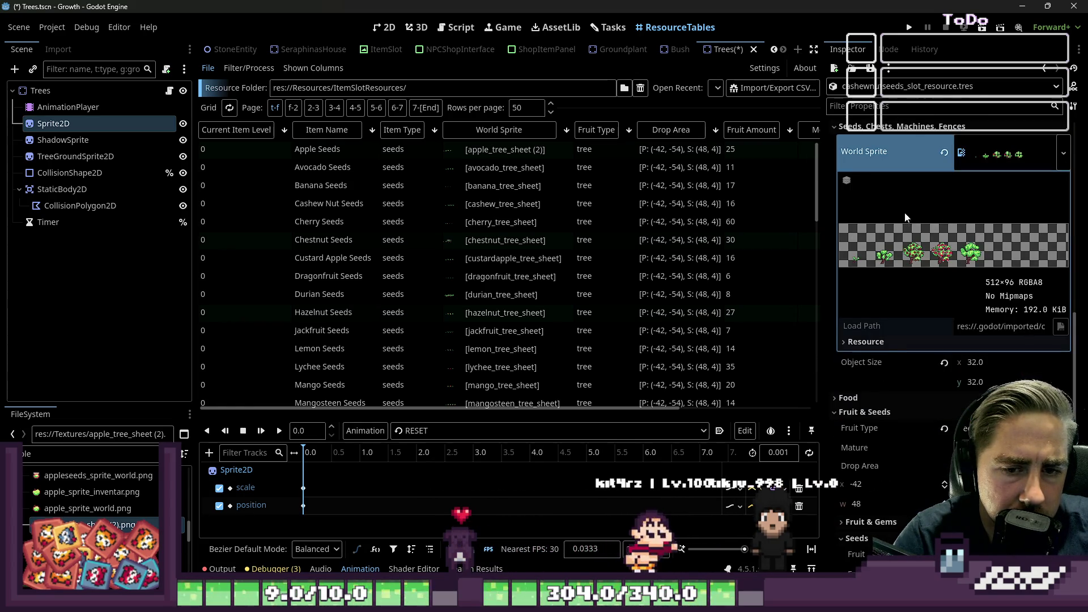
pyautogui.click(908, 106)
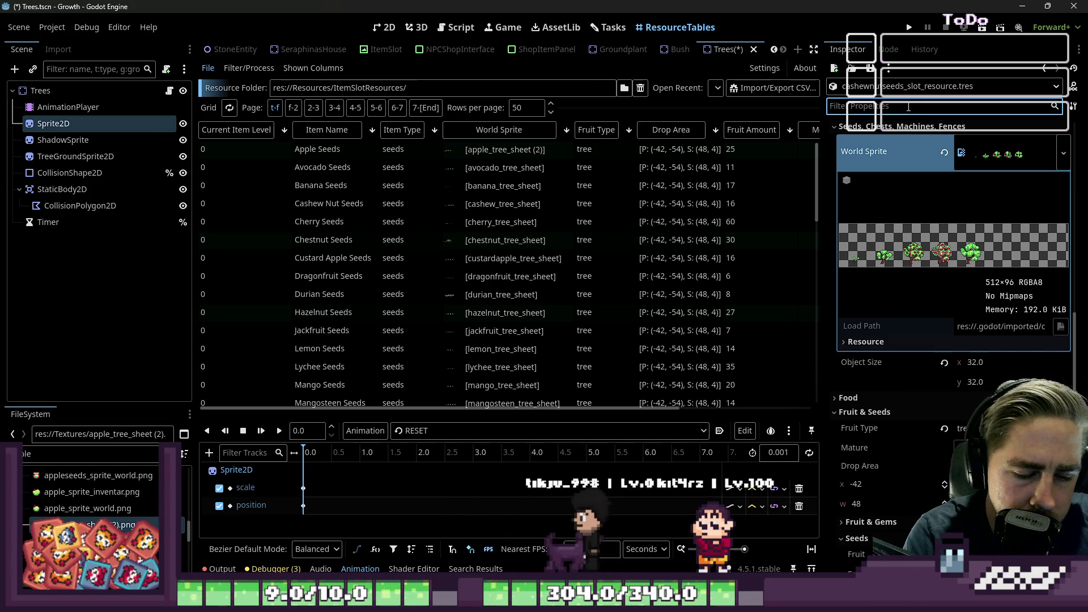
pyautogui.write('world sprite')
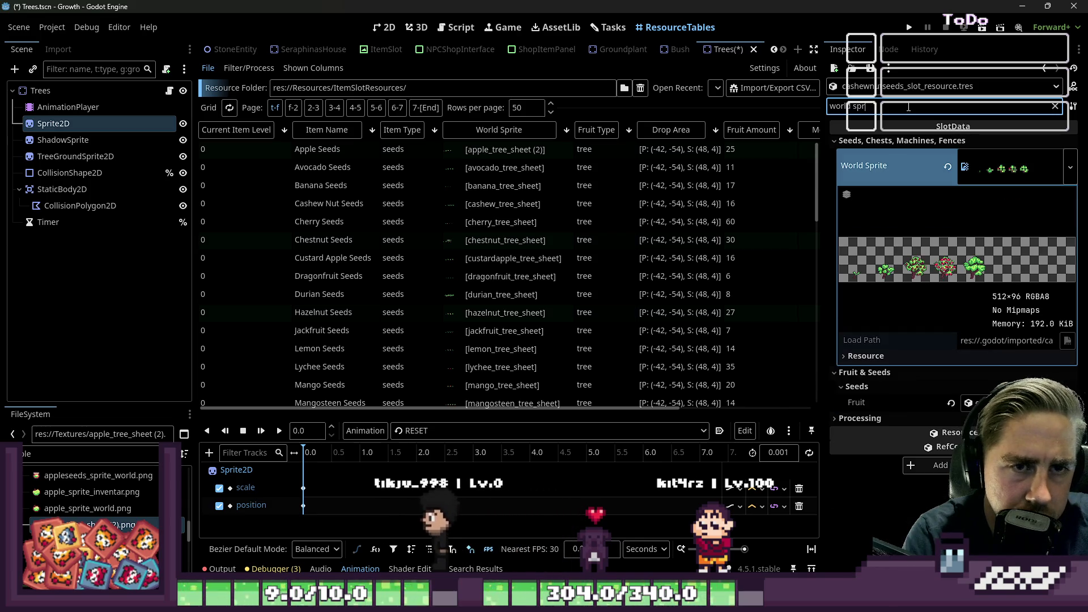
# Check the tree sprites of Banana through Lychee Seeds
pyautogui.click(656, 186)
pyautogui.click(658, 204)
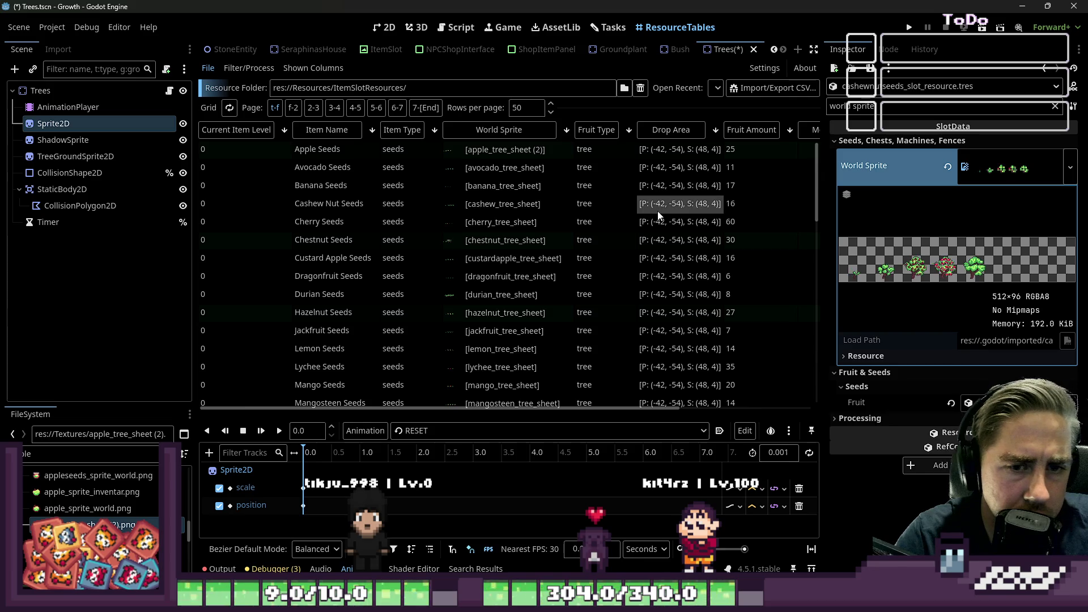
pyautogui.click(656, 222)
pyautogui.click(658, 240)
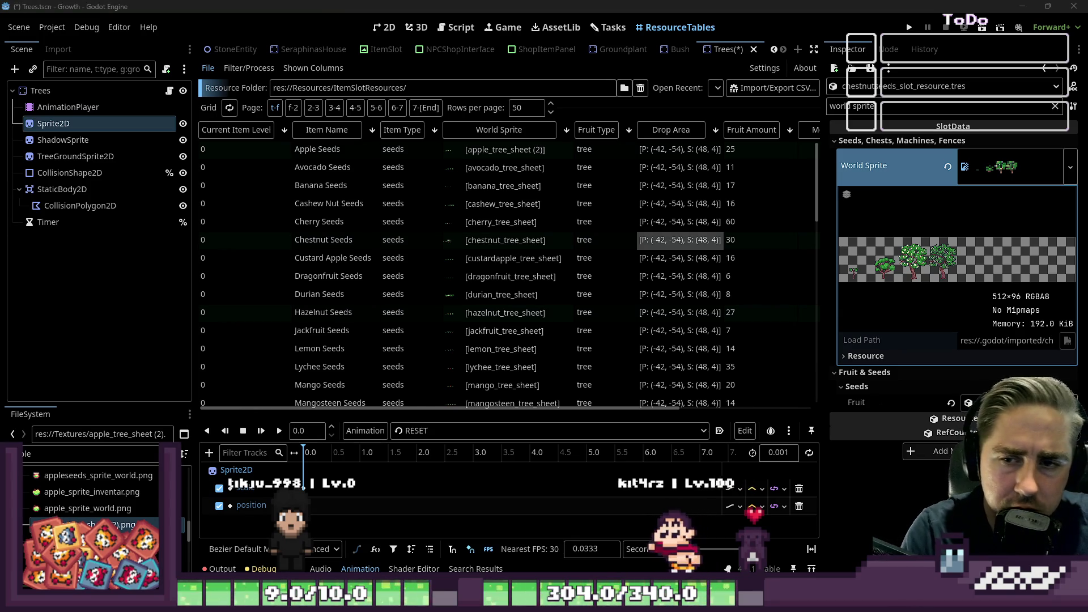
pyautogui.click(671, 258)
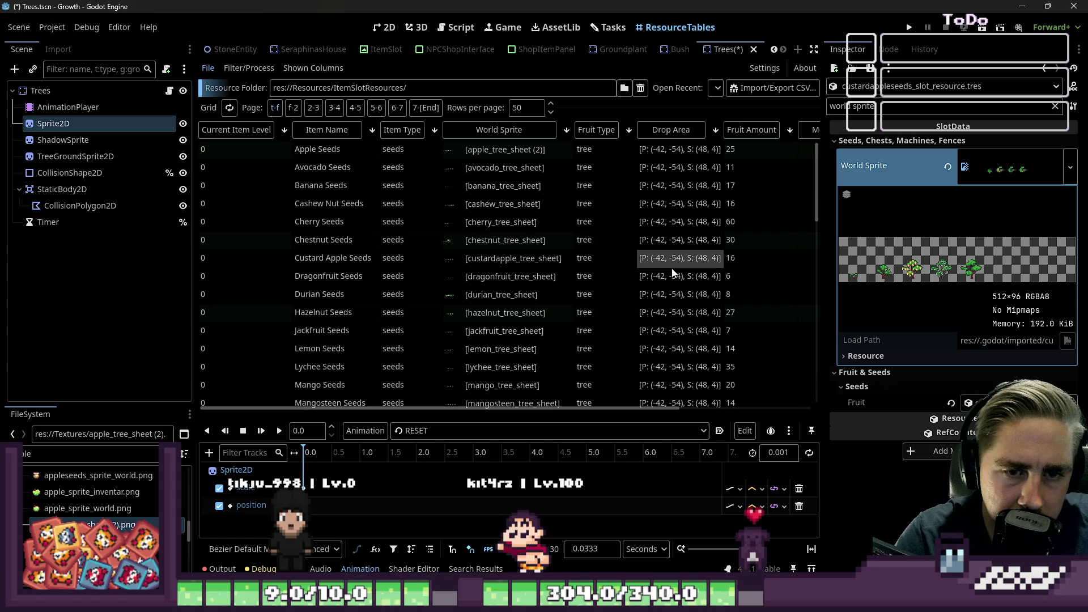
pyautogui.click(672, 278)
pyautogui.click(672, 290)
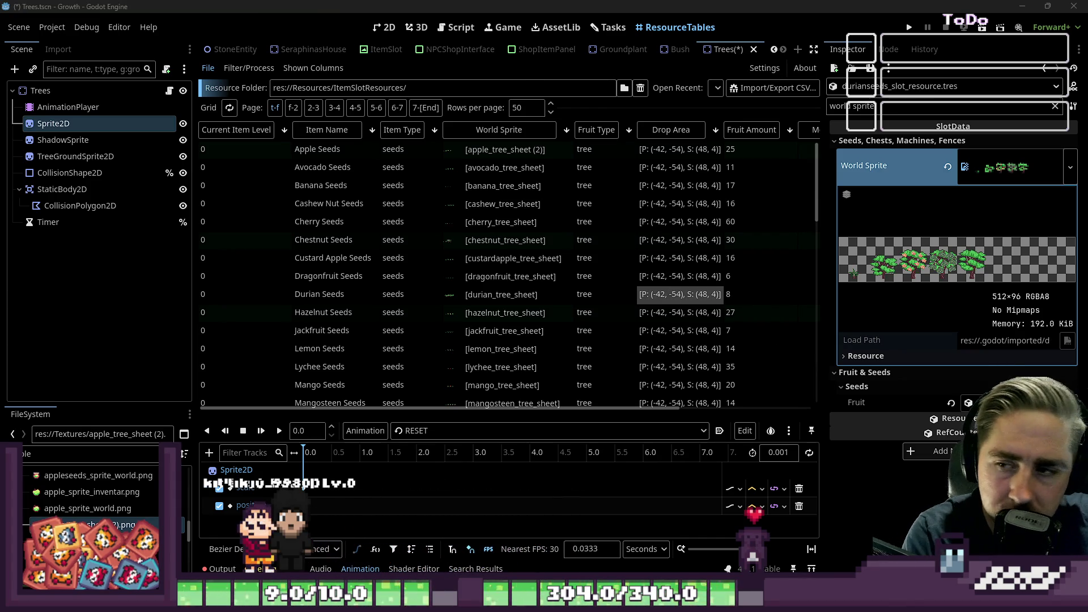
pyautogui.click(686, 316)
pyautogui.click(684, 327)
pyautogui.click(685, 352)
pyautogui.click(680, 368)
# Check the Mango through Walnut Seeds tree sprites, then save and run the project
pyautogui.scroll(-3, 675, 340)
pyautogui.click(668, 222)
pyautogui.click(669, 240)
pyautogui.click(670, 260)
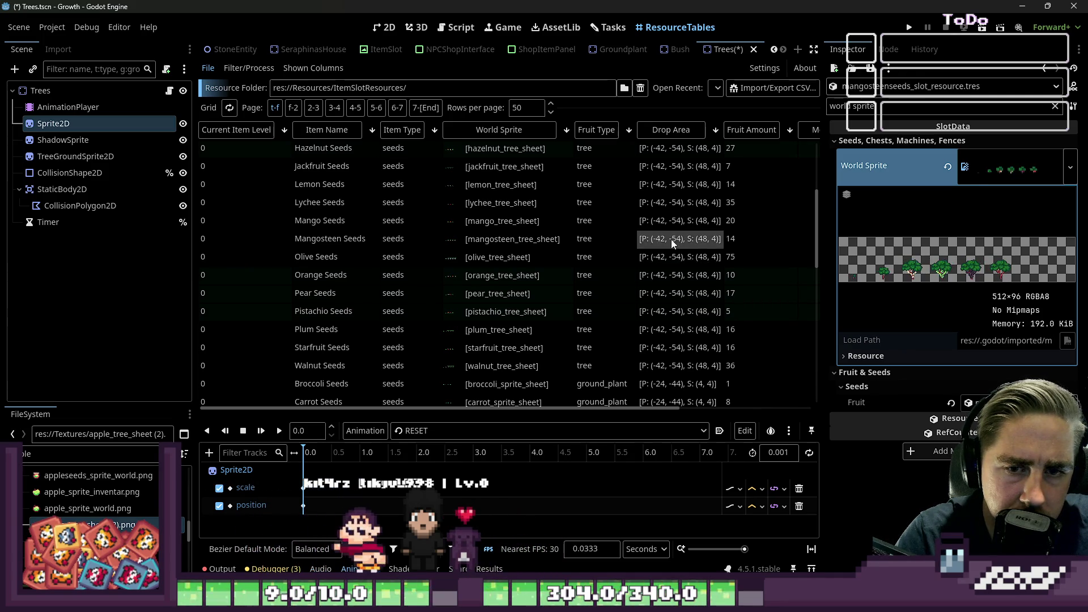
pyautogui.click(671, 277)
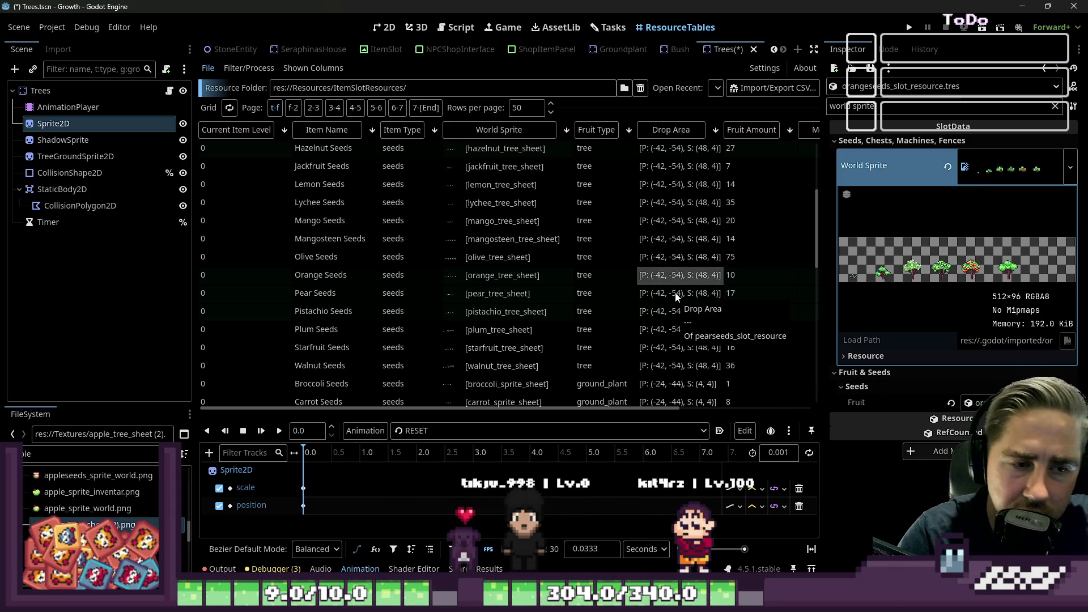
pyautogui.click(676, 295)
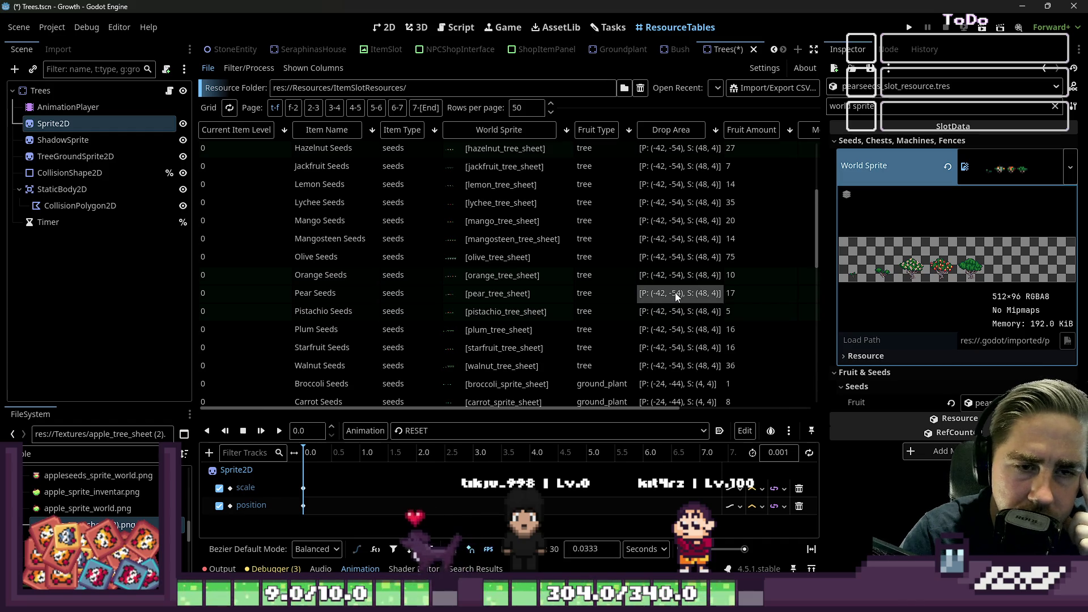
pyautogui.click(682, 311)
pyautogui.click(680, 334)
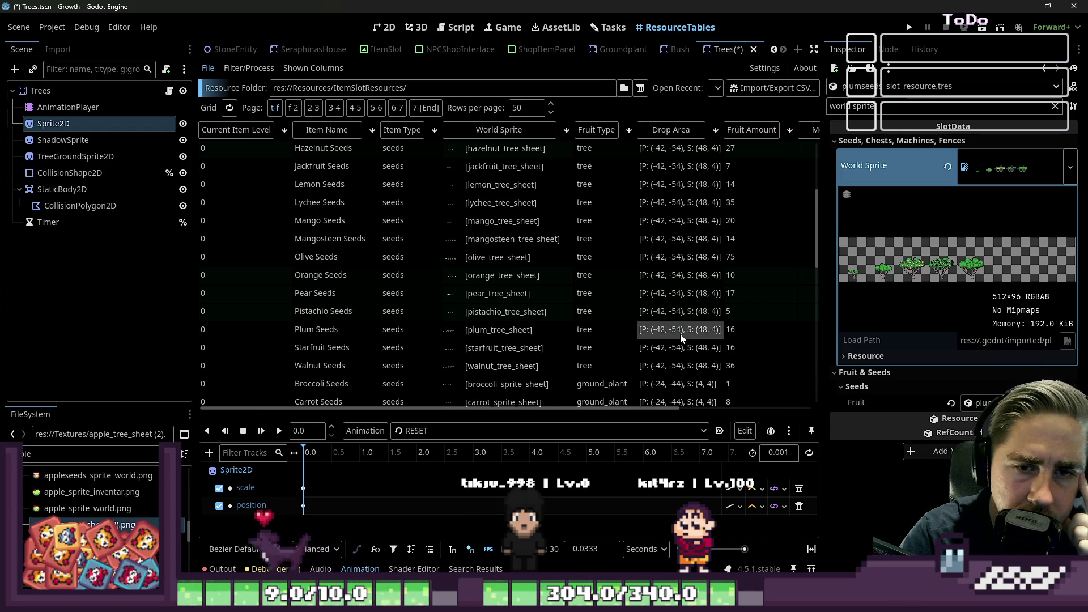
pyautogui.click(682, 345)
pyautogui.click(684, 365)
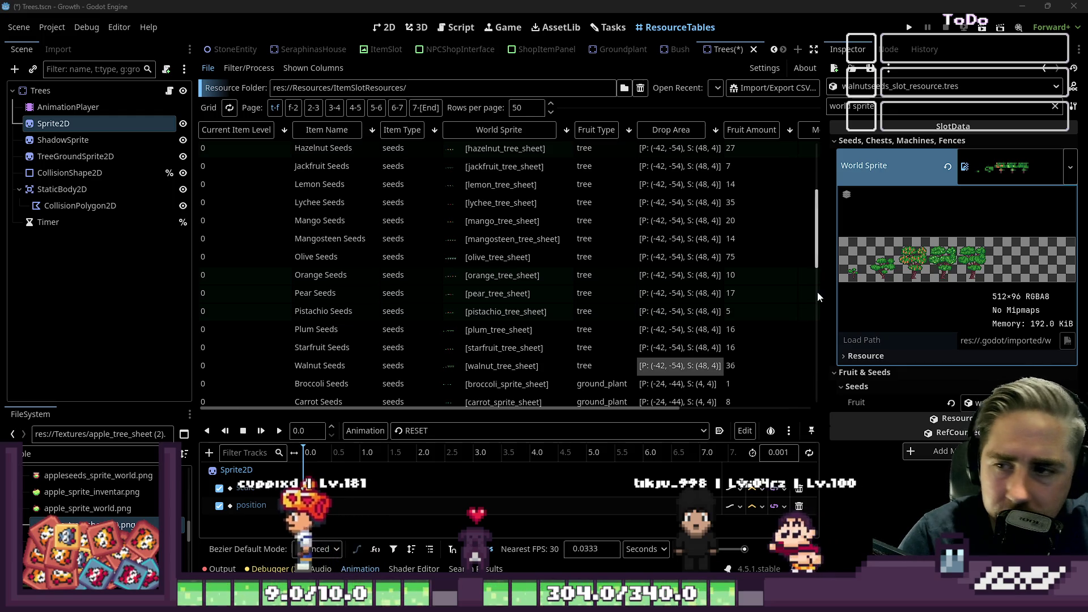
pyautogui.click(908, 33)
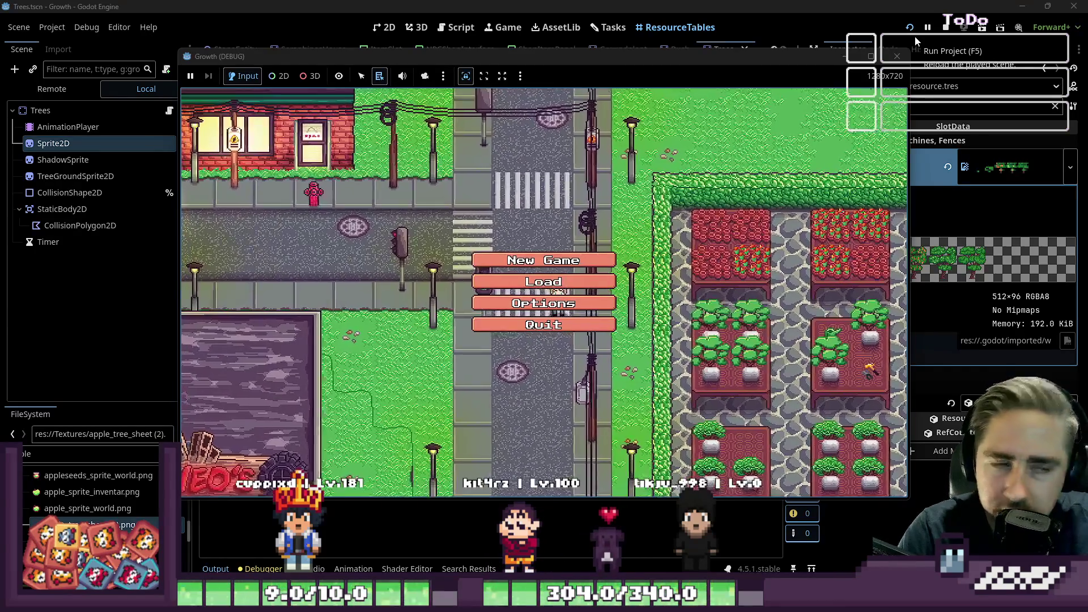
pyautogui.click(557, 283)
# Start a new game, entering a character name for the new character
pyautogui.click(583, 236)
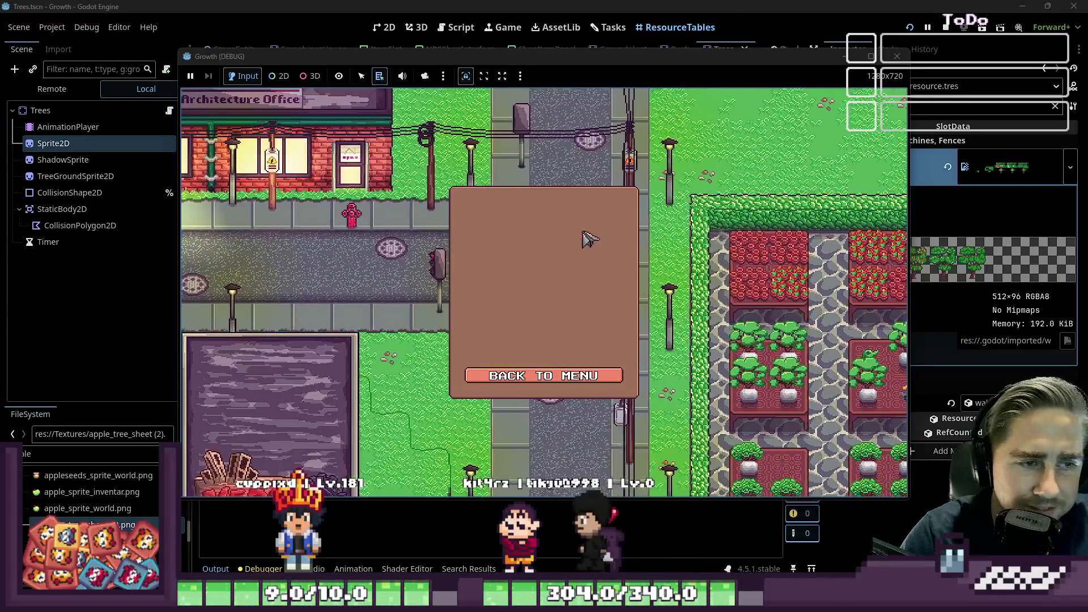
pyautogui.click(566, 376)
pyautogui.click(567, 255)
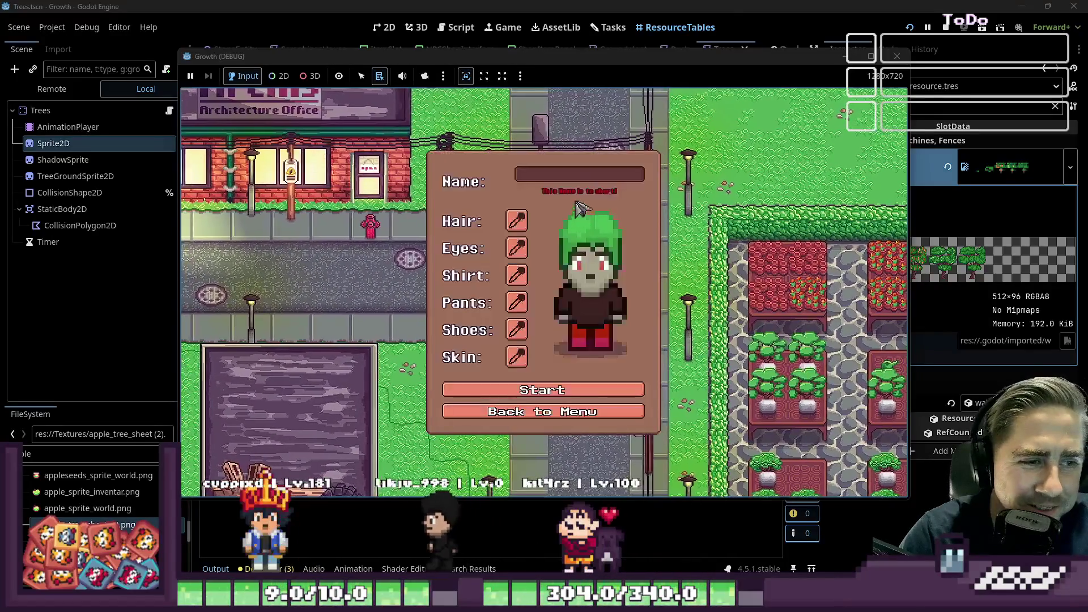
pyautogui.write('sdasd')
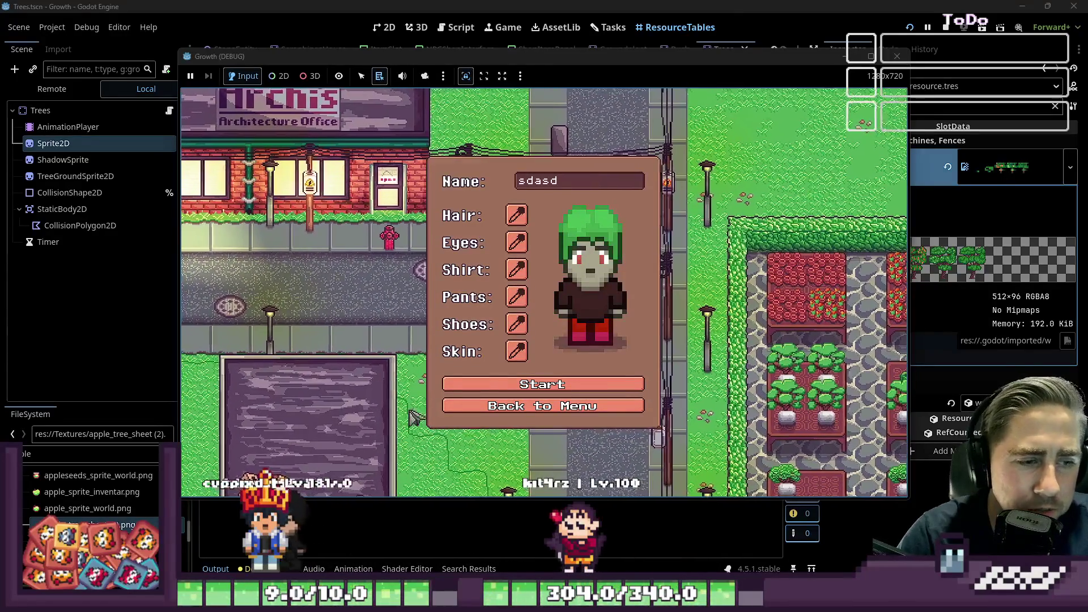
pyautogui.click(486, 383)
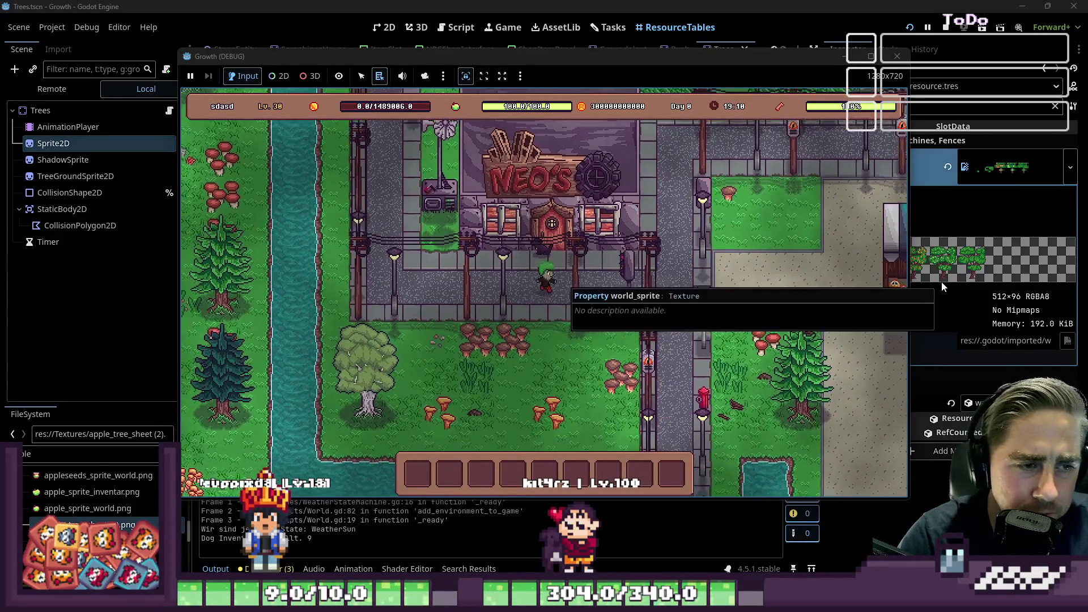
# Walk the player to the market stalls and open the inventory
pyautogui.press('w')
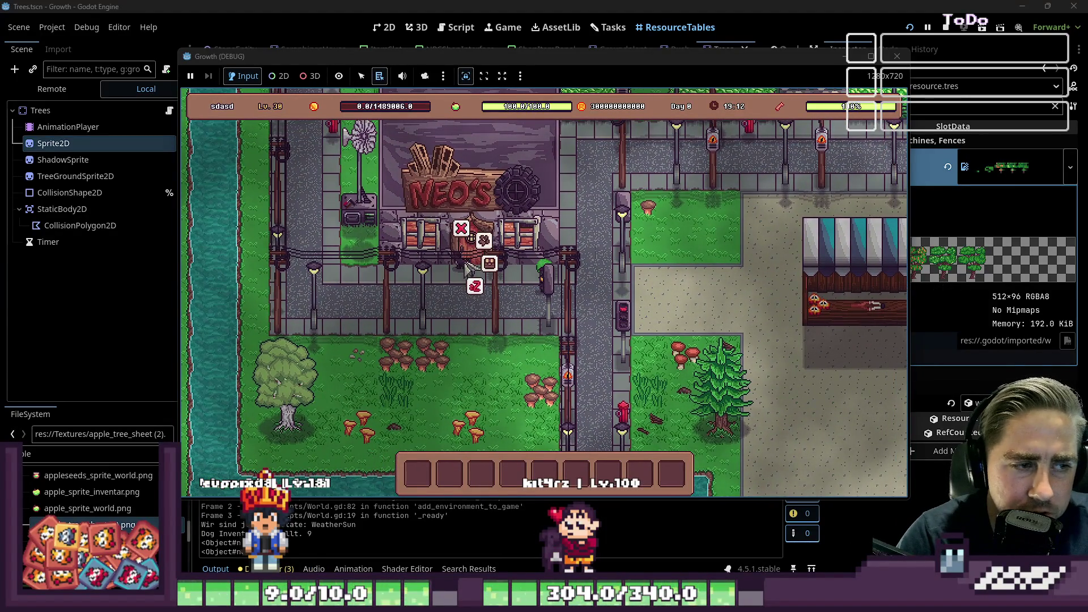
pyautogui.press('d')
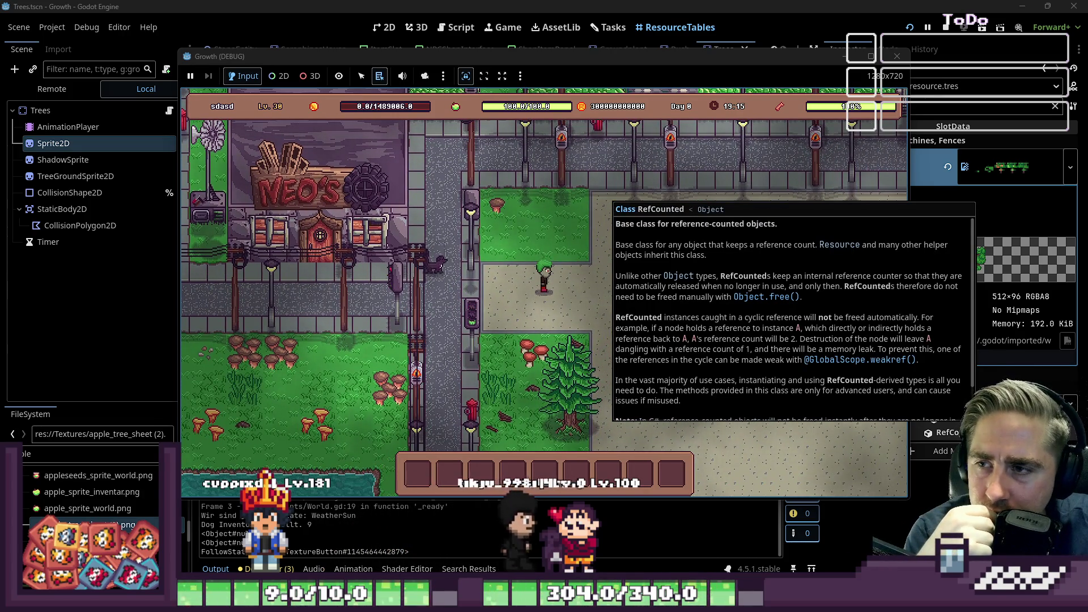
pyautogui.press('s')
pyautogui.press('d')
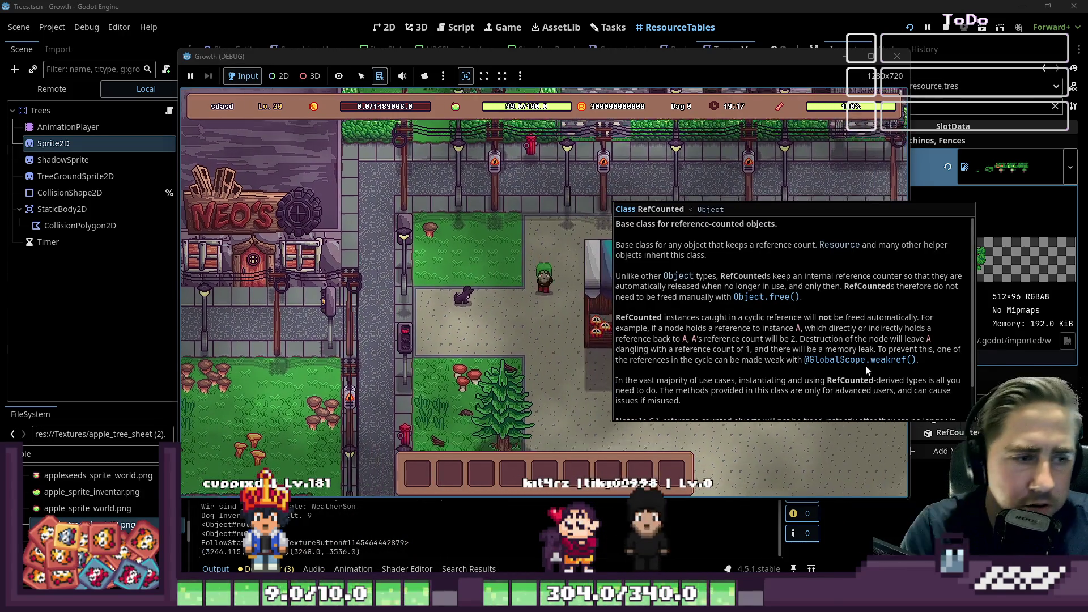
pyautogui.press('d')
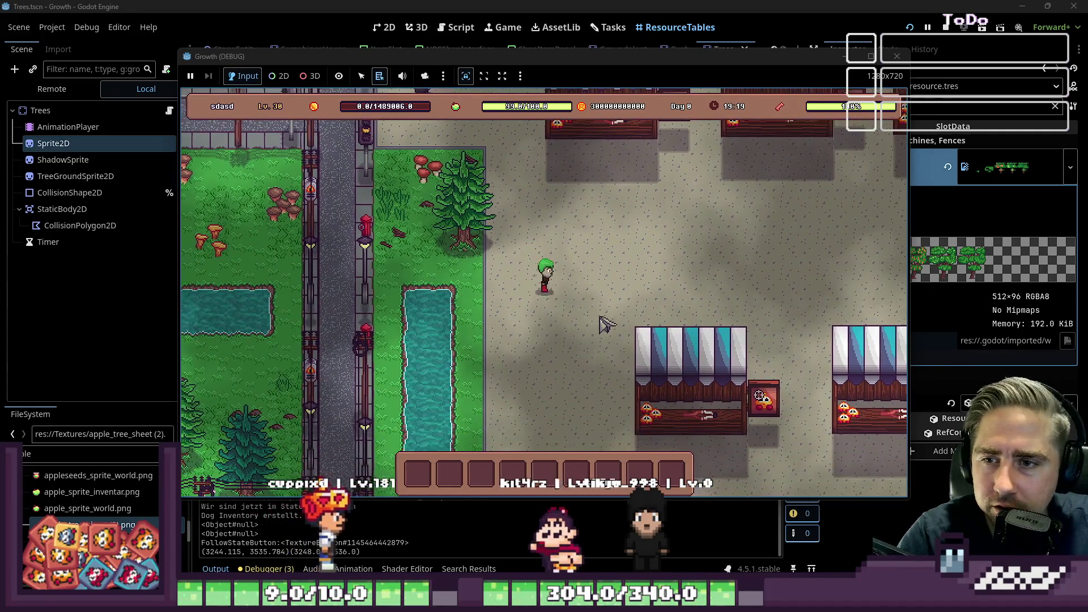
pyautogui.press('w')
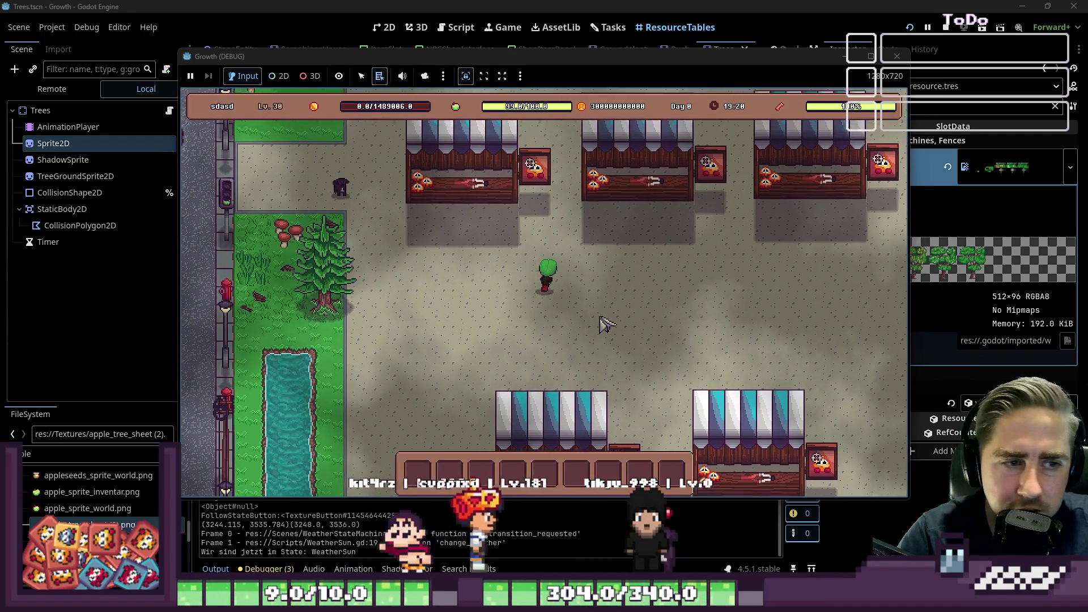
pyautogui.press('i')
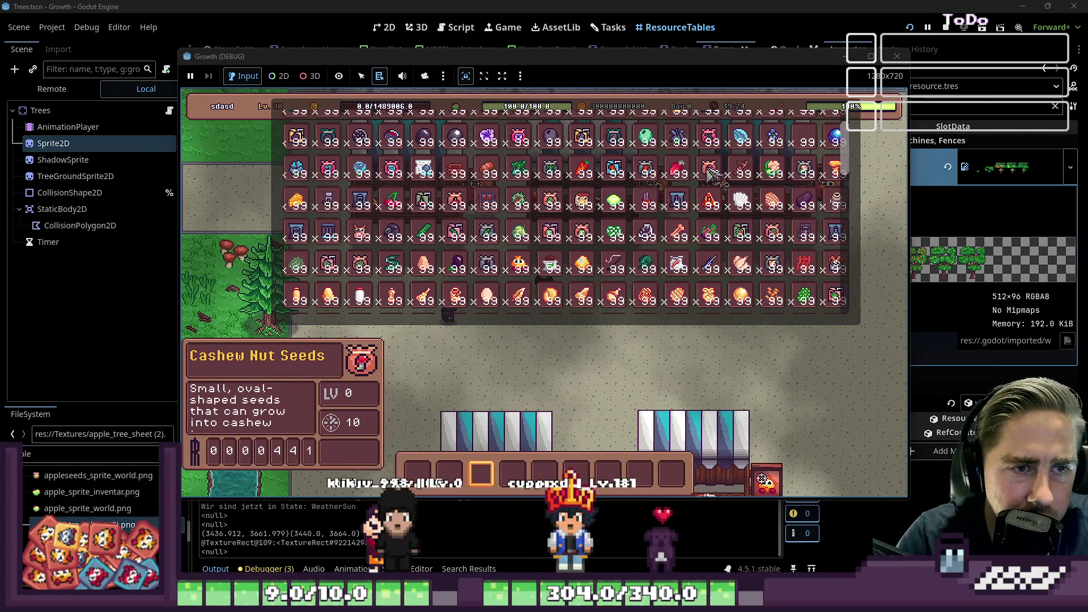
# Put Cashew Nut Seeds in the hotbar and plant a row of six trees
pyautogui.click(717, 168)
pyautogui.press('i')
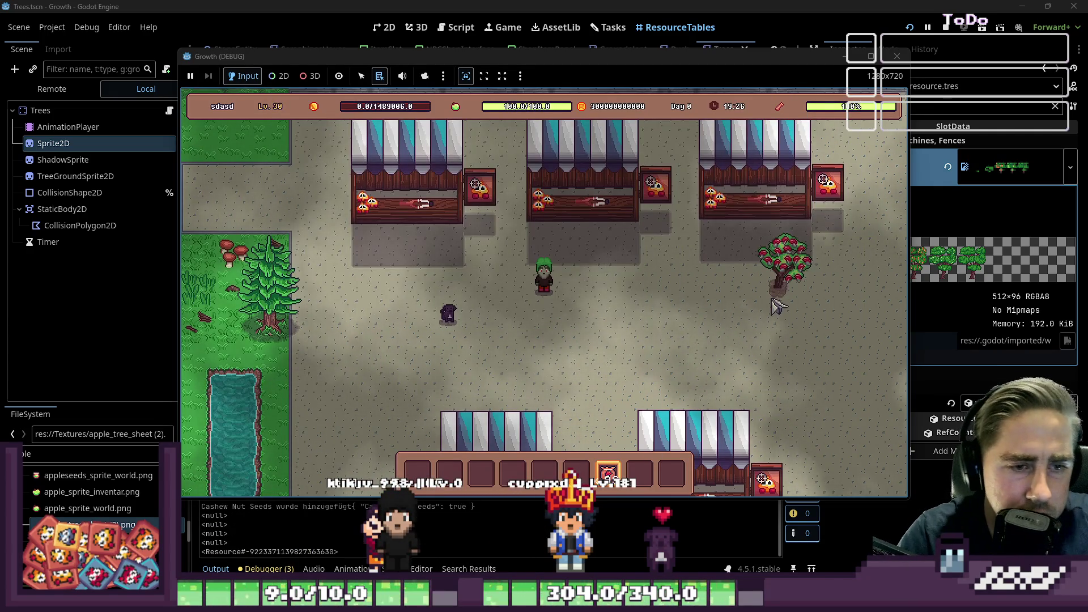
pyautogui.click(760, 295)
pyautogui.click(800, 294)
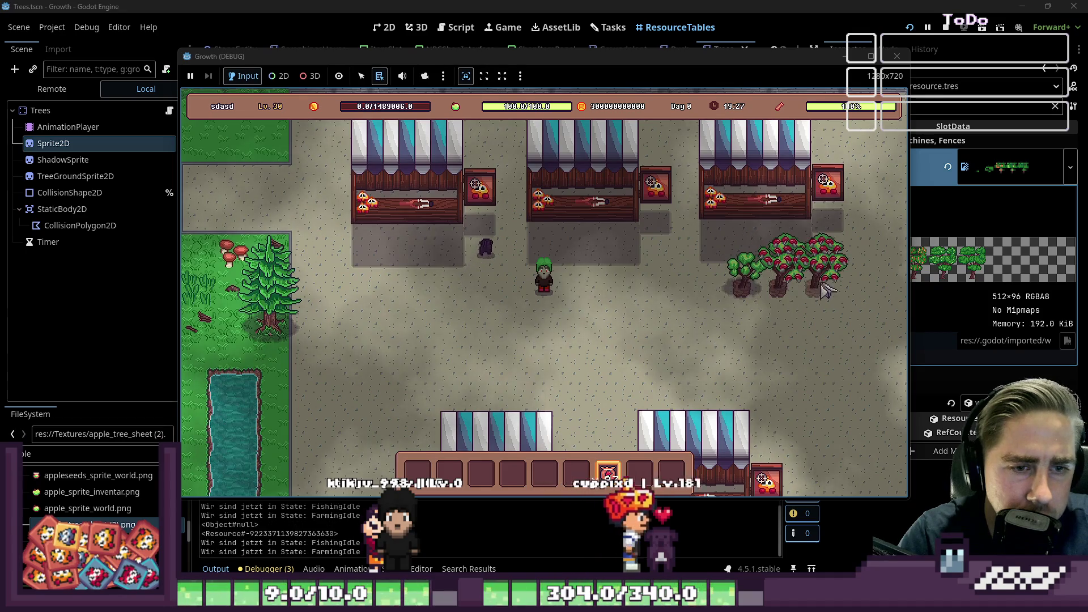
pyautogui.click(830, 294)
pyautogui.click(705, 292)
pyautogui.click(673, 287)
pyautogui.click(627, 286)
# Put the seeds away, walk down-right, and make the rightmost tree grow
pyautogui.press('9')
pyautogui.press('6')
pyautogui.press('s')
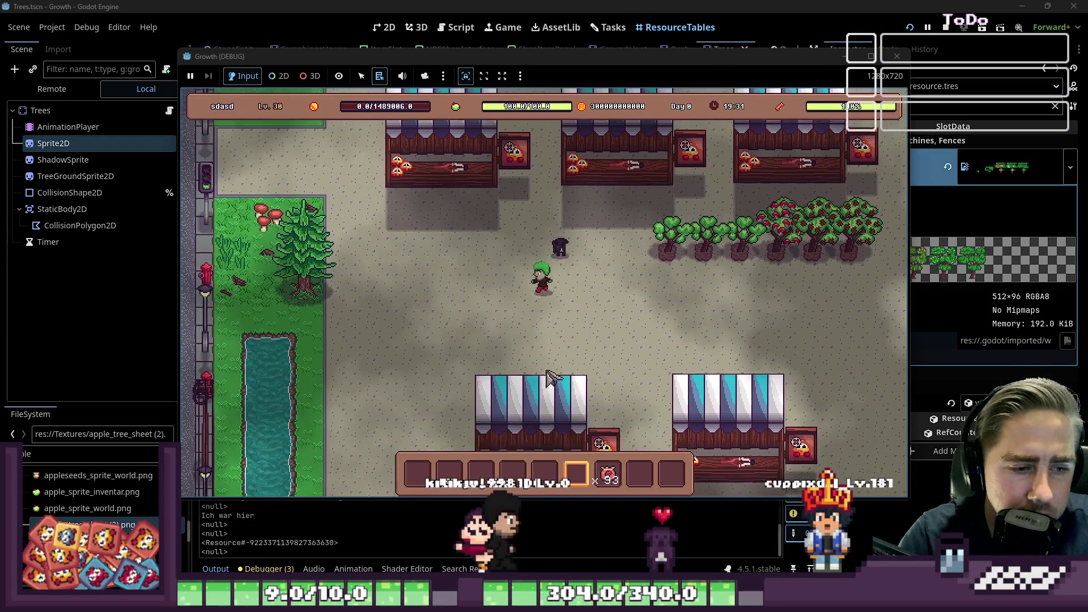
pyautogui.press('d')
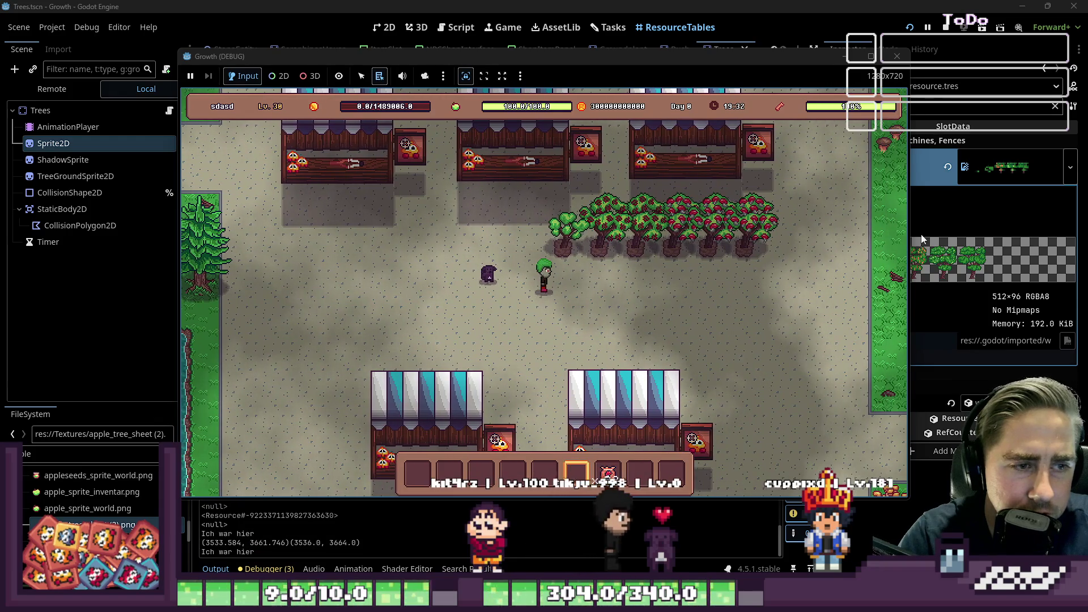
pyautogui.press('d')
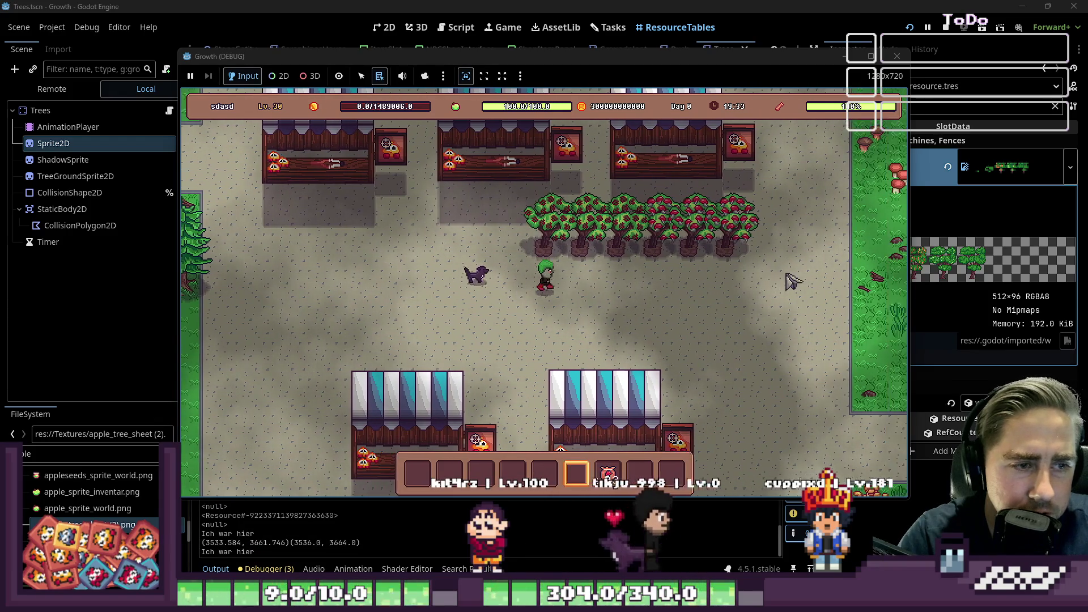
pyautogui.press('s')
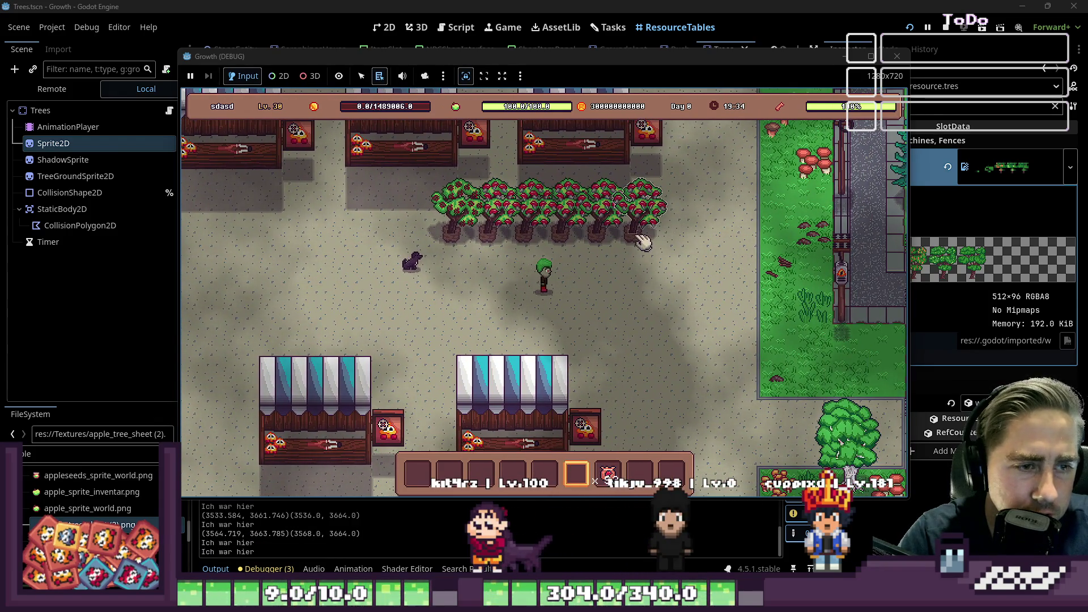
pyautogui.click(634, 238)
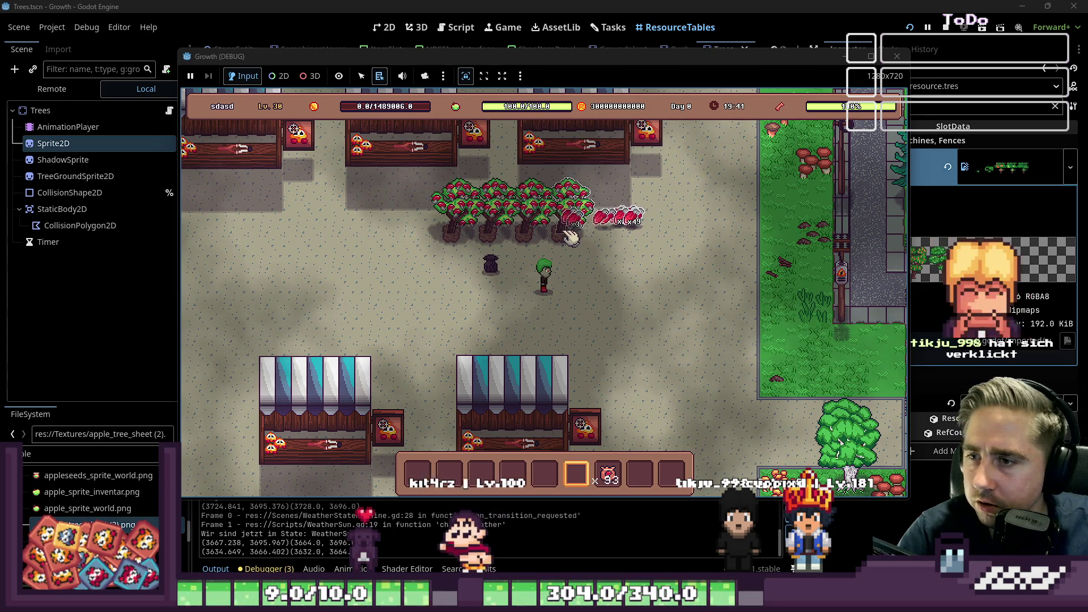
# Harvest two Cashew Nut trees and walk along the row collecting the nut drops
pyautogui.click(570, 236)
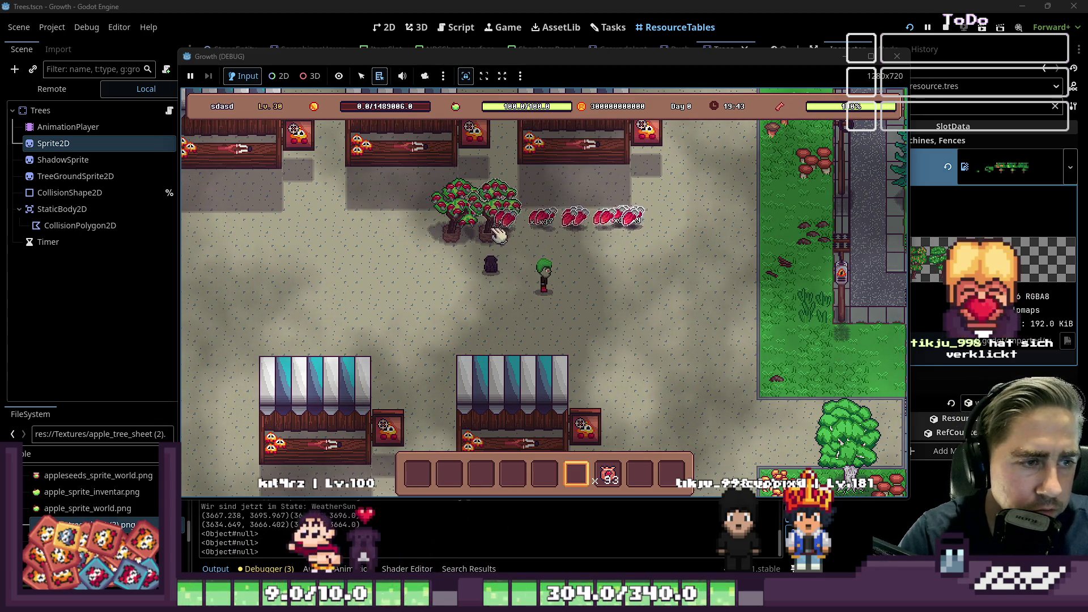
pyautogui.click(498, 234)
pyautogui.press('d')
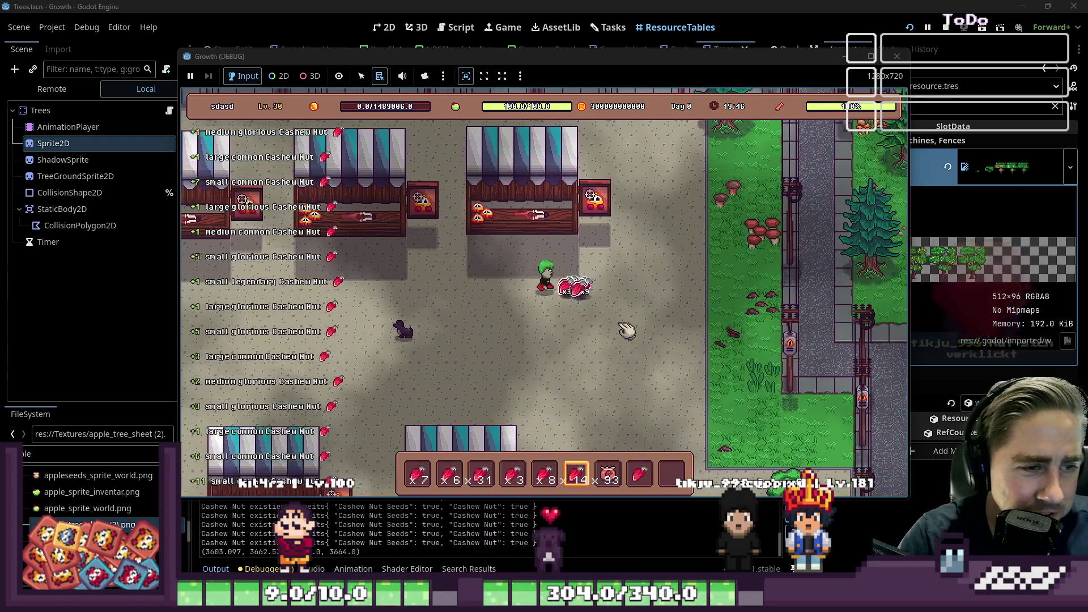
pyautogui.press('d')
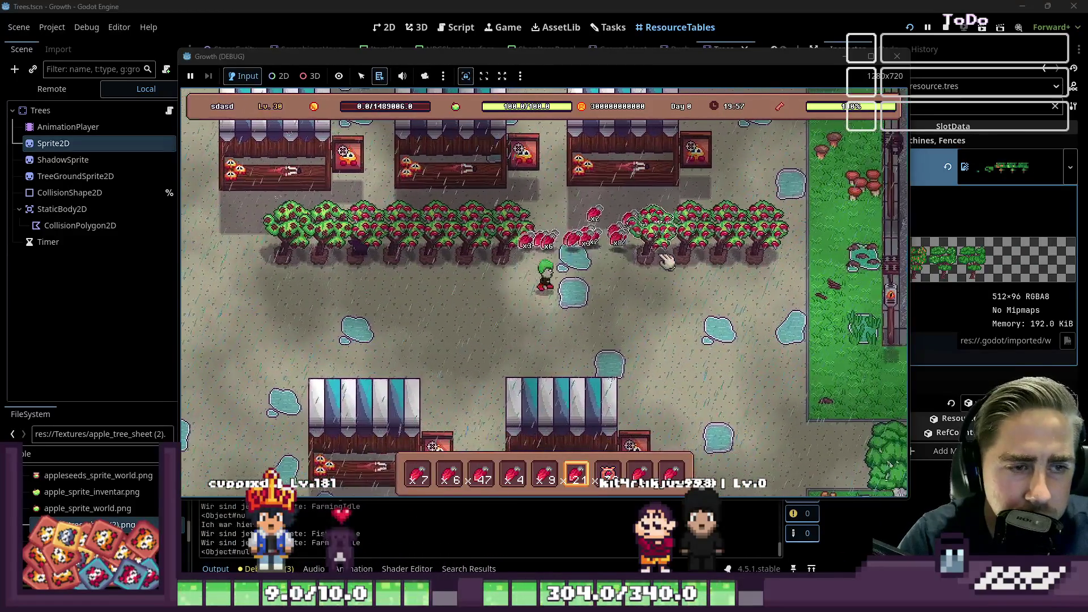
pyautogui.press('d')
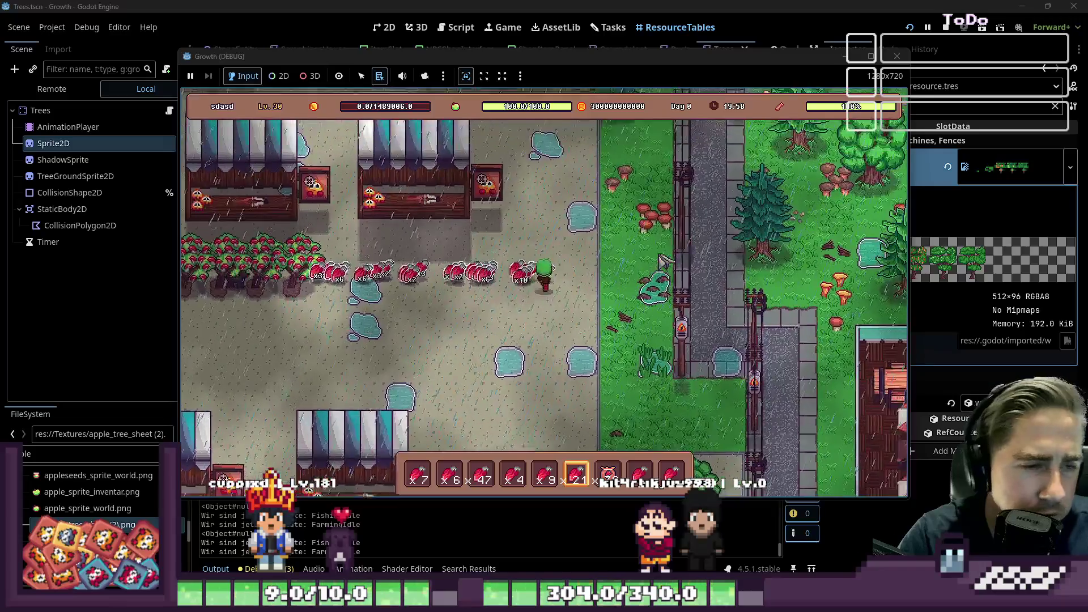
pyautogui.press('a')
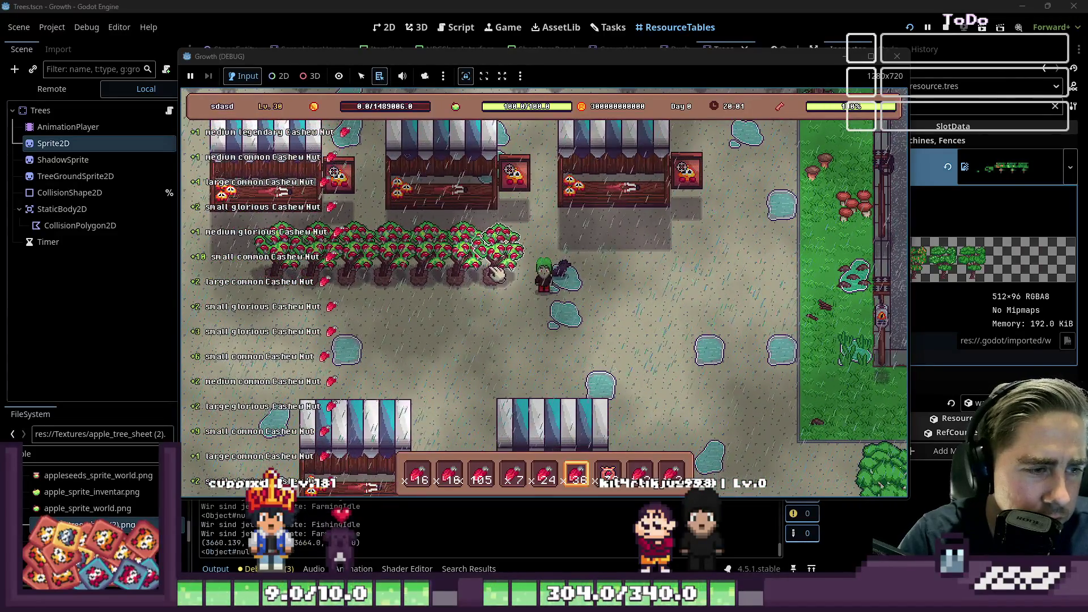
pyautogui.press('a')
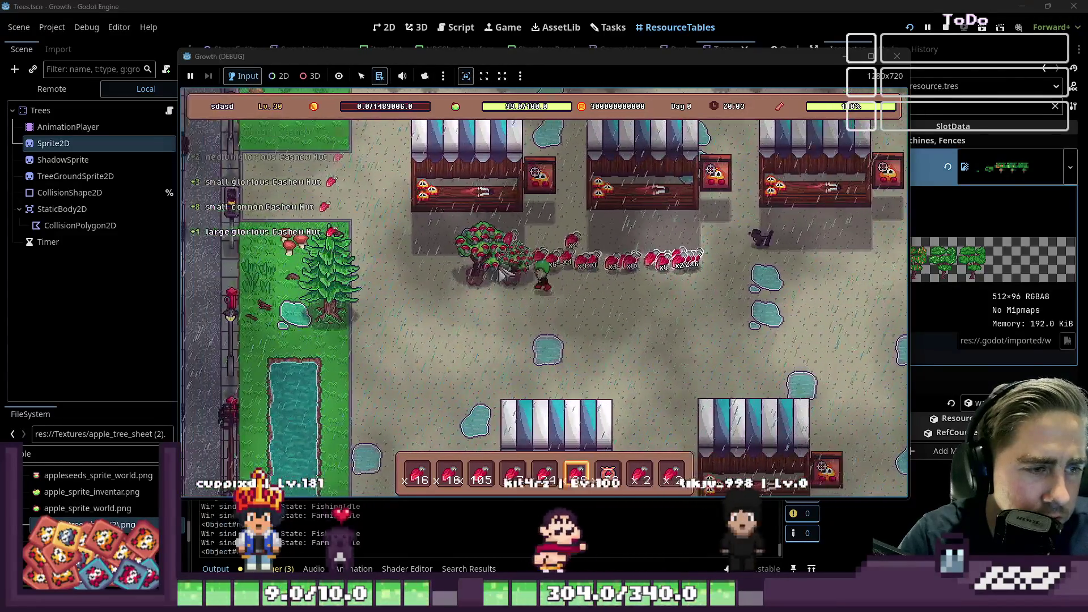
# Collect the remaining drops along the tree row, then stop the running game
pyautogui.press('a')
pyautogui.press('w')
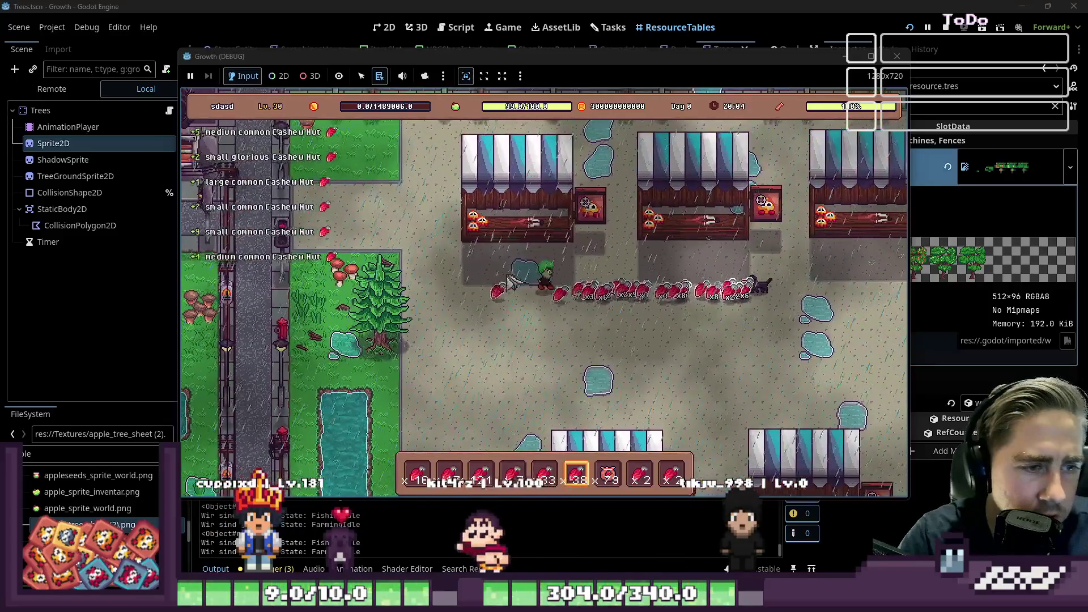
pyautogui.press('d')
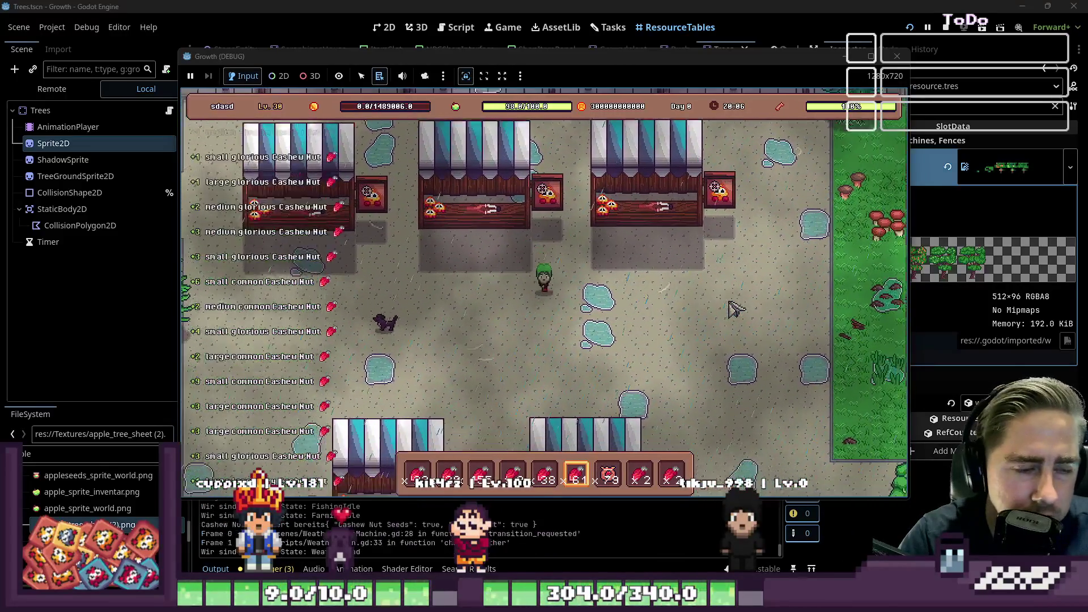
pyautogui.press('s')
pyautogui.press('i')
pyautogui.press('i')
pyautogui.click(897, 52)
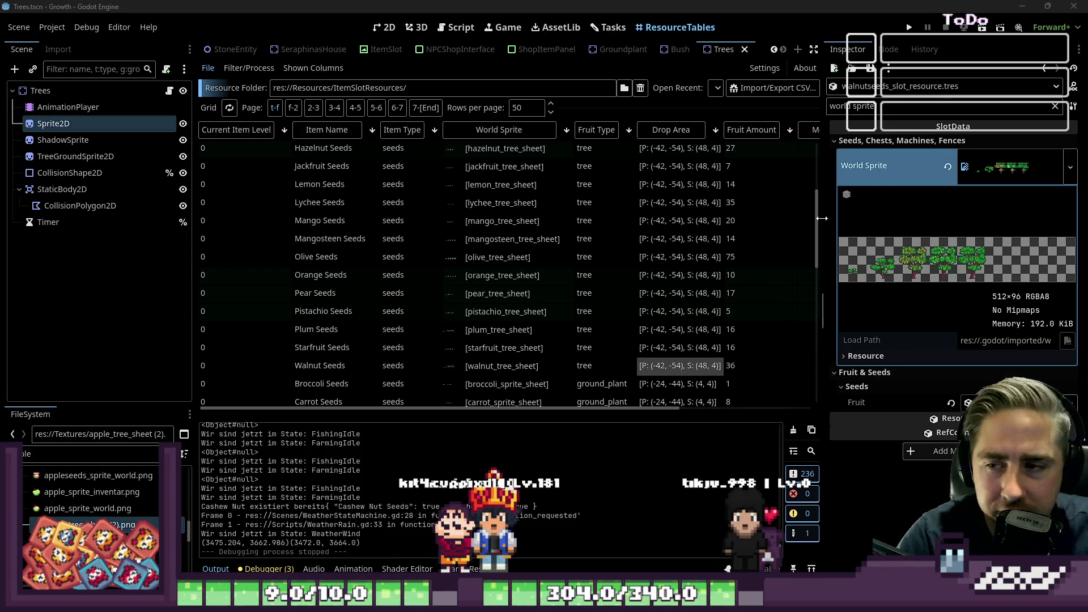
# Check the Orange Seeds drop area and PlantTree script, then return to ResourceTables
pyautogui.click(685, 275)
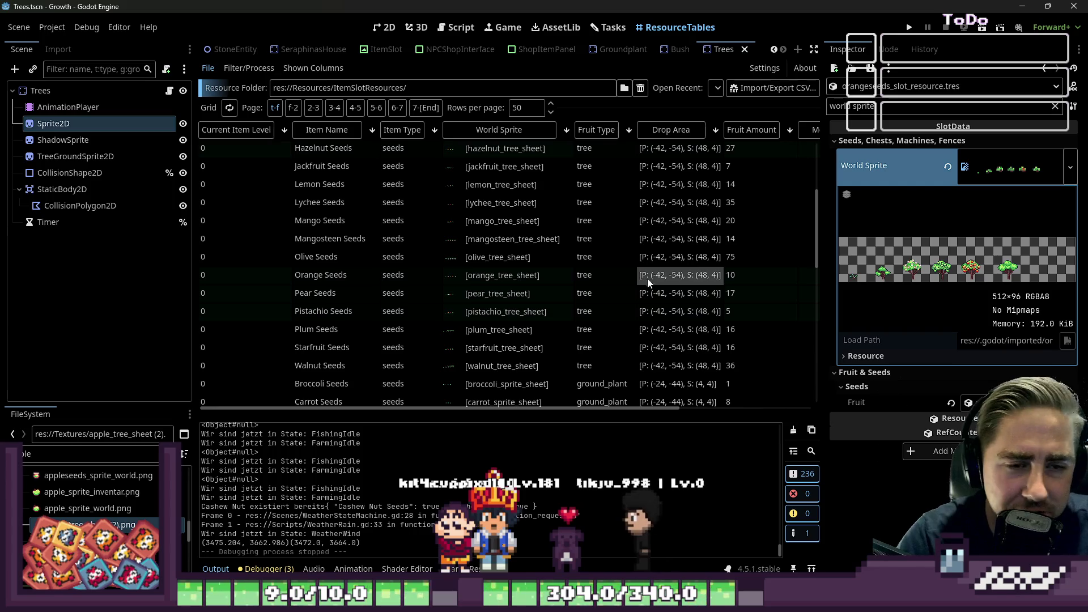
pyautogui.click(439, 26)
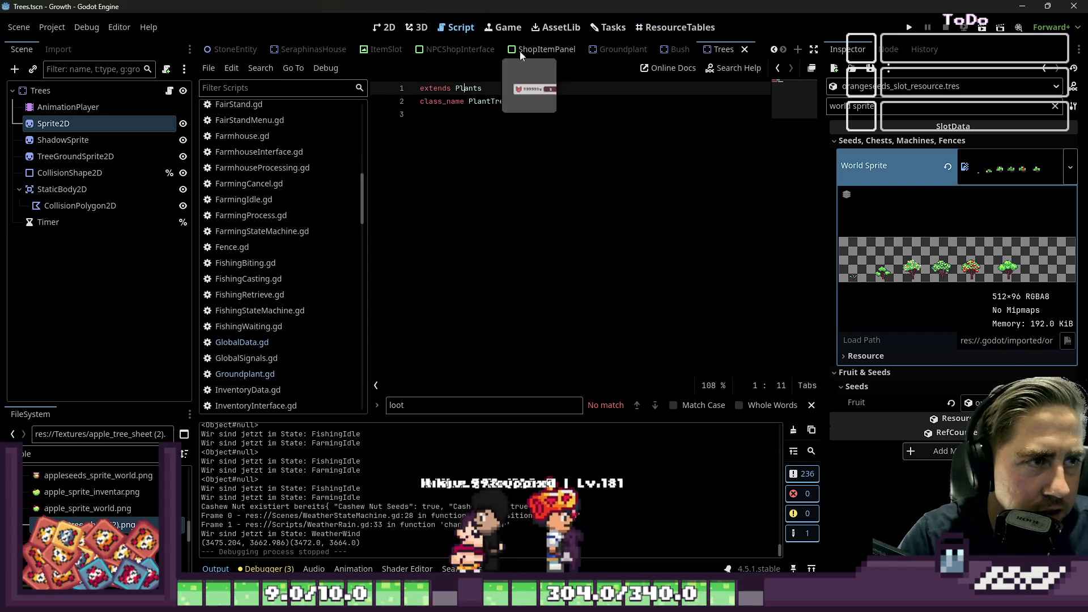
pyautogui.click(609, 27)
pyautogui.click(671, 27)
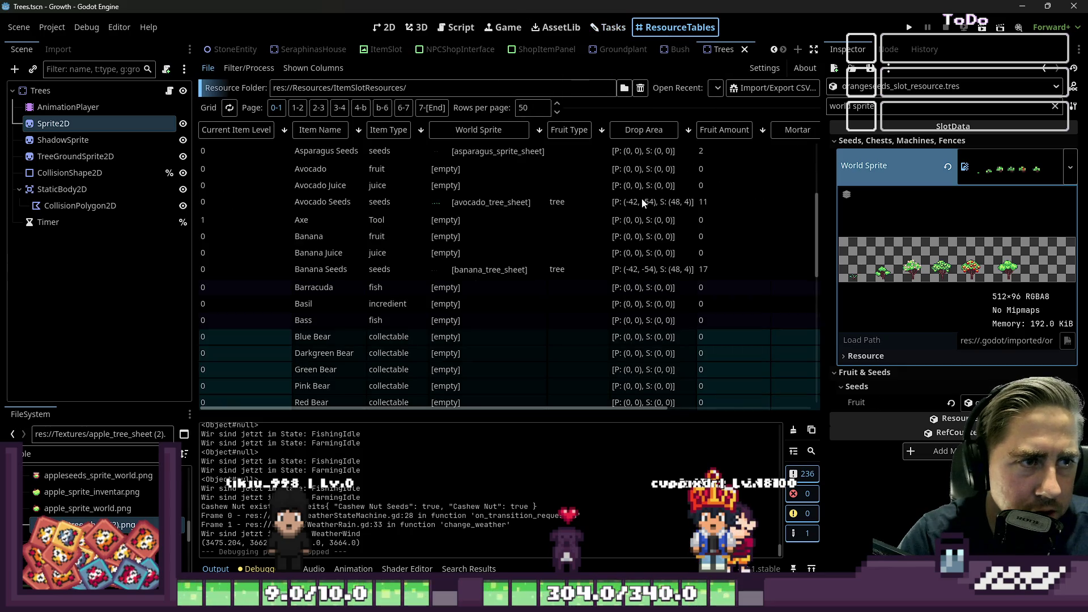
# Sort by Fruit Type with tree seeds first and select every tree seed's Drop Area cell
pyautogui.click(570, 130)
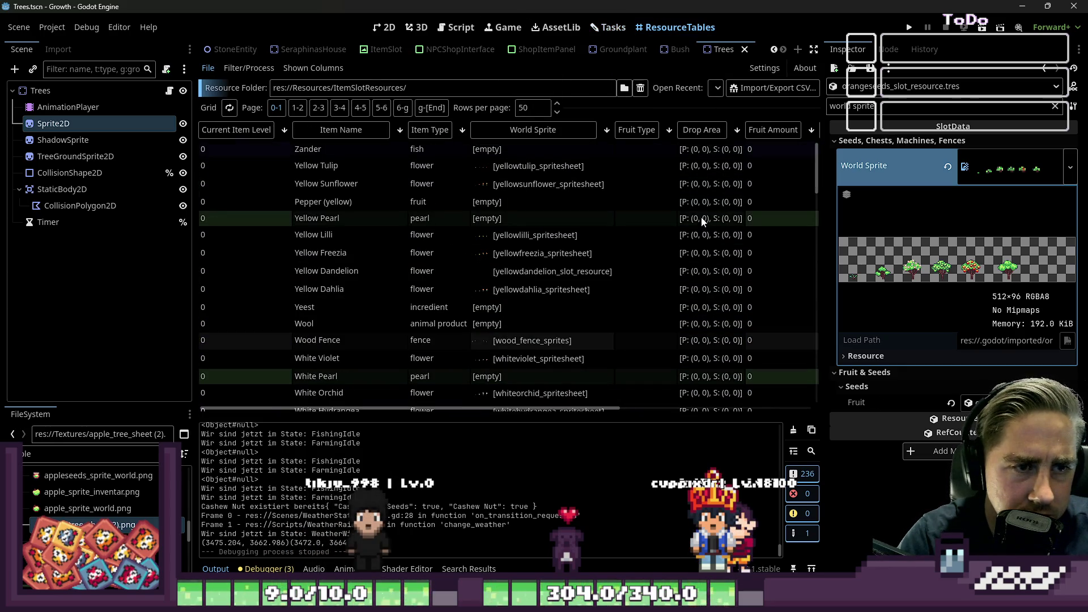
pyautogui.click(634, 130)
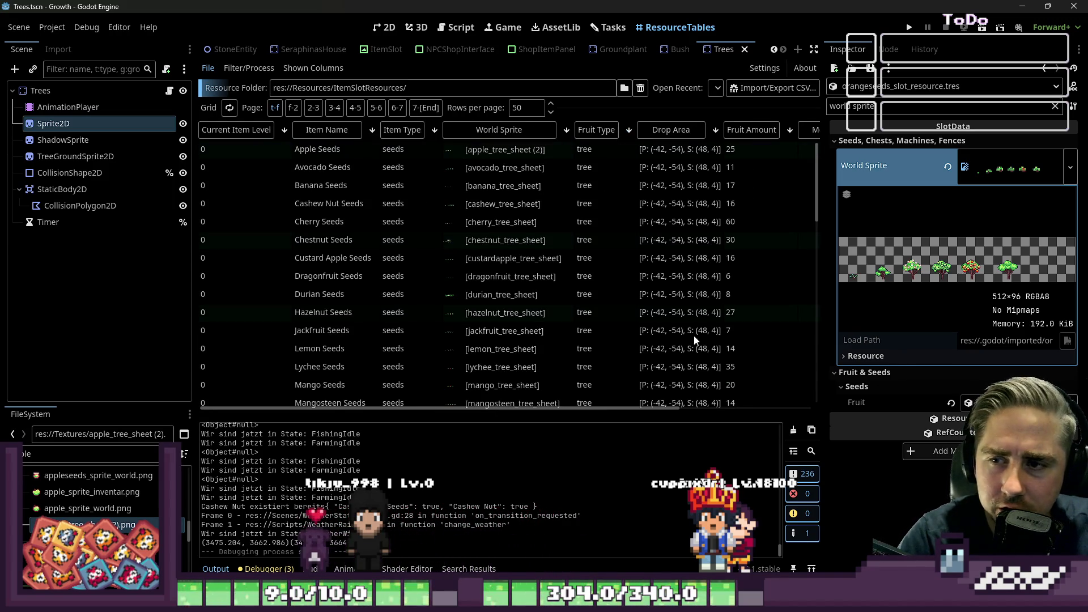
pyautogui.click(665, 155)
pyautogui.scroll(-3, 678, 215)
pyautogui.scroll(-2, 678, 219)
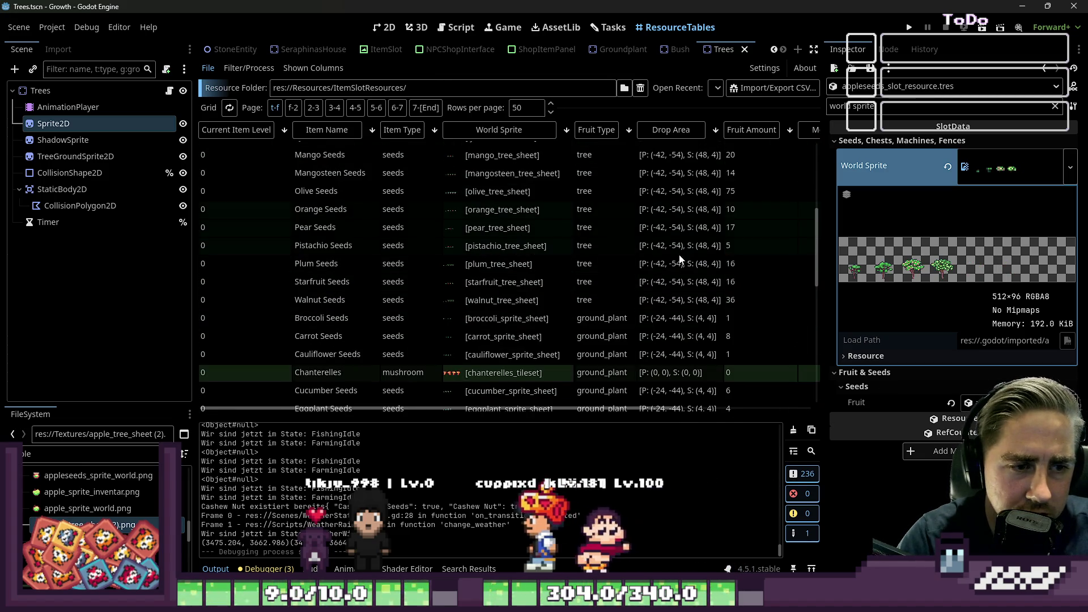
pyautogui.keyDown('shift'); pyautogui.click(676, 302); pyautogui.keyUp('shift')
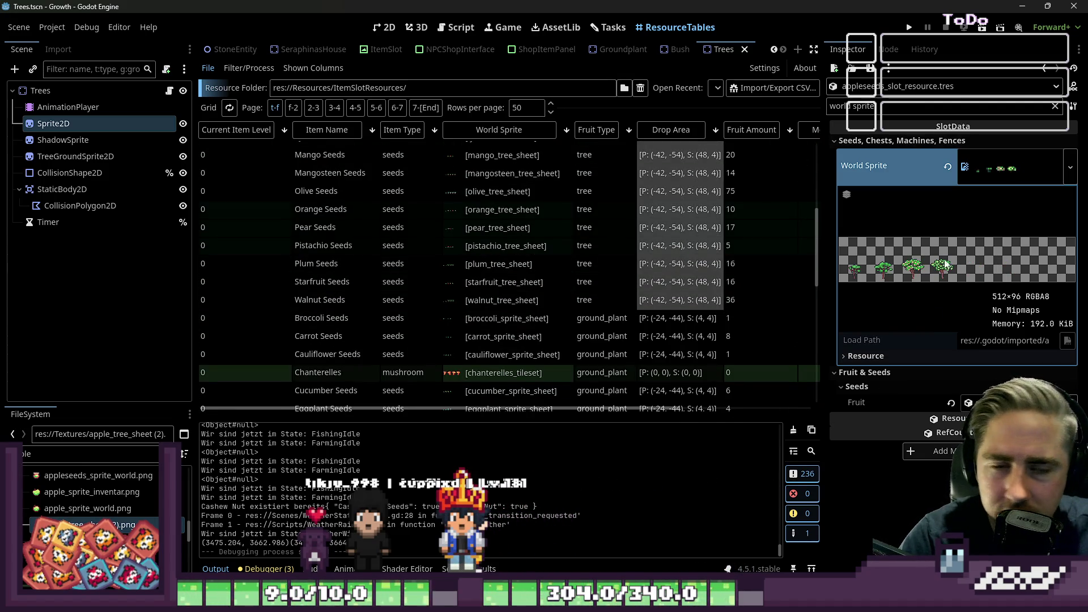
pyautogui.moveTo(822, 227); pyautogui.dragTo(792, 227)
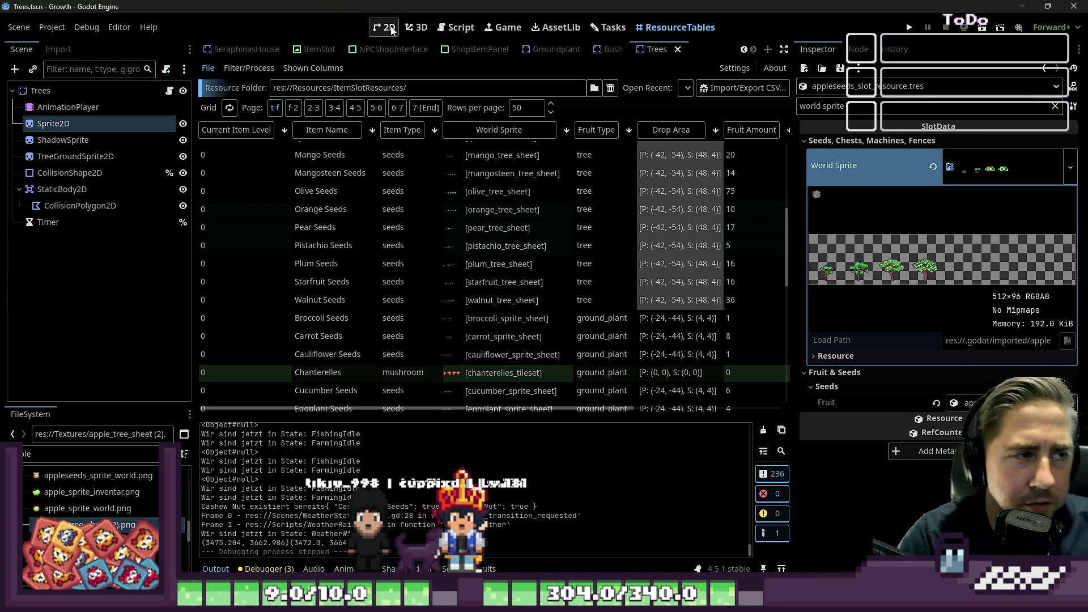
# Show the Trees scene's Sprite2D in the 2D view and zoom out on it
pyautogui.click(390, 29)
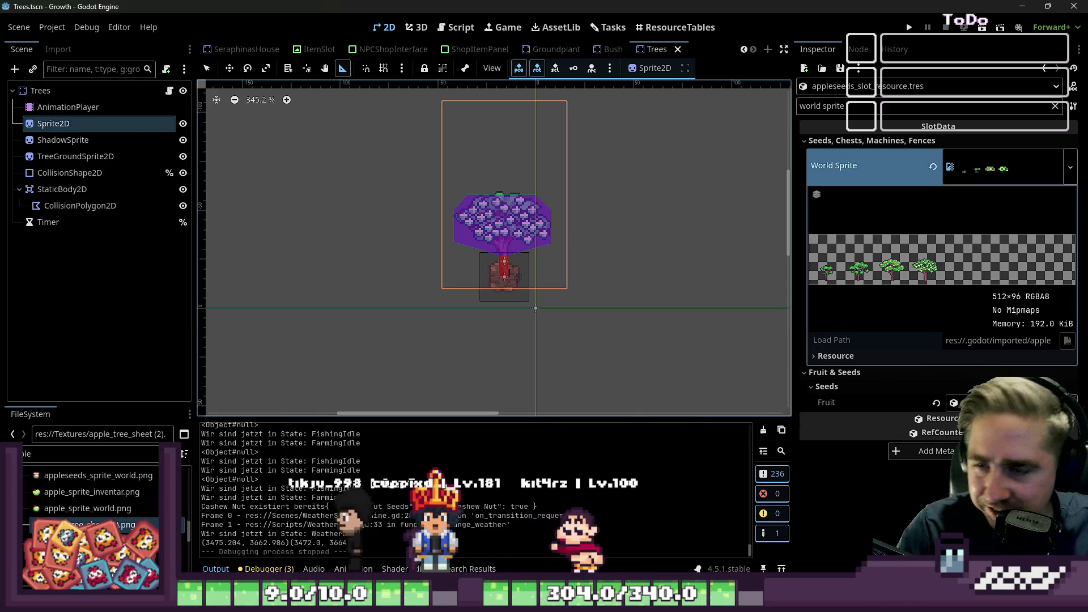
pyautogui.scroll(-3, 607, 255)
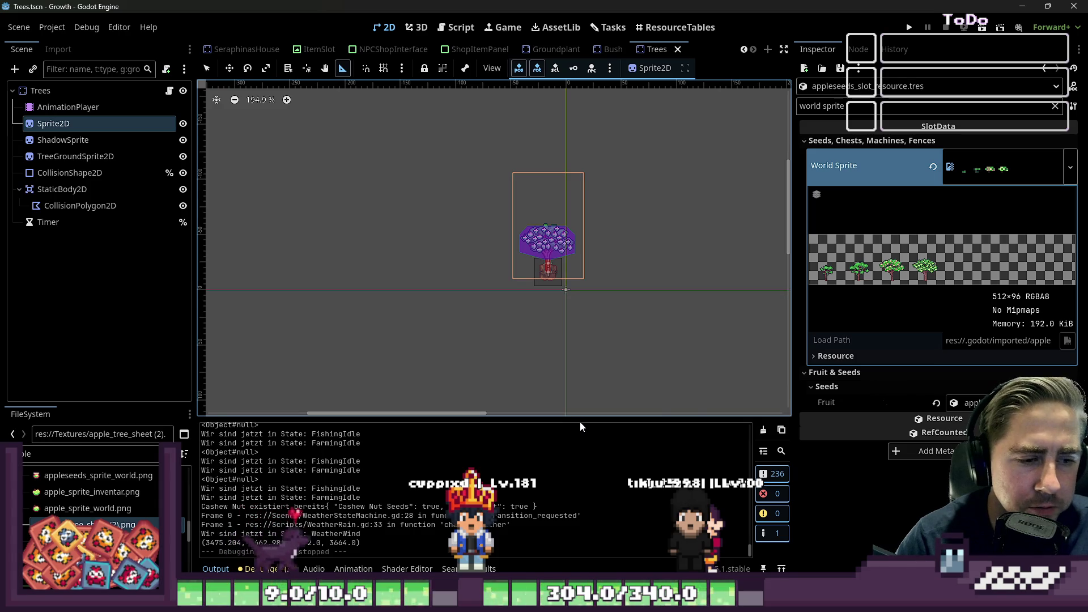
# Enlarge the Output panel and Inspector, then zoom in on the blossoming tree sprite
pyautogui.moveTo(584, 420); pyautogui.dragTo(595, 385)
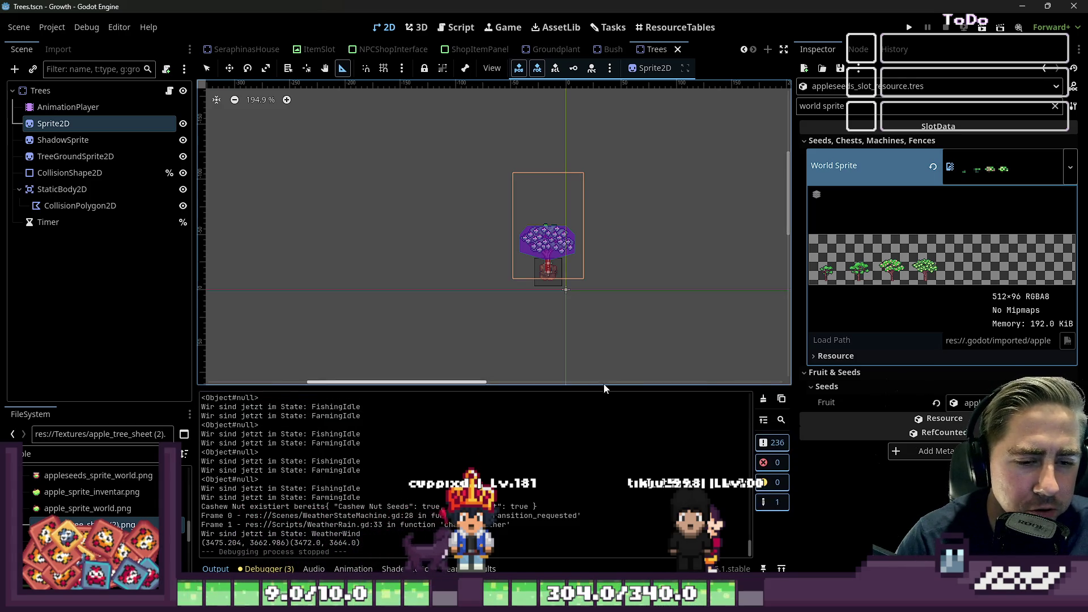
pyautogui.moveTo(792, 299)
pyautogui.mouseDown()
pyautogui.moveTo(917, 316)
pyautogui.moveTo(772, 324)
pyautogui.mouseUp()
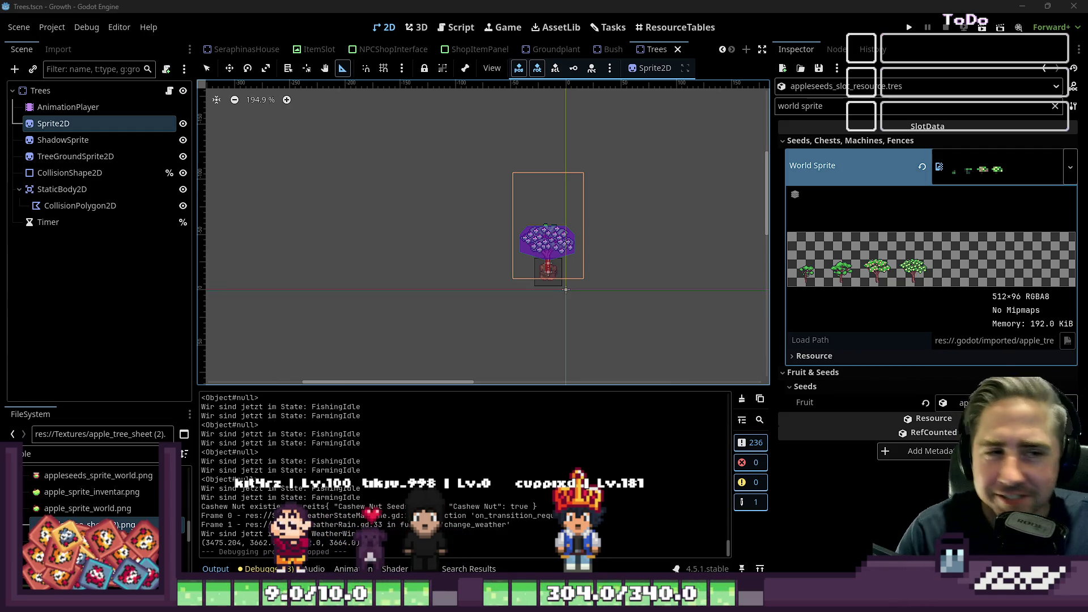
pyautogui.scroll(2, 536, 238)
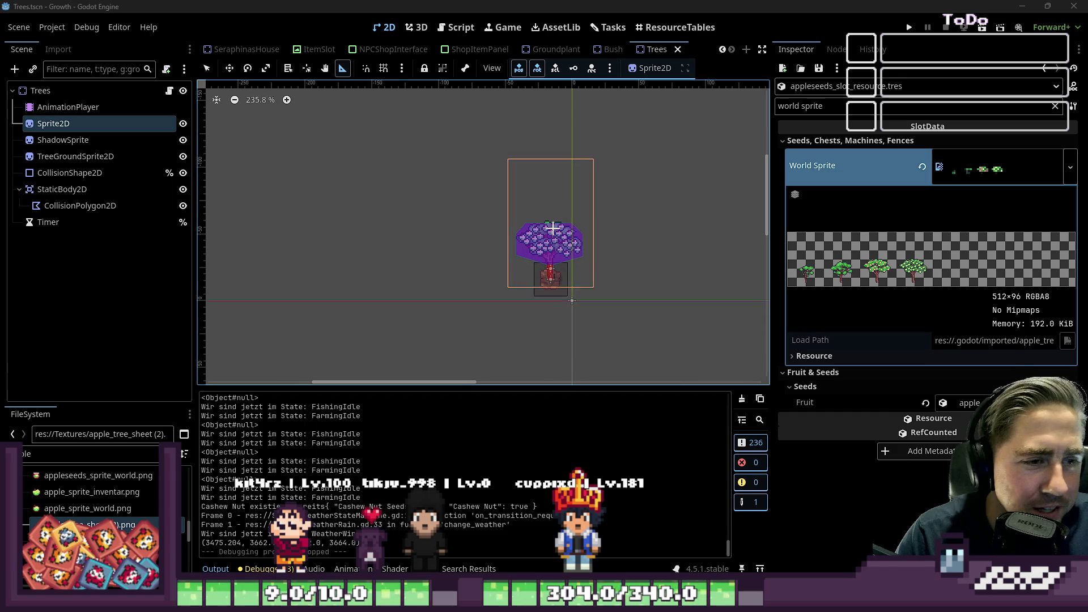
# Sort ResourceTables by Fruit Type so tree seeds come first, and select their Drop Area cells
pyautogui.click(661, 28)
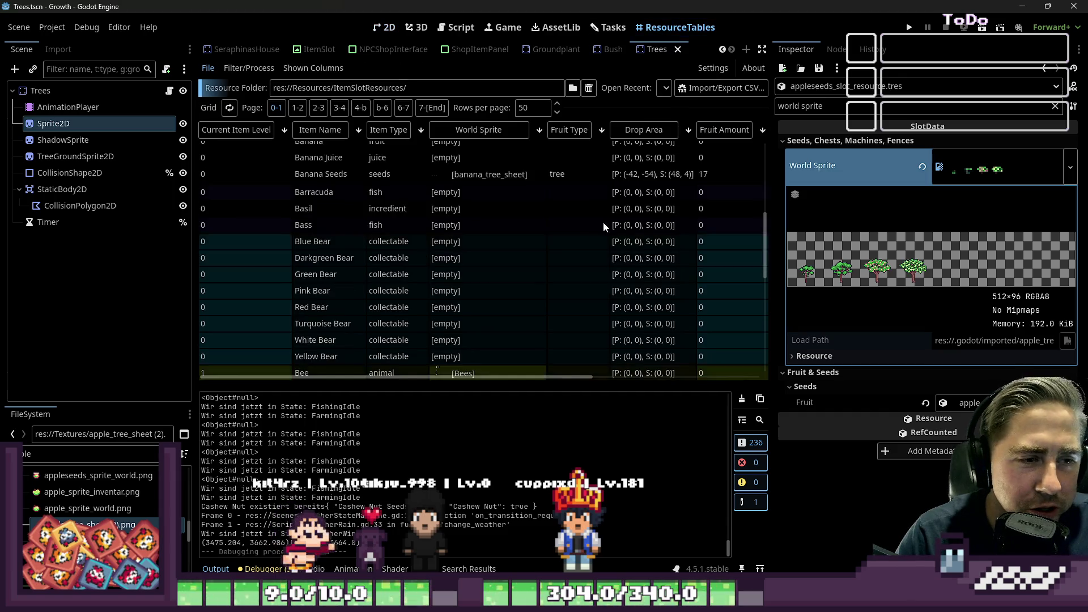
pyautogui.click(554, 132)
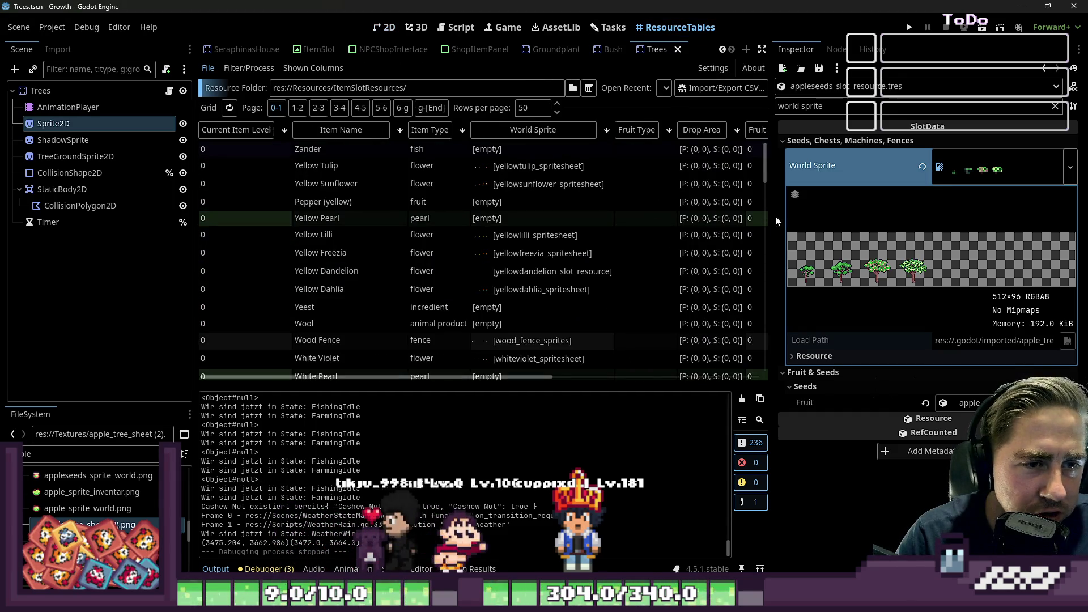
pyautogui.moveTo(770, 218); pyautogui.dragTo(863, 226)
pyautogui.scroll(-3, 716, 192)
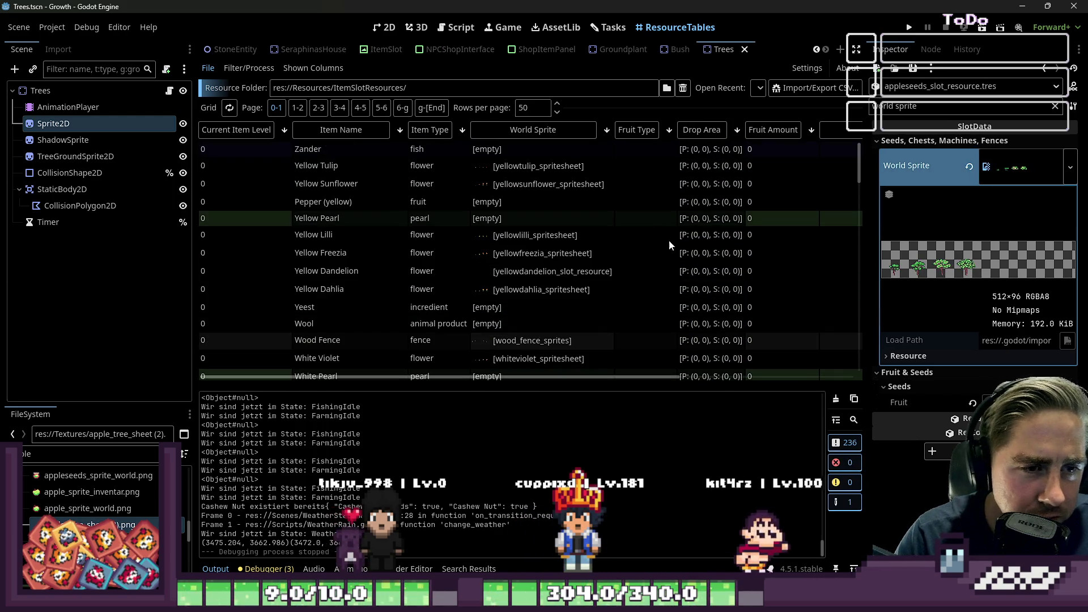
pyautogui.click(623, 131)
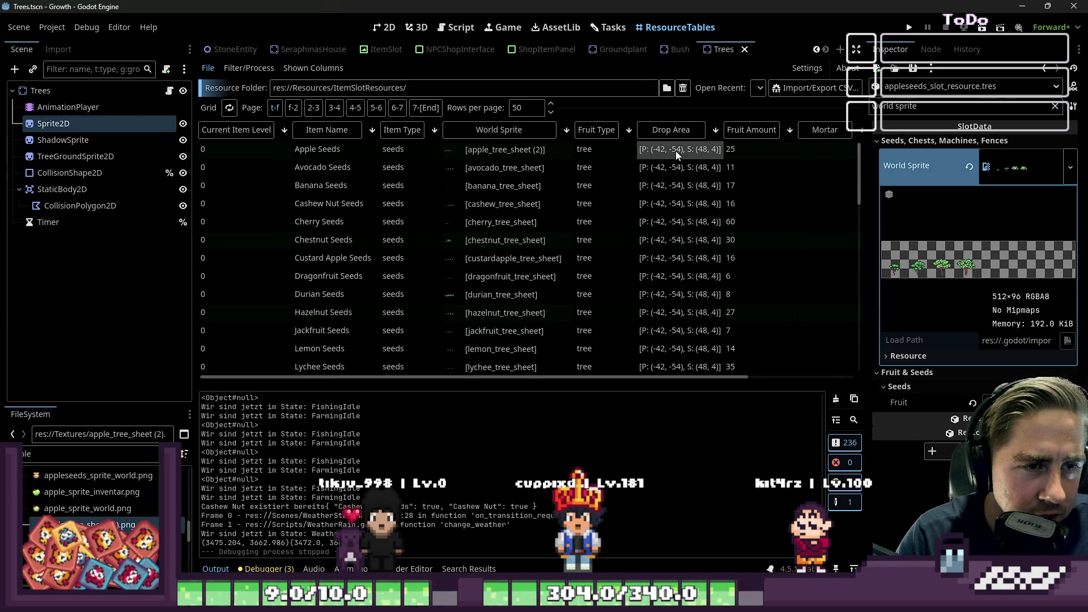
pyautogui.scroll(-10, 660, 159)
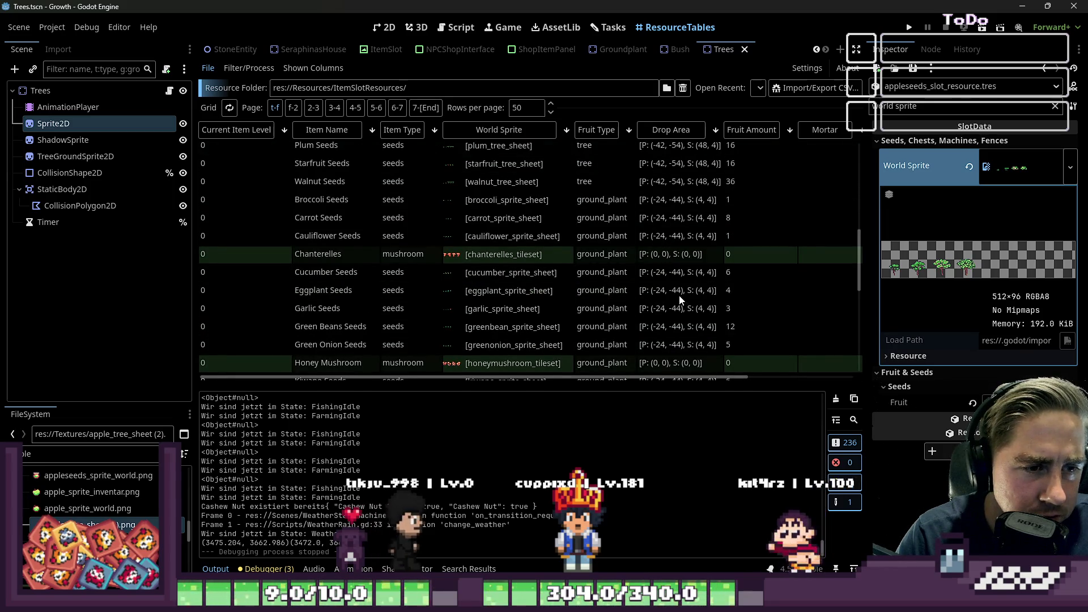
pyautogui.keyDown('shift'); pyautogui.click(674, 185); pyautogui.keyUp('shift')
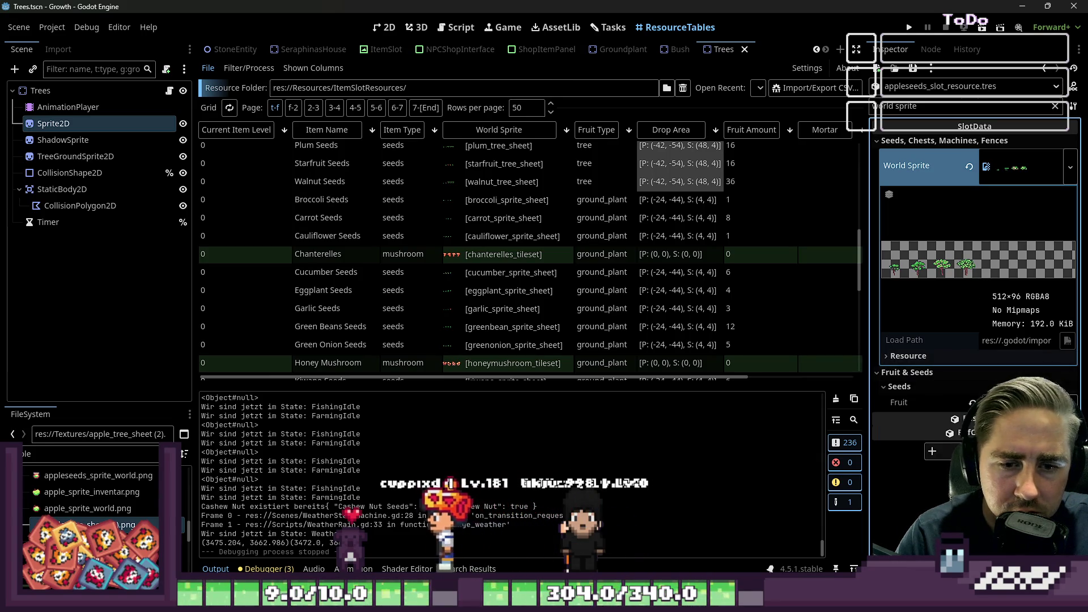
# Clear the inspector filter and bring the tree seeds' Drop Area y to -32, trying -72, -40, -38 first
pyautogui.click(1055, 106)
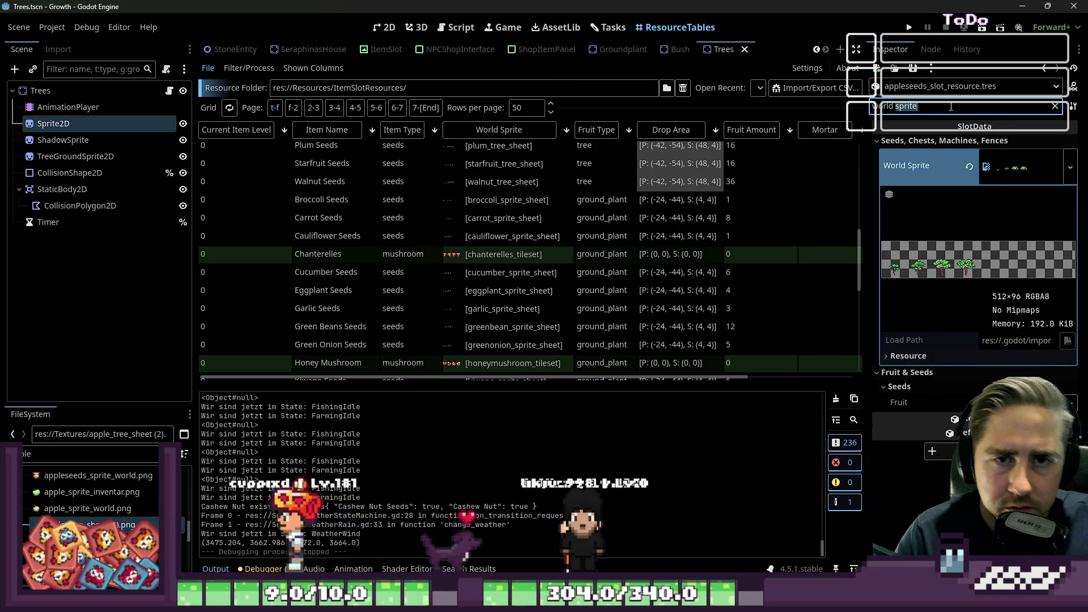
pyautogui.scroll(-10, 964, 329)
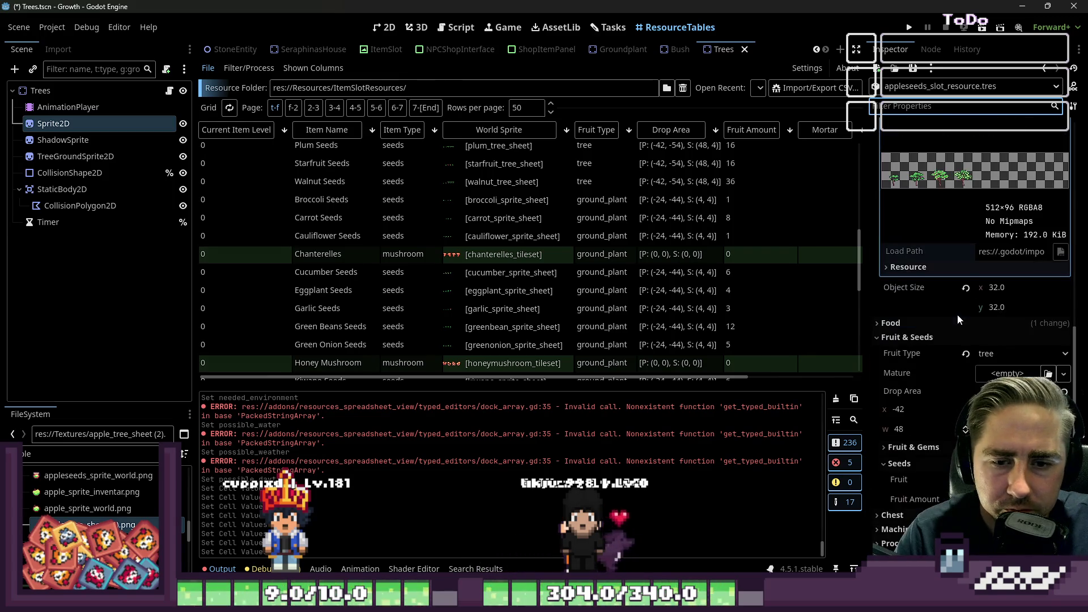
pyautogui.click(996, 356)
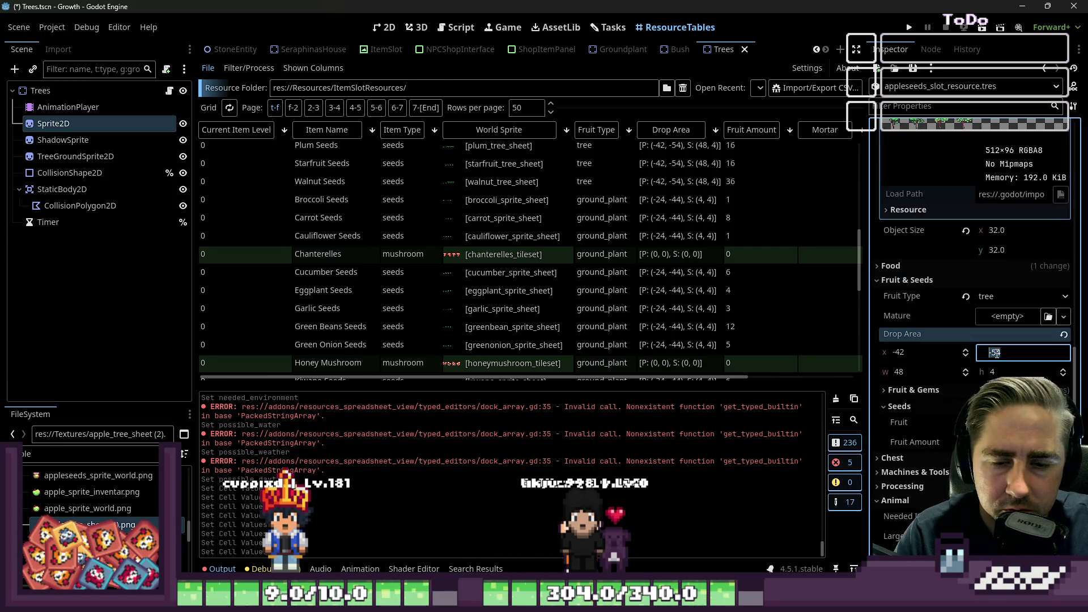
pyautogui.write('-72')
pyautogui.press('Return')
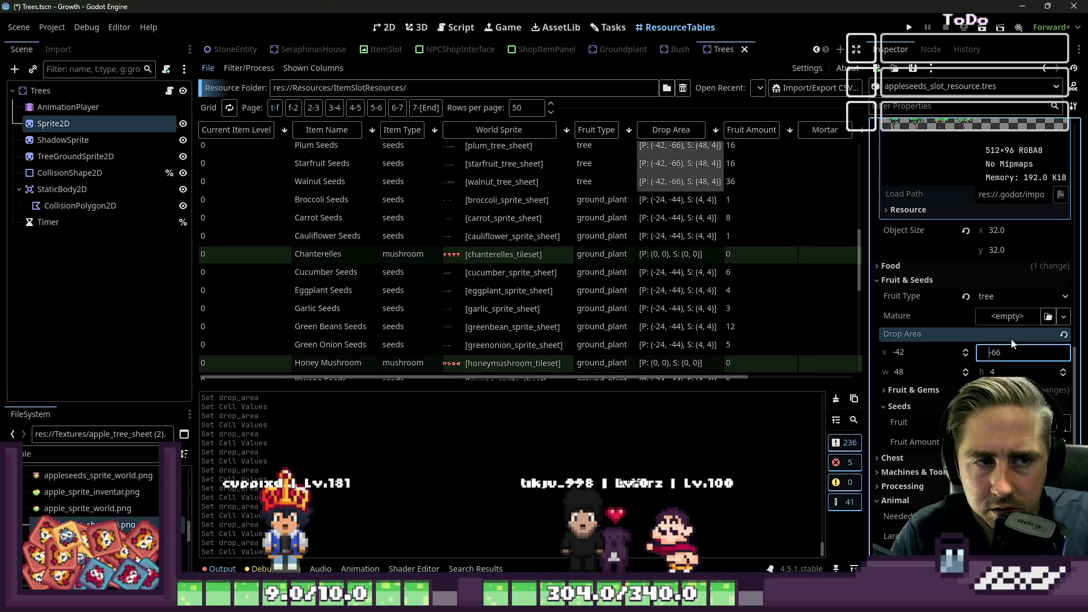
pyautogui.write('-40')
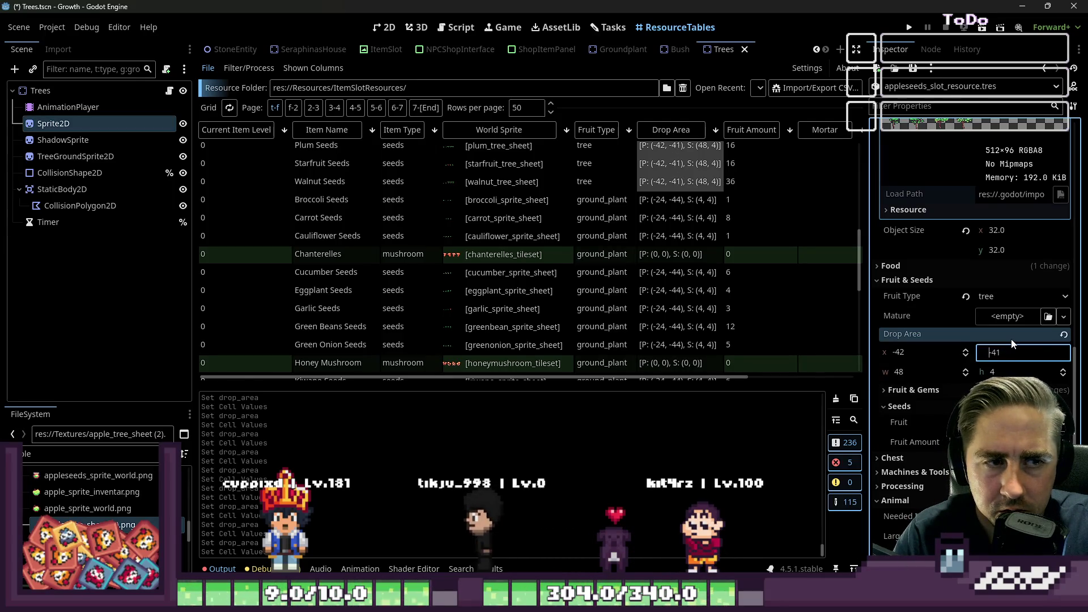
pyautogui.press('Return')
pyautogui.write('-38')
pyautogui.press('Return')
pyautogui.press('Up')
pyautogui.press('Up')
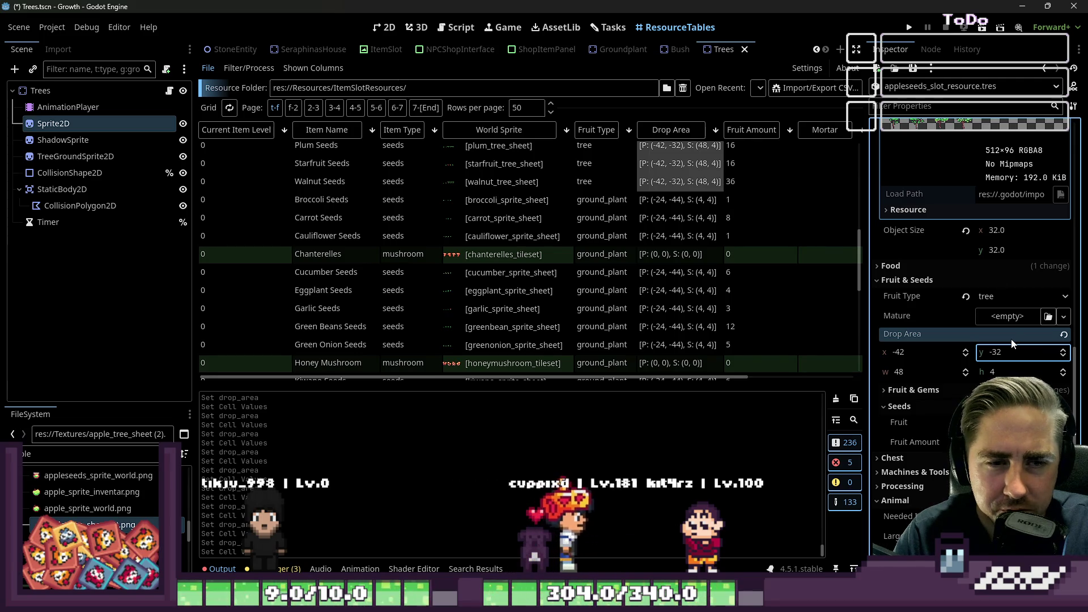
# Run the project, choose New Game, and start with a newly named character
pyautogui.click(908, 29)
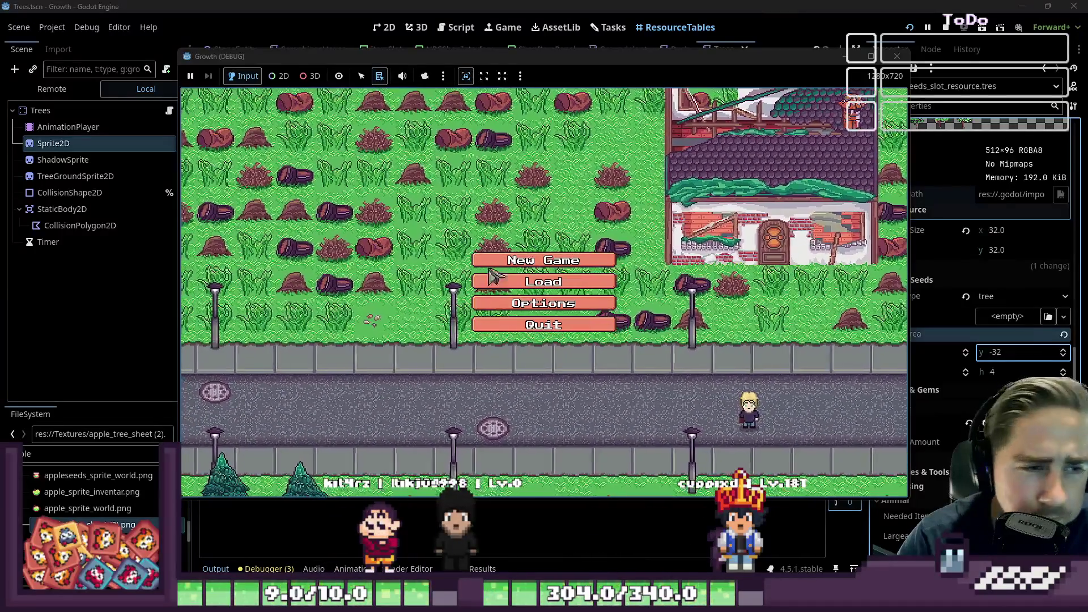
pyautogui.click(524, 260)
pyautogui.write('ads')
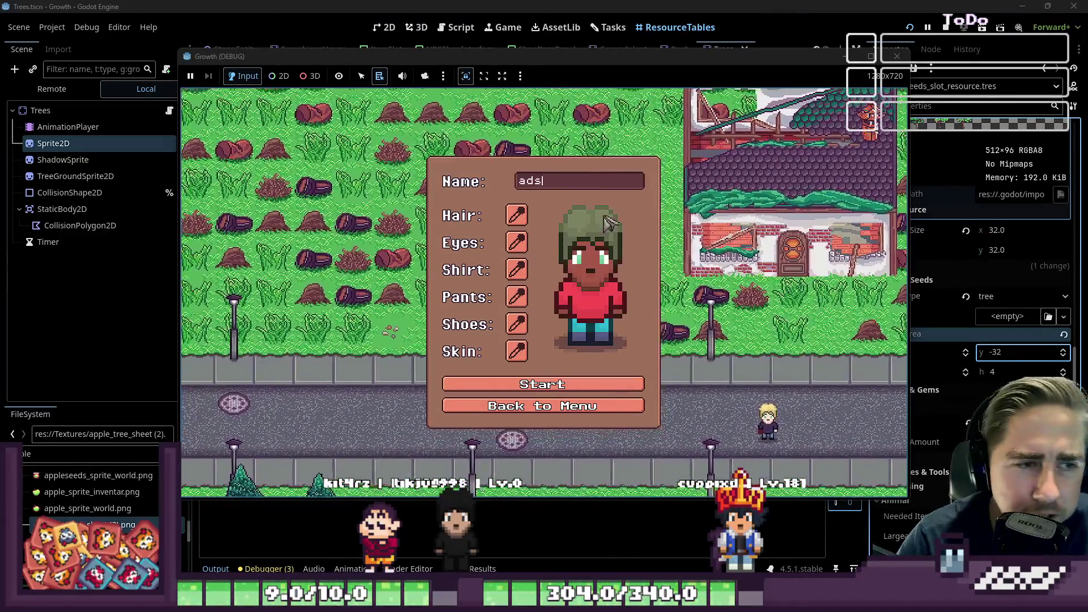
pyautogui.click(594, 388)
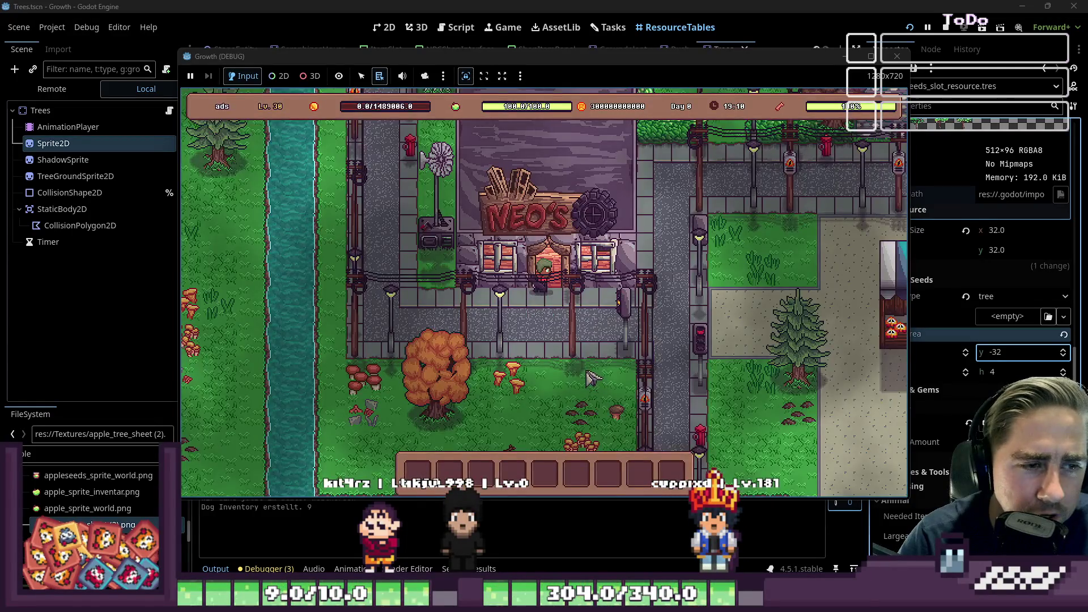
# Walk the character north through town past the market stalls to the open plaza
pyautogui.press('w')
pyautogui.press('d')
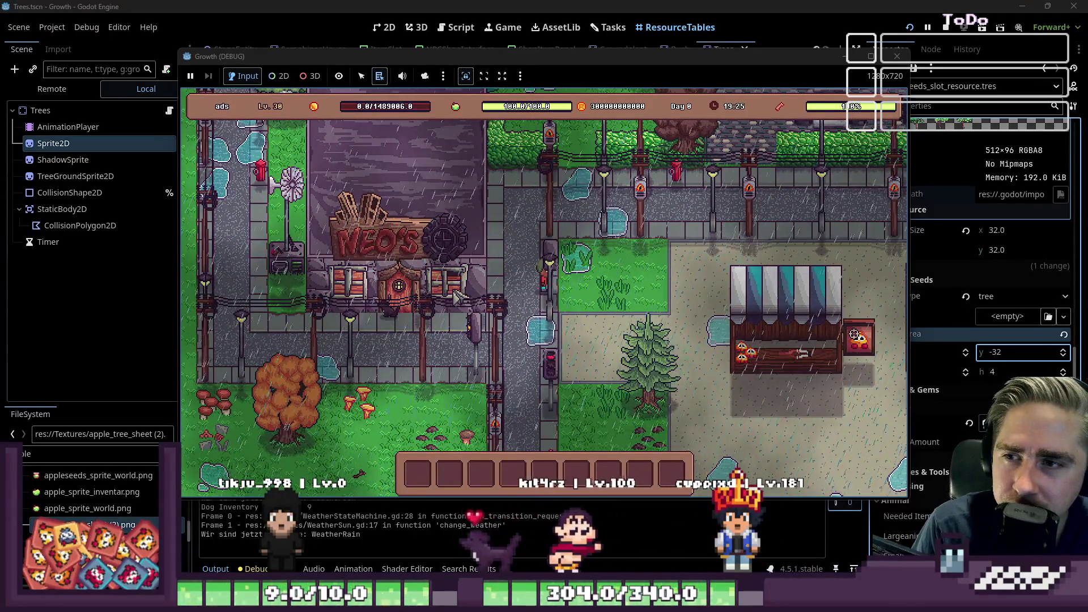
pyautogui.press('d')
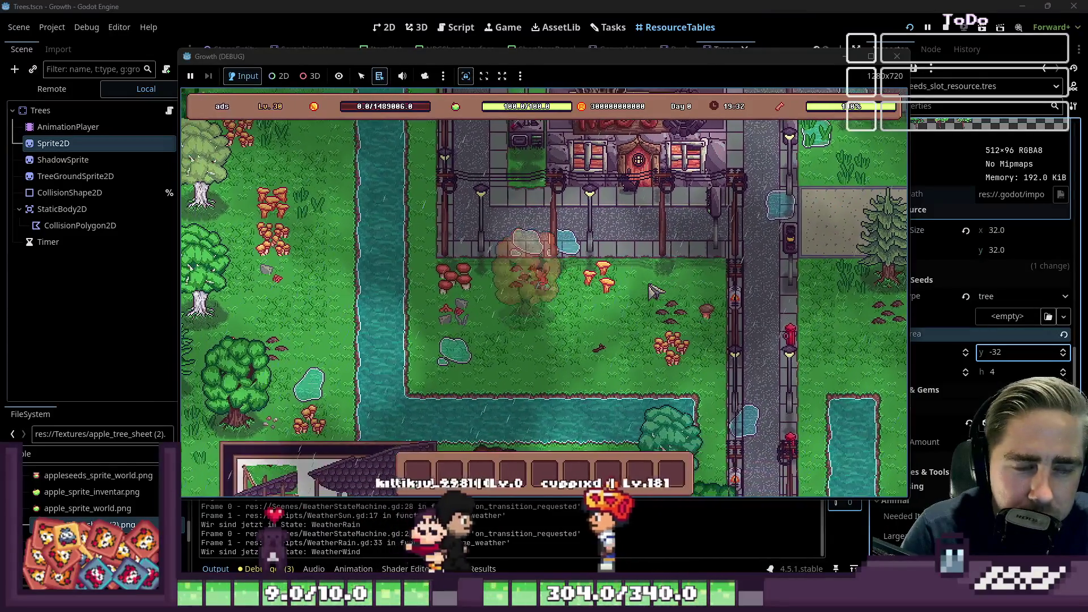
pyautogui.press('a')
pyautogui.press('w')
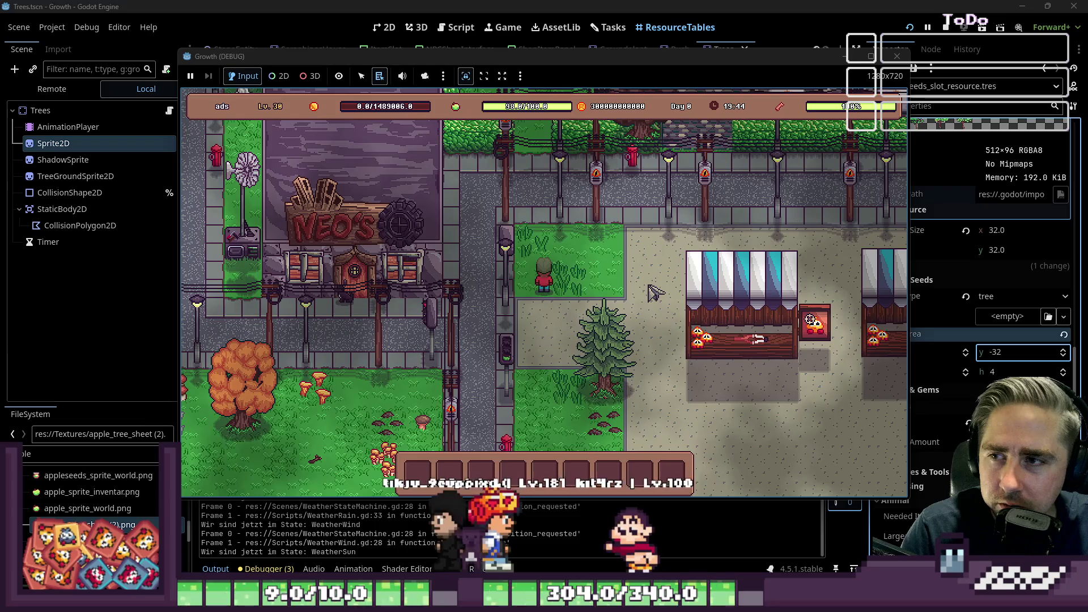
pyautogui.press('d')
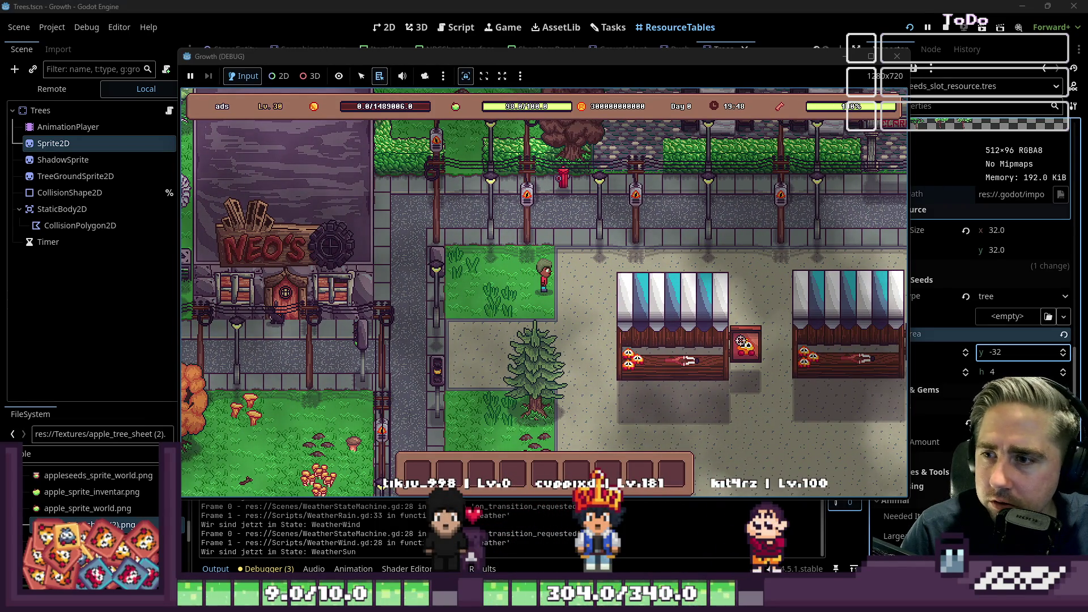
pyautogui.press('a')
pyautogui.press('w')
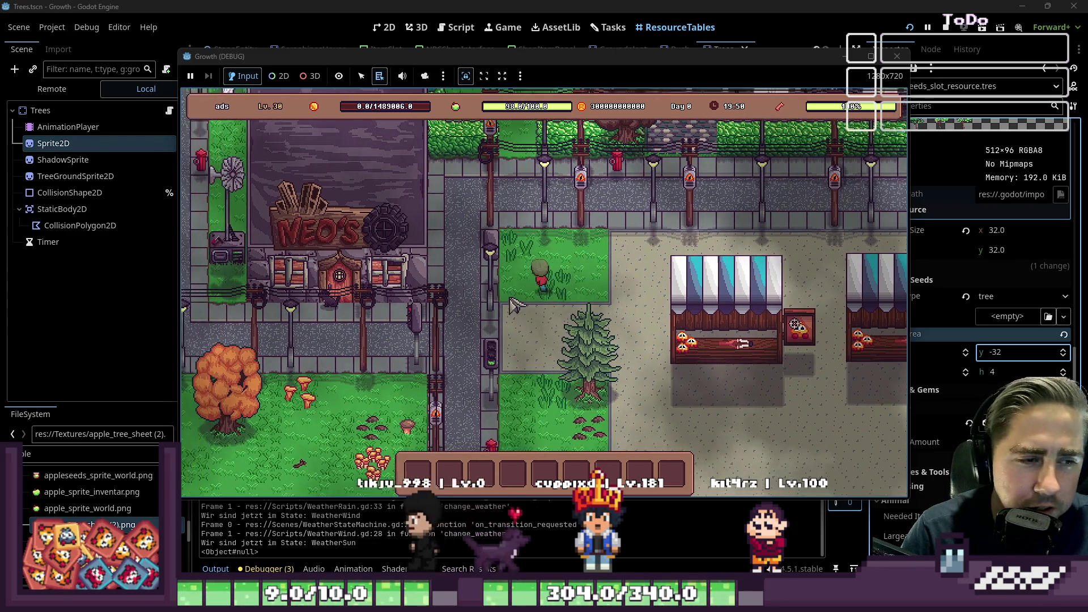
pyautogui.press('a')
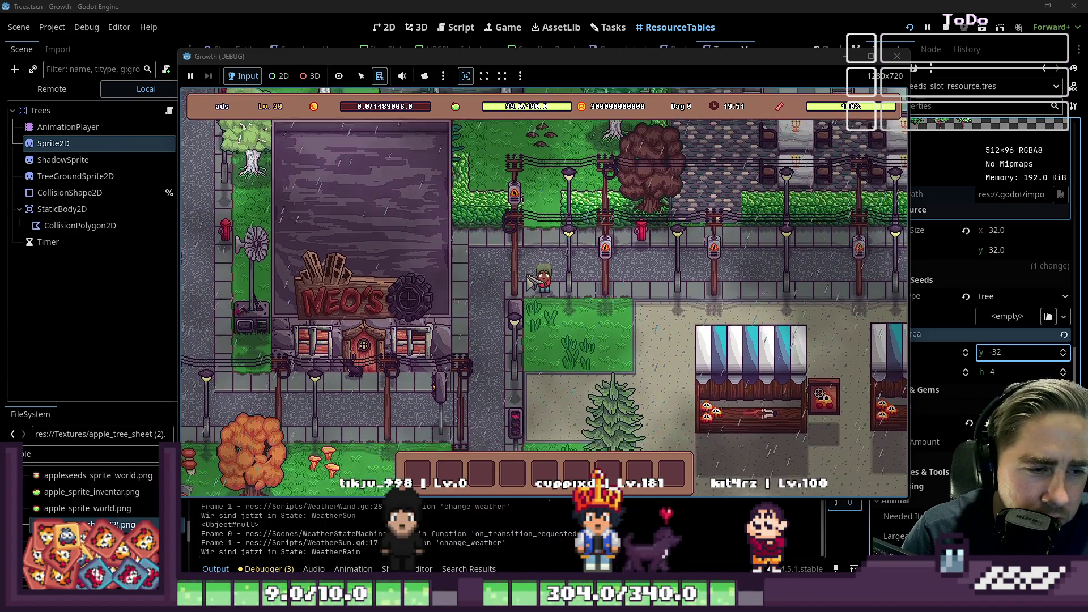
pyautogui.press('s')
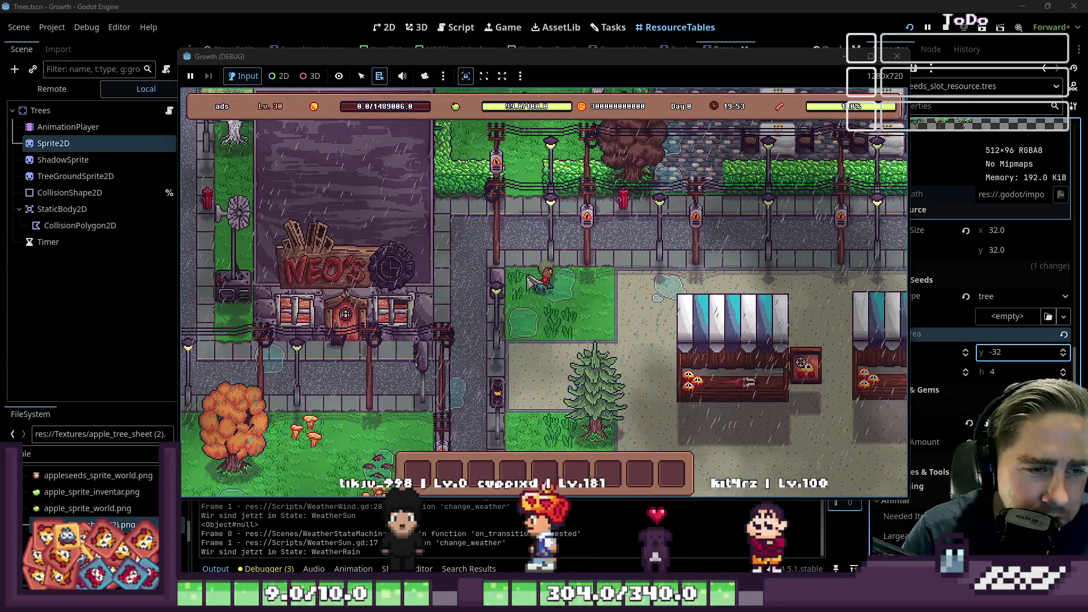
pyautogui.press('s')
pyautogui.press('a')
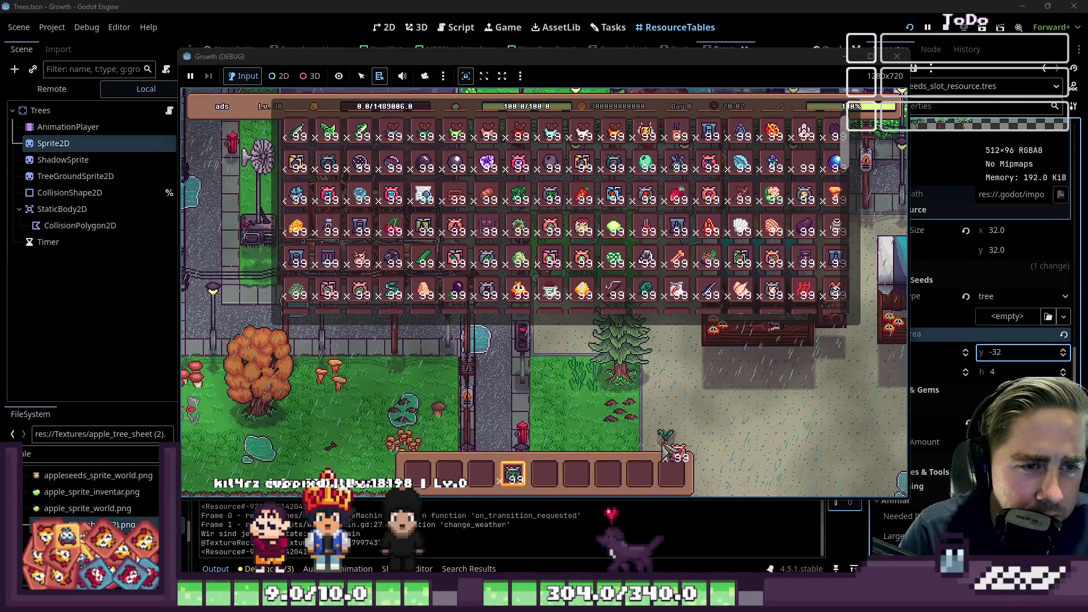
# Walk to the planting spot and along the two planted apple tree rows to check their placement
pyautogui.press('d')
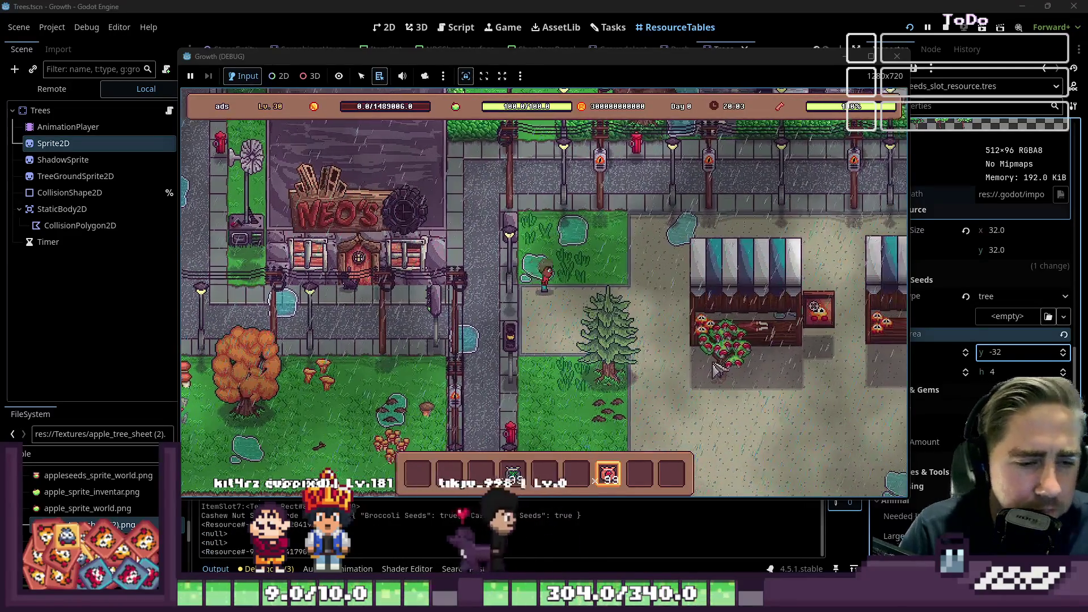
pyautogui.press('s')
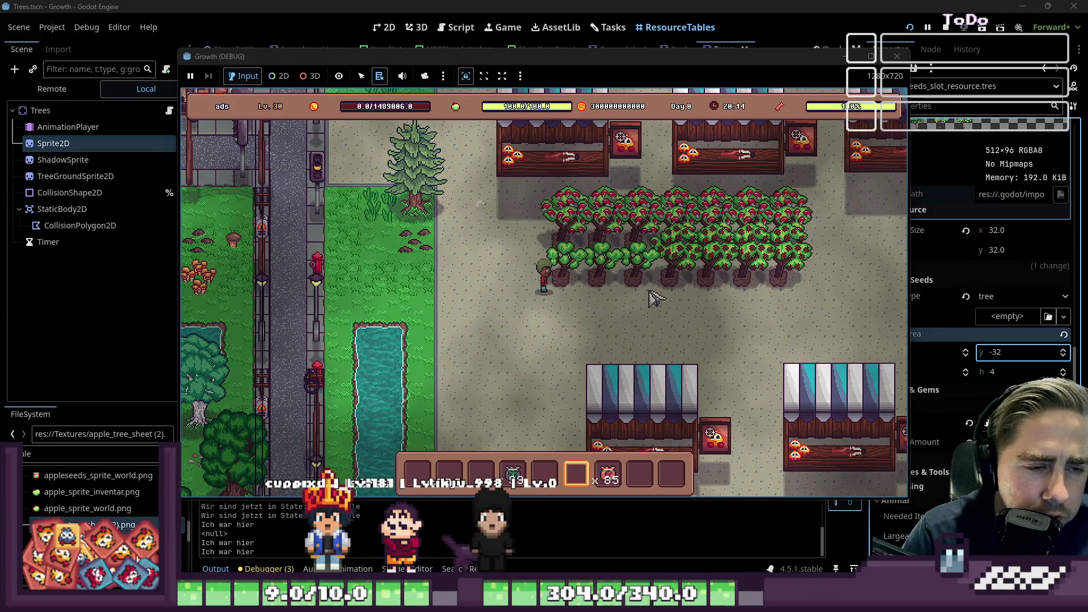
pyautogui.press('d')
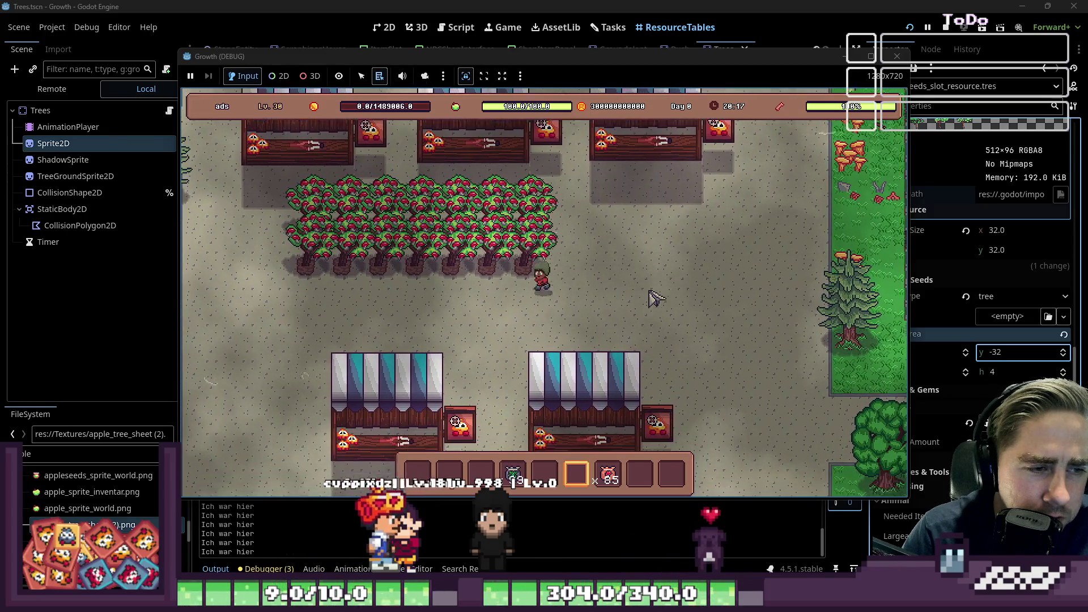
pyautogui.press('a')
pyautogui.press('a')
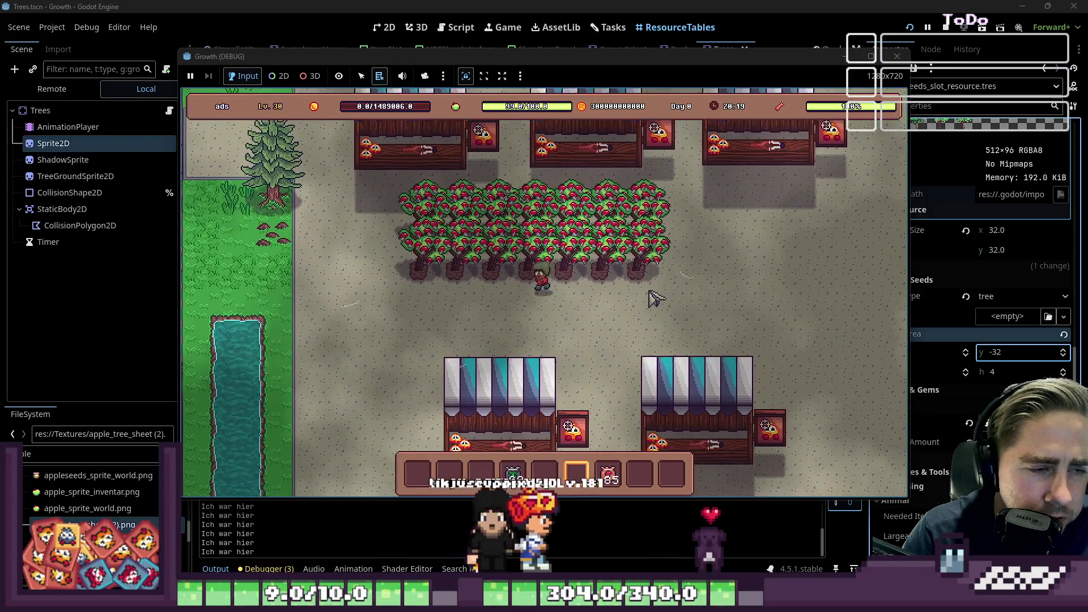
pyautogui.press('a')
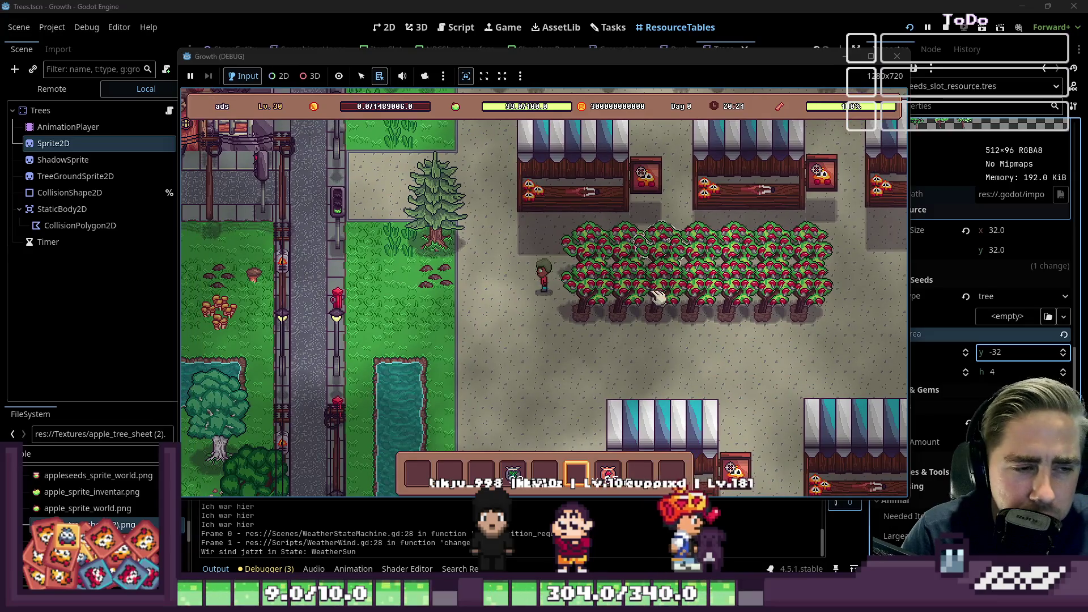
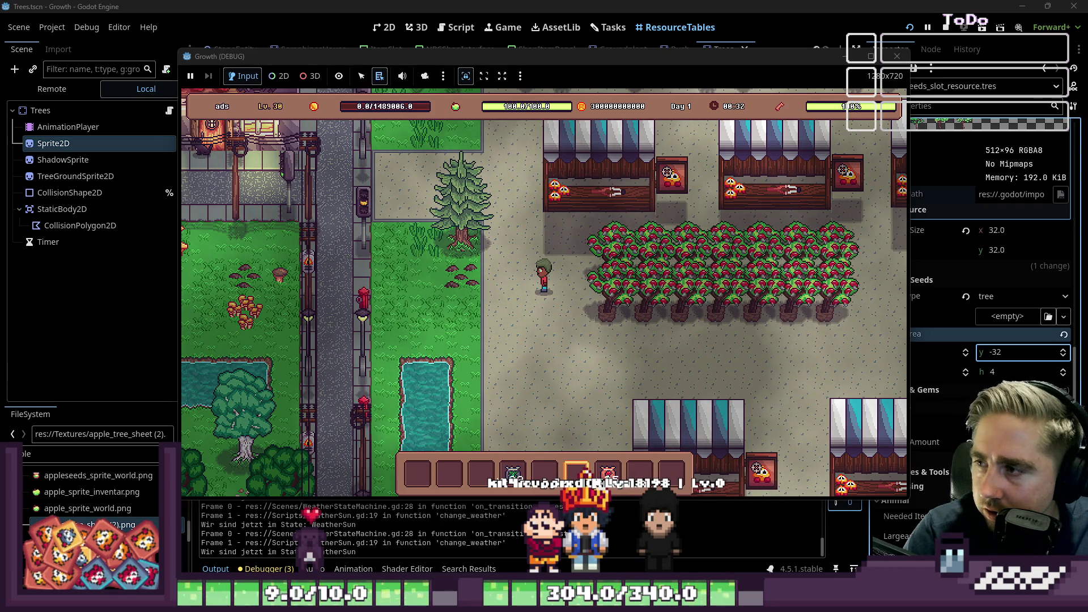
# Switch to the browser showing the Reddit post's SteamDB chart of Steam games by review count
pyautogui.hotkey('alt', 'Tab')
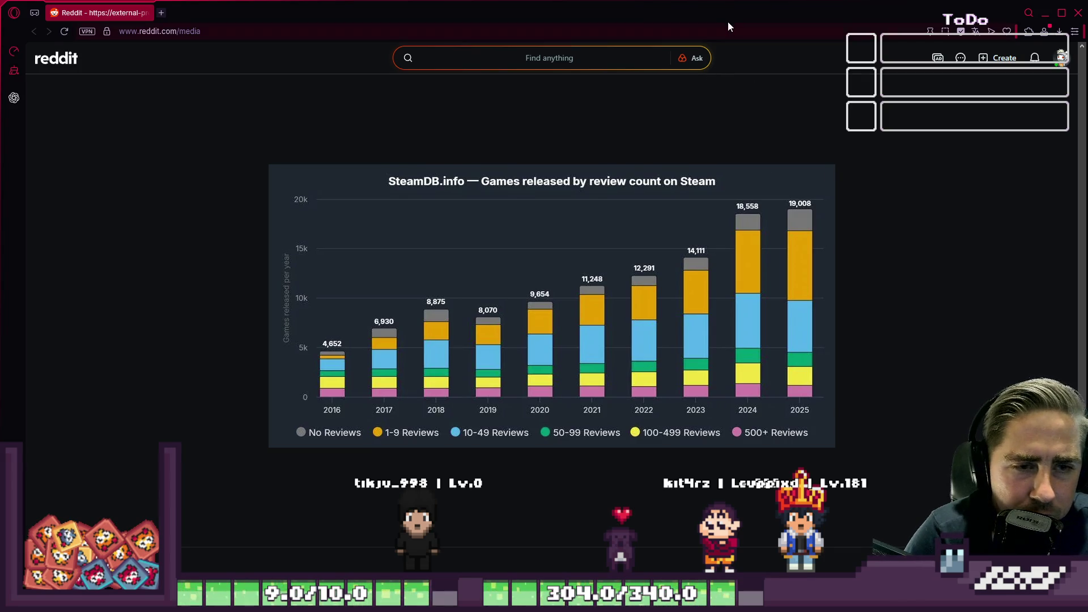
# Return to the Godot editor with the Growth debug game running
pyautogui.hotkey('alt', 'Tab')
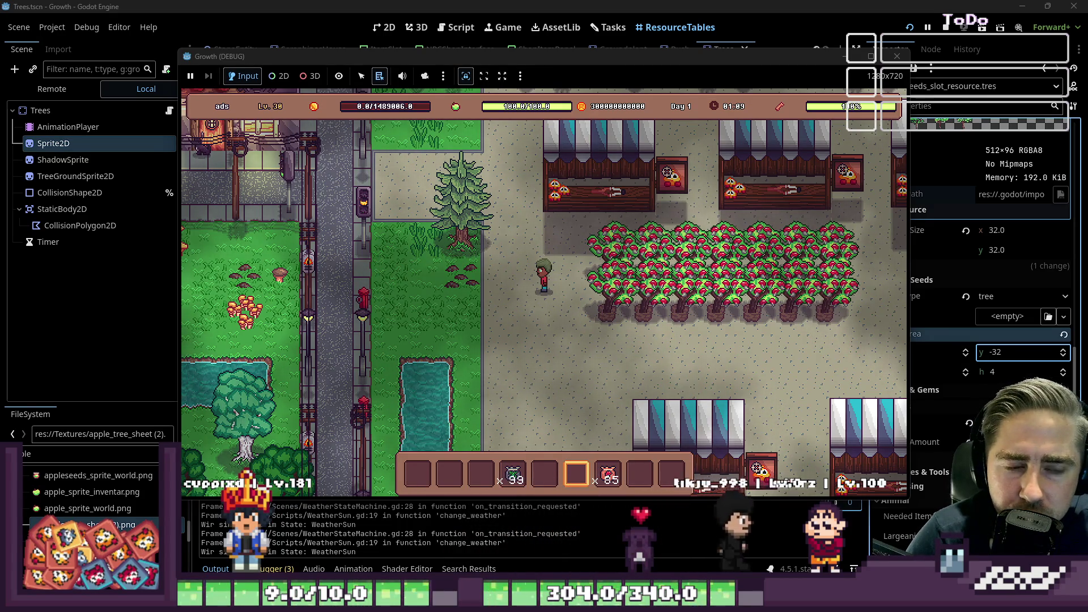
# Nudge the Growth (DEBUG) window a few pixels higher and head toward the cashew nut drops
pyautogui.moveTo(700, 57); pyautogui.dragTo(699, 55)
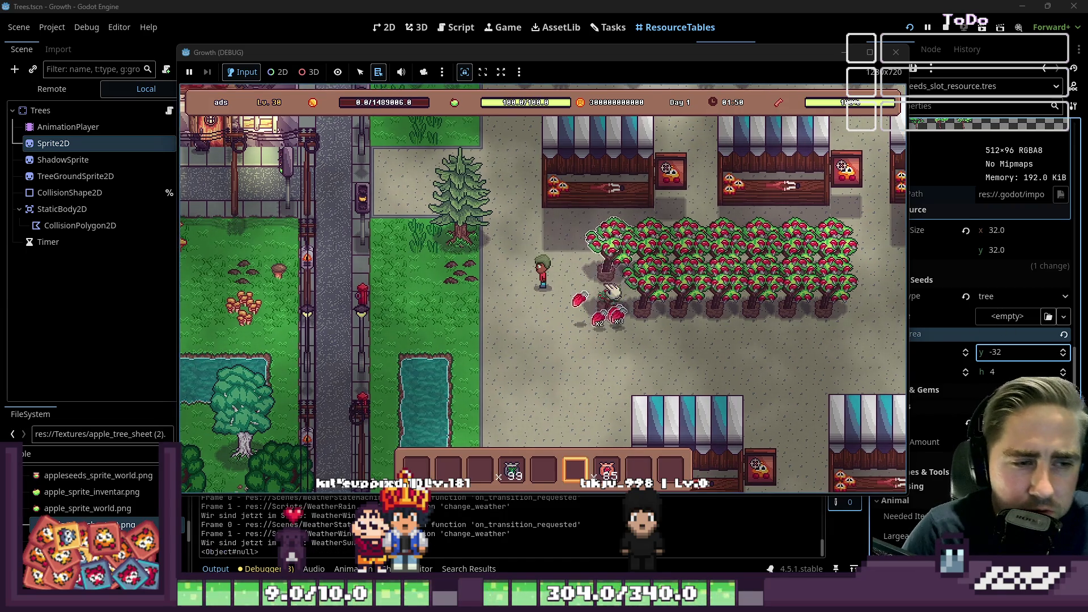
pyautogui.hotkey('s', 'd')
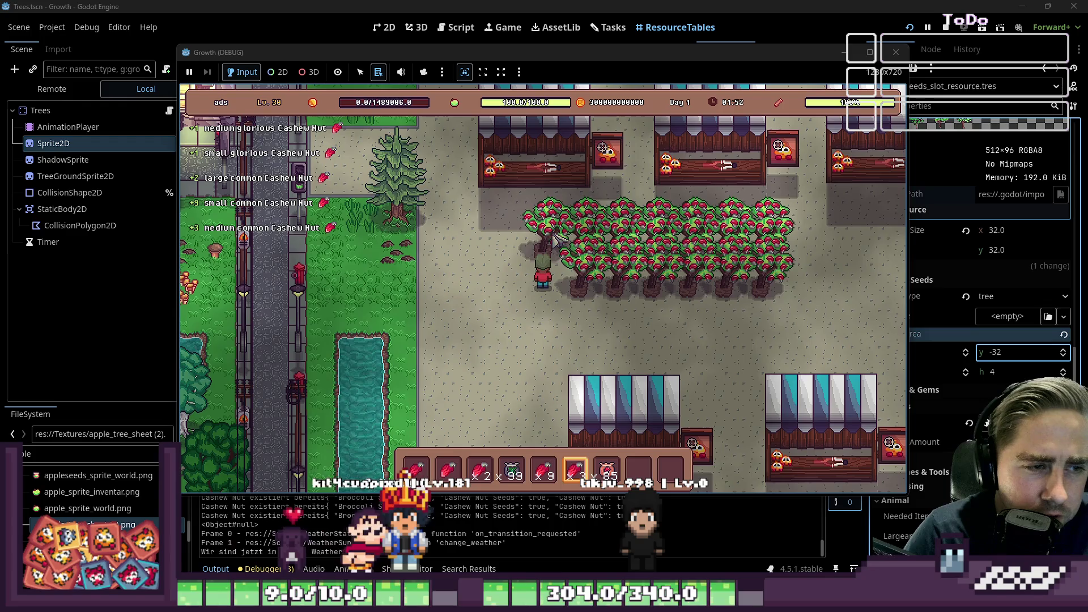
# Chop two cashew trees and walk around collecting every Cashew Nut drop they scatter
pyautogui.click(557, 240)
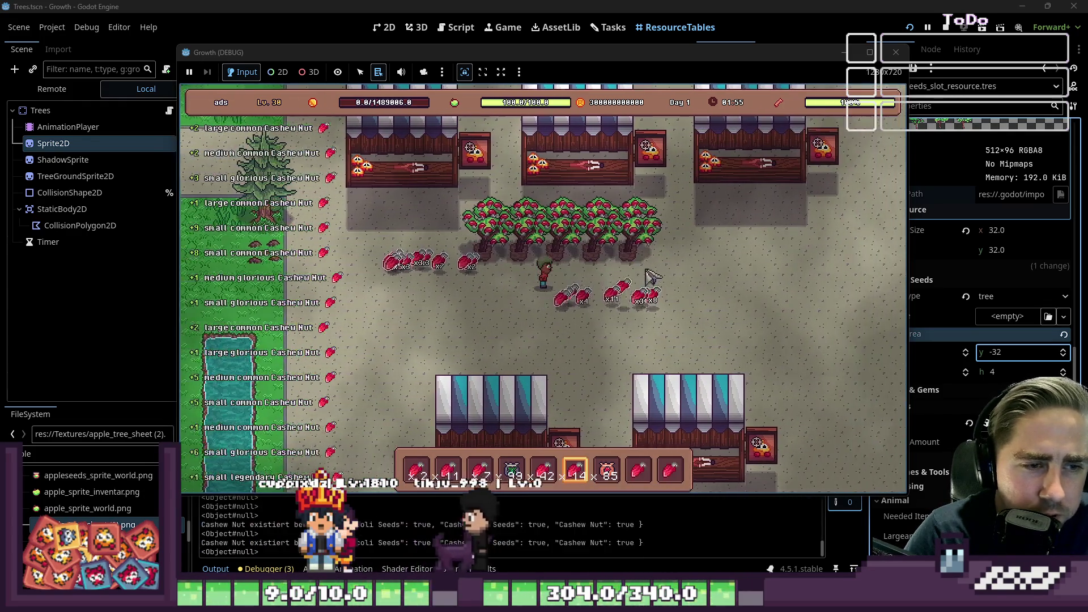
pyautogui.click(634, 255)
pyautogui.press('a')
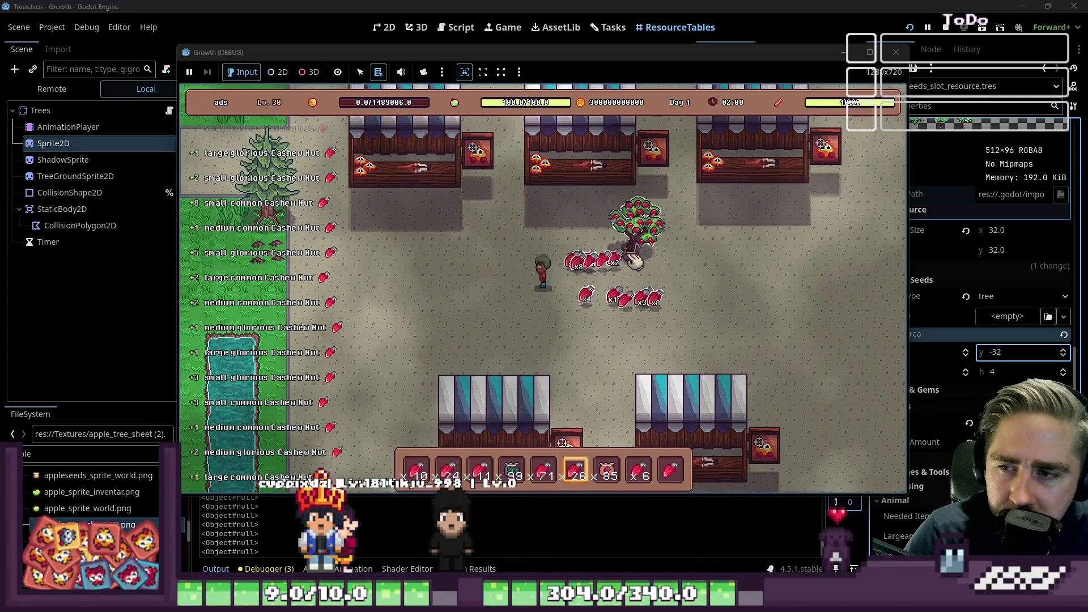
pyautogui.press('w')
pyautogui.press('d')
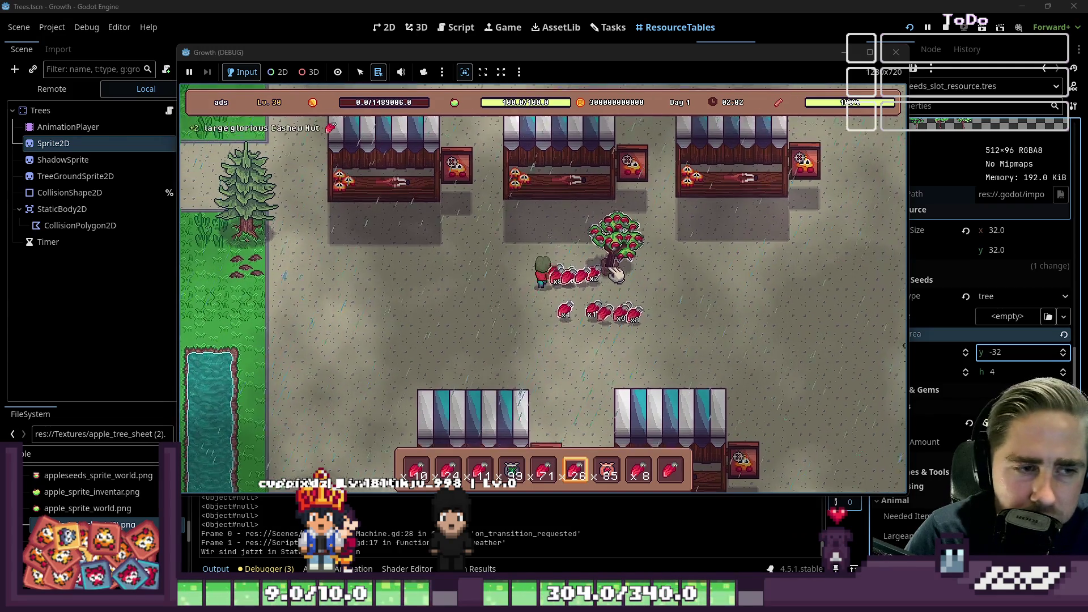
pyautogui.press('w')
pyautogui.press('a')
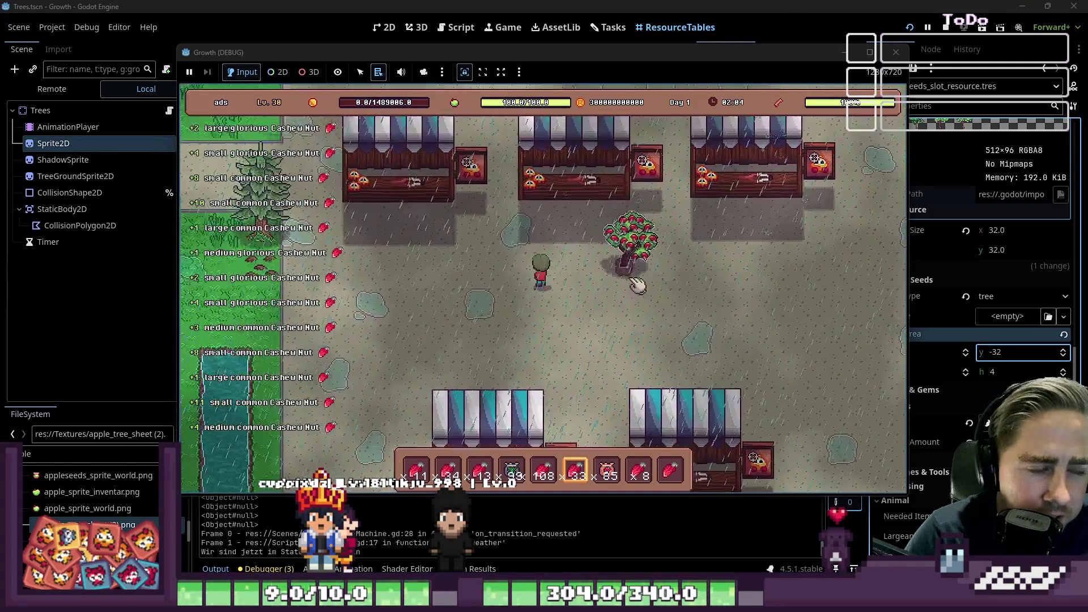
pyautogui.press('a')
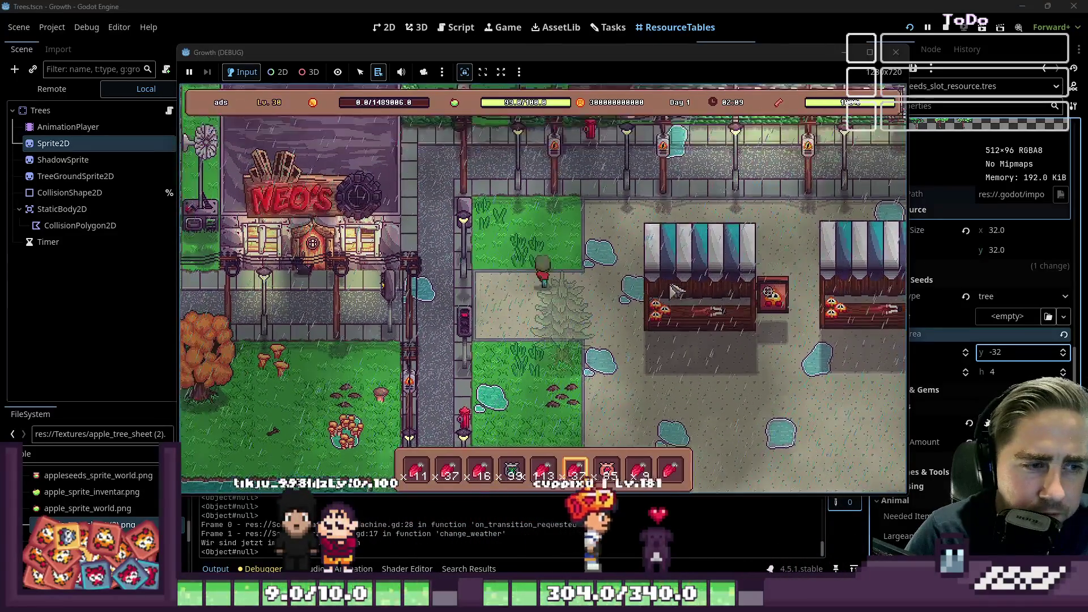
# Walk the player up from the trees and right along the sidewalk into town
pyautogui.press('w')
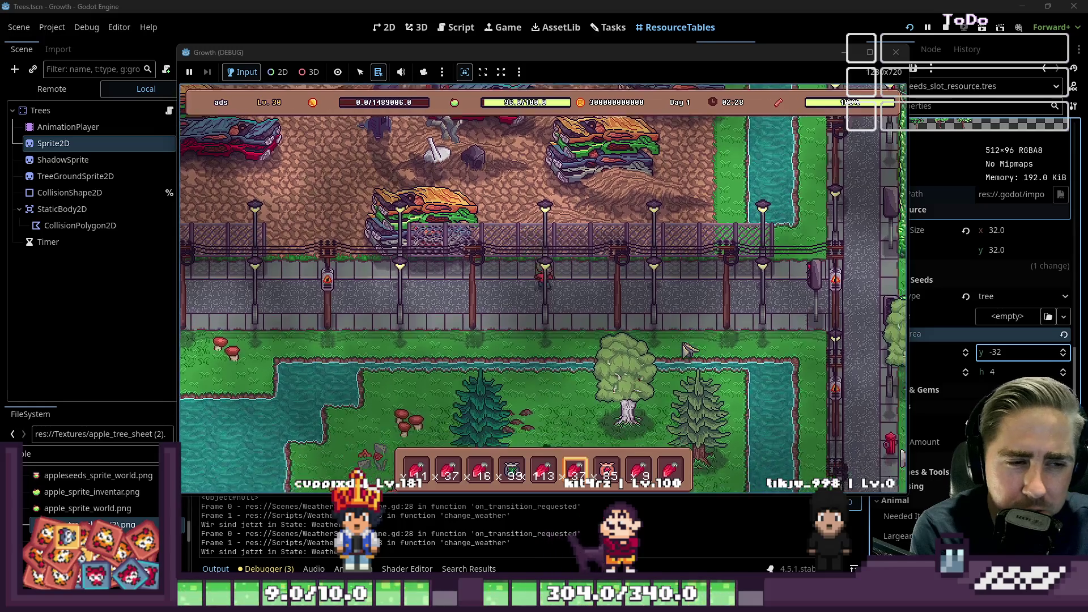
pyautogui.press('d')
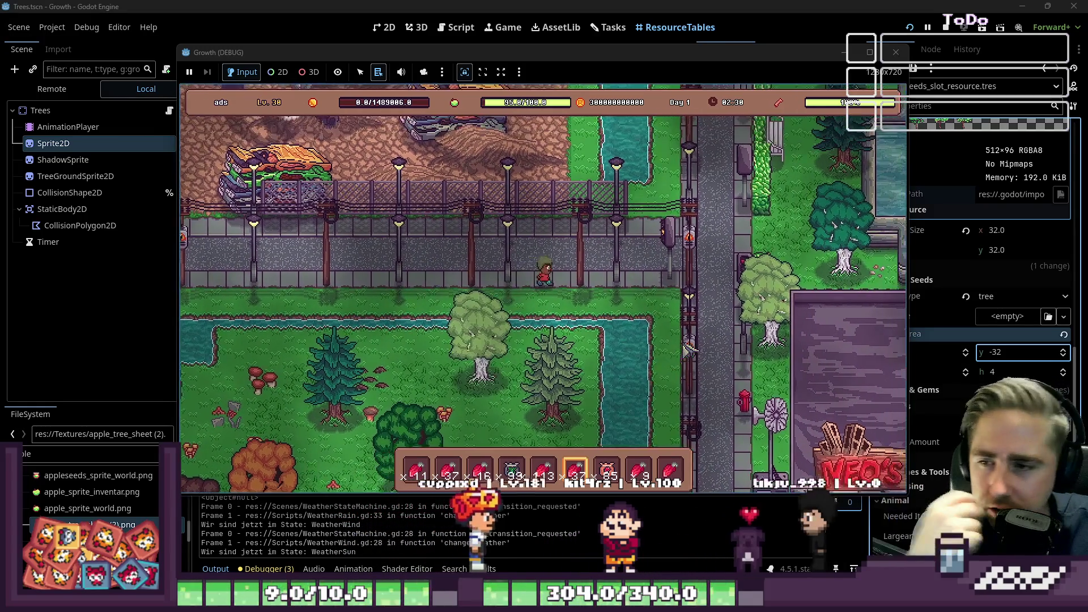
pyautogui.press('d')
pyautogui.press('w')
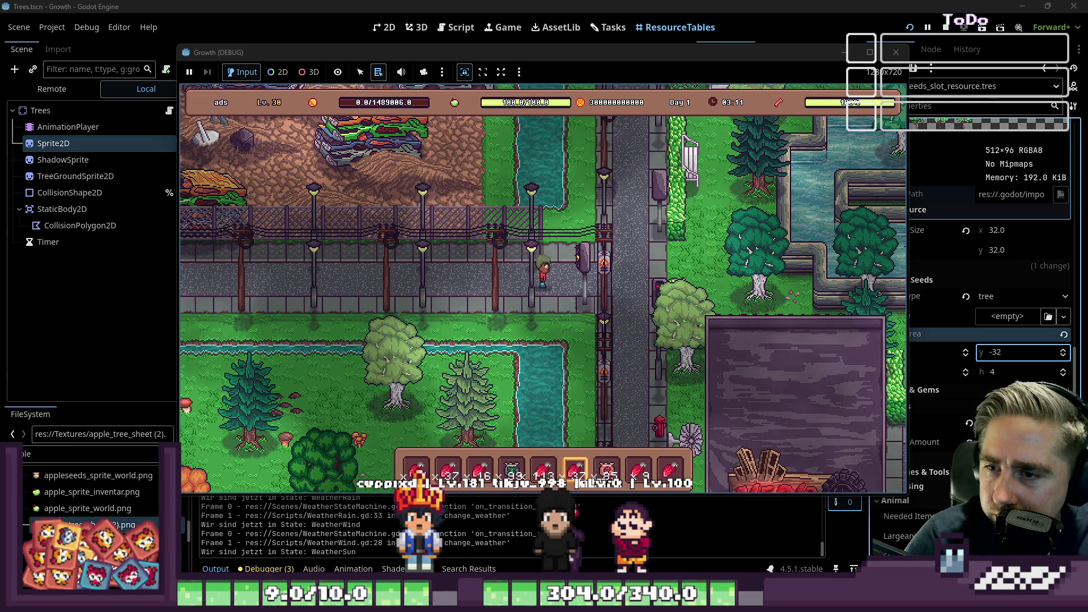
# Select hotbar slot 4, walk back past NEO'S to the open field, and plant seedlings
pyautogui.press('4')
pyautogui.press('d')
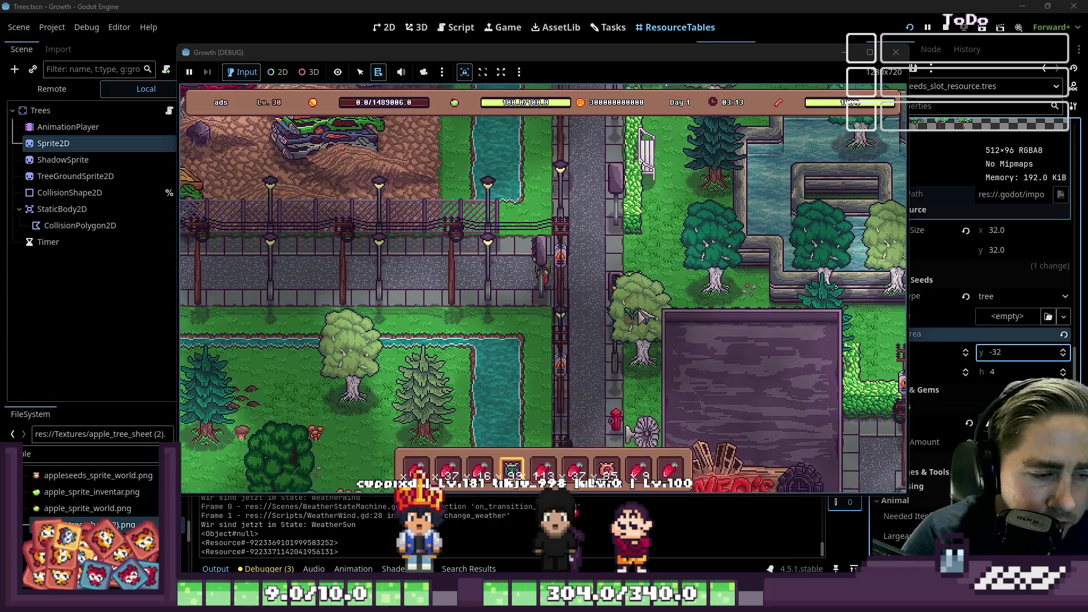
pyautogui.press('s')
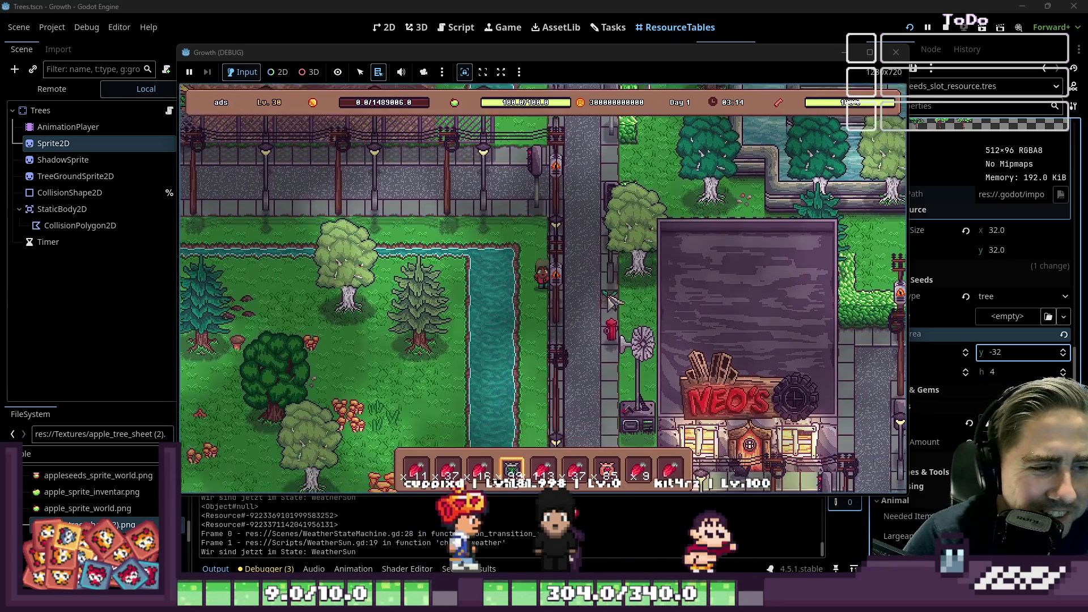
pyautogui.press('s')
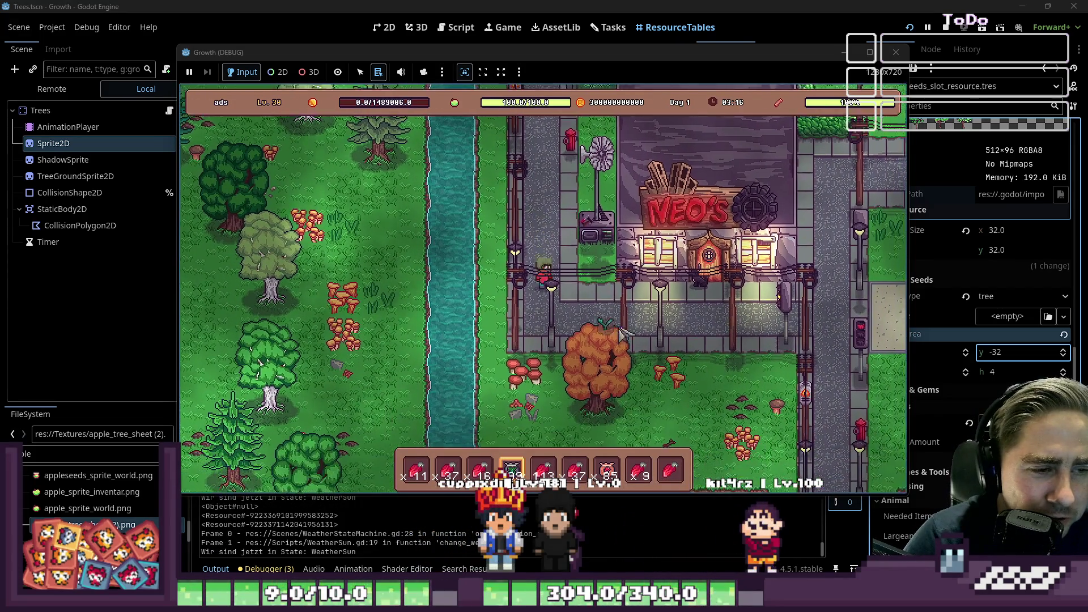
pyautogui.press('d')
pyautogui.press('s')
pyautogui.press('d')
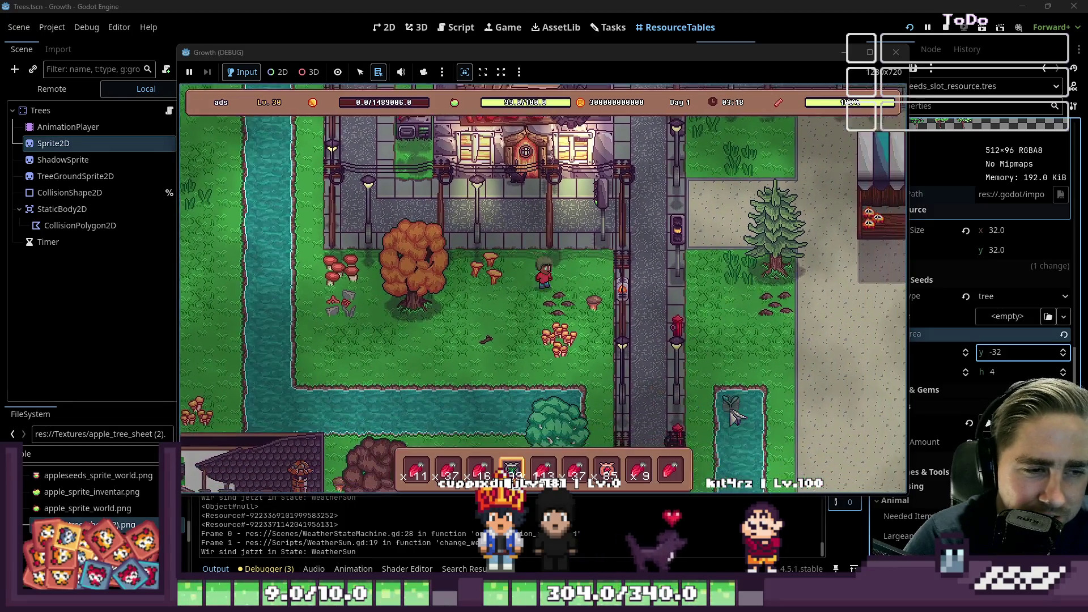
pyautogui.press('d')
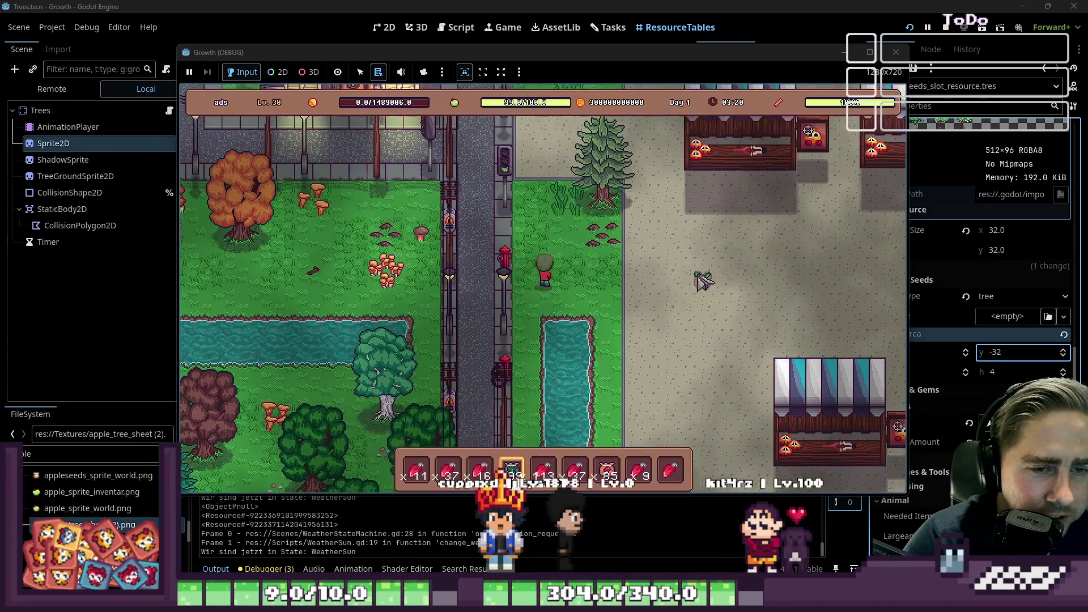
pyautogui.press('w')
pyautogui.click(644, 255)
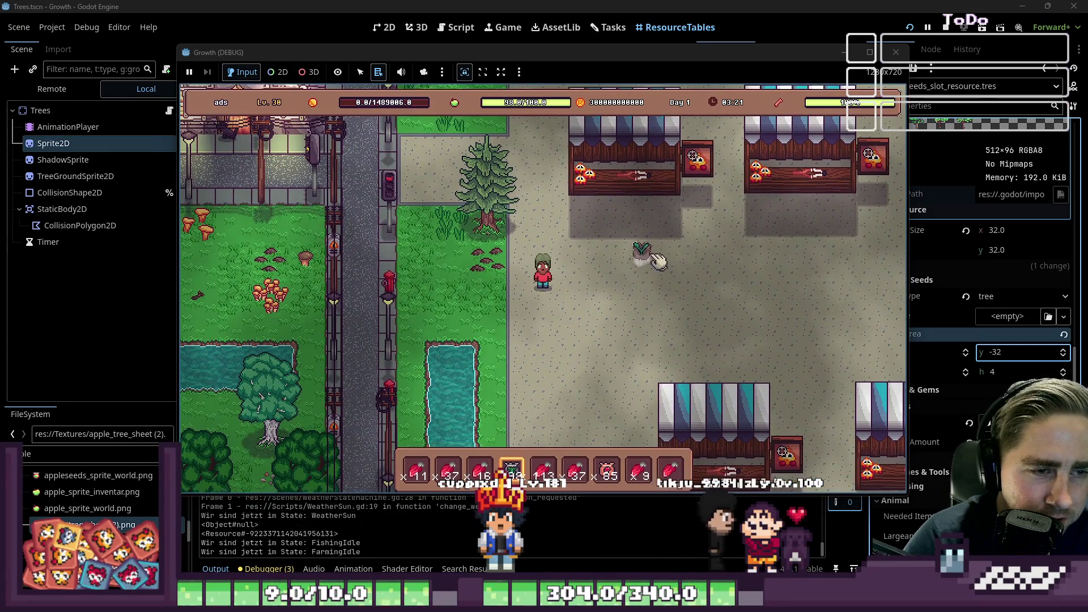
# Plant a row of seedlings, then switch to hotbar slot 8 and start harvesting broccoli
pyautogui.moveTo(675, 259)
pyautogui.mouseDown()
pyautogui.moveTo(762, 267)
pyautogui.moveTo(789, 257)
pyautogui.moveTo(796, 344)
pyautogui.moveTo(785, 377)
pyautogui.moveTo(611, 396)
pyautogui.moveTo(650, 382)
pyautogui.moveTo(646, 275)
pyautogui.moveTo(649, 300)
pyautogui.moveTo(660, 282)
pyautogui.moveTo(652, 275)
pyautogui.moveTo(763, 274)
pyautogui.moveTo(781, 348)
pyautogui.moveTo(757, 363)
pyautogui.moveTo(655, 357)
pyautogui.moveTo(678, 289)
pyautogui.moveTo(700, 354)
pyautogui.moveTo(748, 354)
pyautogui.moveTo(734, 309)
pyautogui.moveTo(752, 363)
pyautogui.moveTo(740, 291)
pyautogui.moveTo(693, 295)
pyautogui.moveTo(704, 309)
pyautogui.moveTo(680, 291)
pyautogui.moveTo(607, 309)
pyautogui.mouseUp()
pyautogui.press('s')
pyautogui.press('8')
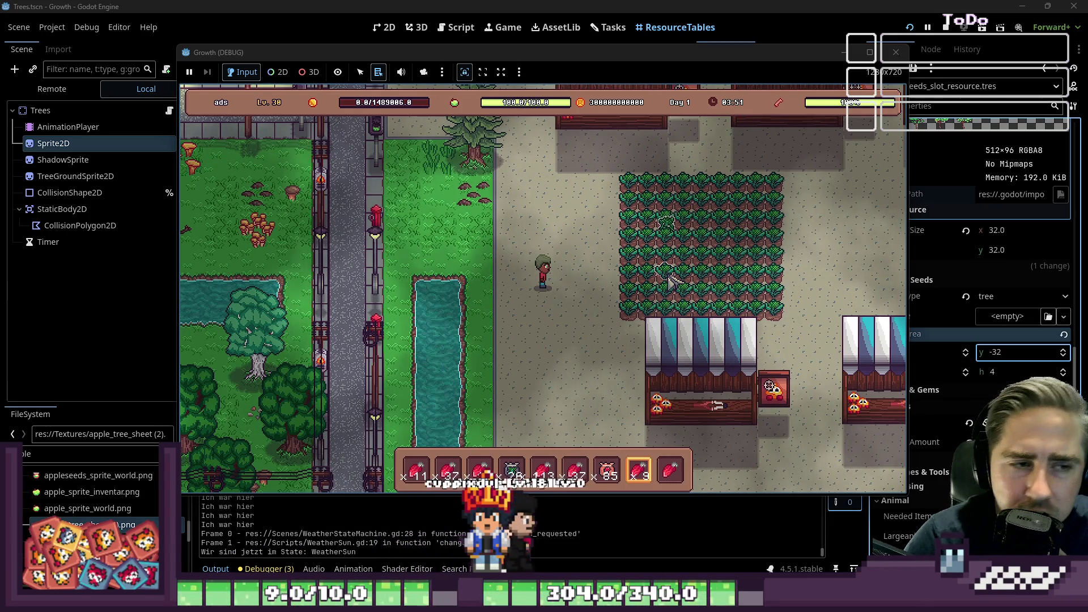
pyautogui.click(652, 261)
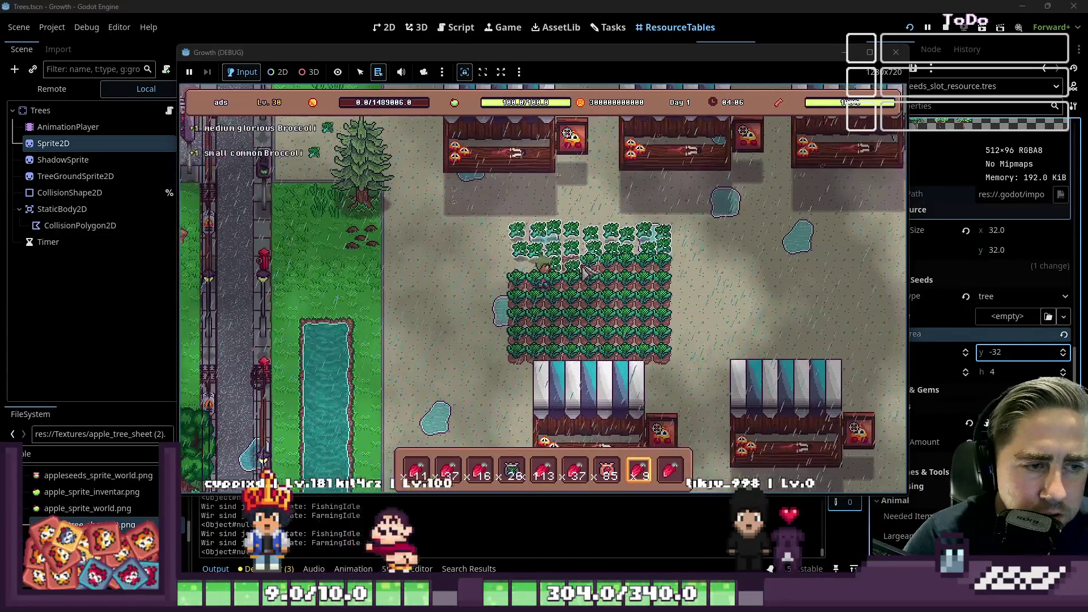
# Walk left through the broccoli field harvesting every remaining plant, then head up-left
pyautogui.press('a')
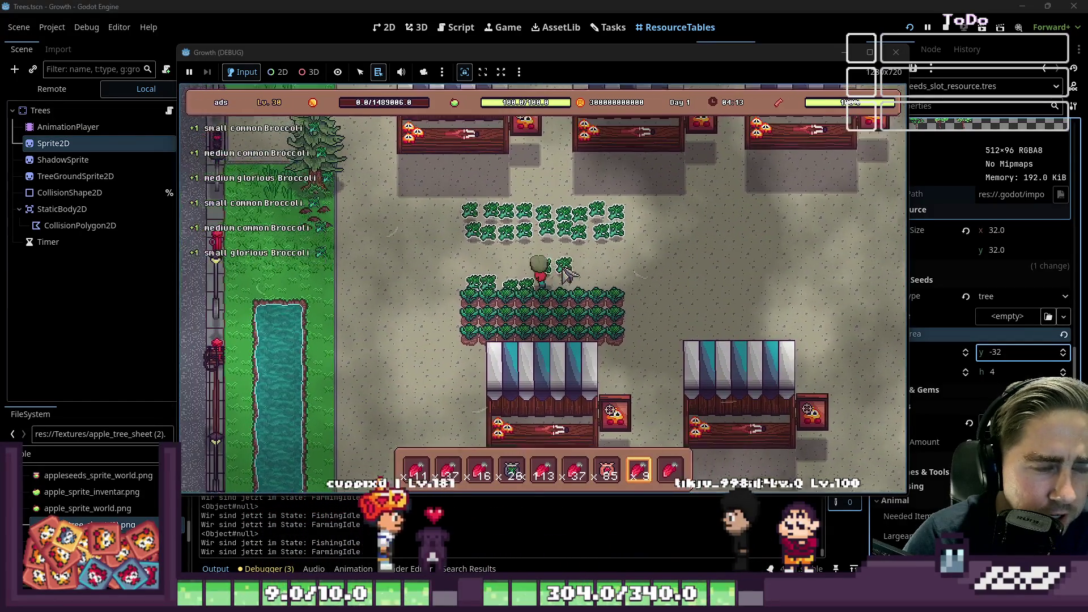
pyautogui.press('a')
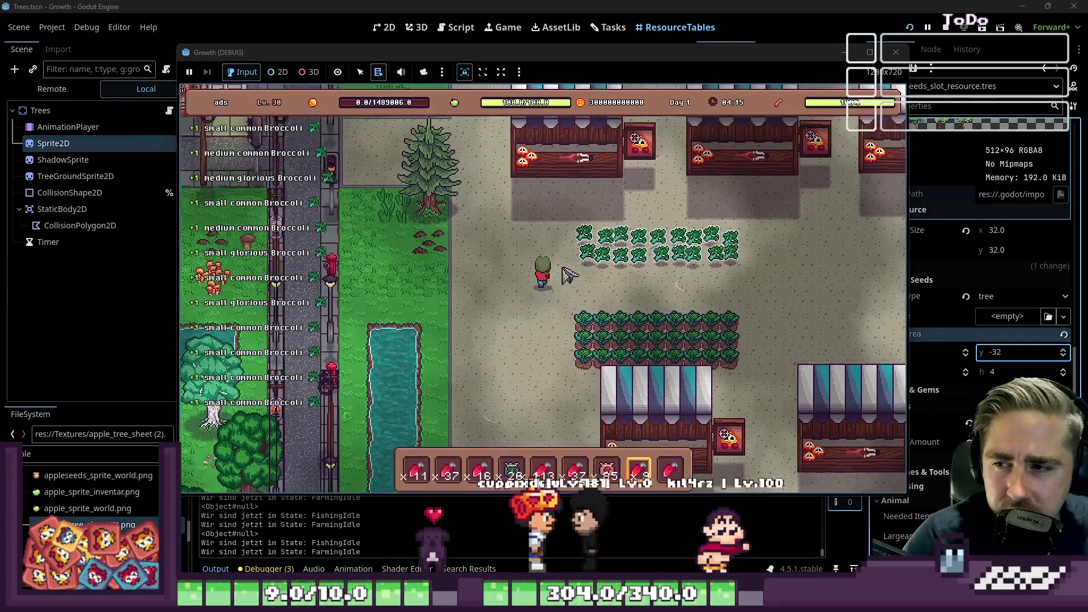
pyautogui.press('a')
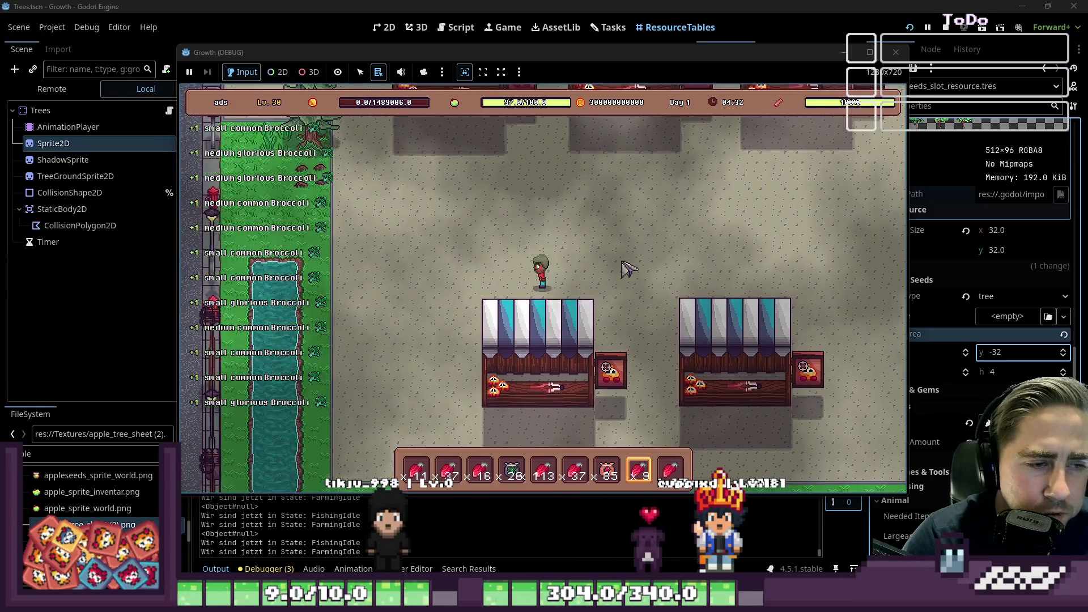
pyautogui.press('w')
pyautogui.press('a')
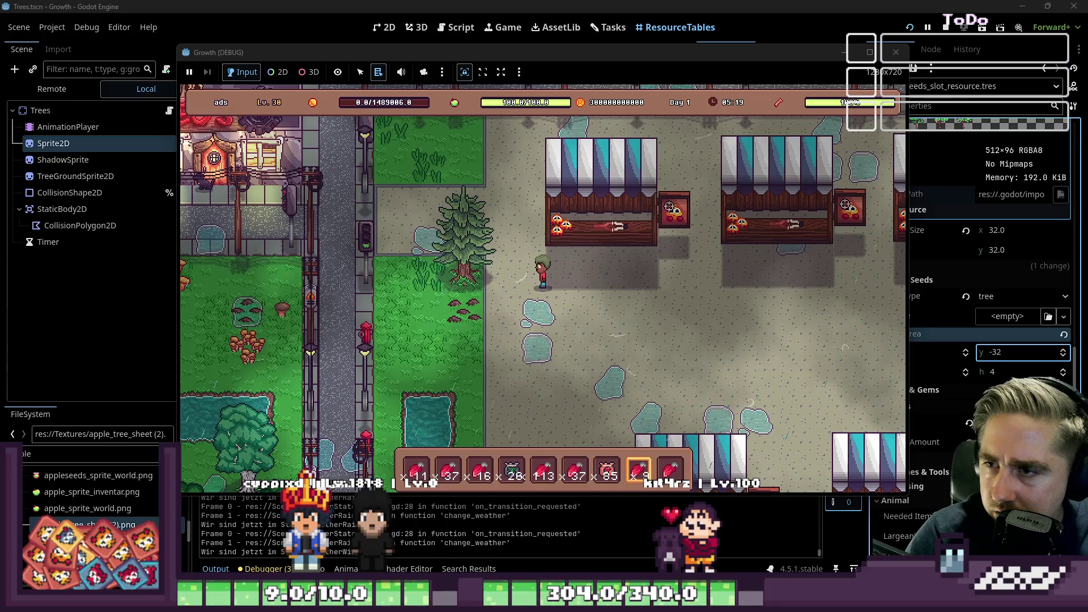
pyautogui.hotkey('alt', 'Tab')
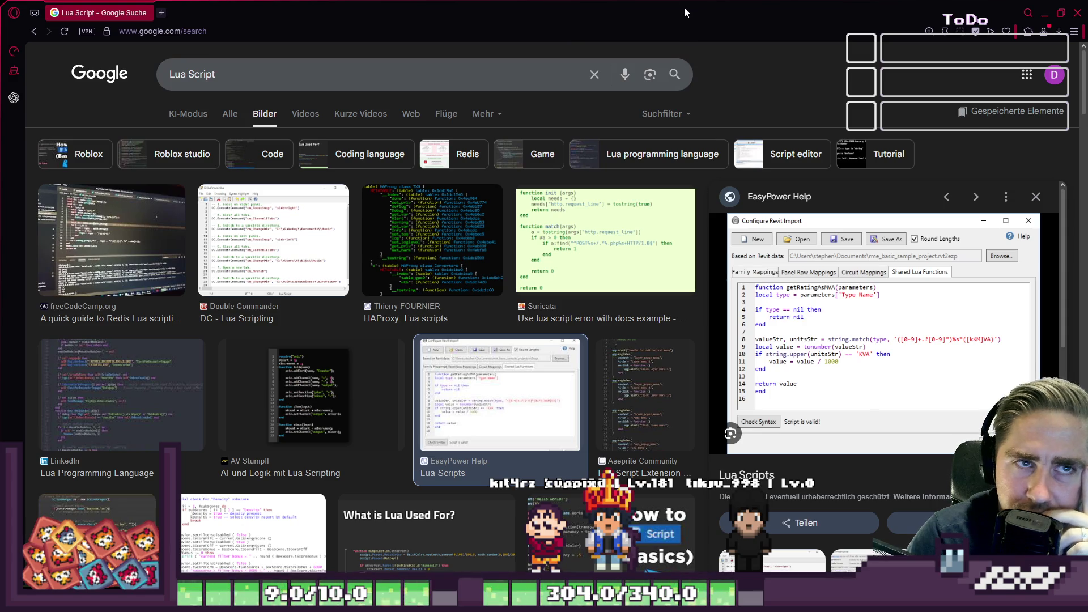
pyautogui.hotkey('alt', 'Tab')
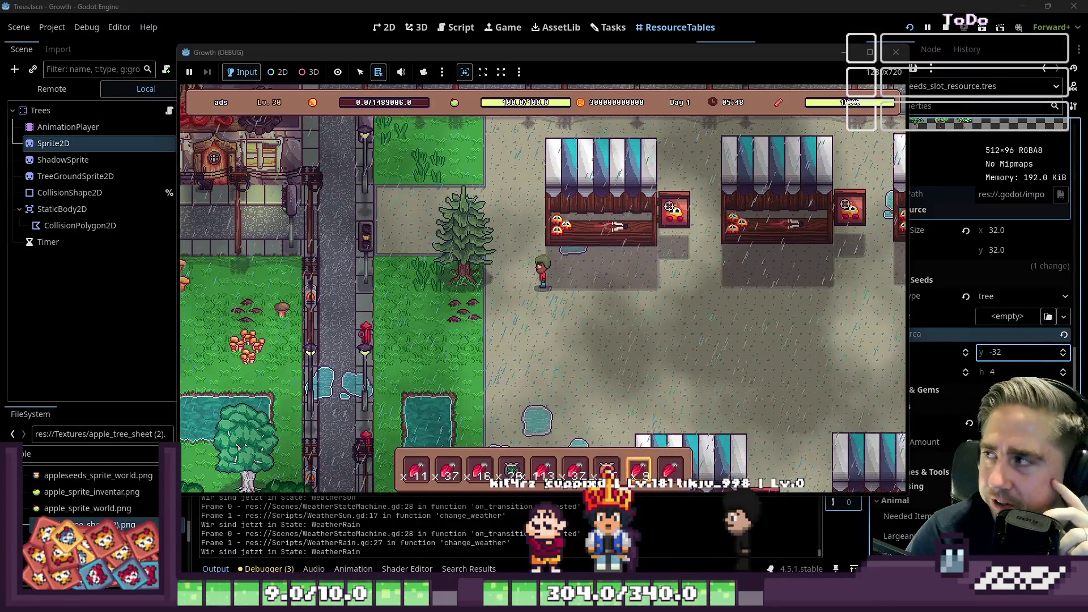
# Walk the character from the market stalls through the garden to the road, then stop the game
pyautogui.press('w')
pyautogui.press('a')
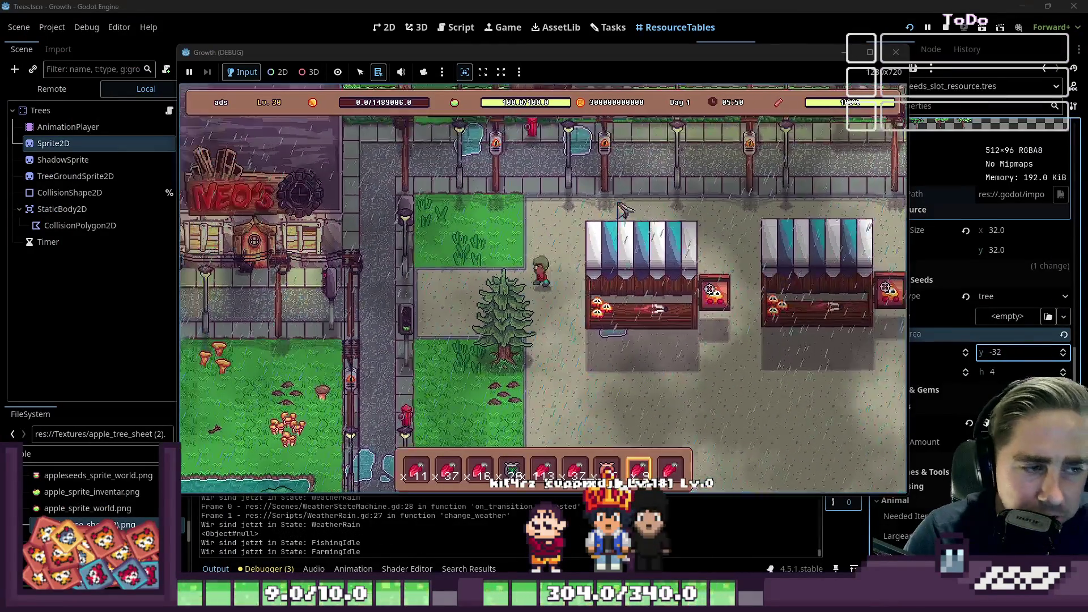
pyautogui.press('s')
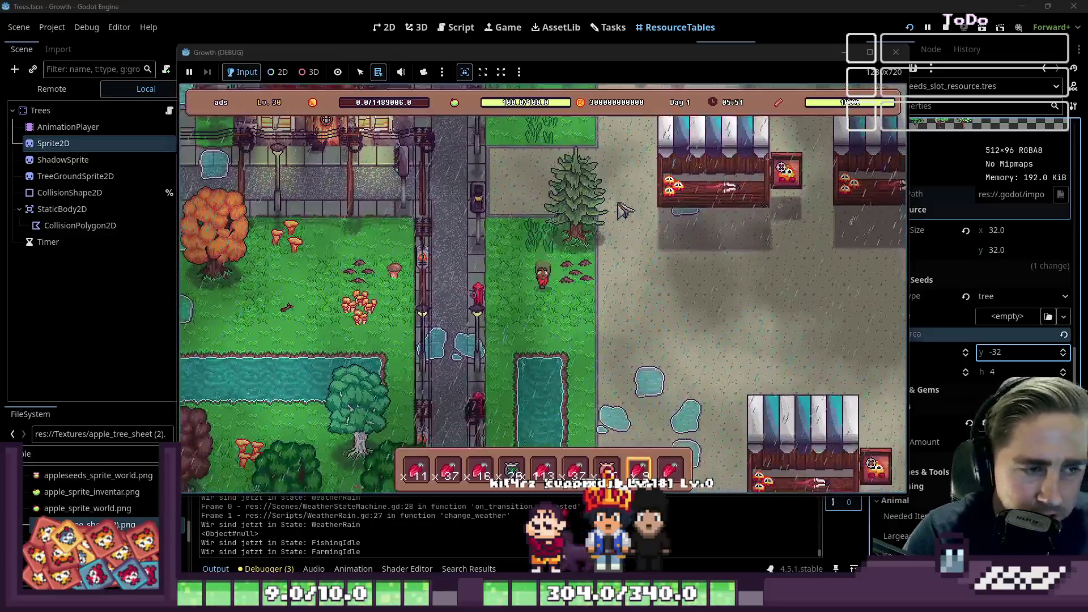
pyautogui.press('s')
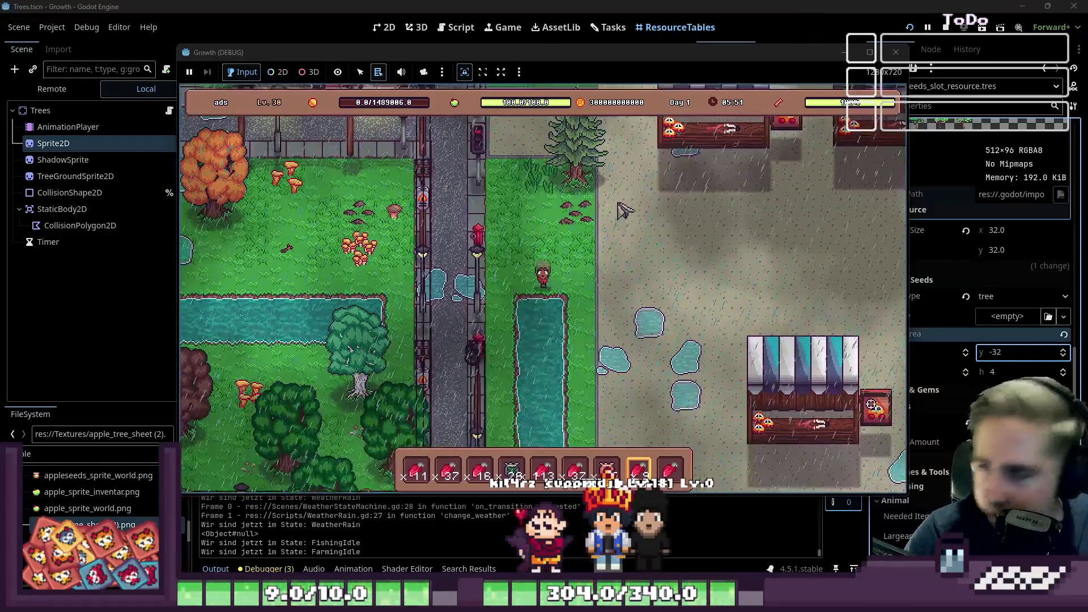
pyautogui.press('d')
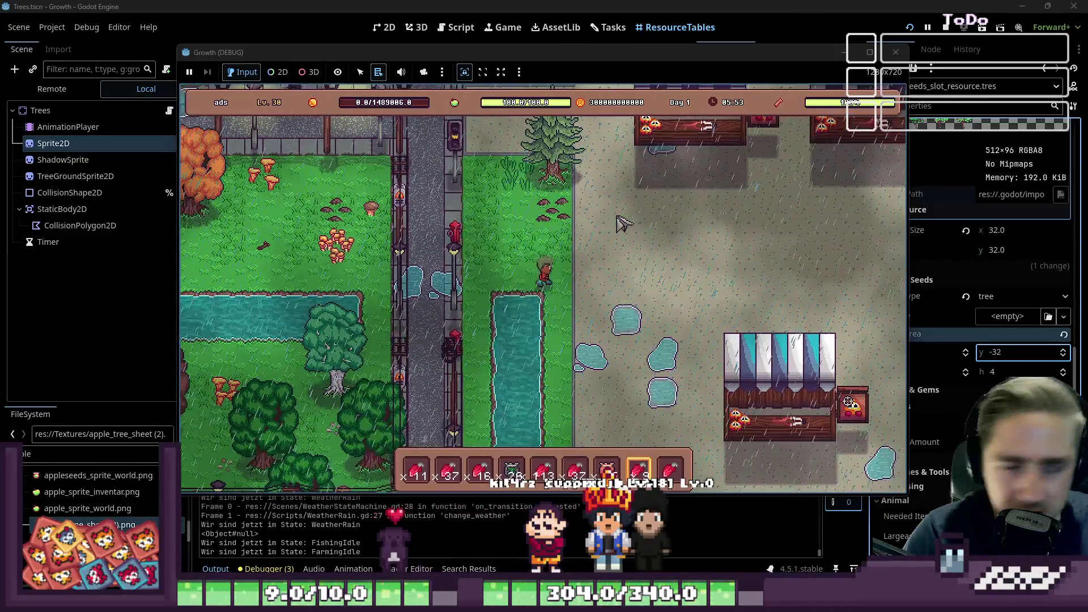
pyautogui.press('s')
pyautogui.press('s')
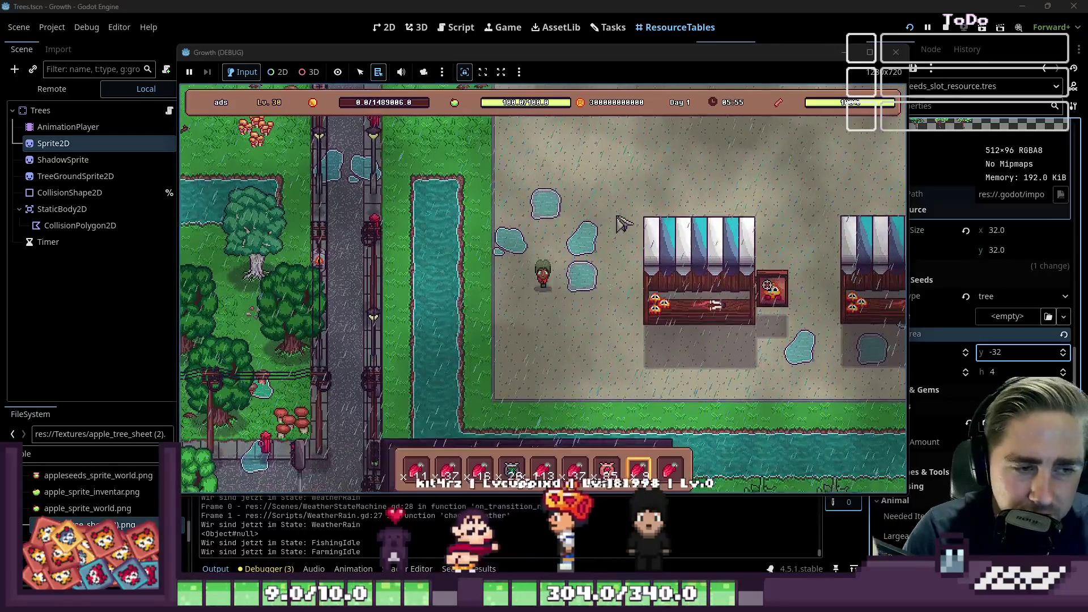
pyautogui.press('d')
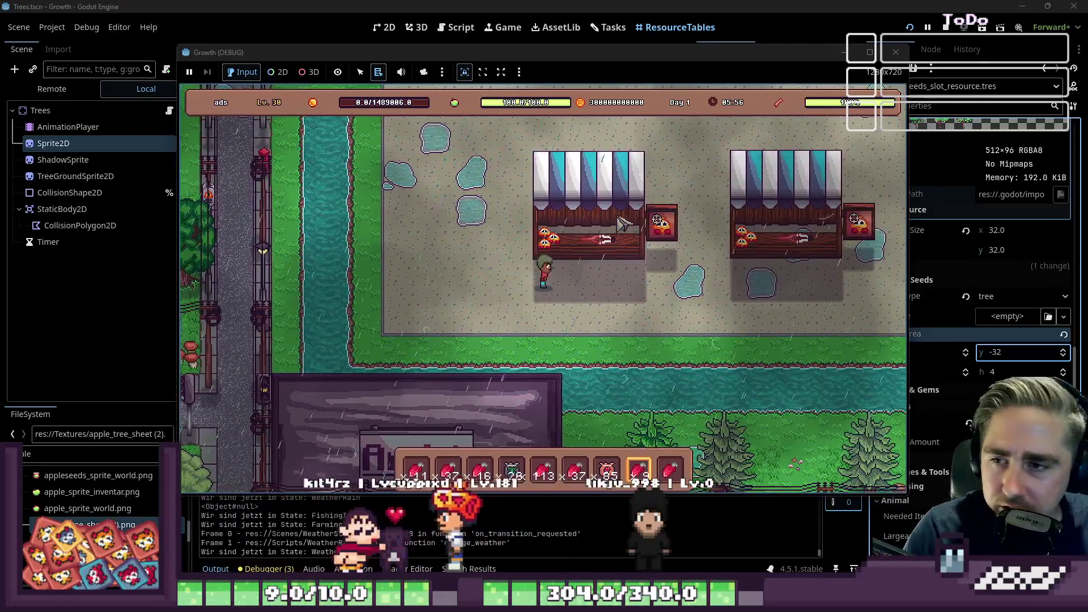
pyautogui.press('d')
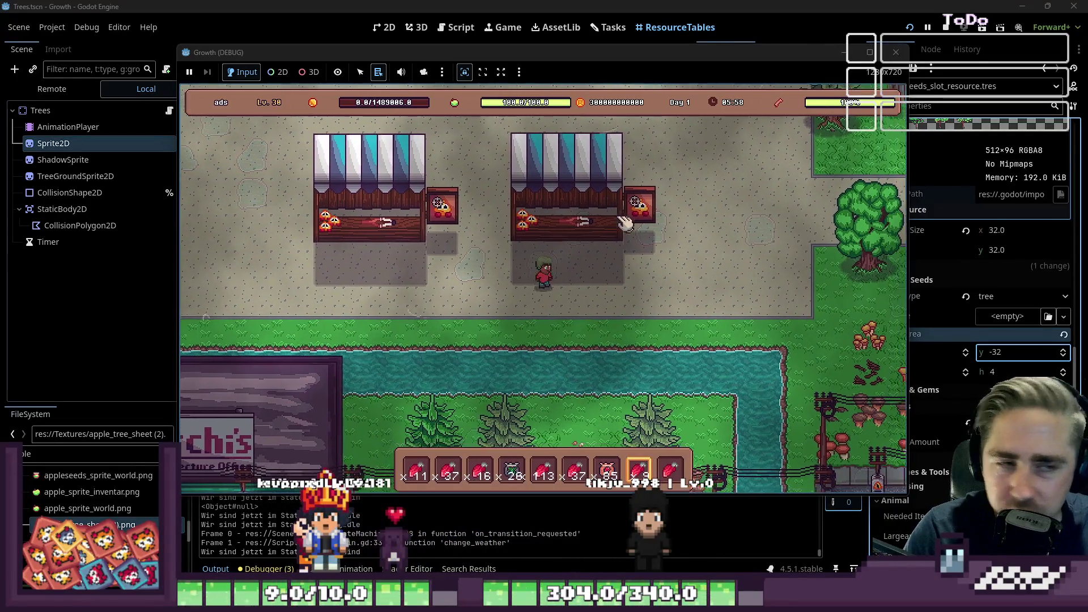
pyautogui.press('d')
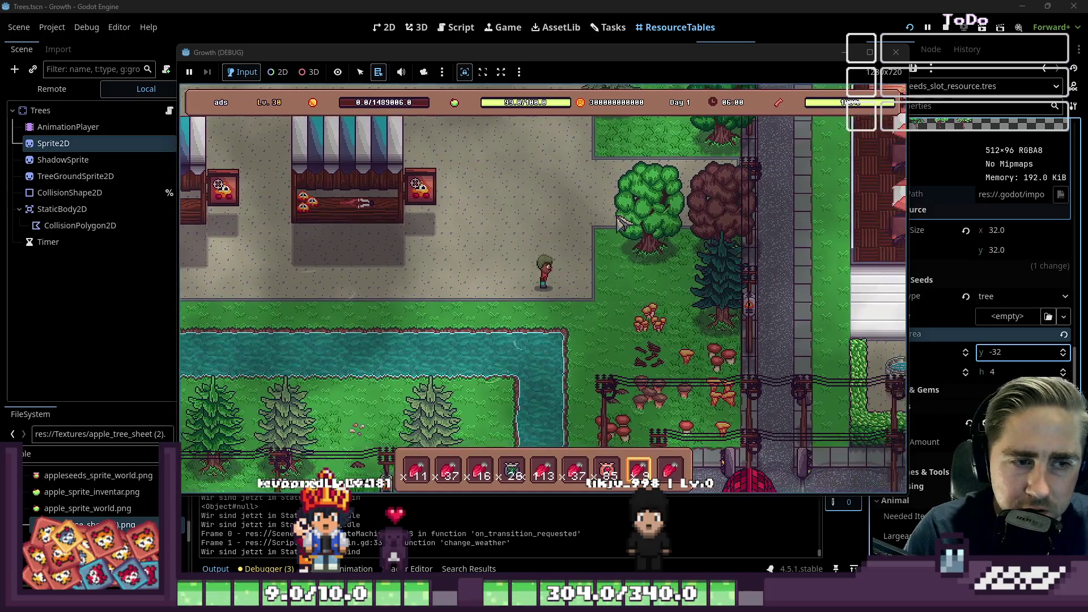
pyautogui.press('s')
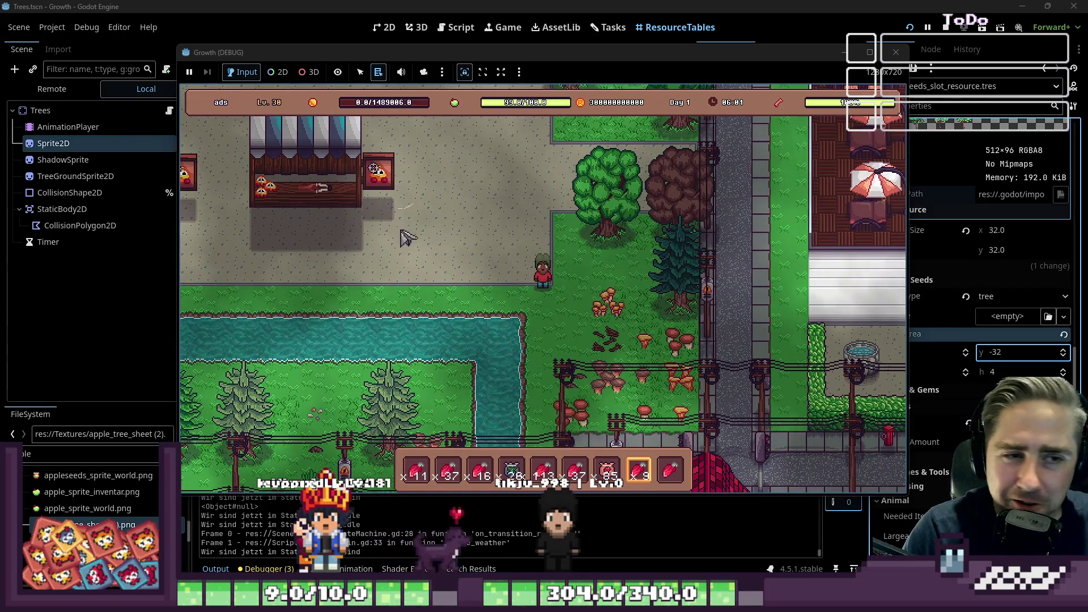
pyautogui.press('s')
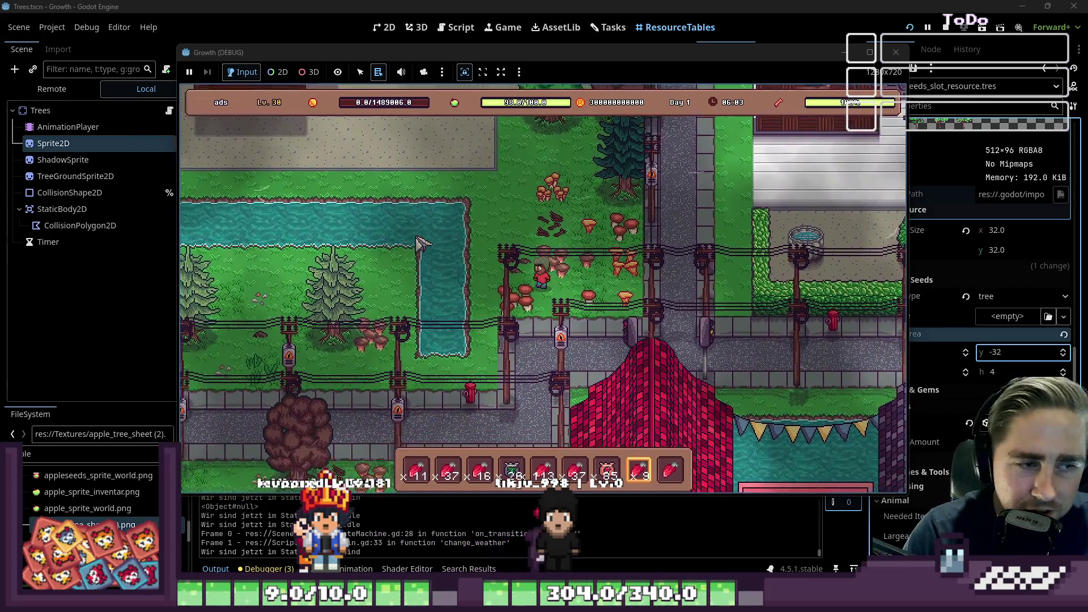
pyautogui.press('s')
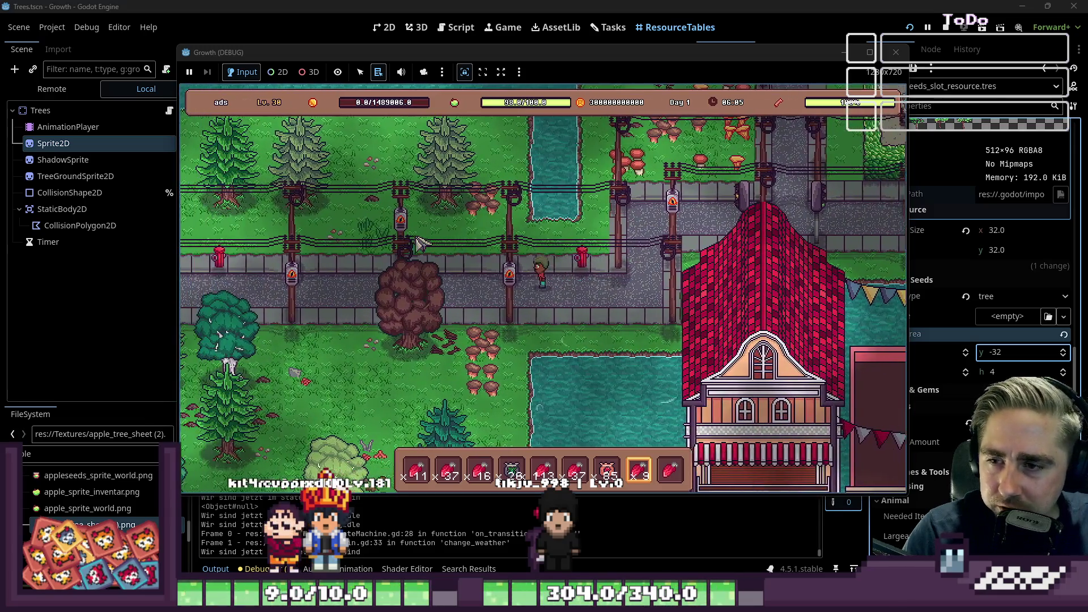
pyautogui.press('a')
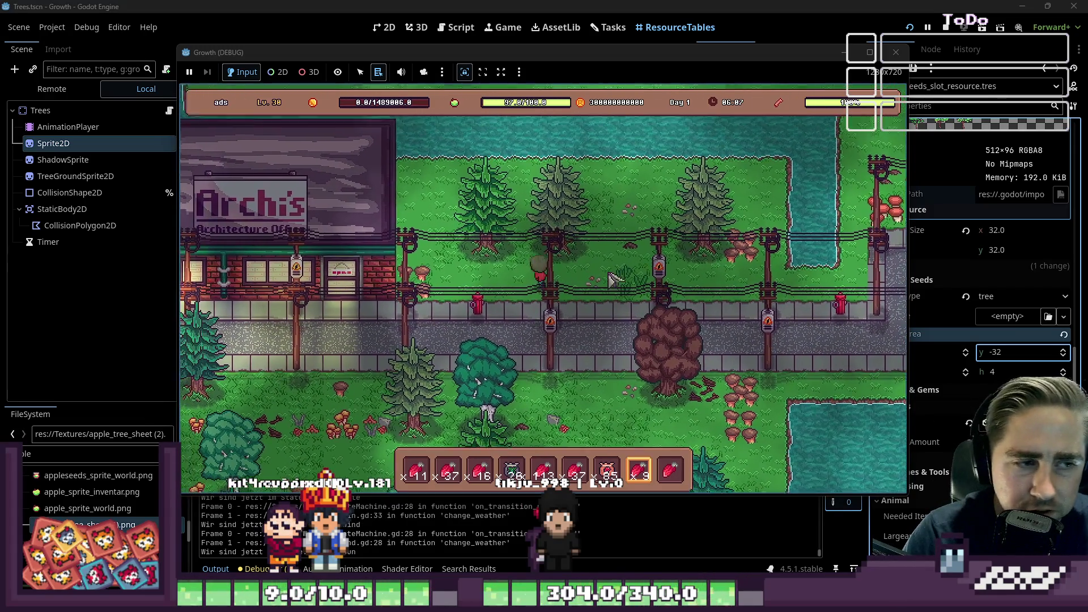
pyautogui.click(896, 52)
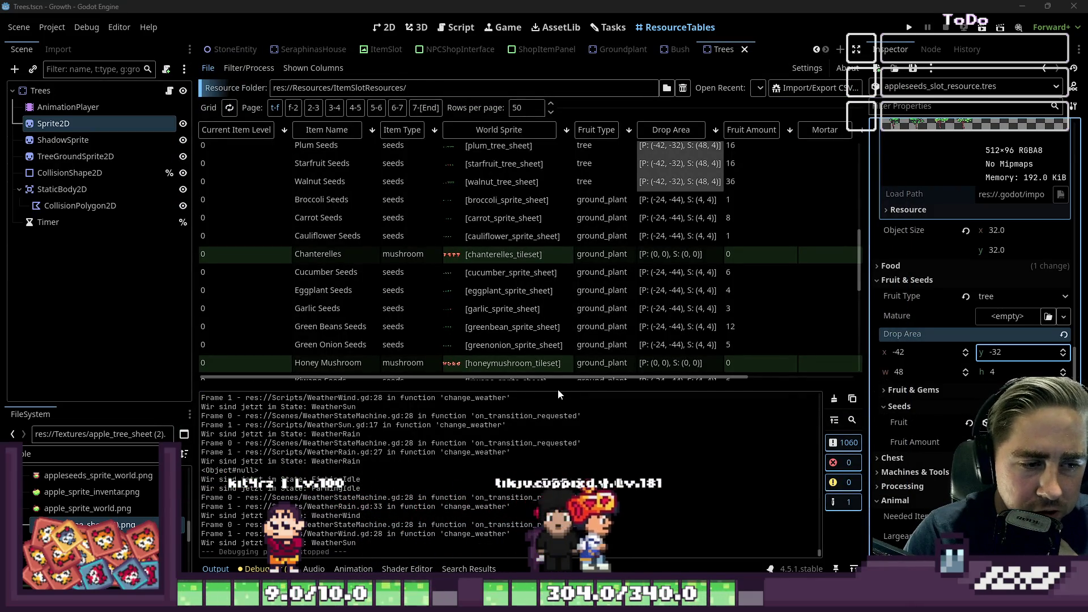
# Enlarge the ResourceTables panel and scroll through the seed resources' Drop Area values
pyautogui.moveTo(553, 387); pyautogui.dragTo(553, 434)
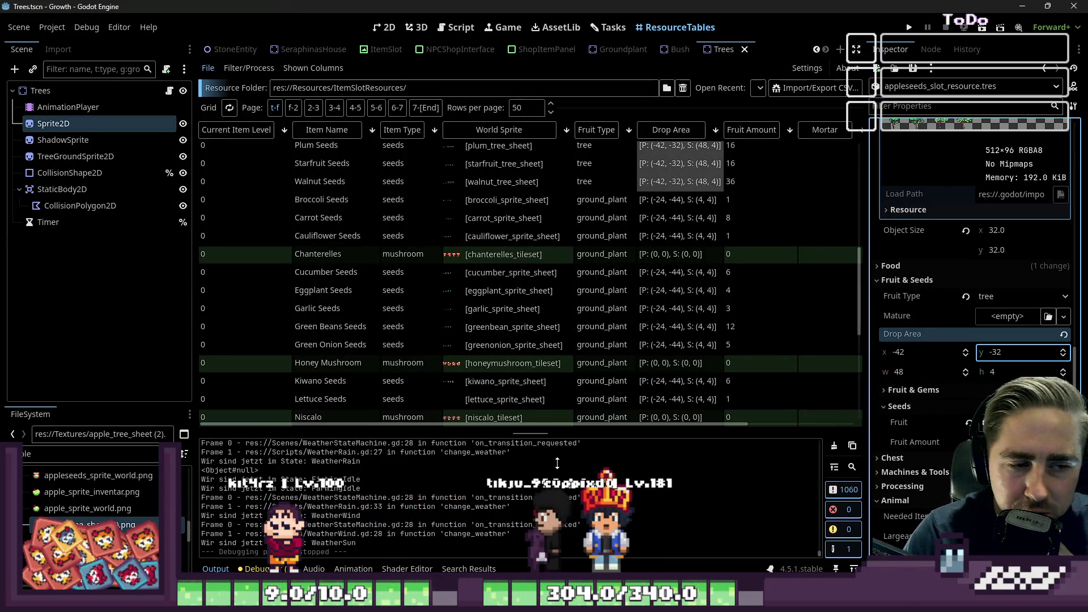
pyautogui.scroll(-3, 539, 224)
pyautogui.scroll(10, 540, 224)
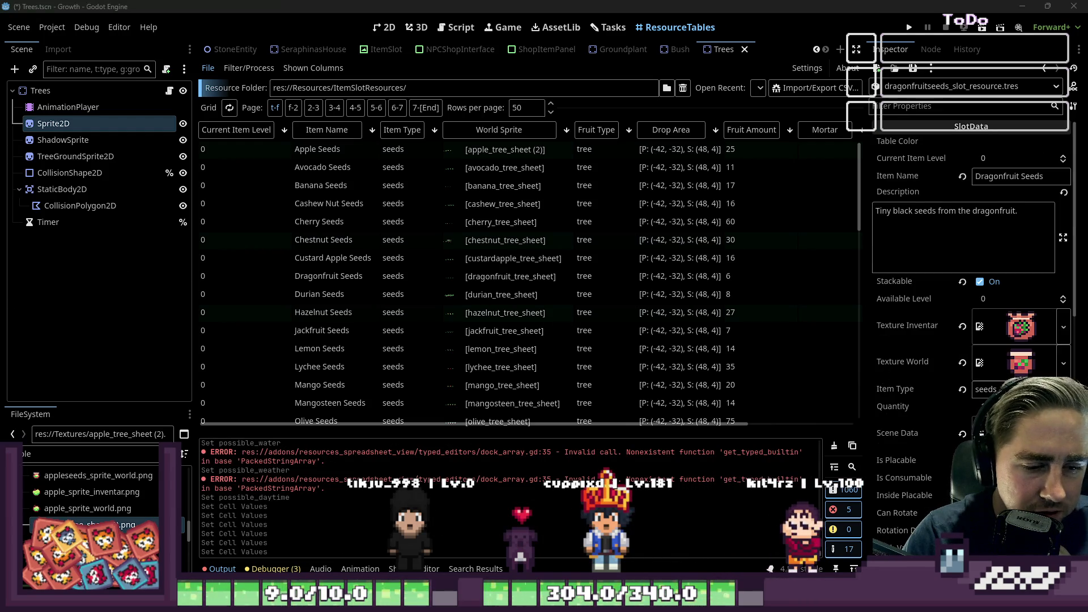
pyautogui.moveTo(657, 601)
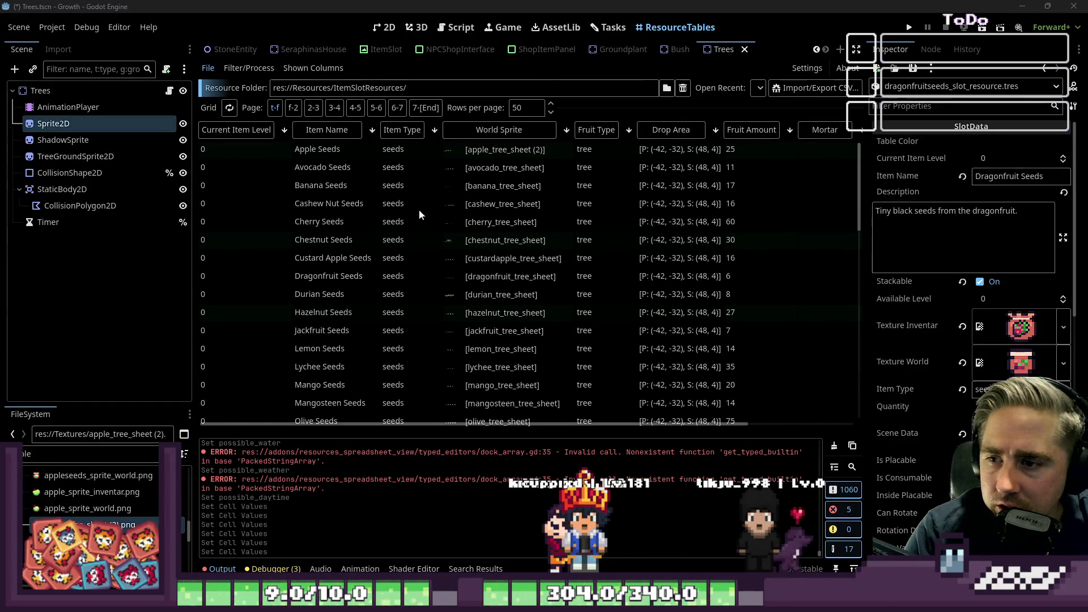
pyautogui.scroll(-10, 511, 255)
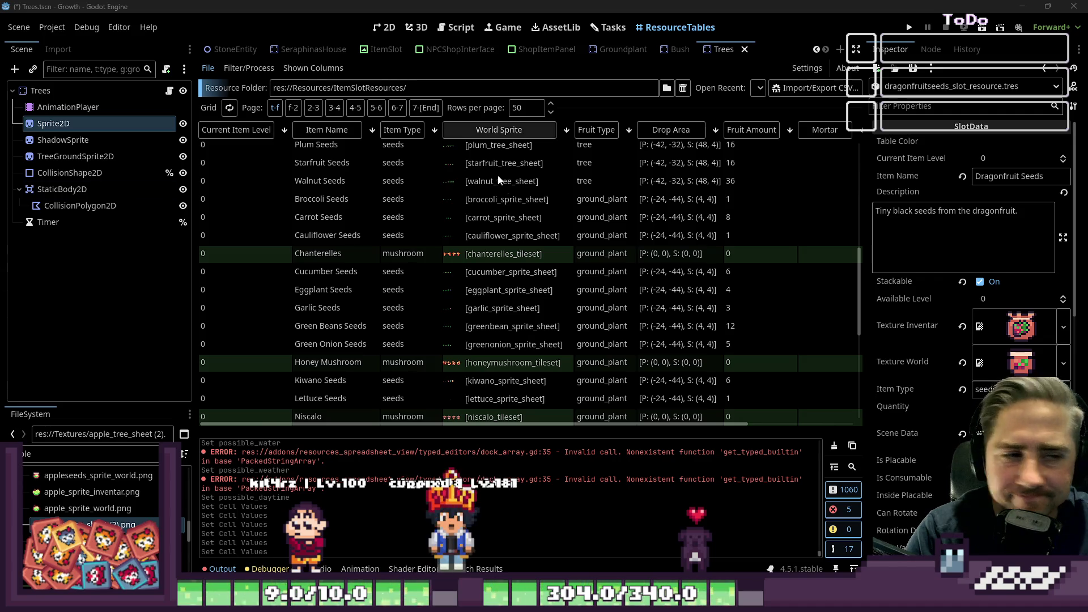
pyautogui.scroll(5, 499, 223)
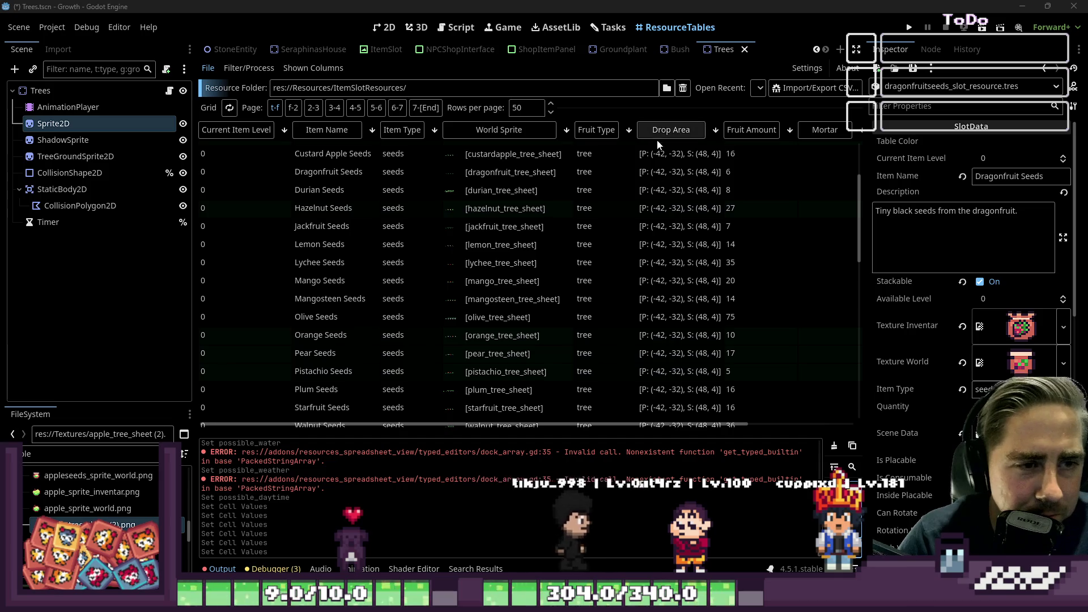
# Launch the game and load the ads save from the main menu
pyautogui.click(909, 27)
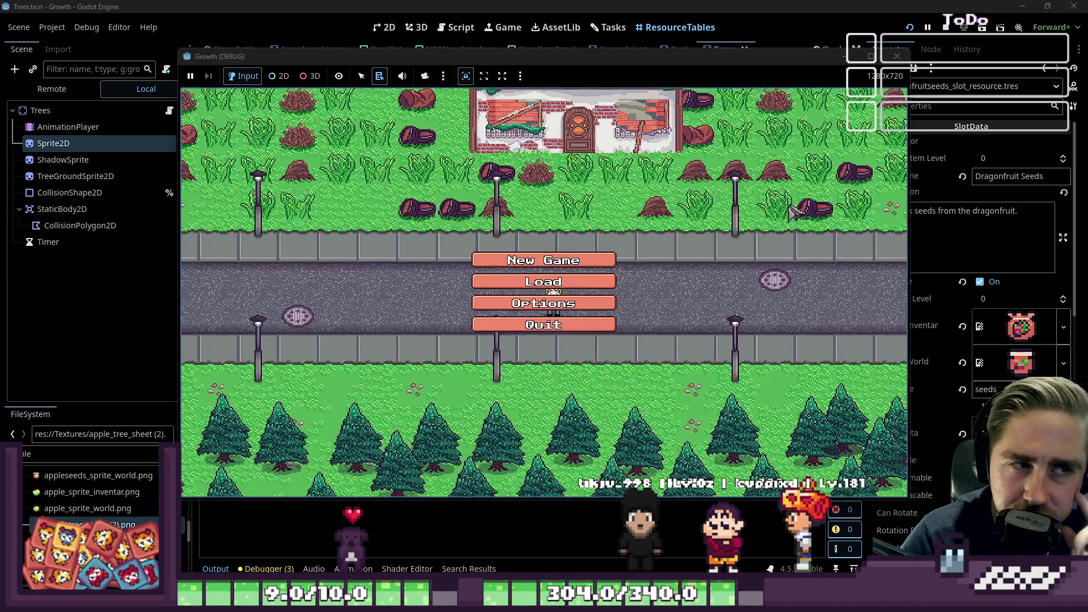
pyautogui.click(543, 258)
pyautogui.click(567, 412)
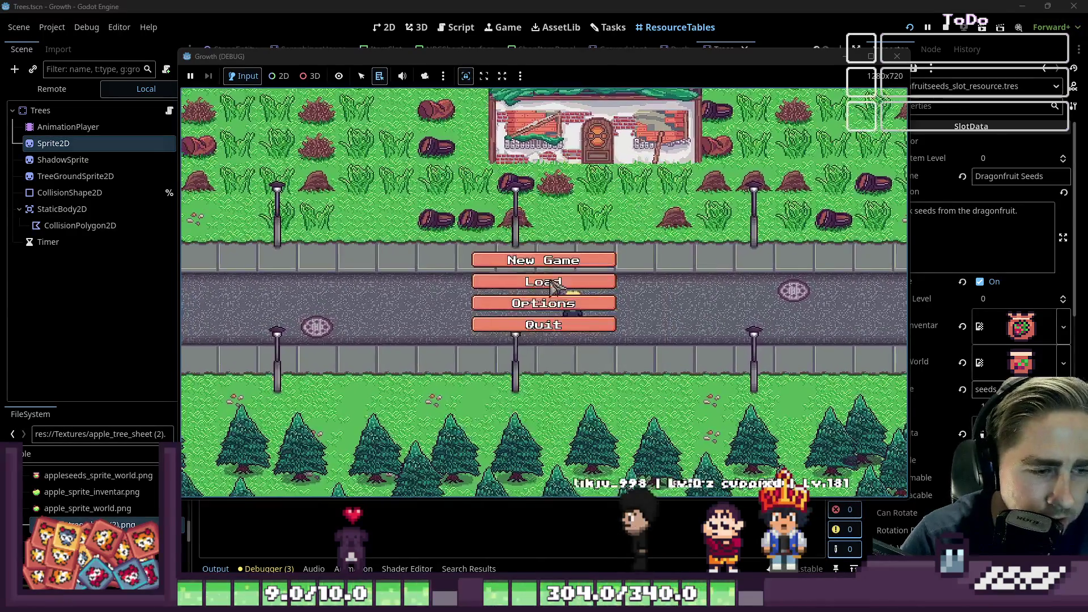
pyautogui.click(544, 278)
pyautogui.click(567, 233)
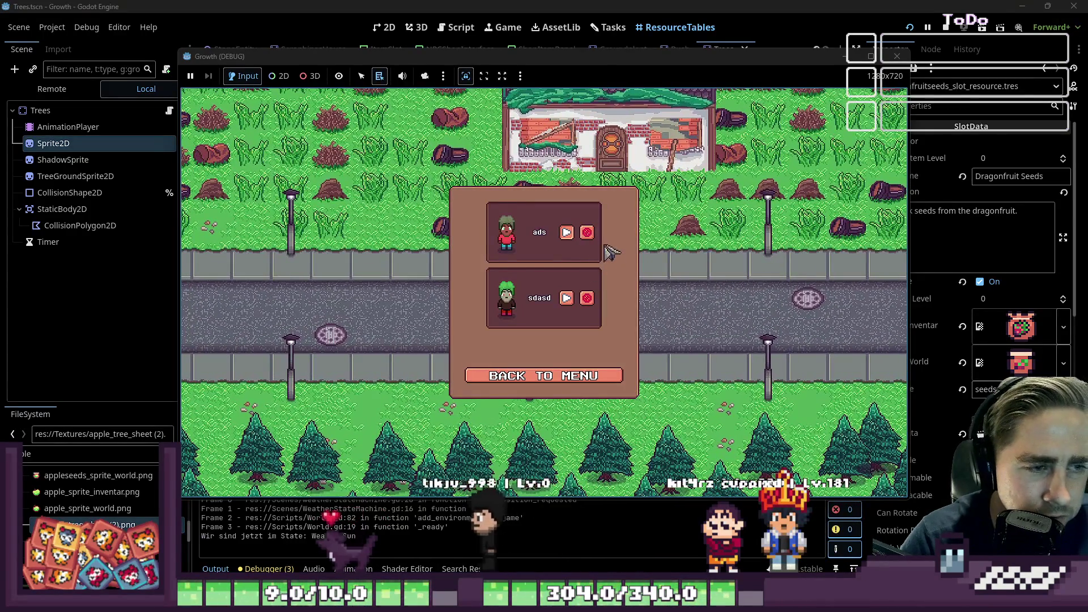
# Move the Avocado Seeds into hotbar slot 7 and select them
pyautogui.moveTo(620, 194); pyautogui.dragTo(575, 461)
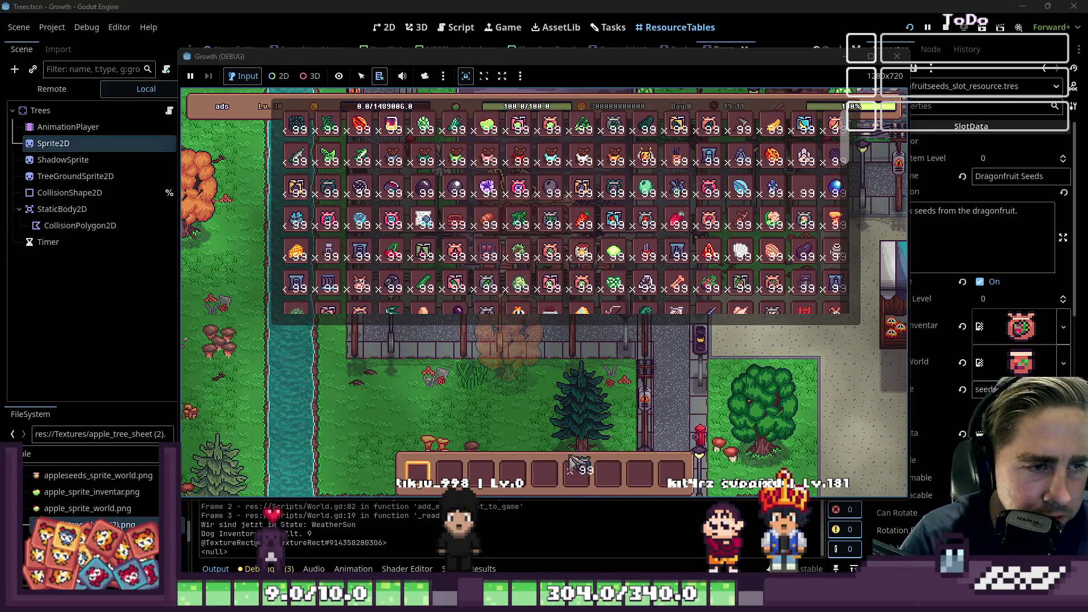
pyautogui.press('i')
pyautogui.press('6')
pyautogui.press('s')
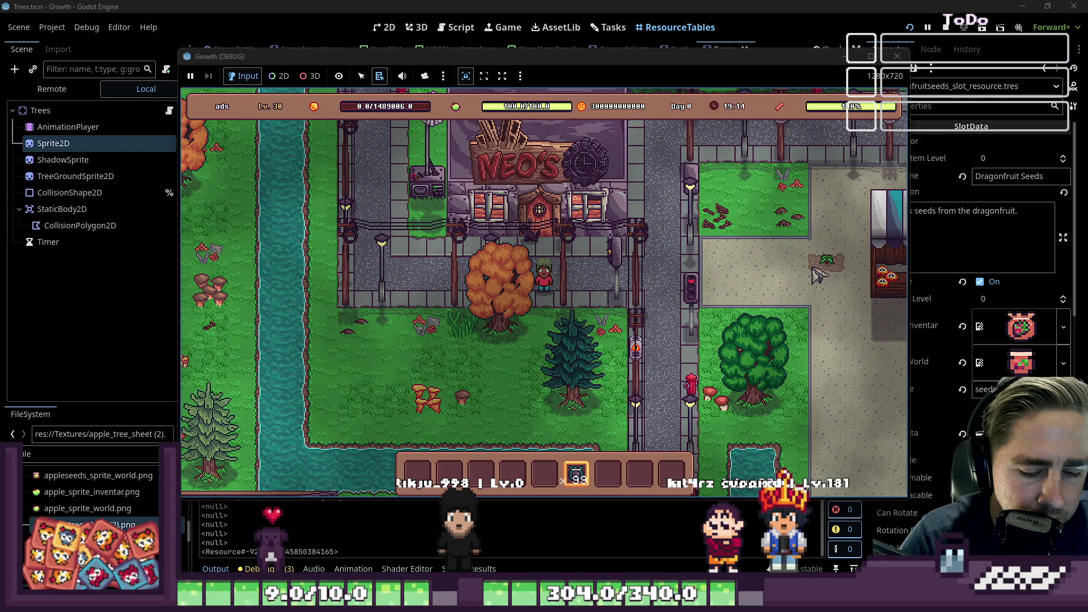
pyautogui.press('i')
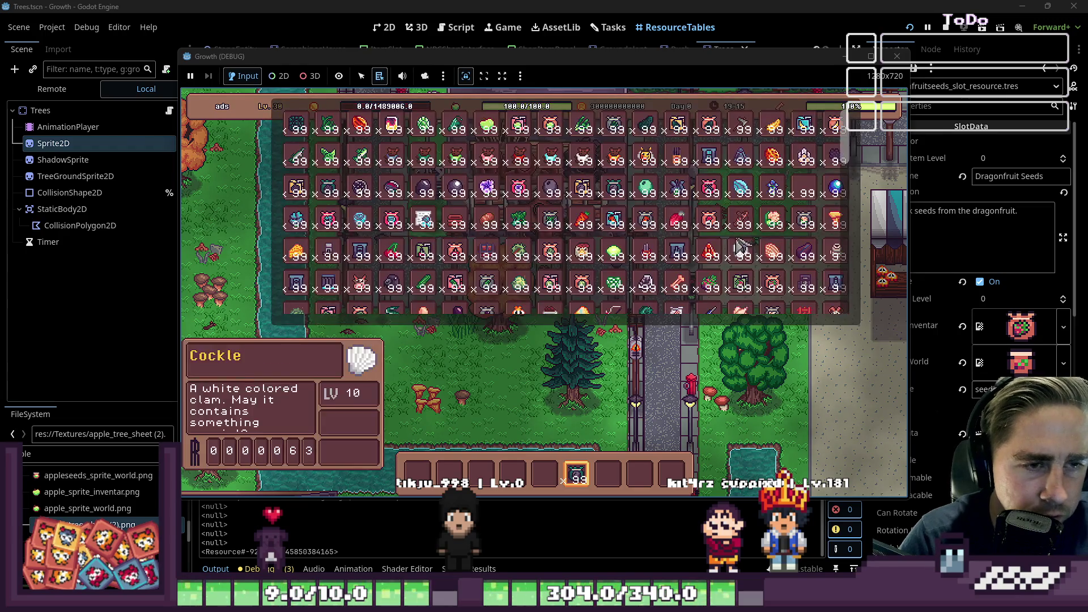
pyautogui.press('1')
pyautogui.click(723, 130)
pyautogui.press('i')
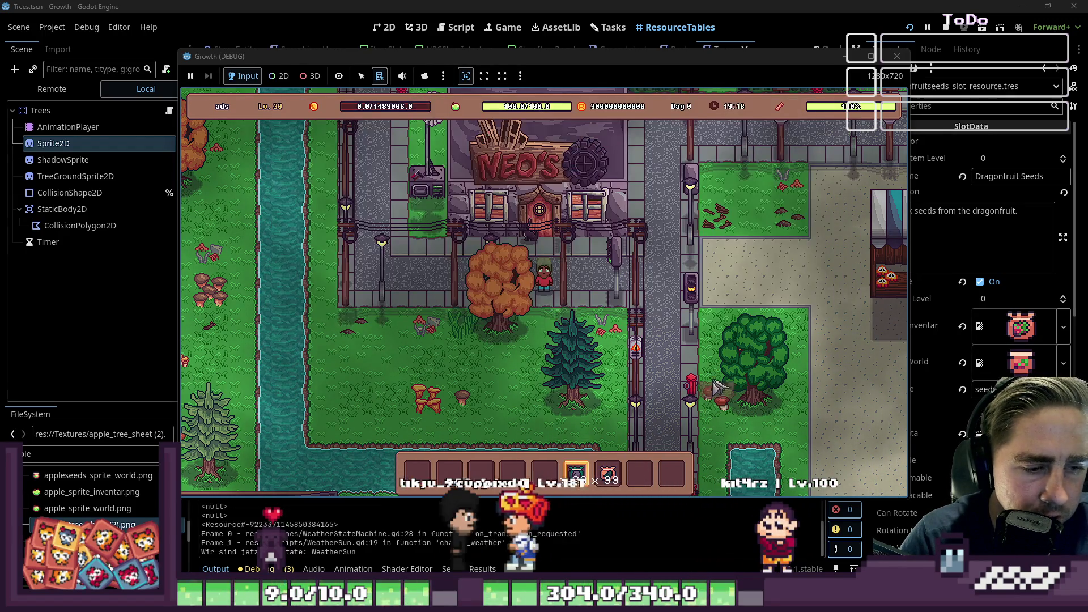
pyautogui.press('7')
# Walk past the market stalls planting a row of avocado trees
pyautogui.press('d')
pyautogui.press('s')
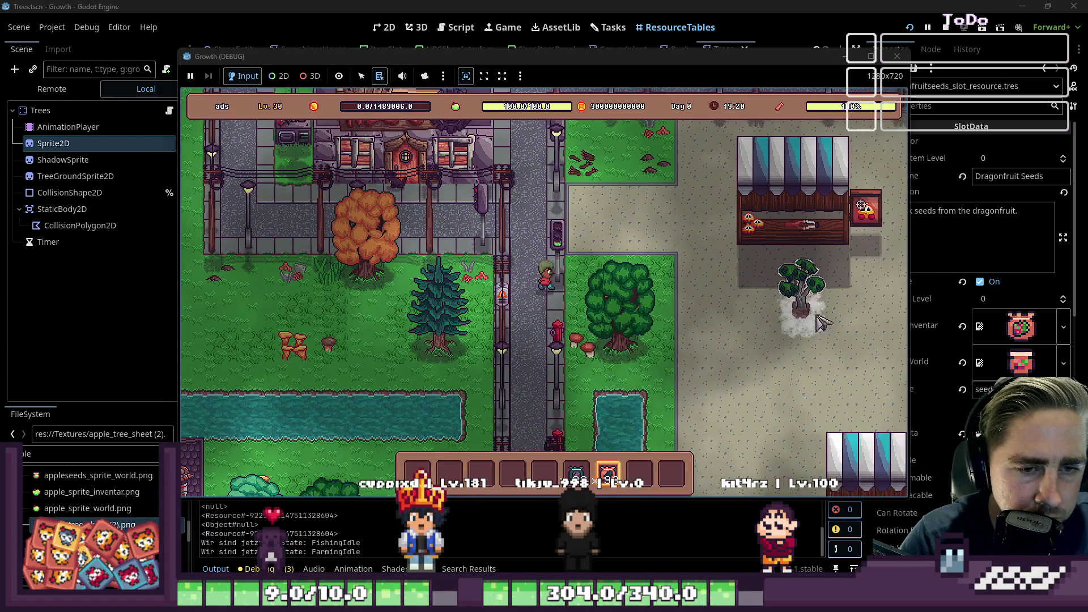
pyautogui.press('d')
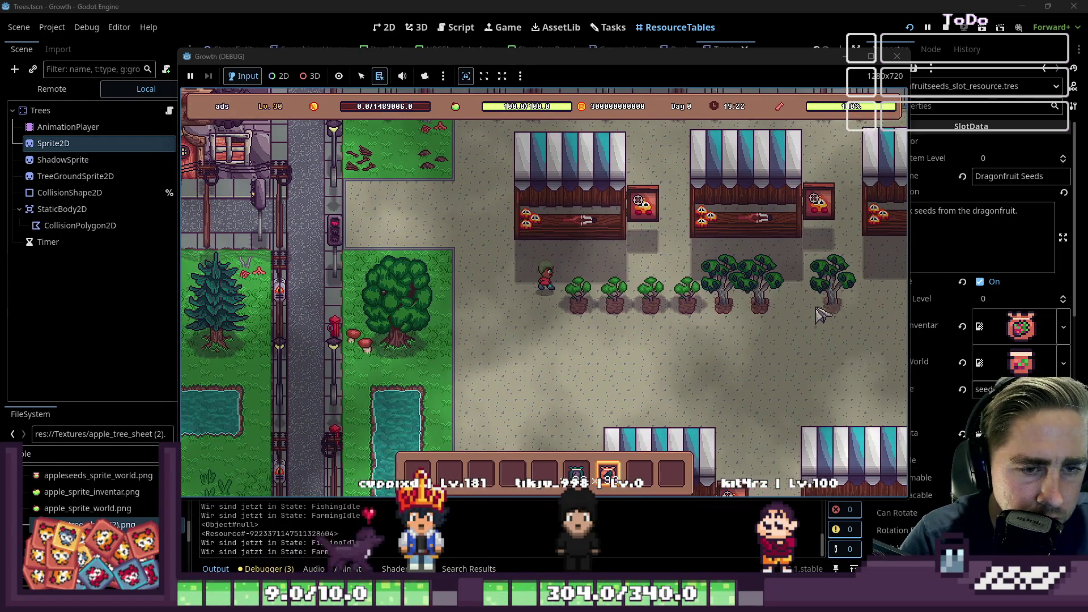
pyautogui.press('d')
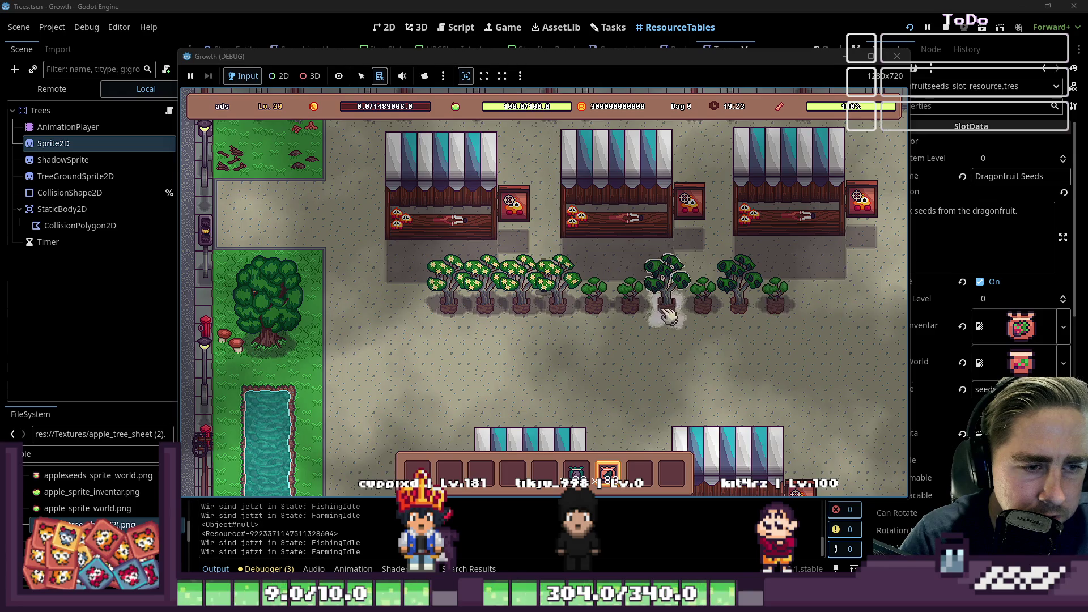
pyautogui.press('9')
pyautogui.press('s')
pyautogui.press('a')
pyautogui.press('s')
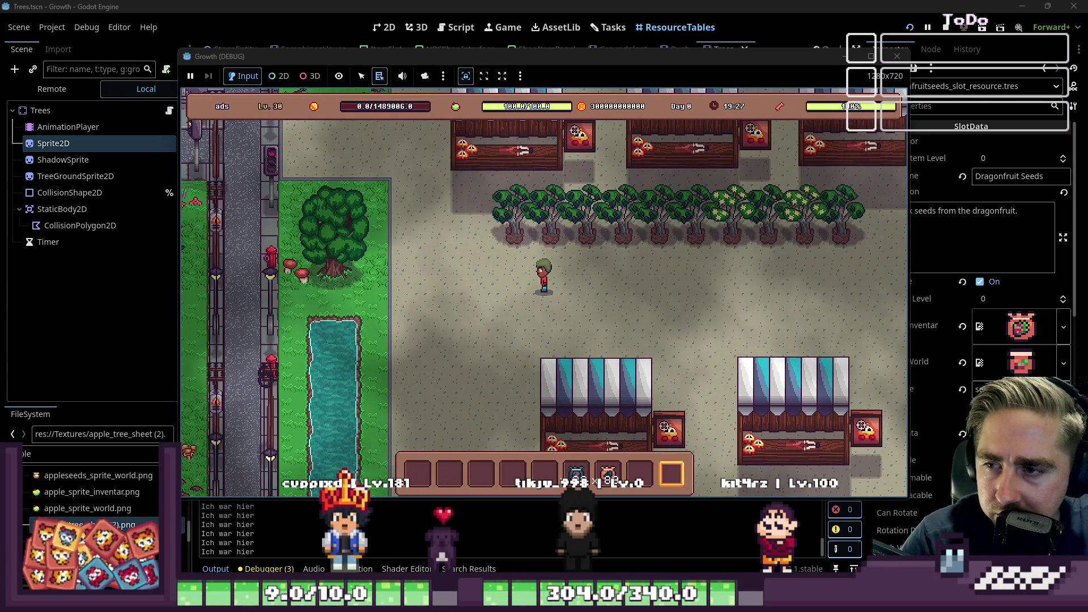
pyautogui.press('a')
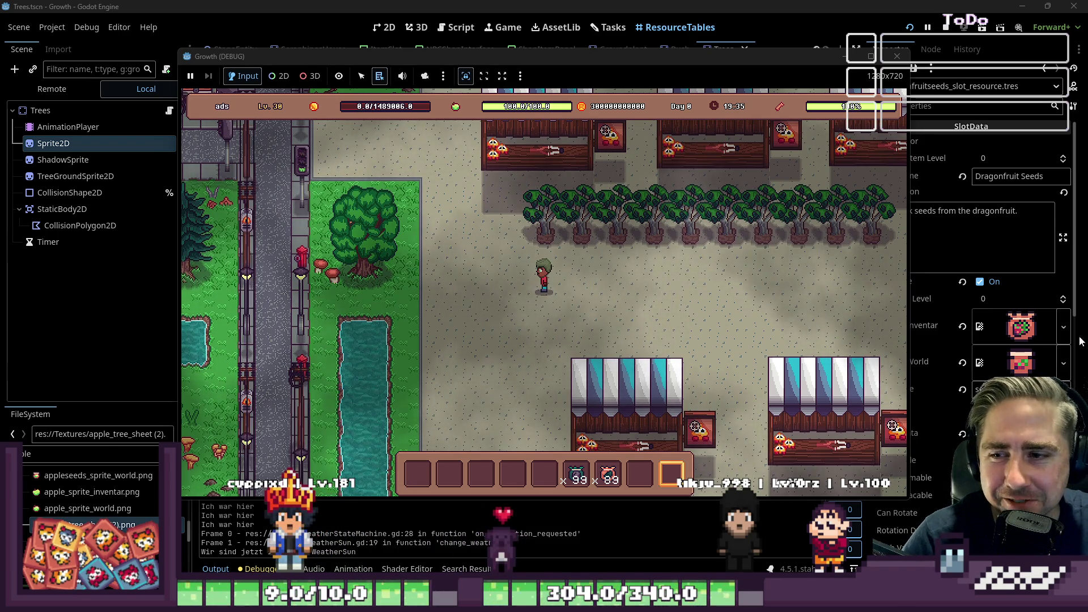
pyautogui.hotkey('w', 'a')
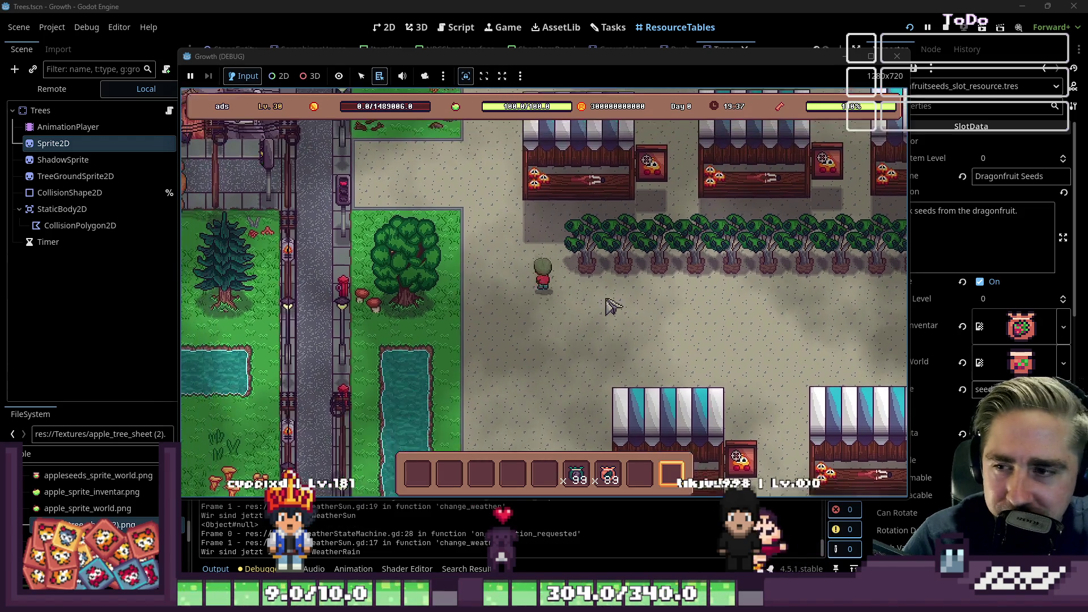
pyautogui.hotkey('s', 'd')
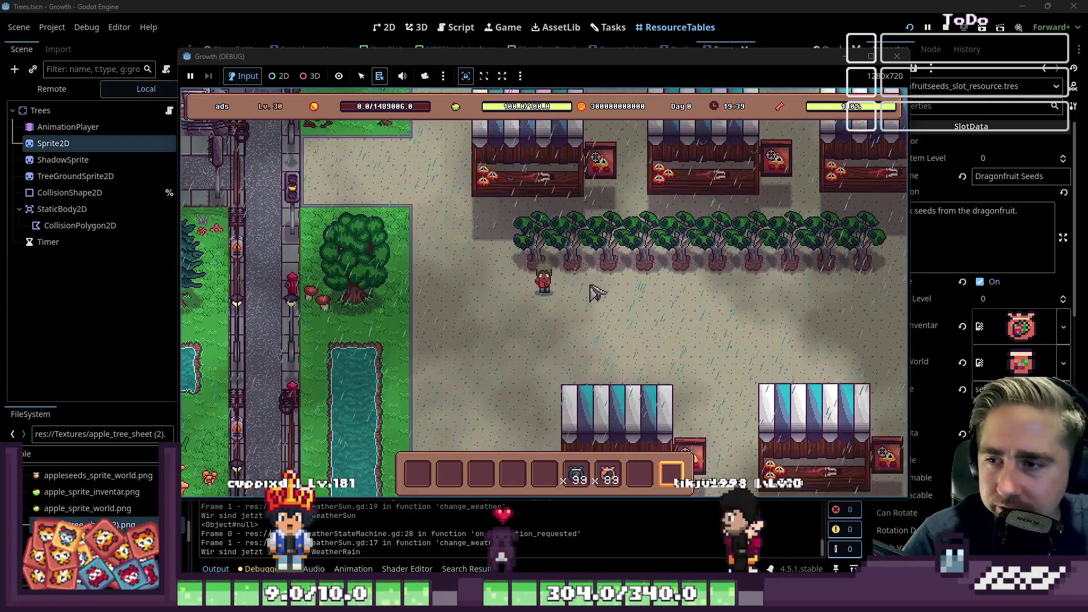
# Walk along the tree row collecting avocado drops, selecting hotbar slot 9
pyautogui.hotkey('w', 'd')
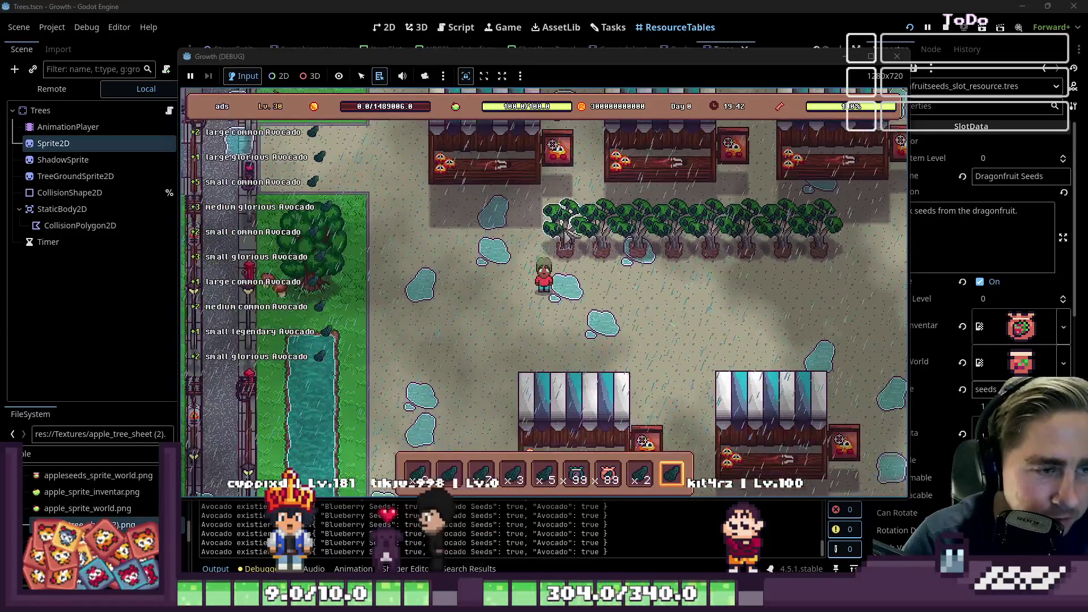
pyautogui.press('d')
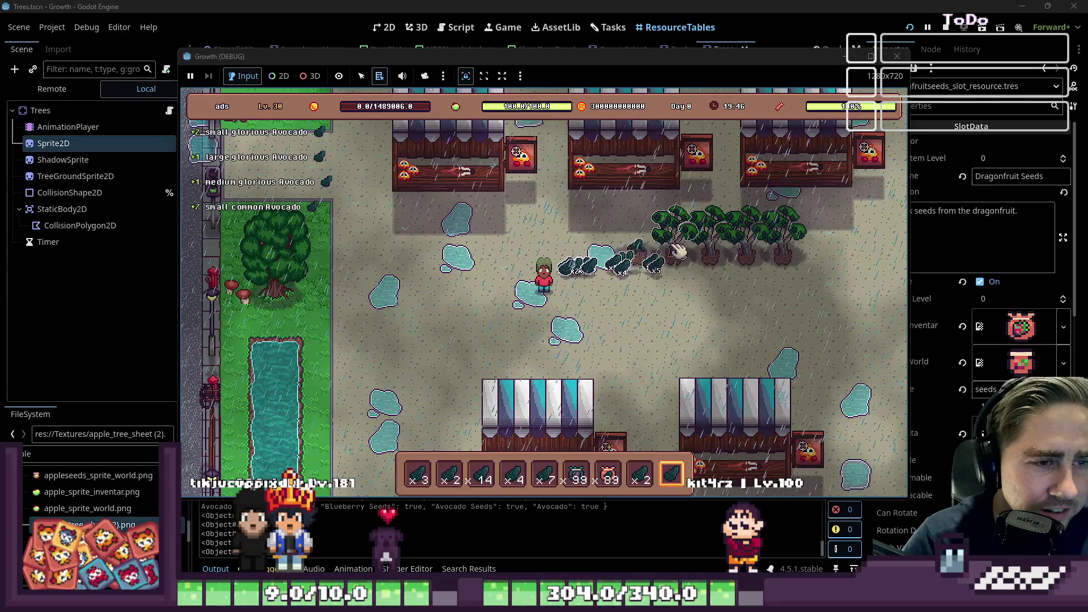
pyautogui.press('d')
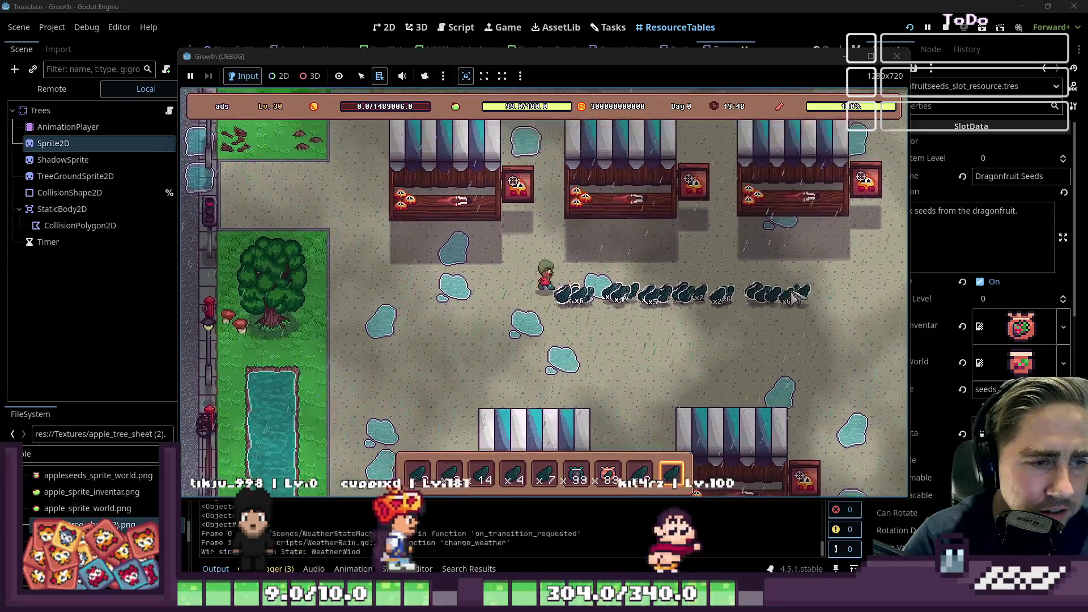
pyautogui.press('d')
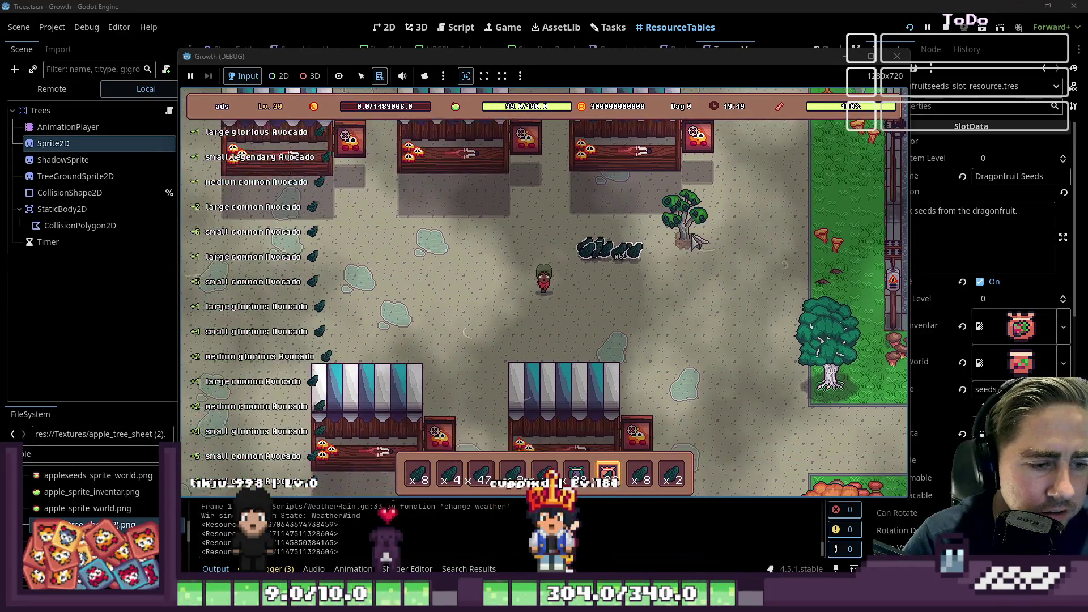
pyautogui.press('d')
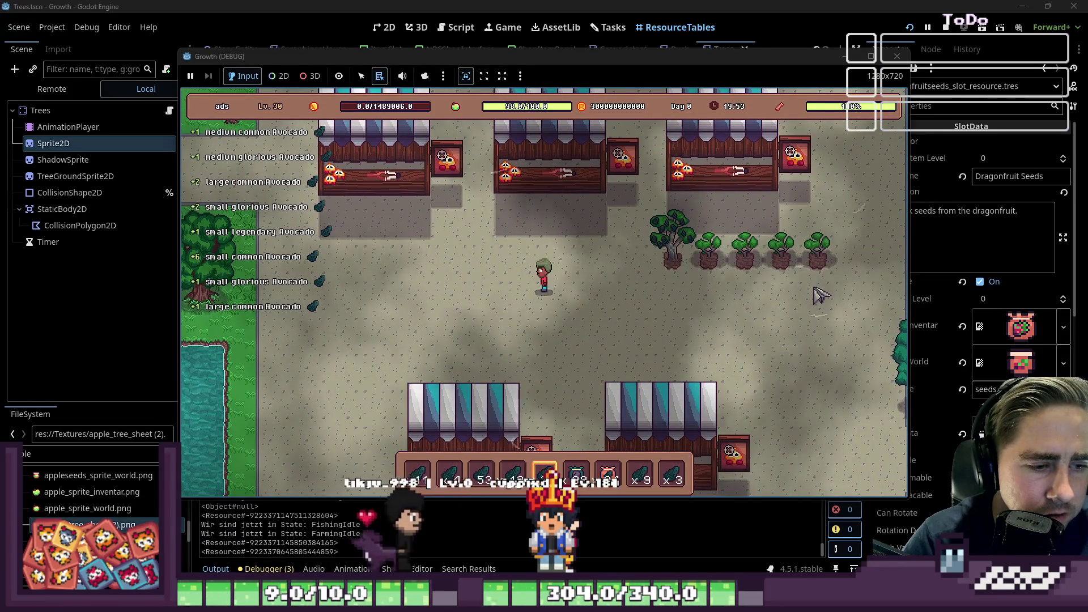
pyautogui.press('d')
pyautogui.press('s')
pyautogui.press('9')
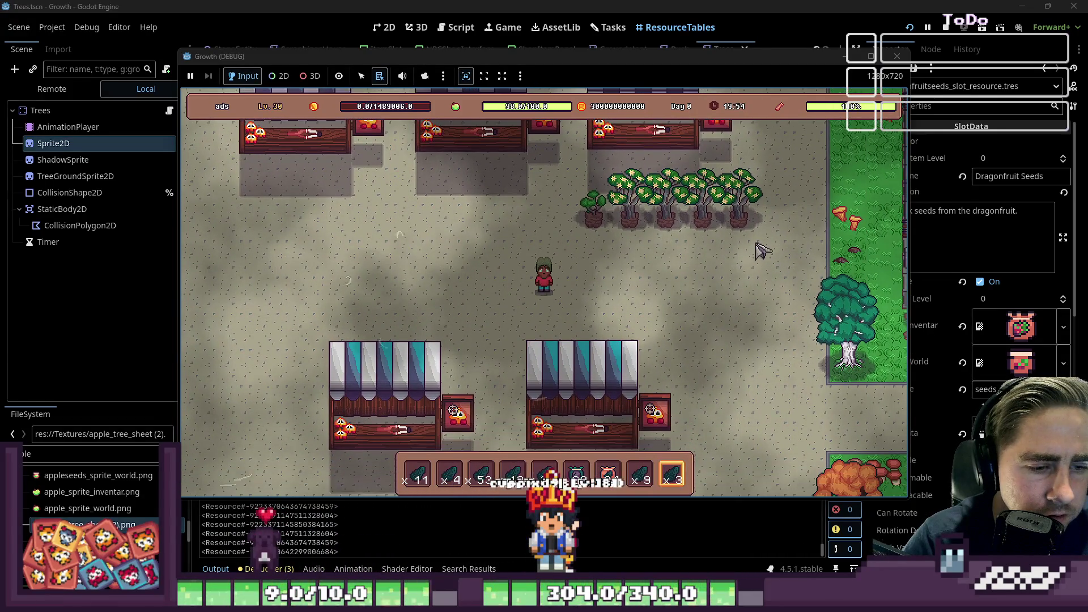
pyautogui.press('w')
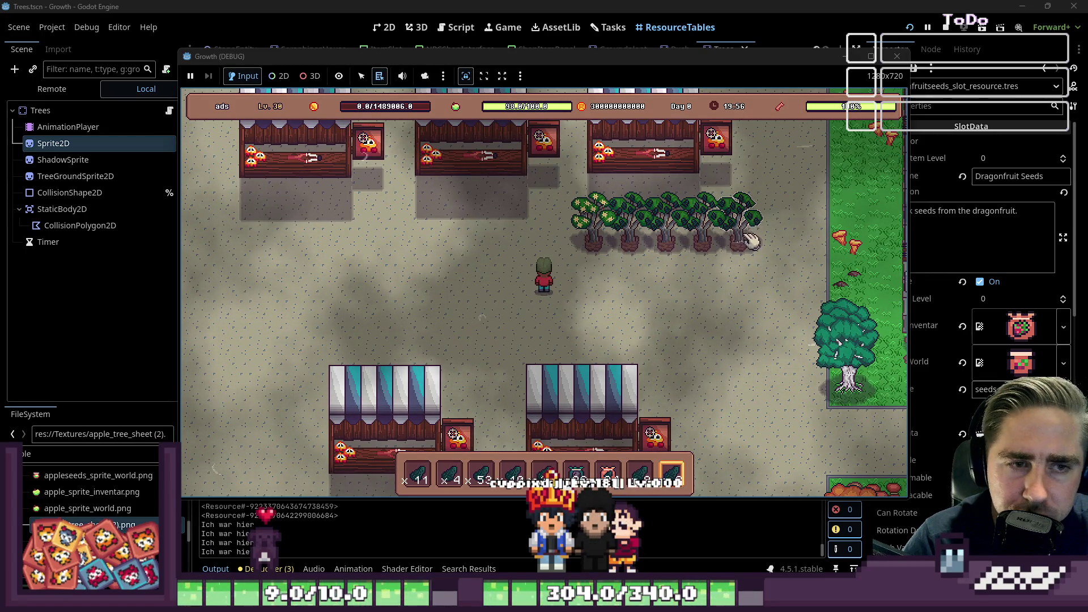
# Harvest the five avocado trees, collect their drops, and stop the playtest
pyautogui.click(749, 241)
pyautogui.click(705, 239)
pyautogui.click(666, 241)
pyautogui.click(629, 238)
pyautogui.click(598, 235)
pyautogui.press('d')
pyautogui.press('w')
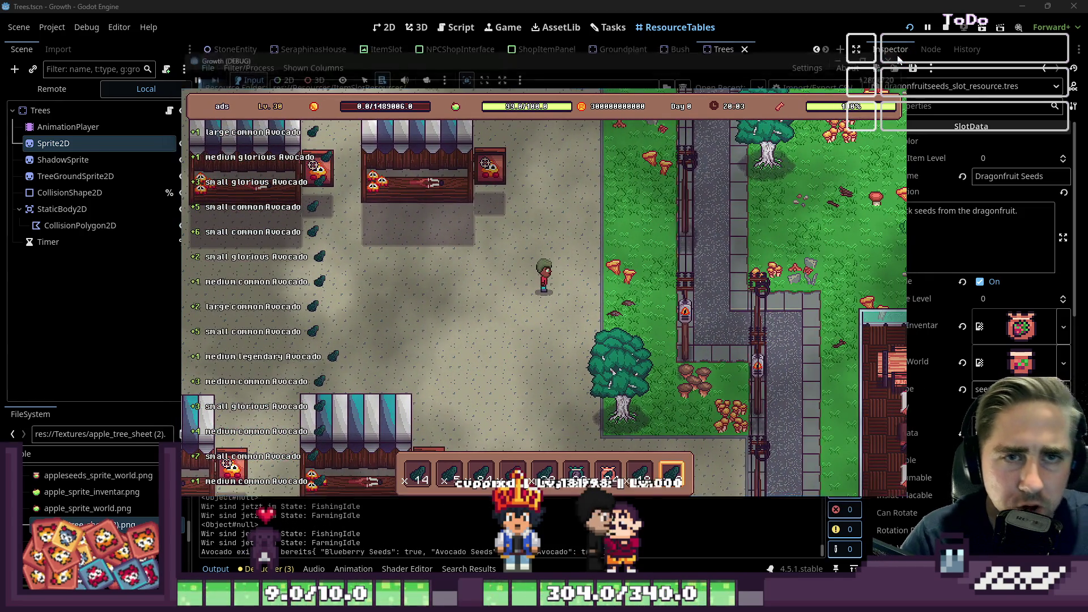
pyautogui.click(897, 56)
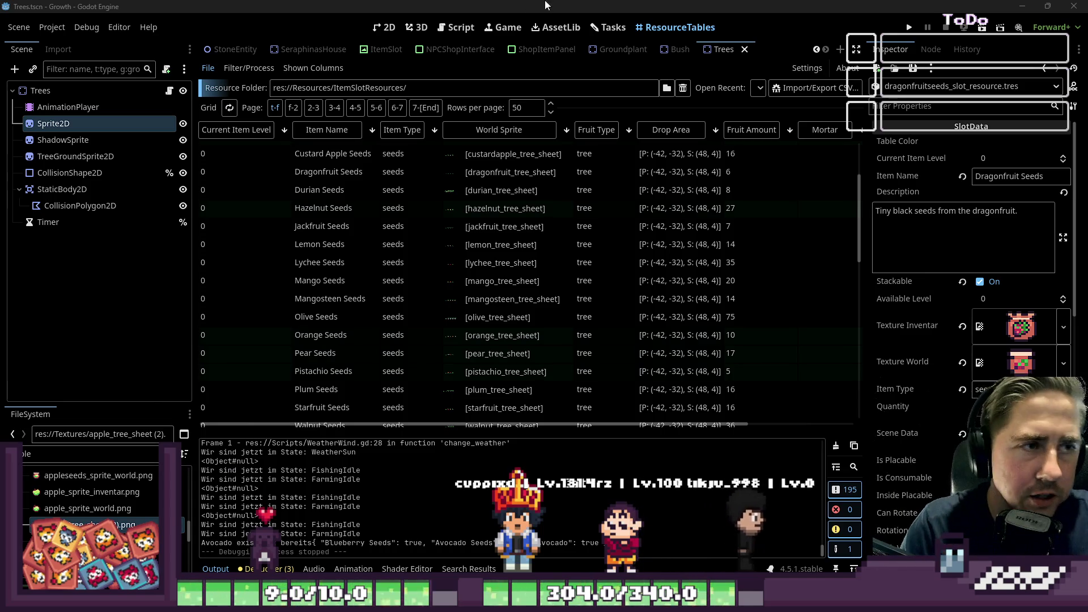
# Select the Drop Area cells of every tree seed, from Apple Seeds to Walnut Seeds
pyautogui.scroll(3, 583, 182)
pyautogui.click(660, 188)
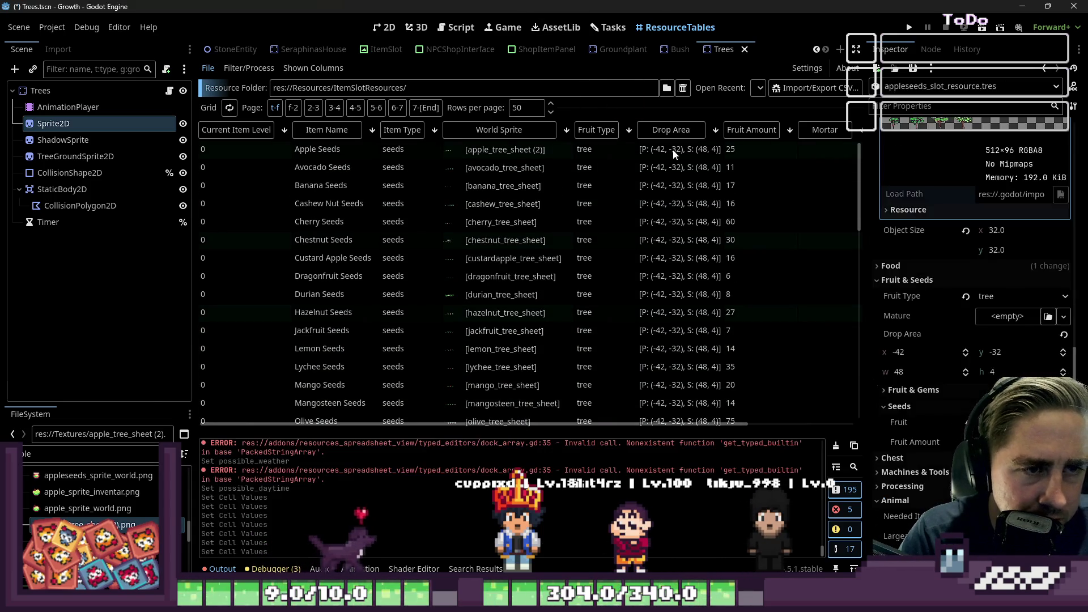
pyautogui.scroll(-5, 660, 189)
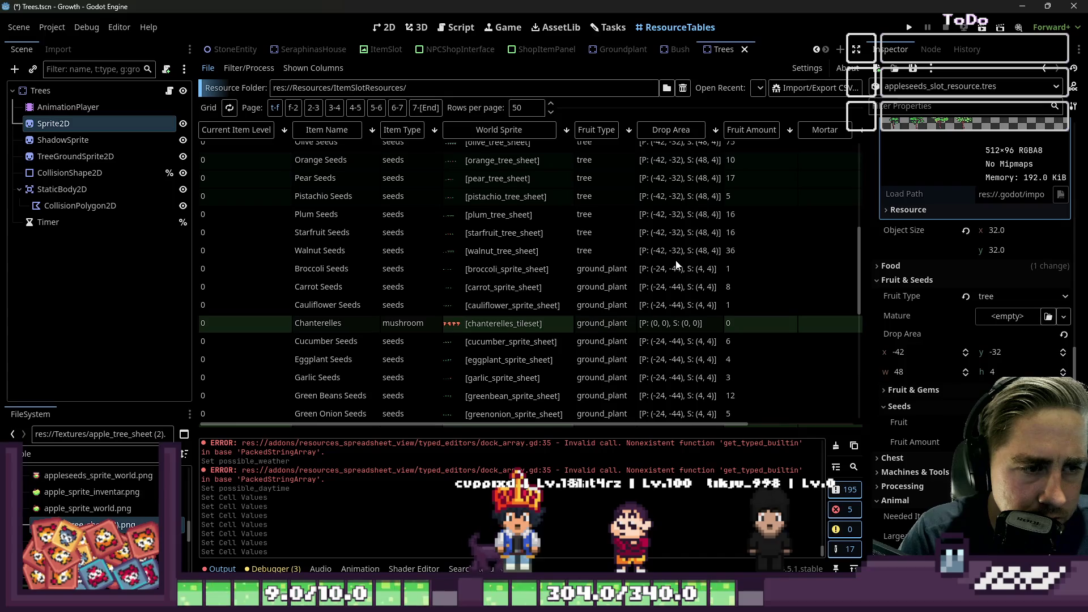
pyautogui.click(679, 251)
pyautogui.scroll(5, 674, 238)
pyautogui.keyDown('shift'); pyautogui.click(658, 148); pyautogui.keyUp('shift')
pyautogui.scroll(-10, 960, 315)
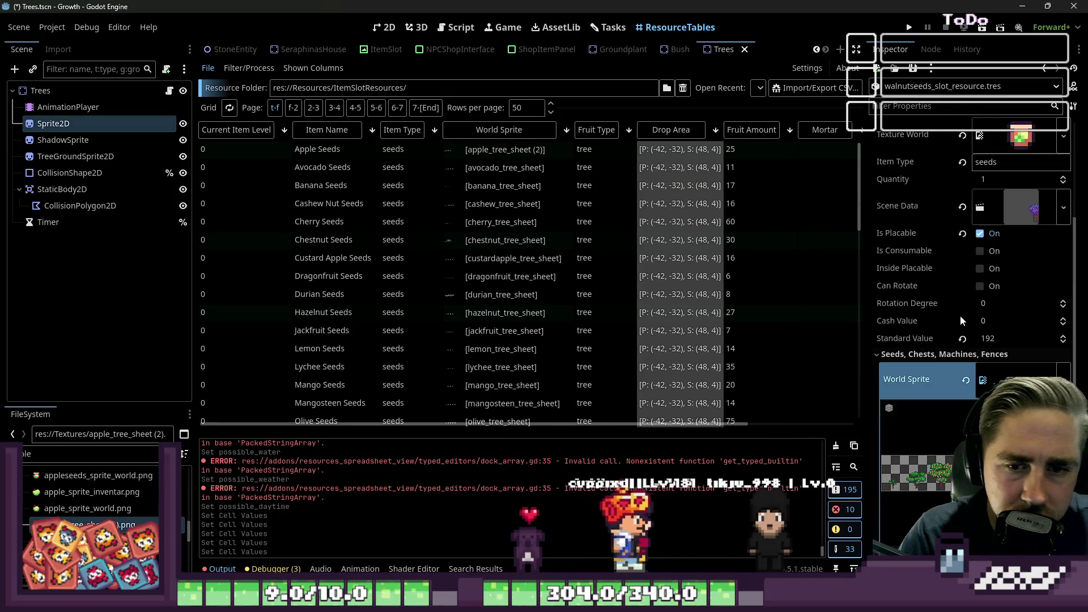
pyautogui.scroll(-3, 941, 359)
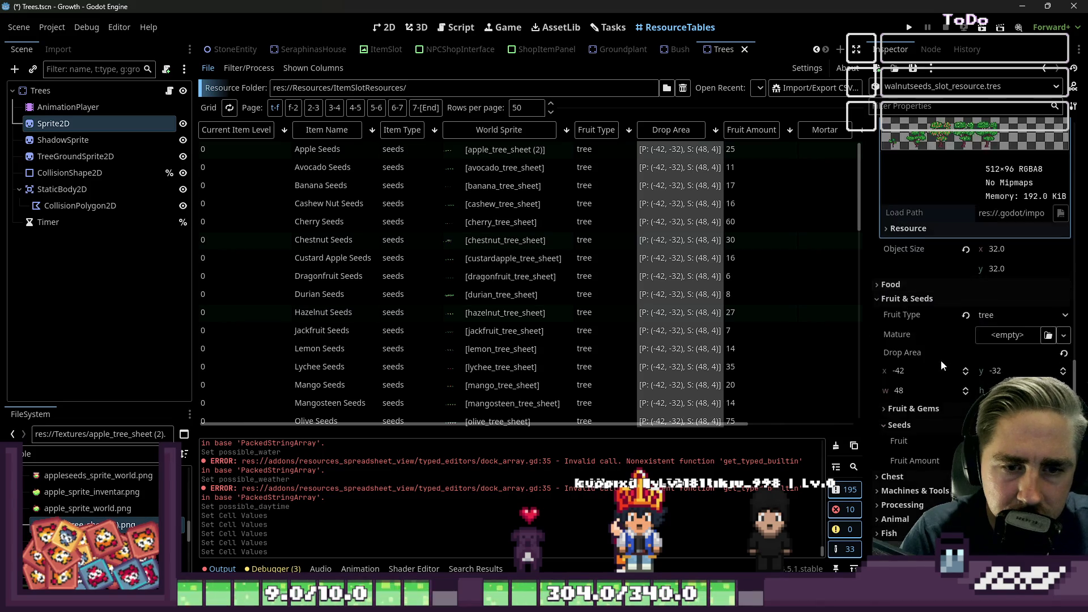
# Set the drop area's y position to -40 in the Inspector
pyautogui.click(915, 325)
pyautogui.press('Return')
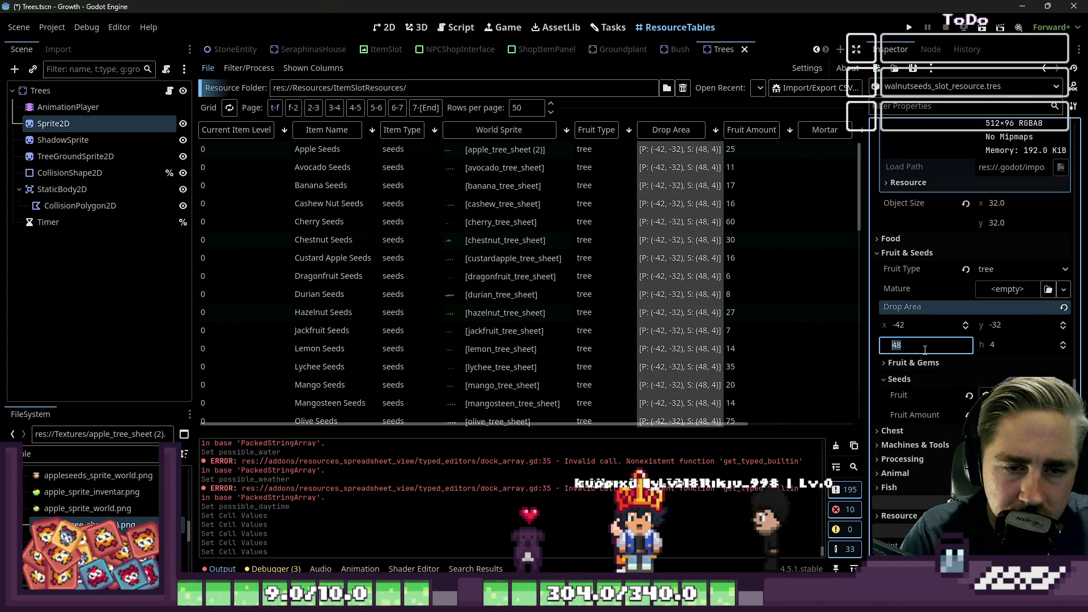
pyautogui.click(910, 327)
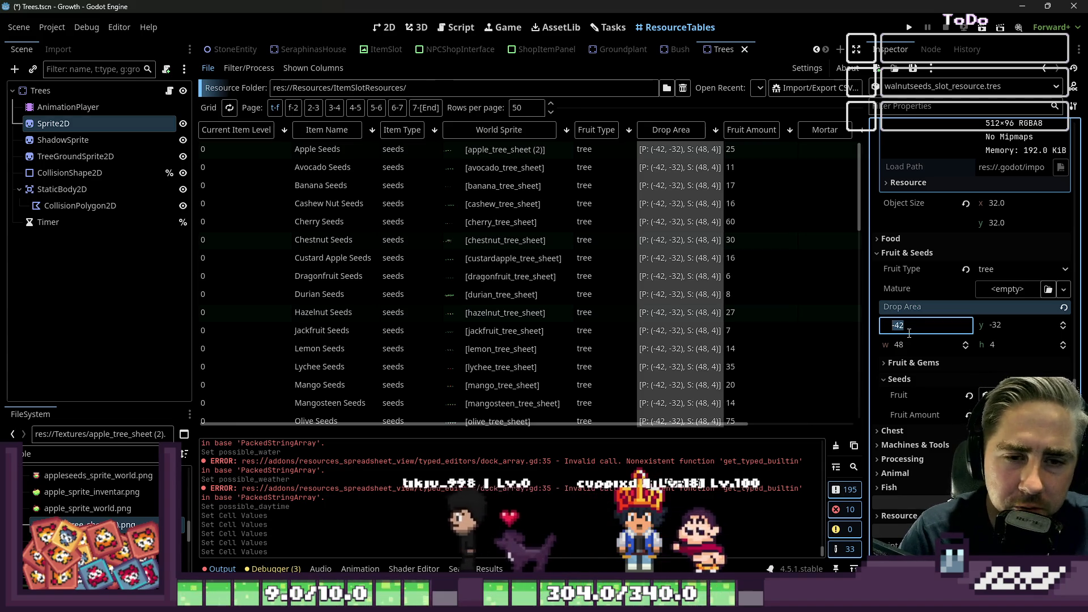
pyautogui.write('-40')
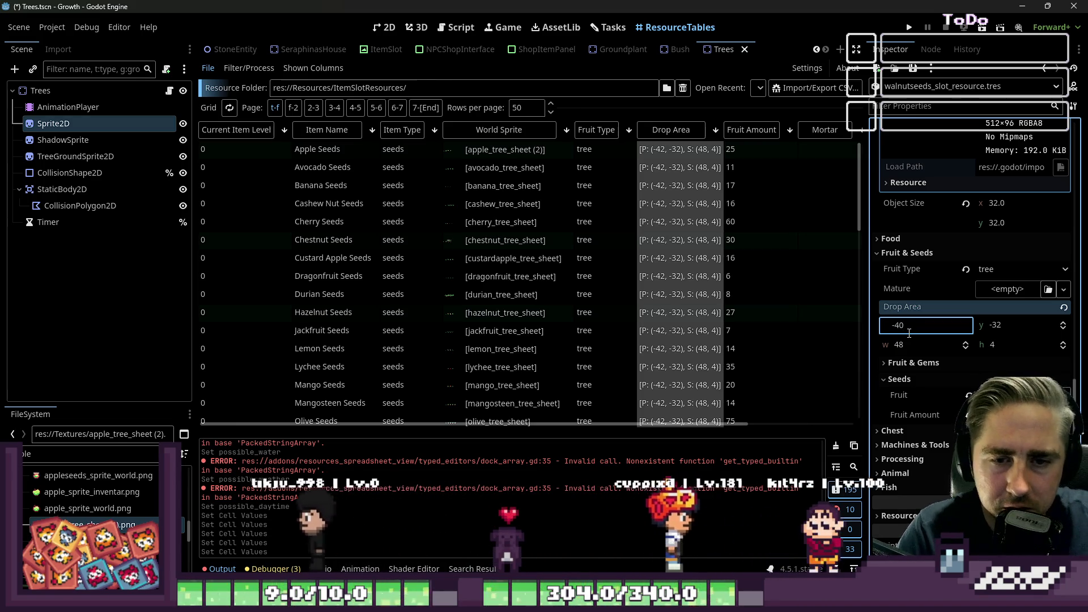
pyautogui.press('Tab')
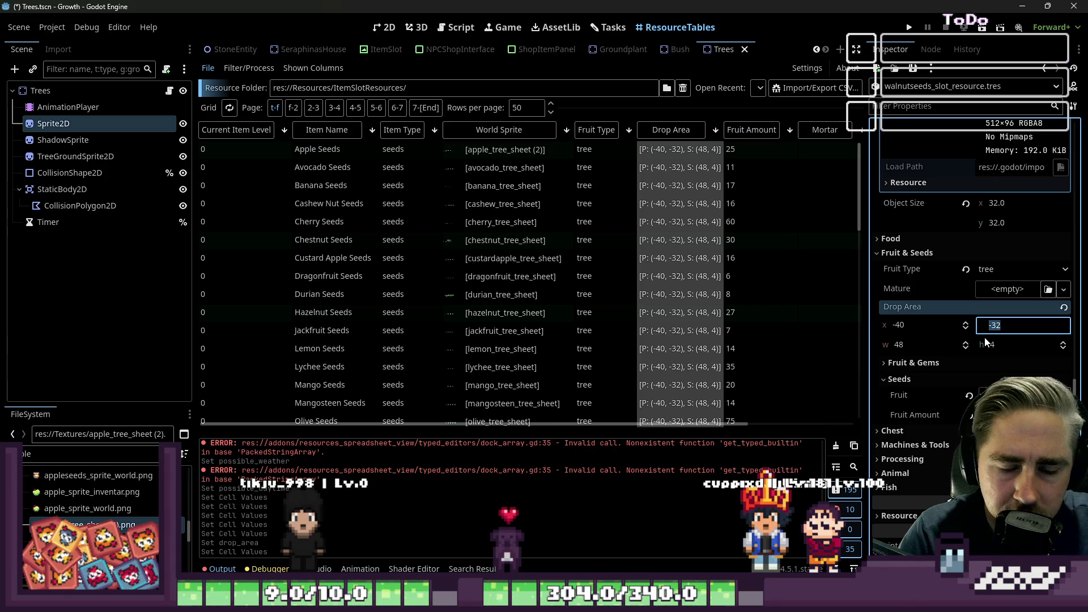
pyautogui.write('-39')
pyautogui.press('Return')
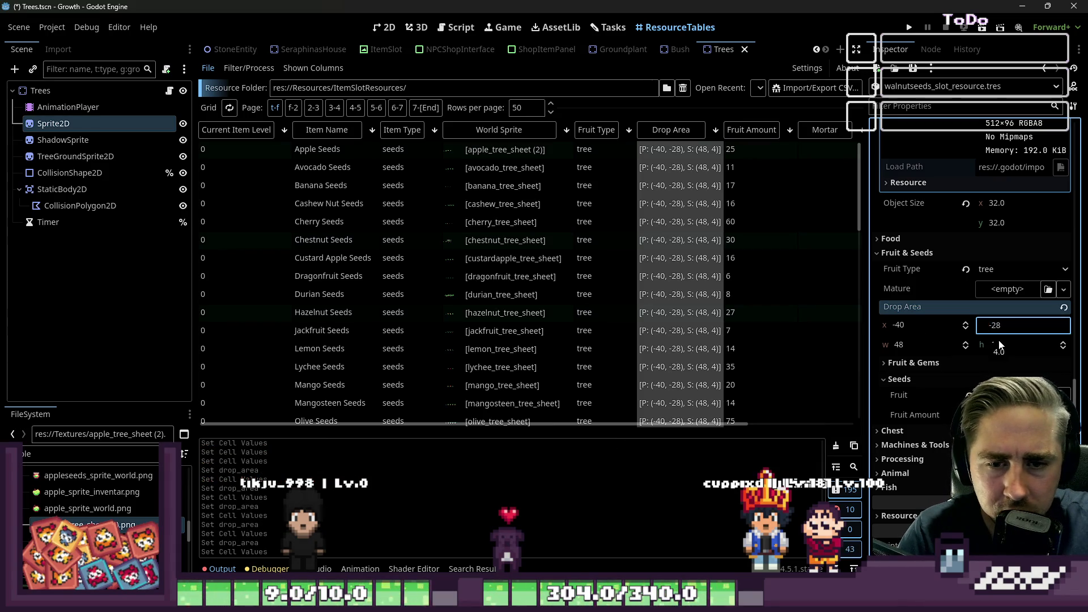
pyautogui.press('BackSpace')
pyautogui.press('BackSpace')
pyautogui.write('40')
pyautogui.press('Tab')
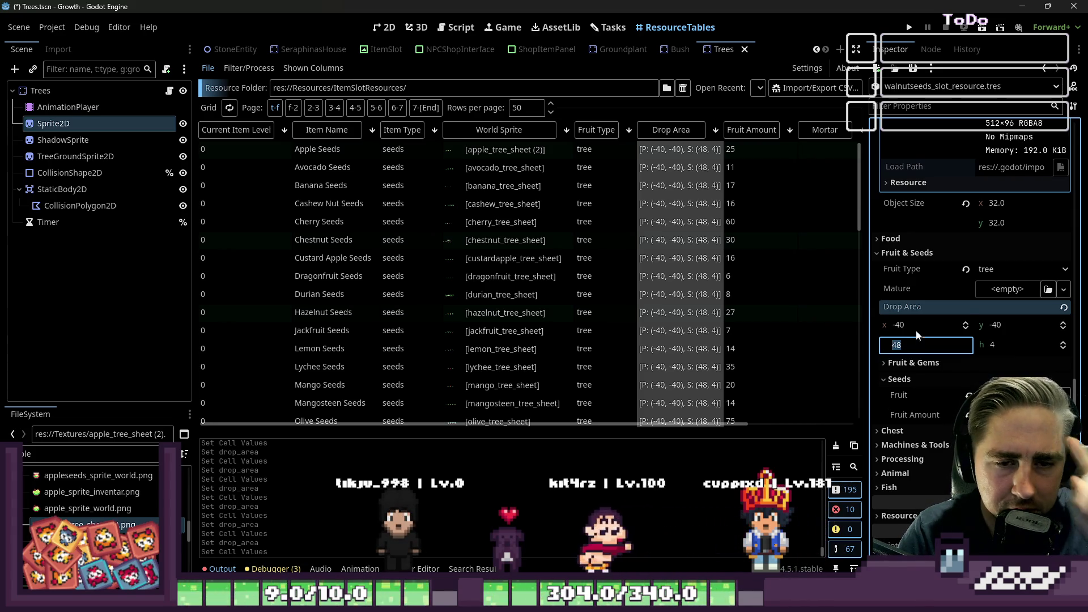
pyautogui.hotkey('shift', 'Tab')
pyautogui.hotkey('shift', 'Tab')
# Set drop area x to -32 and width to 32, then run the game with F5
pyautogui.click(919, 347)
pyautogui.press('Down')
pyautogui.press('Down')
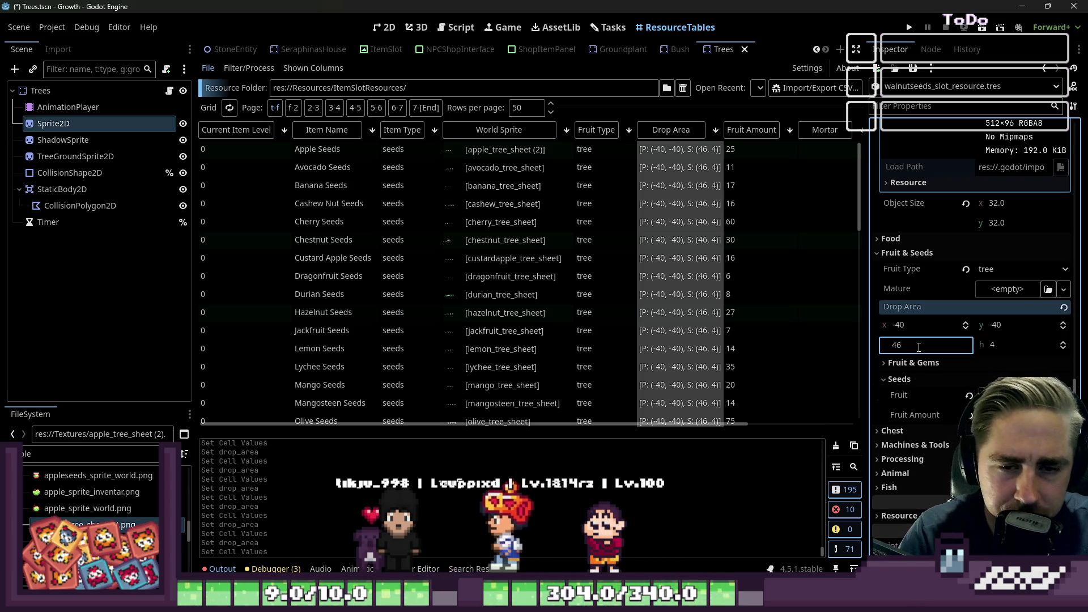
pyautogui.click(917, 325)
pyautogui.press('Up')
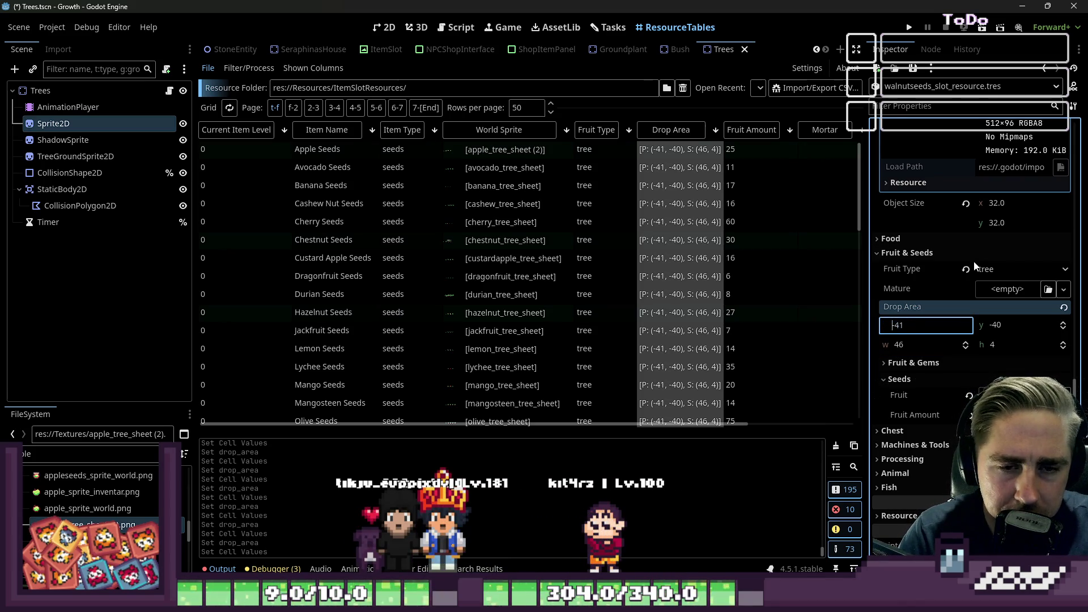
pyautogui.press('Up')
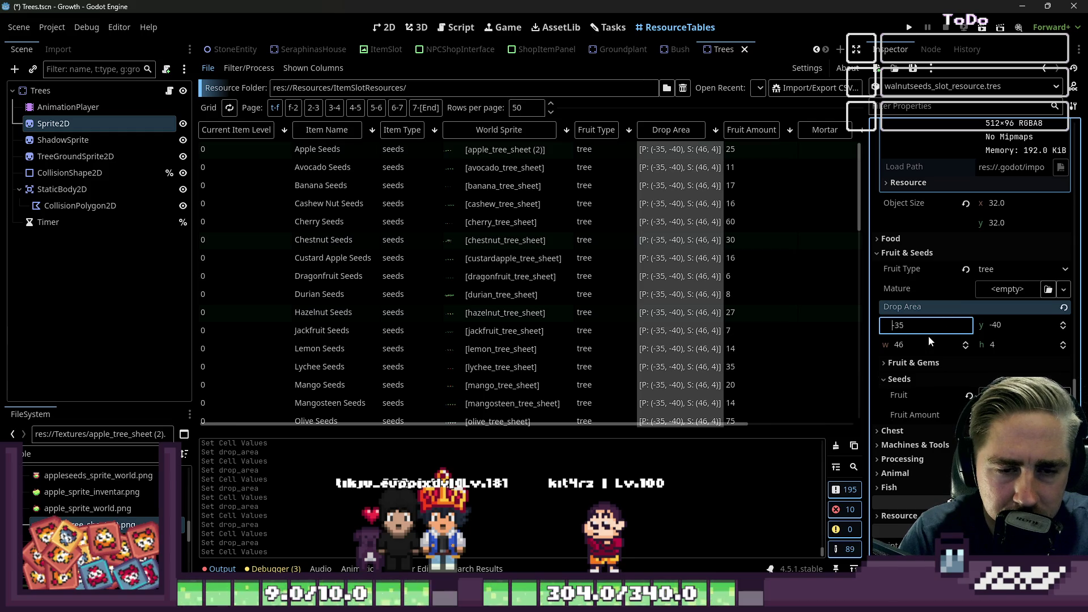
pyautogui.press('Up')
pyautogui.press('Up')
pyautogui.press('Up')
pyautogui.click(919, 345)
pyautogui.press('Up')
pyautogui.press('Up')
pyautogui.press('Down')
pyautogui.press('Down')
pyautogui.press('Down')
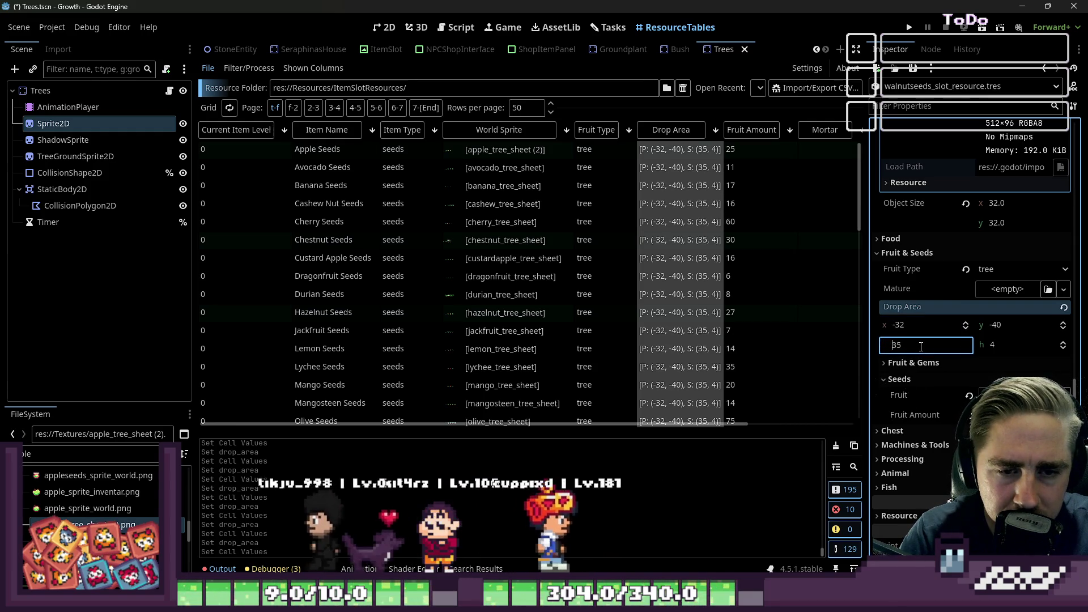
pyautogui.press('Down')
pyautogui.press('Down')
pyautogui.press('Down')
pyautogui.press('Return')
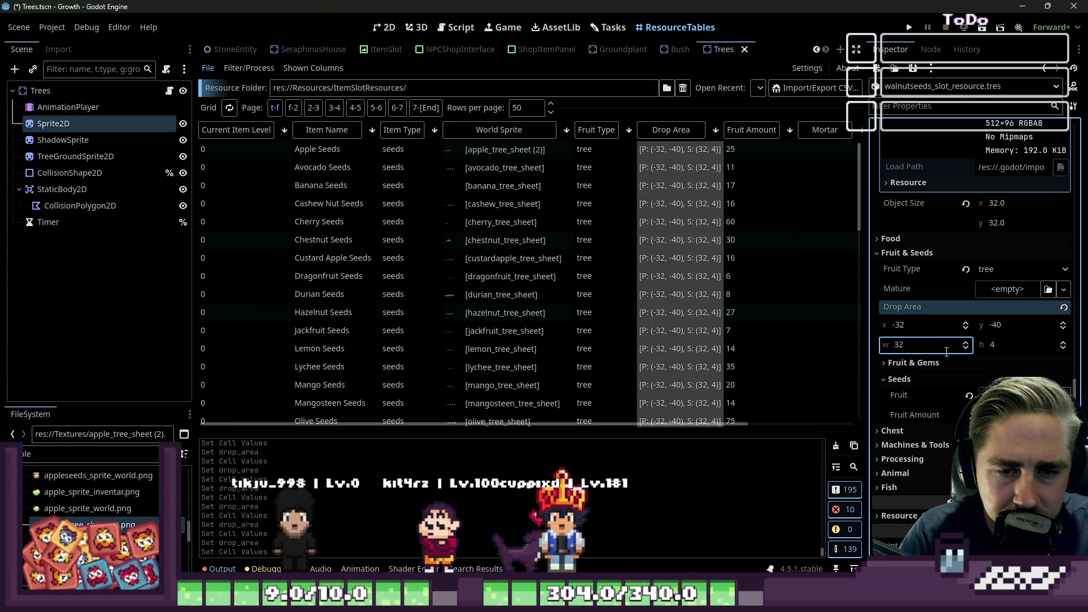
pyautogui.press('F5')
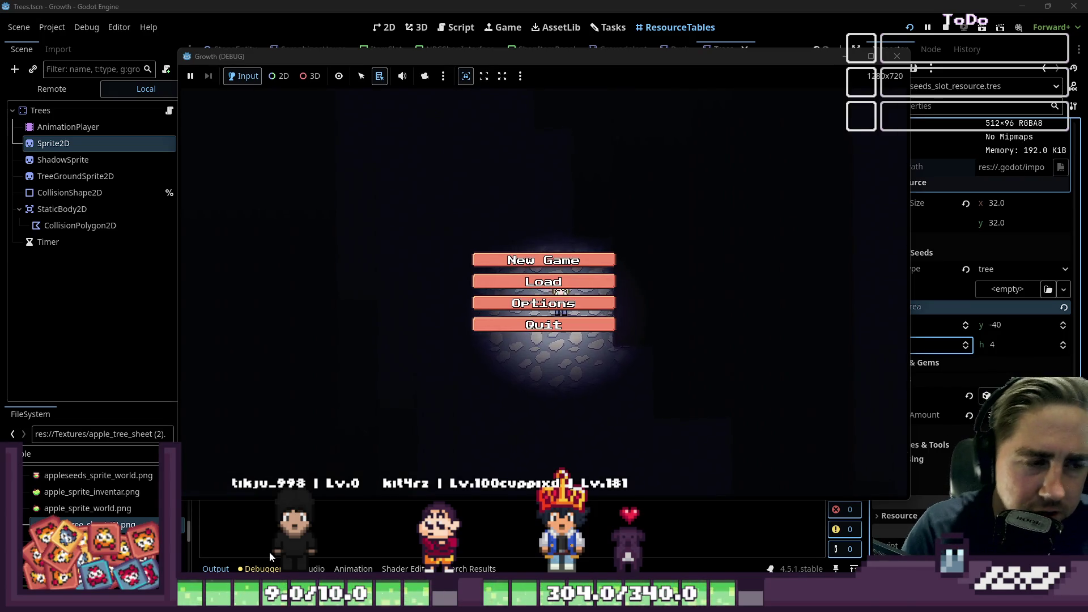
# Load the second saved game, plant a seed from hotbar slot 4, then stop the game
pyautogui.click(512, 283)
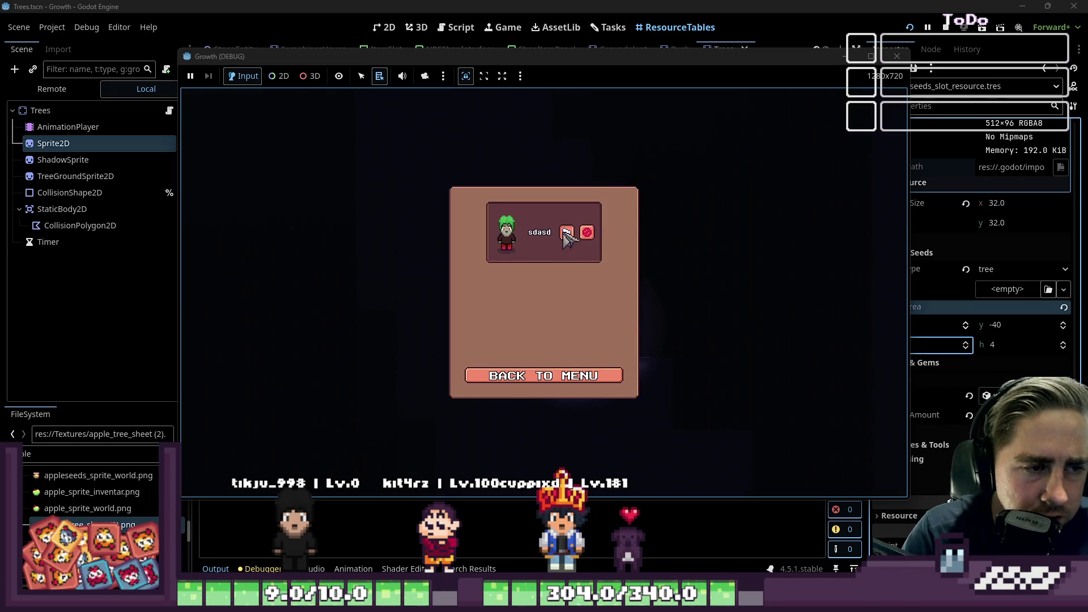
pyautogui.click(566, 233)
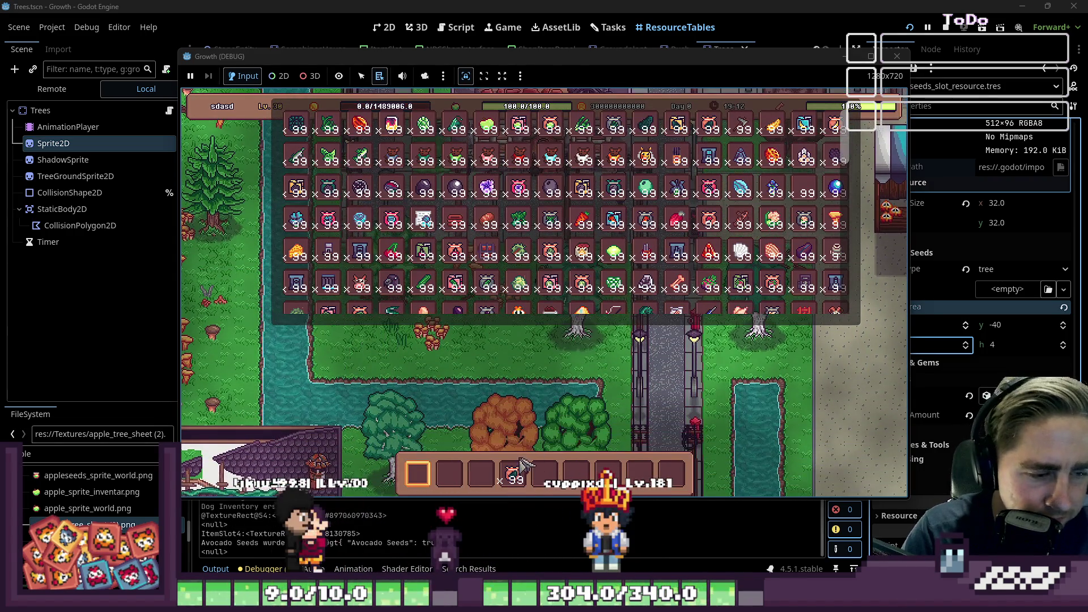
pyautogui.press('d')
pyautogui.press('4')
pyautogui.click(791, 366)
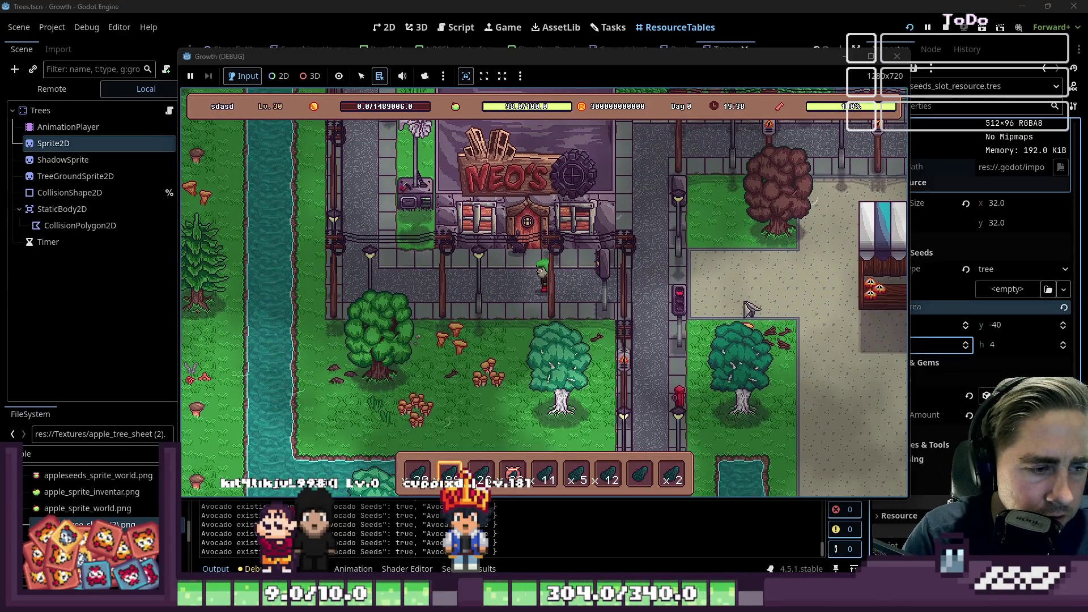
pyautogui.click(897, 57)
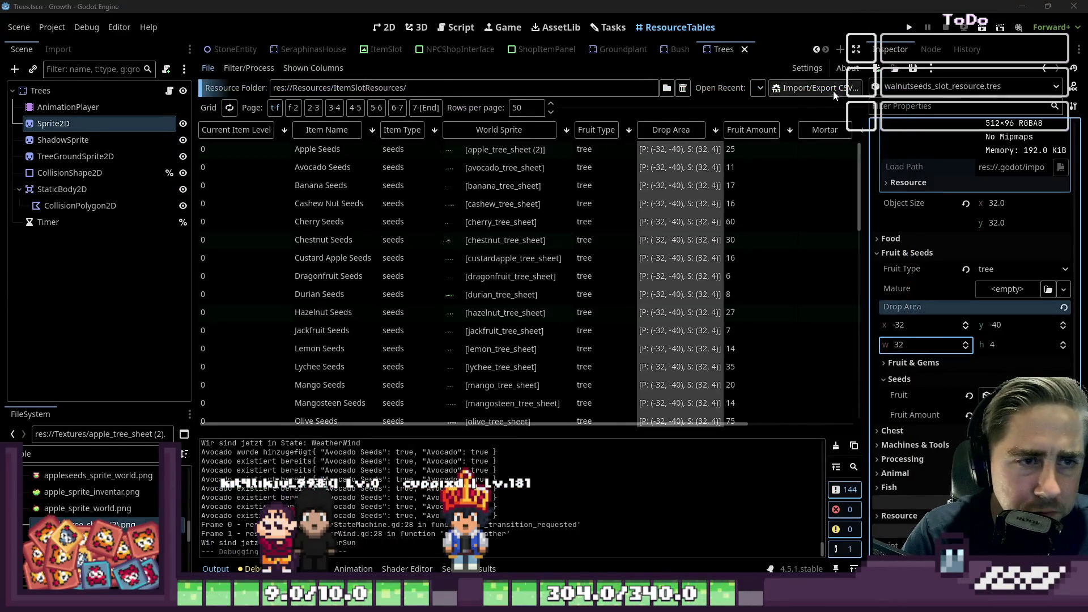
# Run the project again and start a new game
pyautogui.click(905, 24)
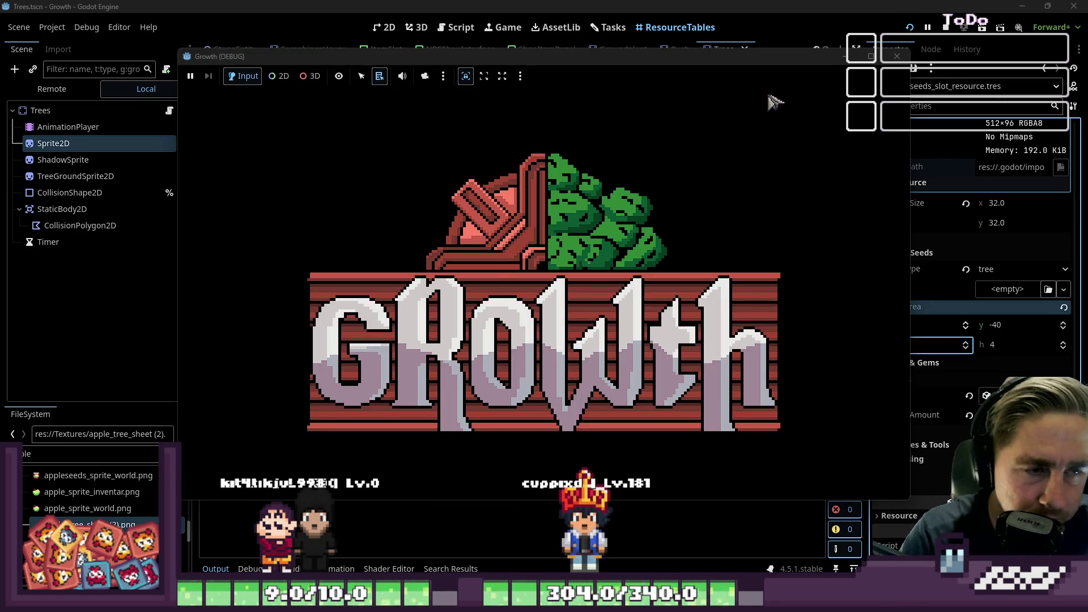
pyautogui.click(604, 261)
pyautogui.write('ads')
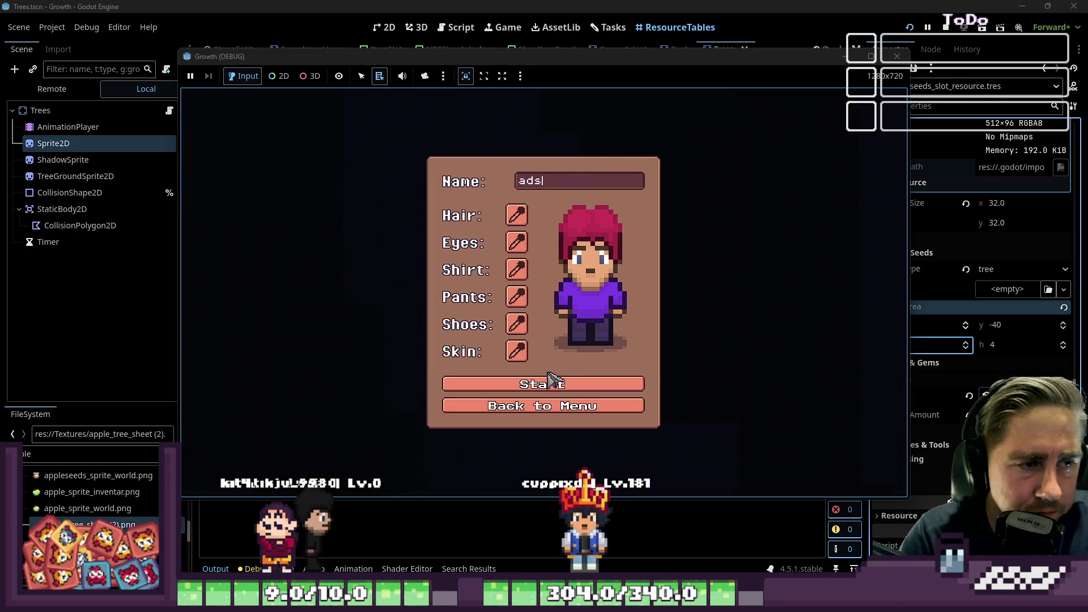
pyautogui.click(542, 390)
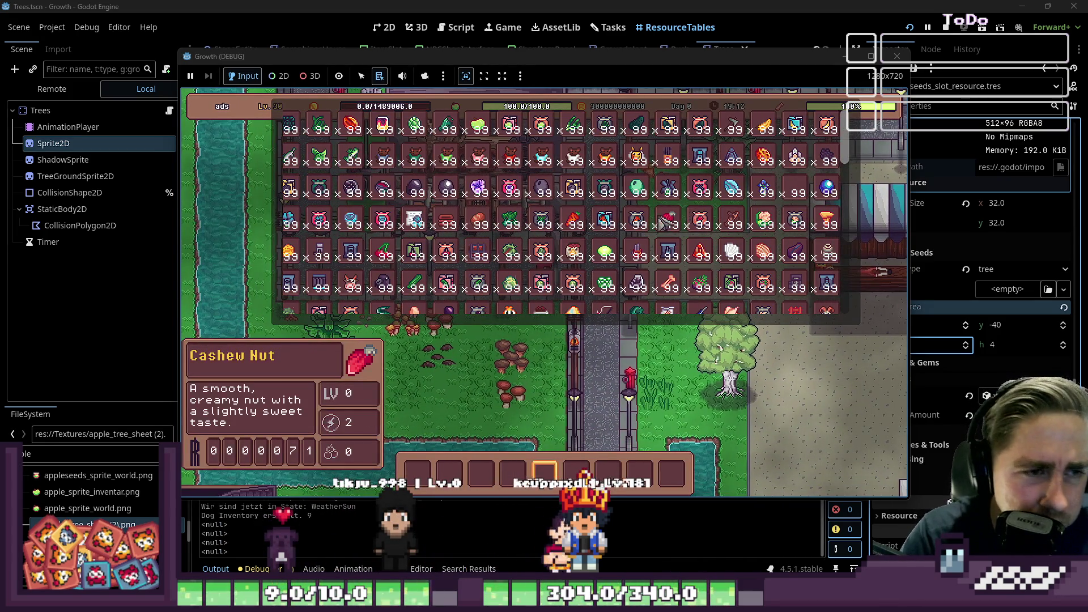
# Move Chestnut Seeds into the hotbar and plant a row of chestnut trees along the street
pyautogui.scroll(-2, 680, 221)
pyautogui.scroll(2, 635, 226)
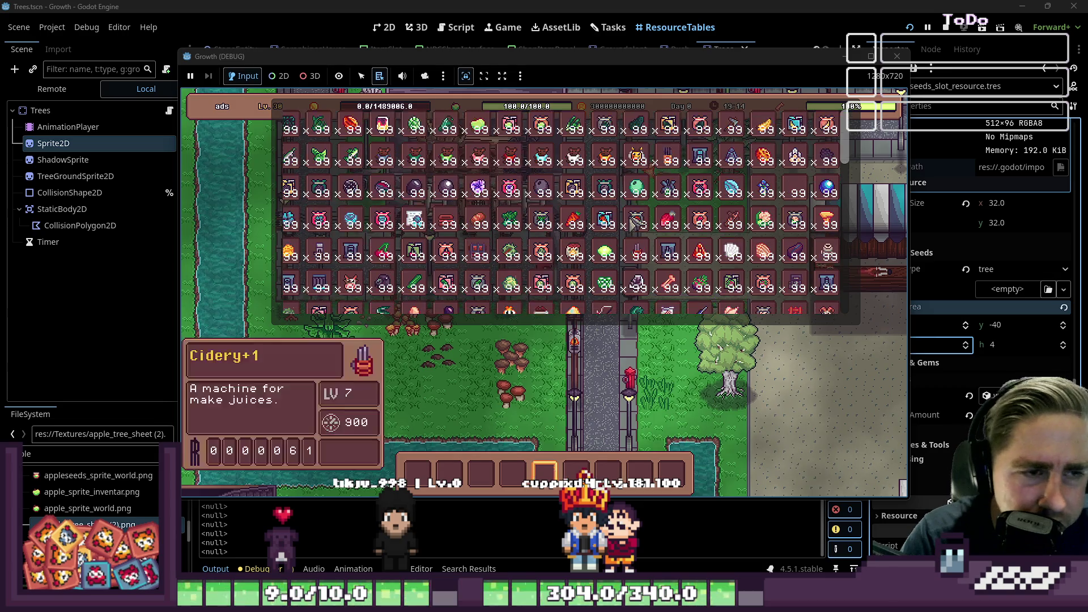
pyautogui.scroll(-1, 702, 187)
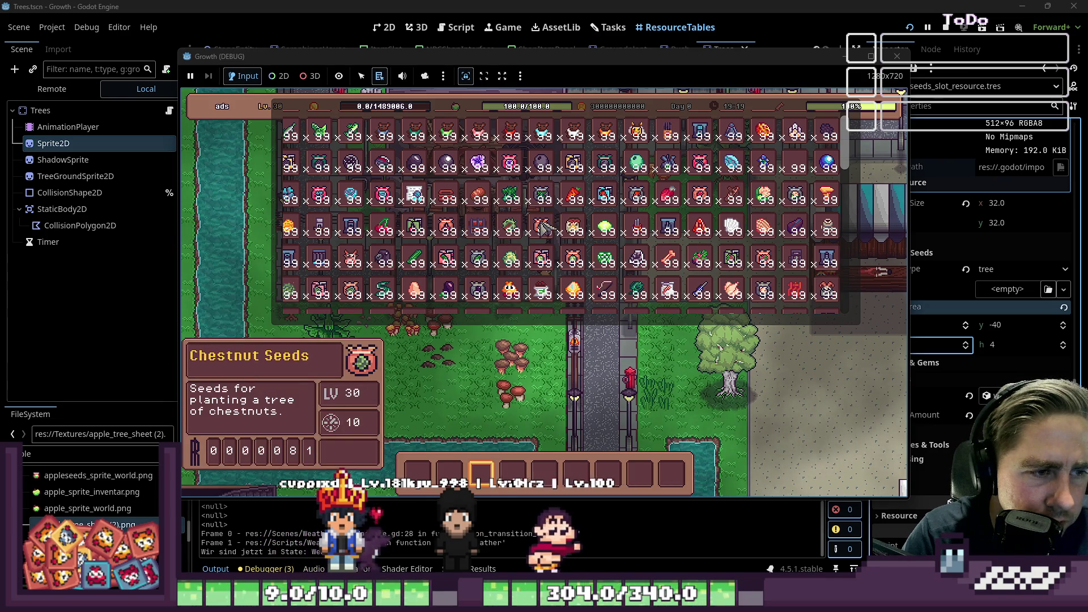
pyautogui.moveTo(479, 194); pyautogui.dragTo(513, 475)
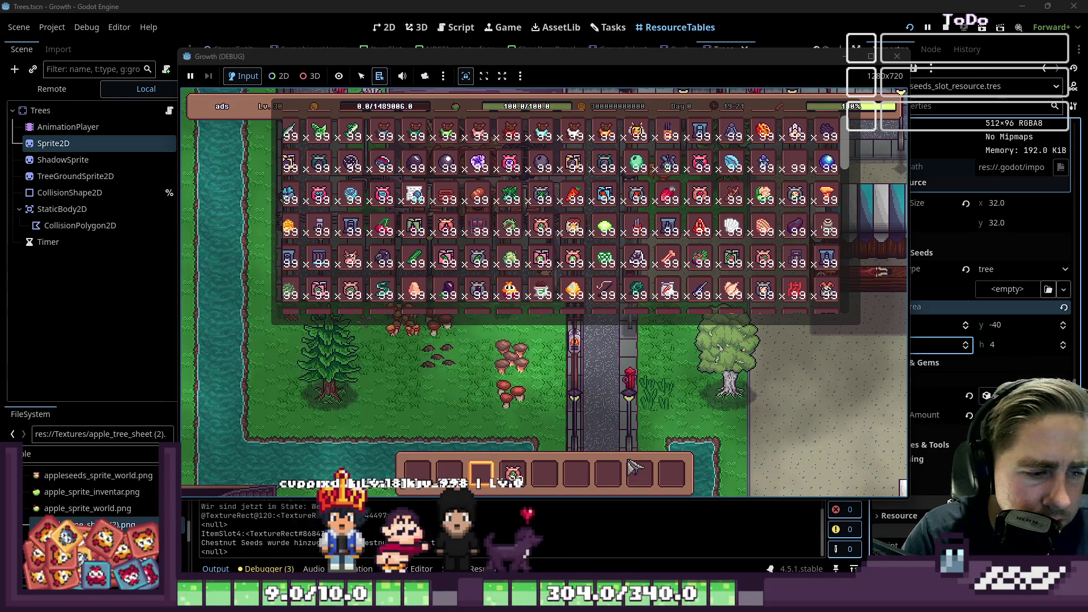
pyautogui.press('i')
pyautogui.press('d')
pyautogui.moveTo(754, 371)
pyautogui.mouseDown()
pyautogui.moveTo(731, 332)
pyautogui.moveTo(442, 338)
pyautogui.mouseUp()
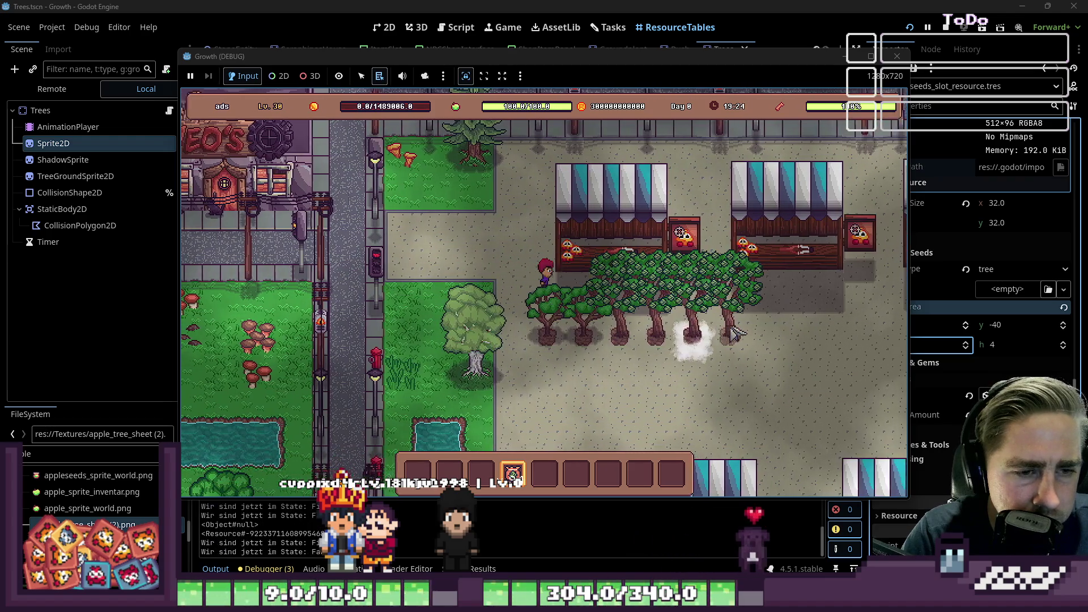
pyautogui.press('d')
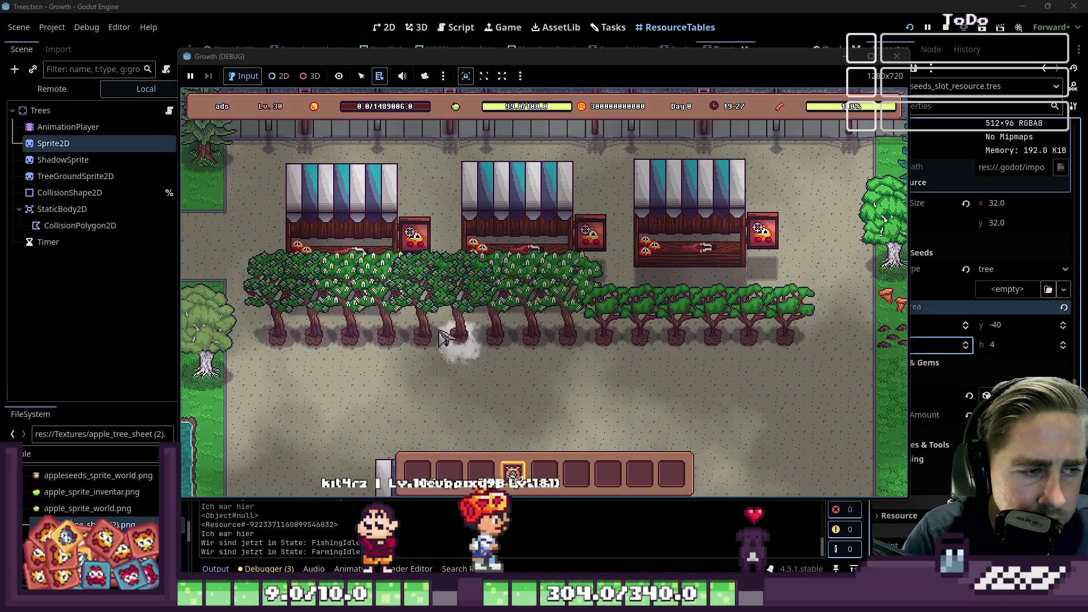
# Walk the character around and up past the market stalls, then switch over to Aseprite
pyautogui.press('a')
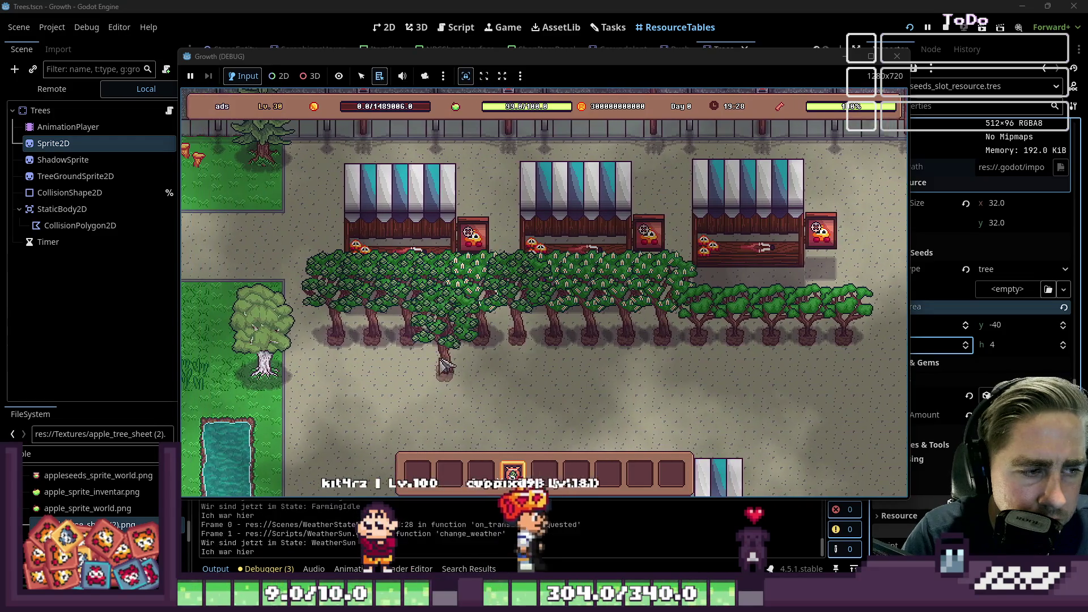
pyautogui.press('s')
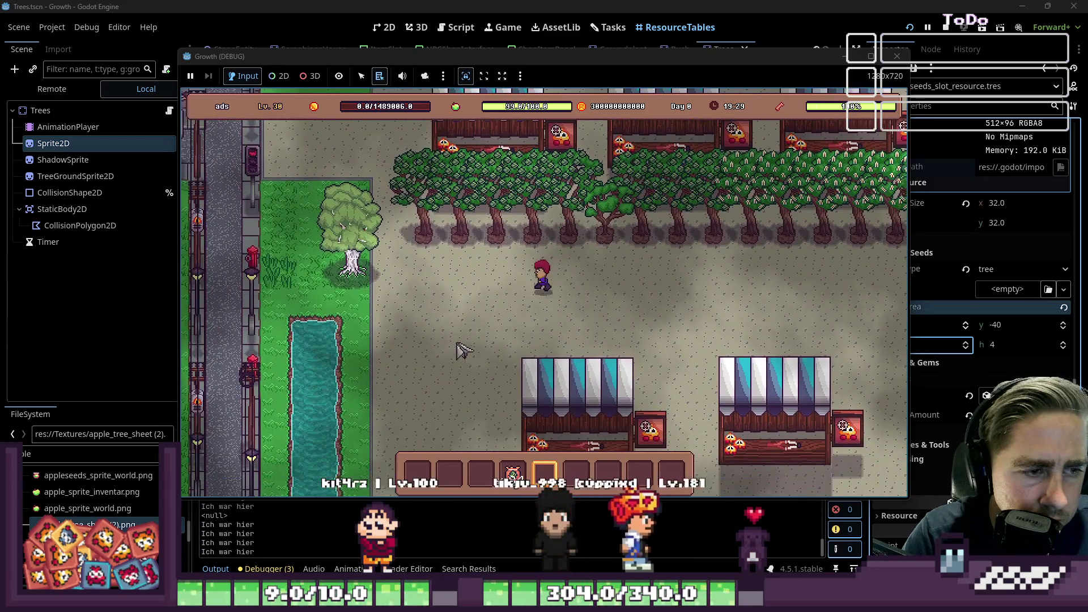
pyautogui.press('w')
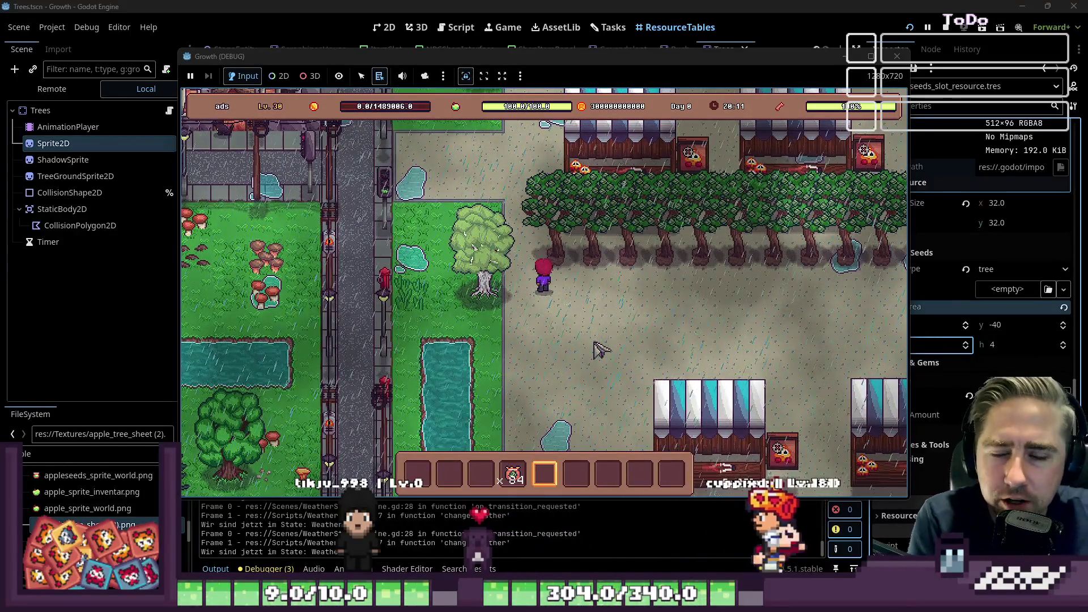
pyautogui.press('w')
pyautogui.press('d')
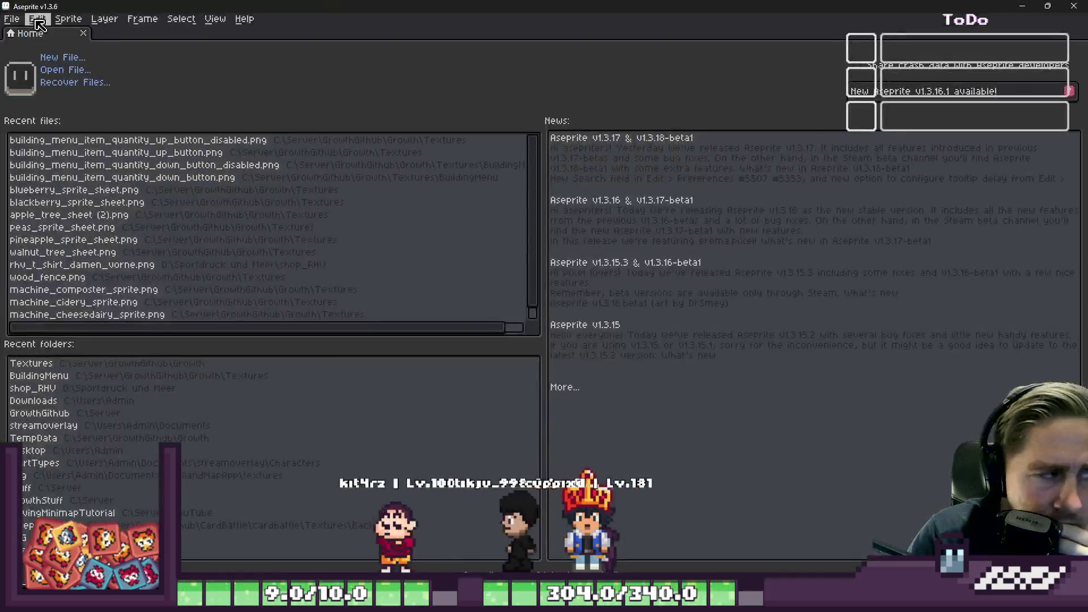
pyautogui.click(12, 19)
# Create a new blank sprite and bucket-fill the whole canvas black
pyautogui.press('Escape')
pyautogui.hotkey('ctrl', 'n')
pyautogui.press('Return')
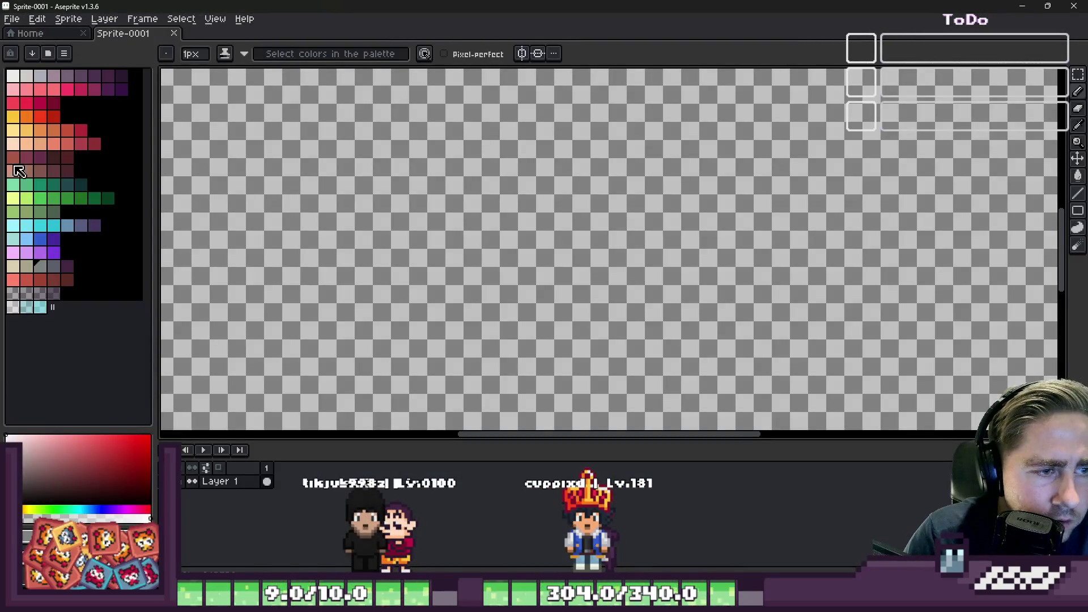
pyautogui.click(80, 104)
pyautogui.press('h')
pyautogui.click(131, 249)
pyautogui.press('g')
pyautogui.click(518, 218)
# Stamp a large white dot near the canvas centre with the brush
pyautogui.click(16, 86)
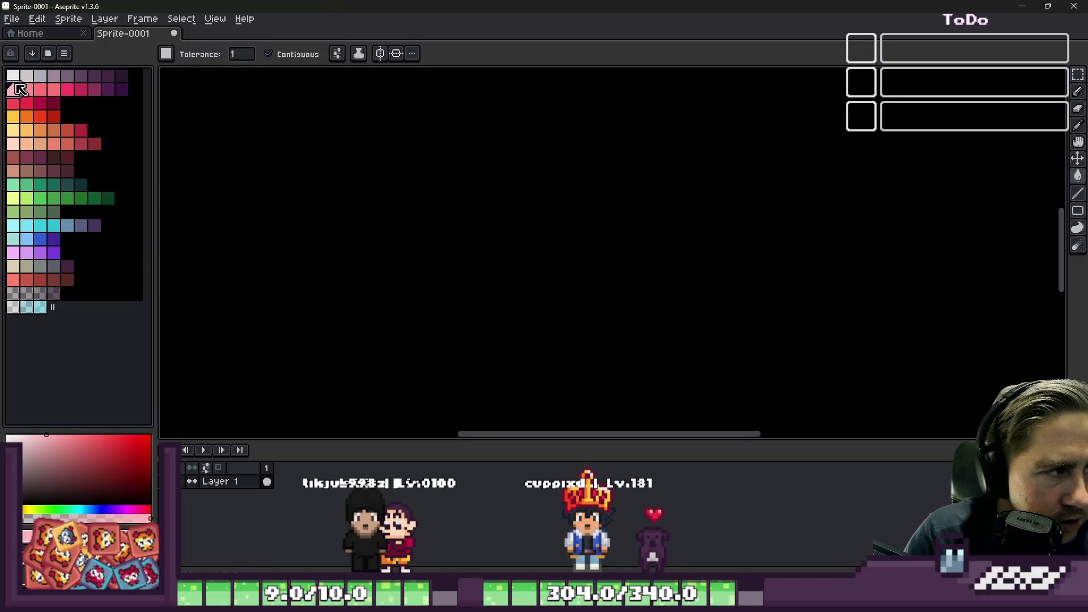
pyautogui.click(12, 78)
pyautogui.press('b')
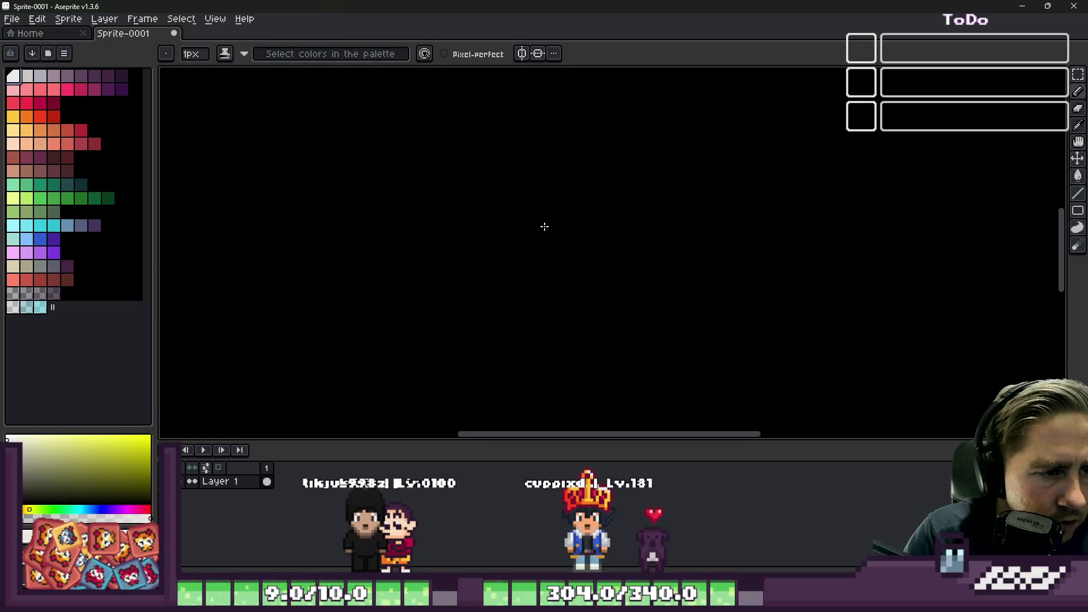
pyautogui.scroll(2, 572, 209)
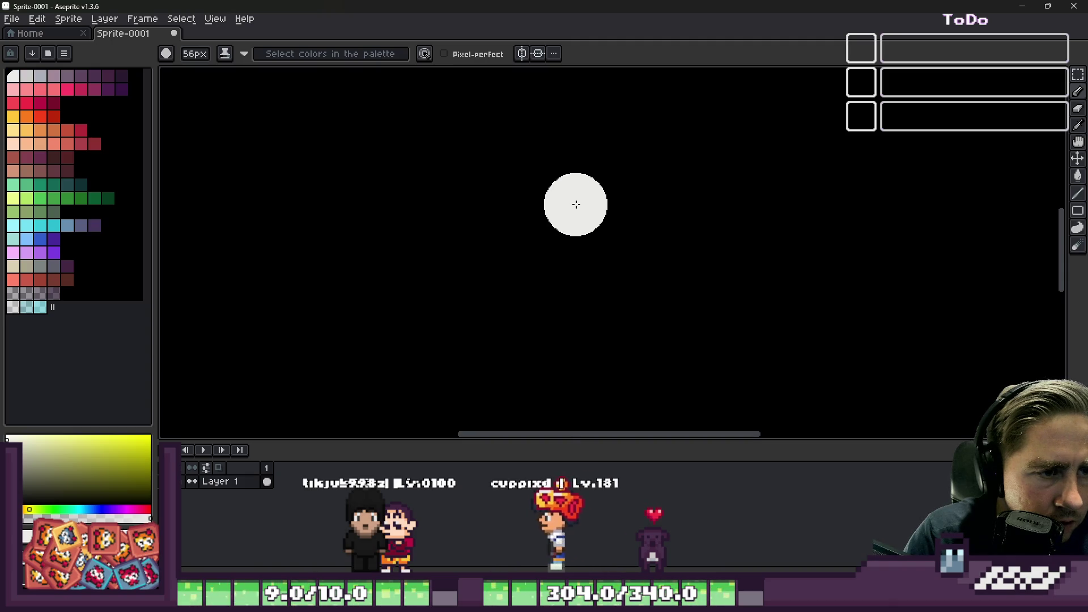
pyautogui.click(576, 203)
pyautogui.scroll(-8, 612, 238)
pyautogui.scroll(-3, 584, 283)
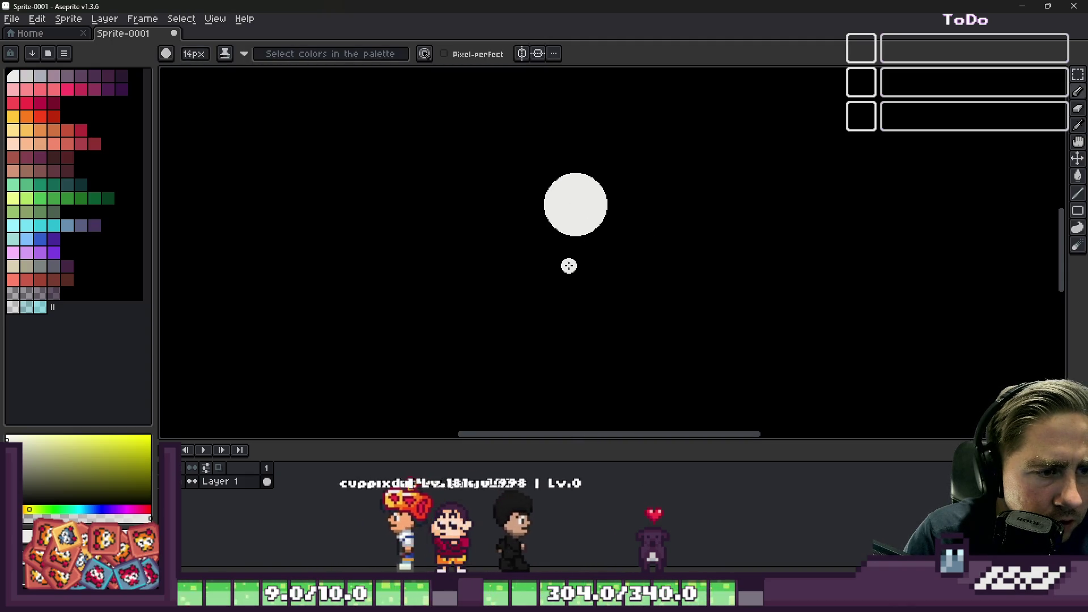
pyautogui.scroll(-3, 533, 261)
pyautogui.scroll(2, 561, 193)
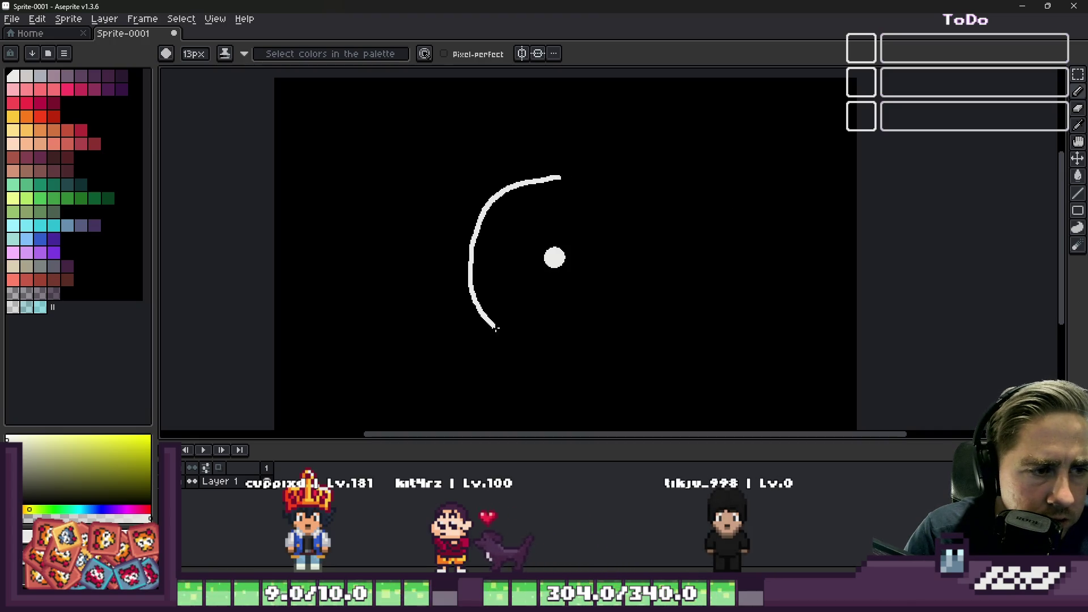
# Draw a white box outline around the dot and erase a gap in its right edge
pyautogui.hotkey('ctrl', 'z')
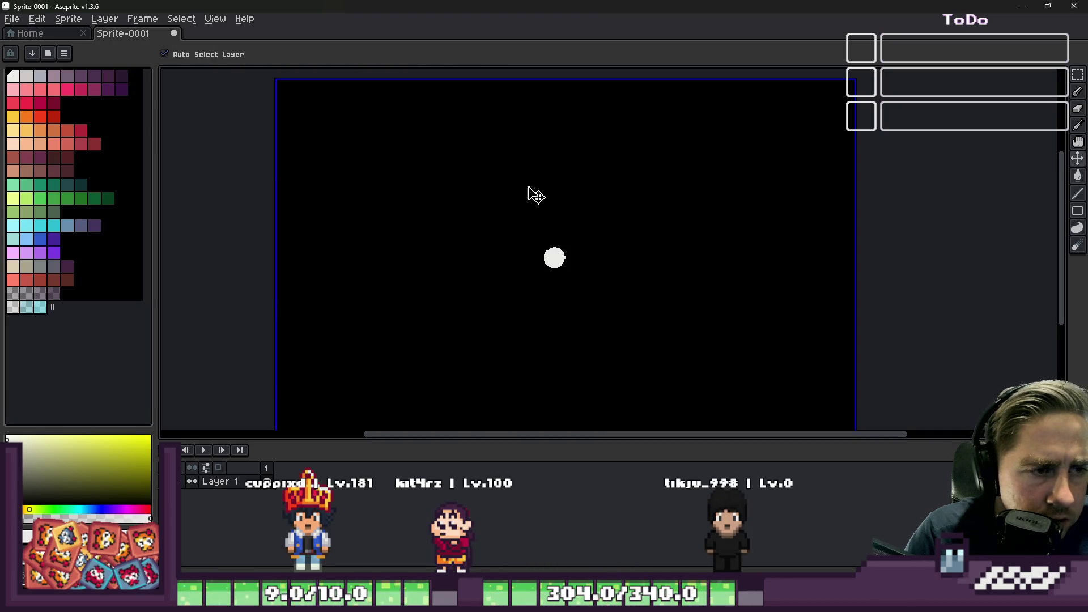
pyautogui.moveTo(474, 173); pyautogui.dragTo(467, 253)
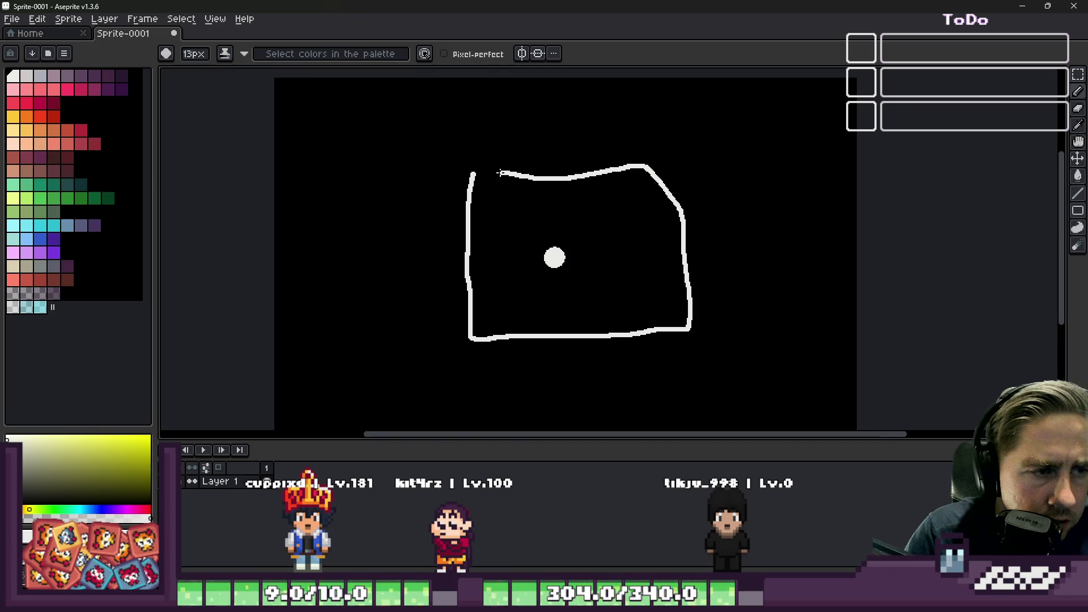
pyautogui.scroll(1, 561, 265)
pyautogui.scroll(-1, 552, 263)
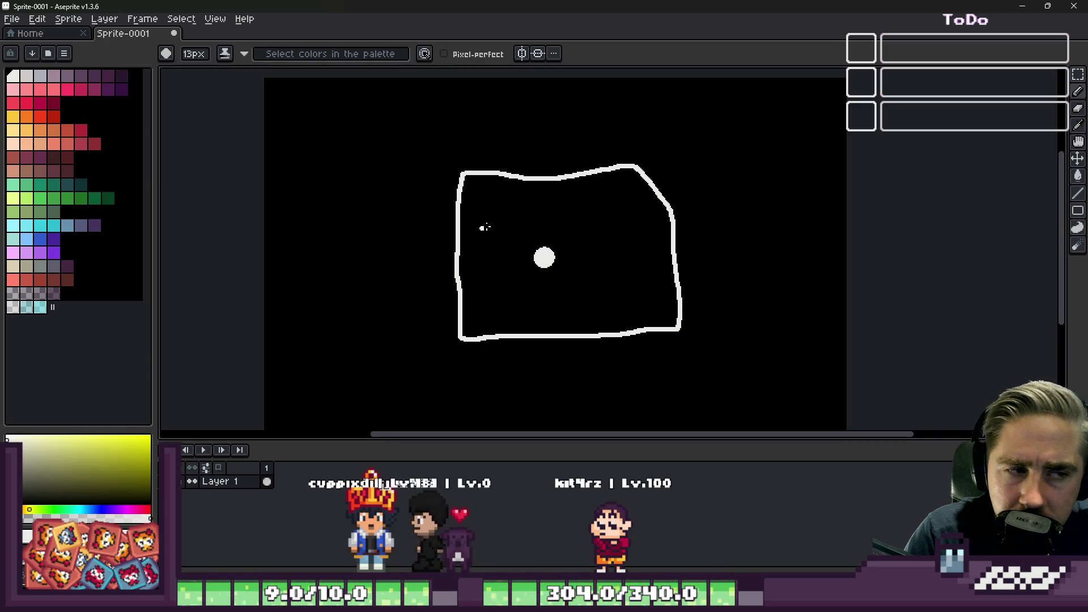
pyautogui.moveTo(631, 311); pyautogui.dragTo(633, 331)
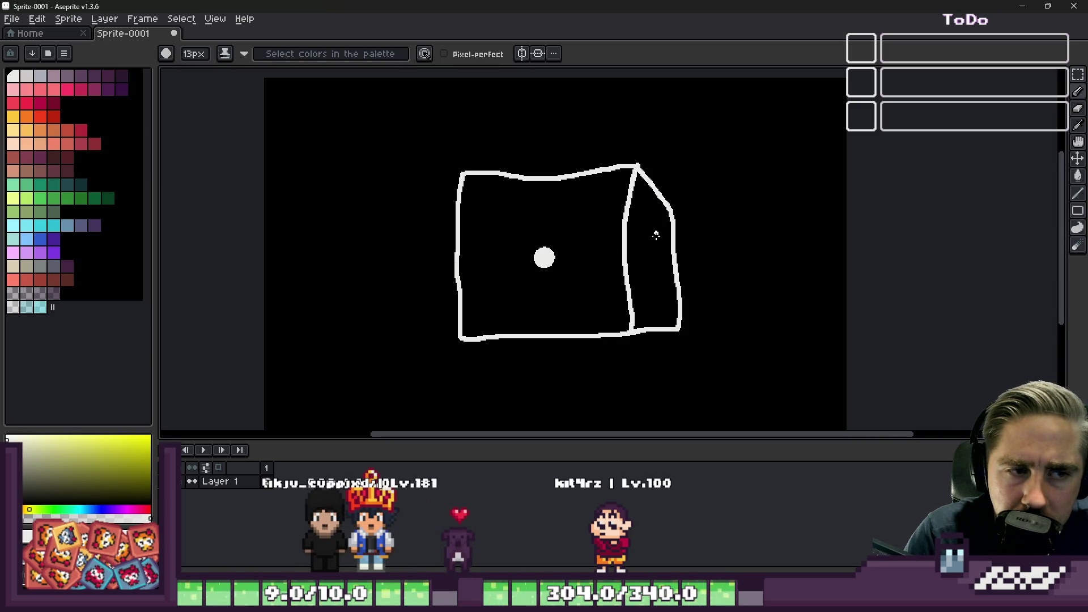
pyautogui.press('b')
pyautogui.scroll(4, 665, 197)
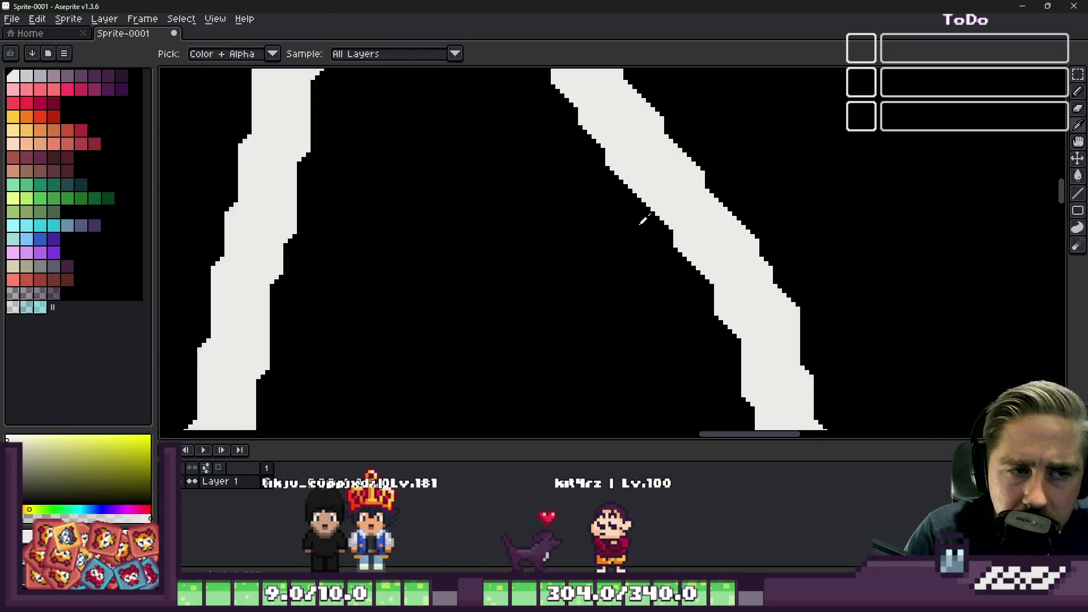
pyautogui.press('e')
pyautogui.click(664, 204)
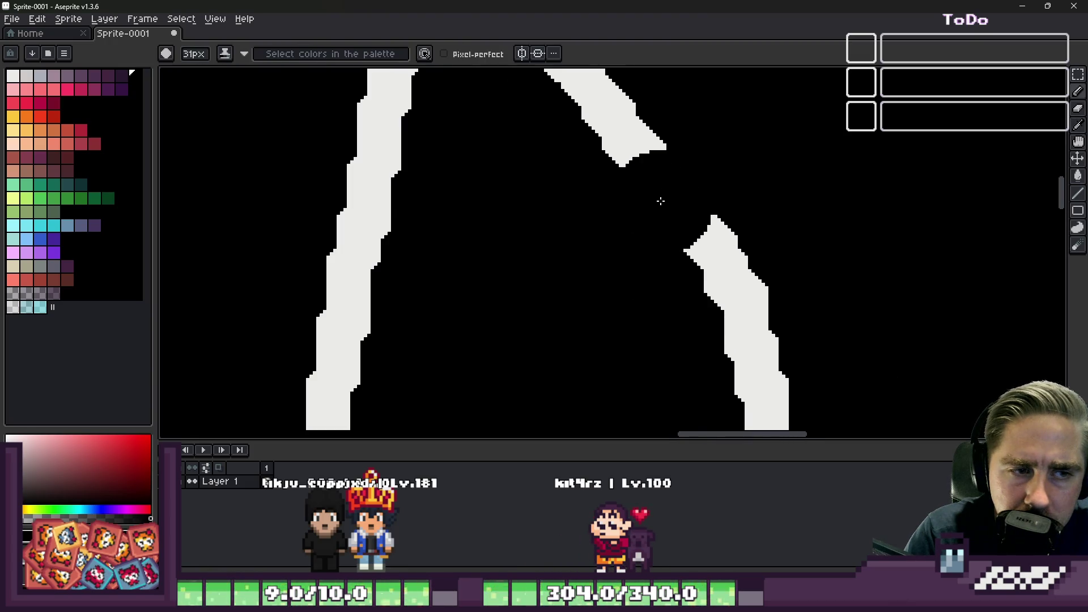
# Erase the thin strokes, retrace the box thickly in white, and paint a large central blob
pyautogui.scroll(-4, 660, 201)
pyautogui.moveTo(643, 196)
pyautogui.mouseDown()
pyautogui.moveTo(678, 238)
pyautogui.moveTo(700, 402)
pyautogui.moveTo(637, 401)
pyautogui.moveTo(697, 398)
pyautogui.mouseUp()
pyautogui.moveTo(605, 292); pyautogui.dragTo(595, 252)
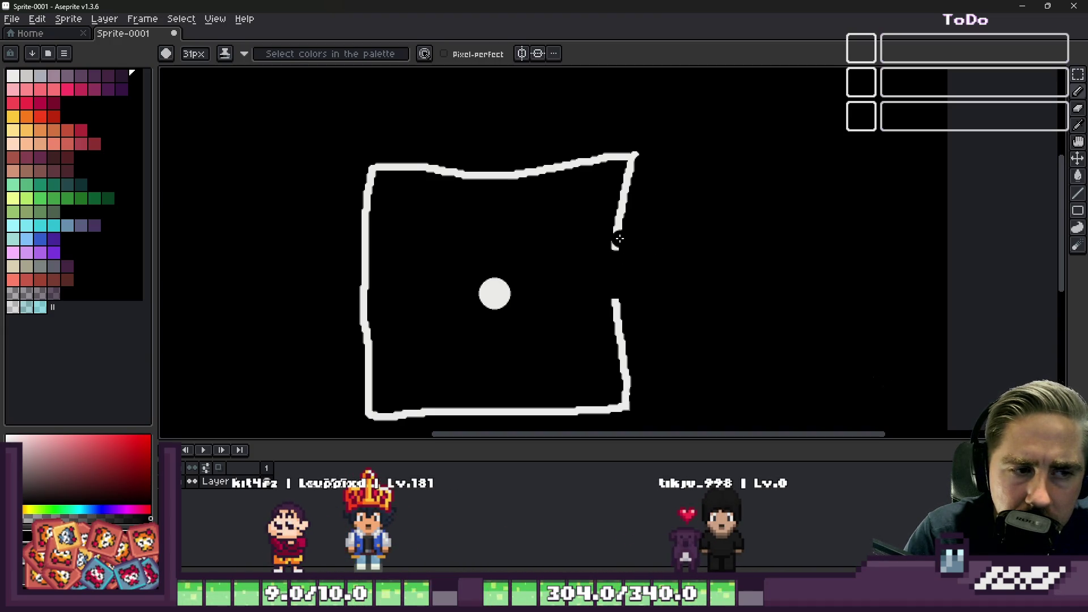
pyautogui.keyDown('alt'); pyautogui.click(615, 240); pyautogui.keyUp('alt')
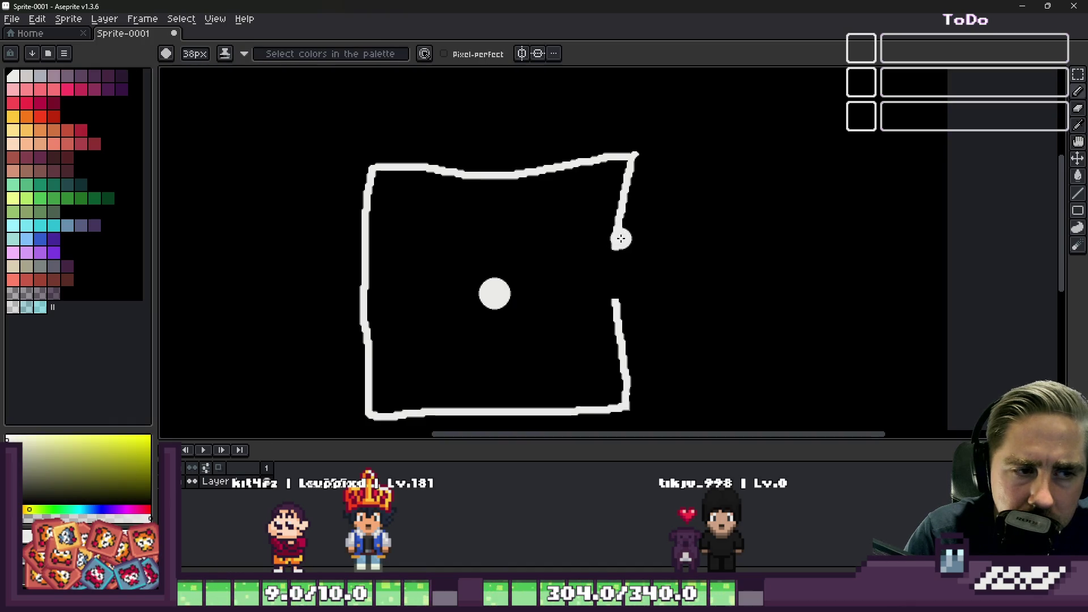
pyautogui.moveTo(629, 155)
pyautogui.mouseDown()
pyautogui.moveTo(375, 164)
pyautogui.moveTo(360, 408)
pyautogui.moveTo(539, 429)
pyautogui.moveTo(629, 409)
pyautogui.moveTo(620, 295)
pyautogui.mouseUp()
pyautogui.click(506, 283)
pyautogui.click(504, 270)
pyautogui.moveTo(486, 254)
pyautogui.mouseDown()
pyautogui.moveTo(522, 272)
pyautogui.moveTo(508, 275)
pyautogui.mouseUp()
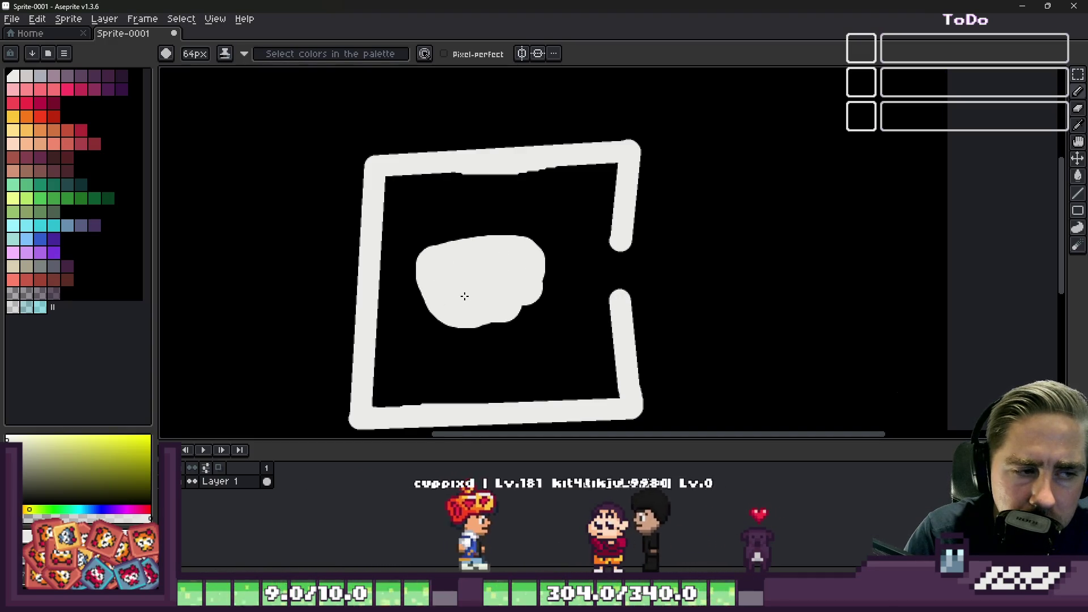
# Cut a black gap through the bottom of the frame
pyautogui.scroll(-2, 638, 253)
pyautogui.scroll(4, 522, 253)
pyautogui.press('m')
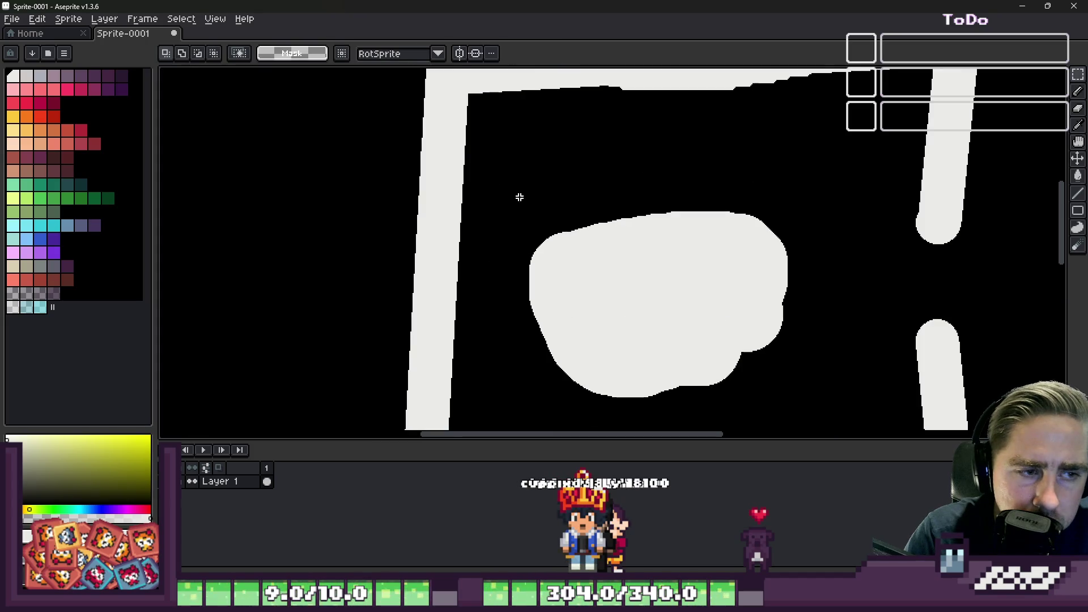
pyautogui.scroll(-3, 520, 197)
pyautogui.press('b')
pyautogui.keyDown('alt'); pyautogui.click(699, 237); pyautogui.keyUp('alt')
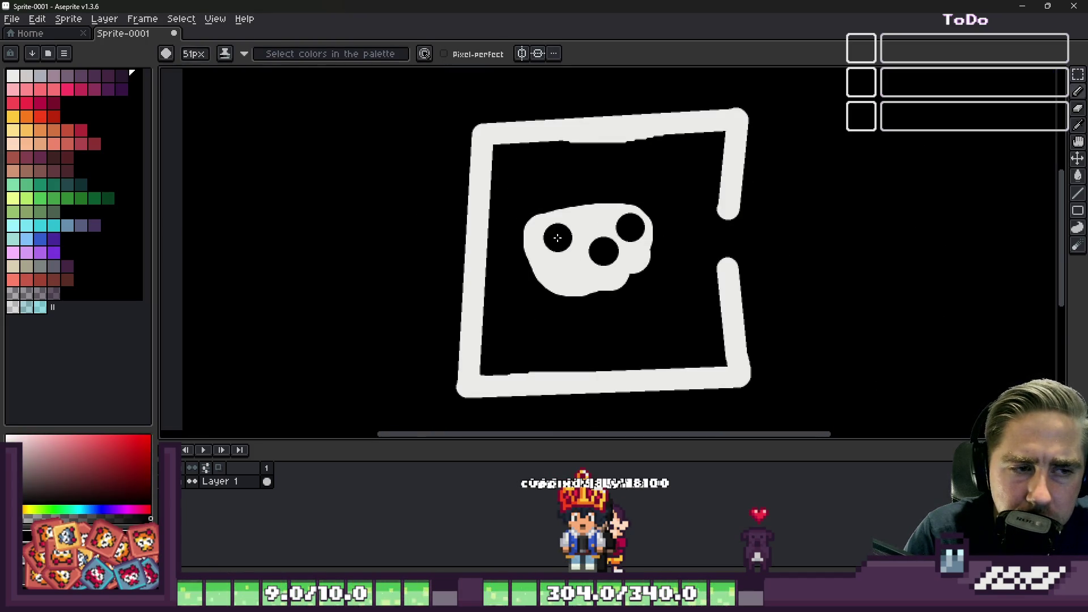
pyautogui.hotkey('ctrl', 'z')
pyautogui.hotkey('ctrl', 'z')
pyautogui.hotkey('ctrl', 'z')
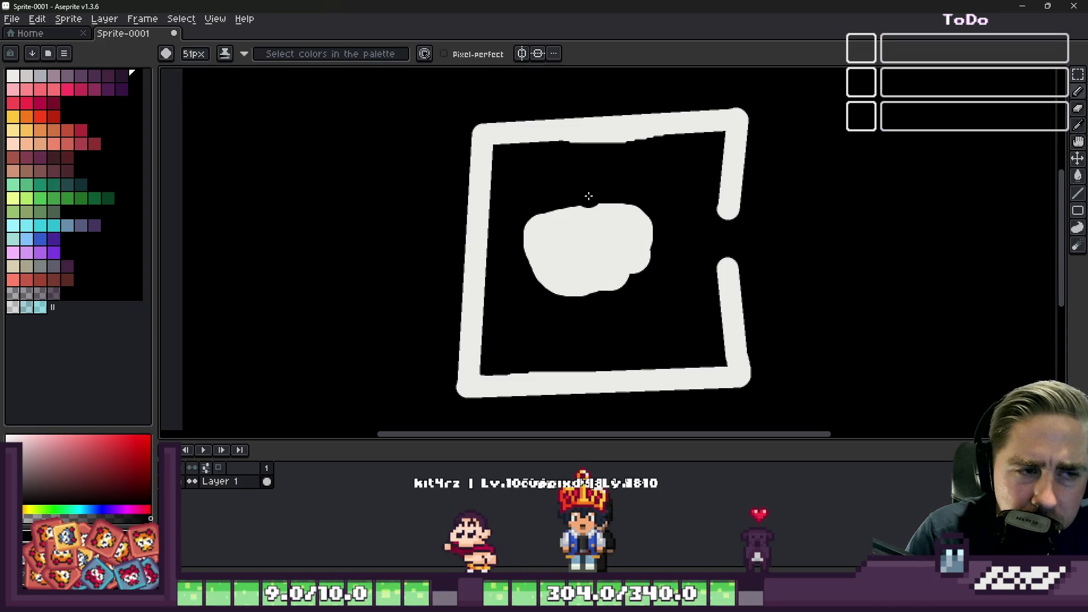
pyautogui.keyDown('alt'); pyautogui.click(600, 221); pyautogui.keyUp('alt')
pyautogui.press('-')
pyautogui.press('-')
pyautogui.press('-')
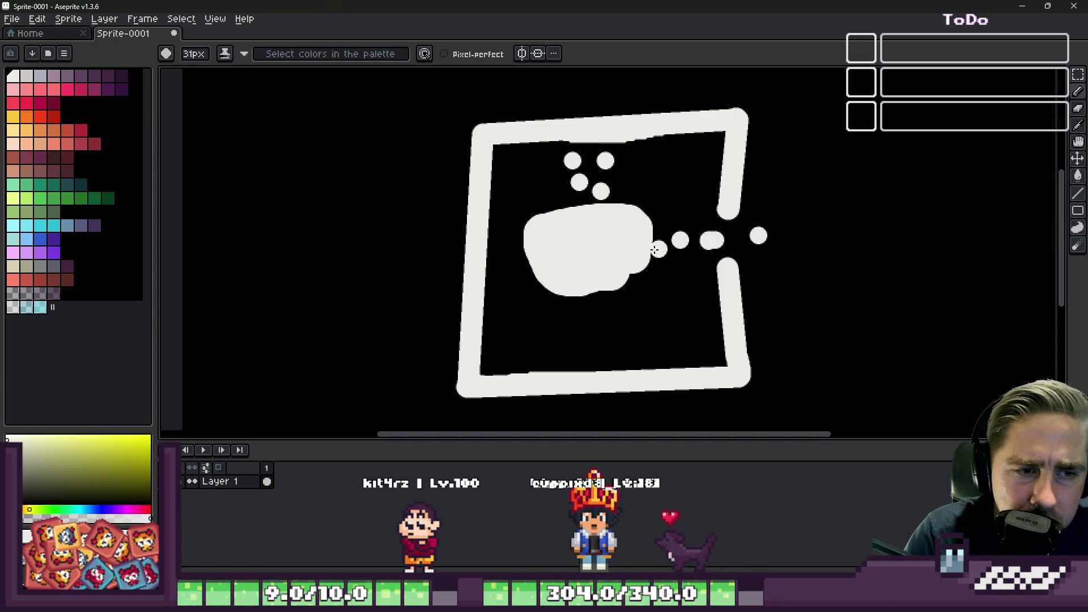
pyautogui.press('+')
pyautogui.press('+')
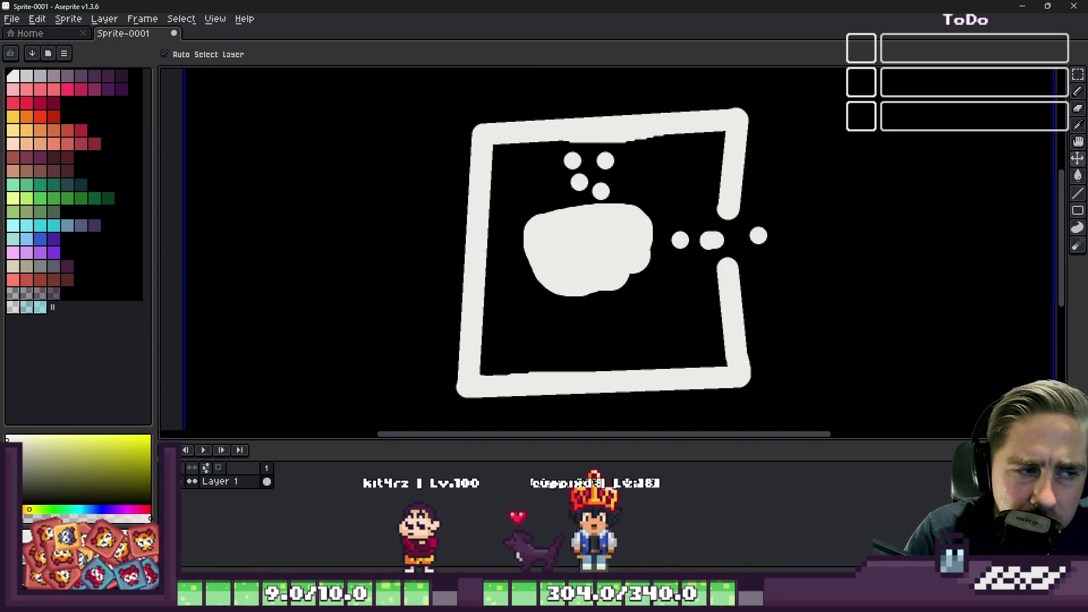
pyautogui.keyDown('alt'); pyautogui.click(500, 261); pyautogui.keyUp('alt')
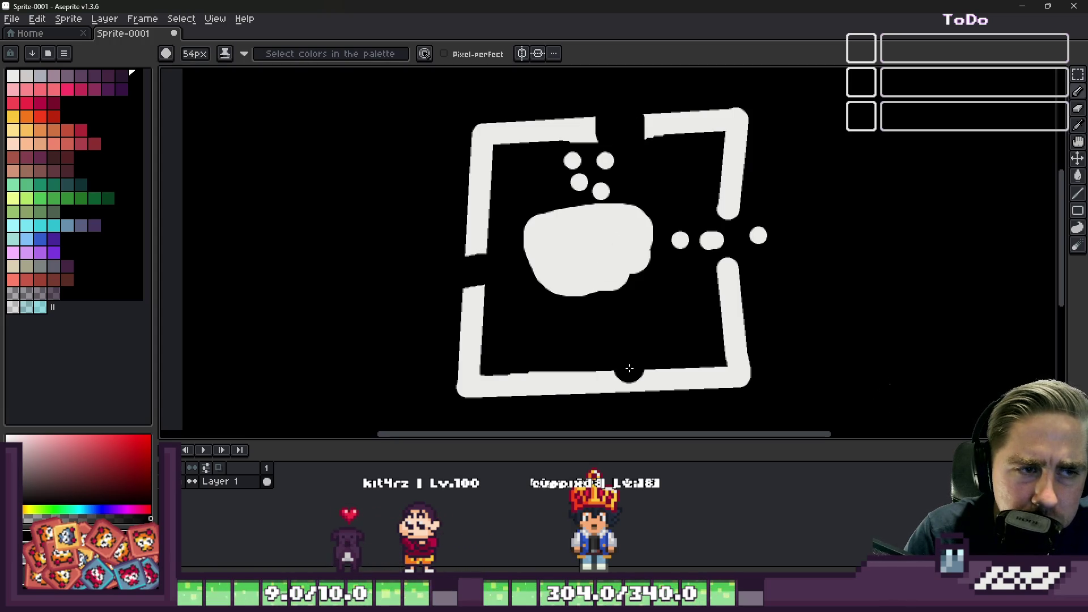
pyautogui.moveTo(606, 381); pyautogui.dragTo(593, 379)
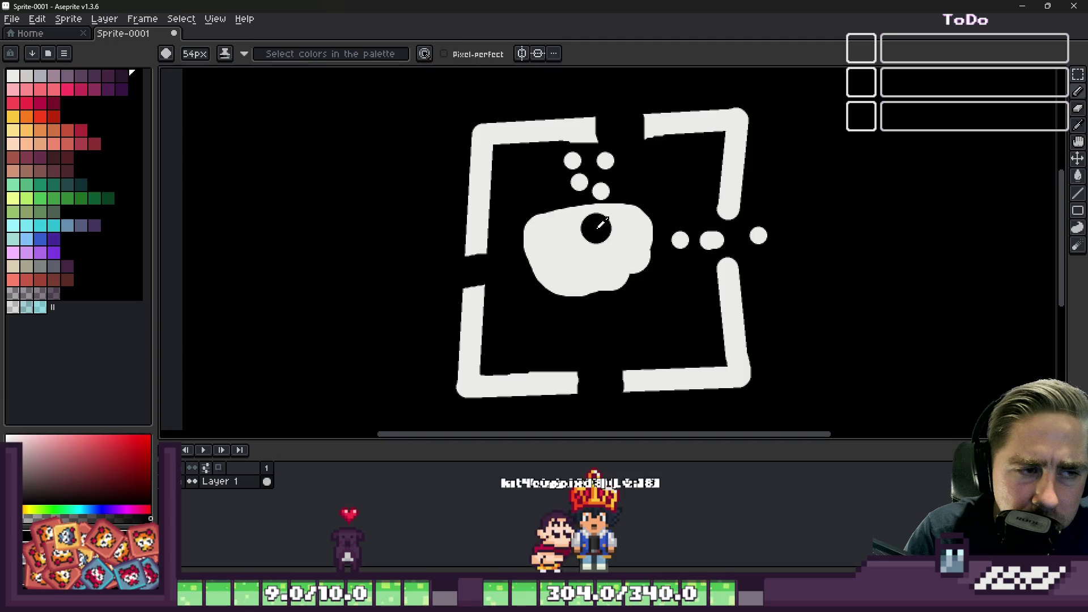
# Dab six small off-white dots inside and above the frame
pyautogui.keyDown('alt'); pyautogui.click(596, 228); pyautogui.keyUp('alt')
pyautogui.press('-')
pyautogui.press('-')
pyautogui.press('-')
pyautogui.click(647, 301)
pyautogui.click(574, 326)
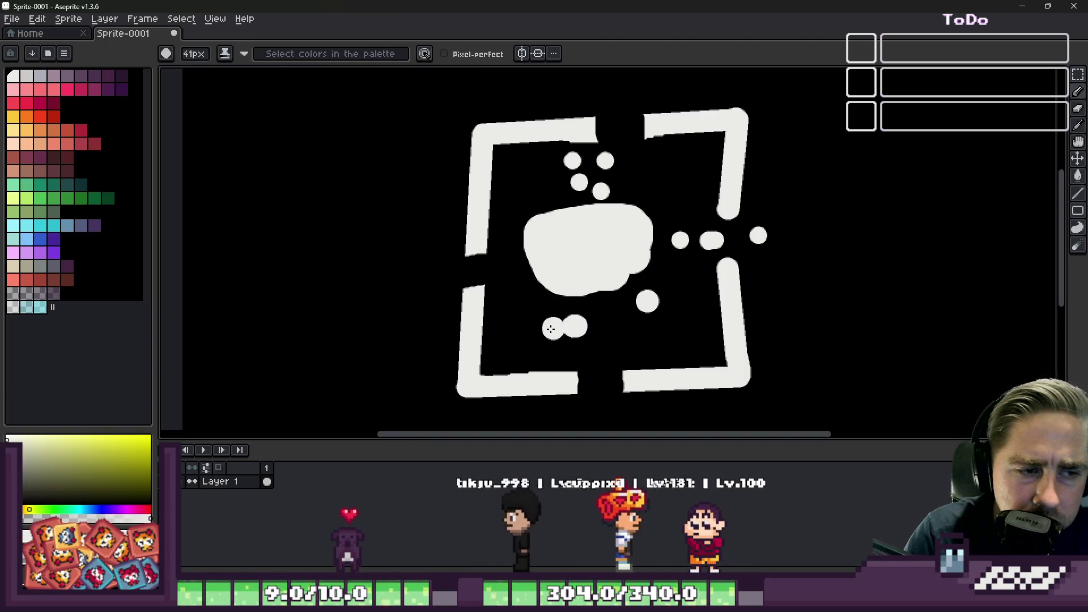
pyautogui.click(506, 343)
pyautogui.click(528, 176)
pyautogui.click(689, 159)
pyautogui.click(662, 186)
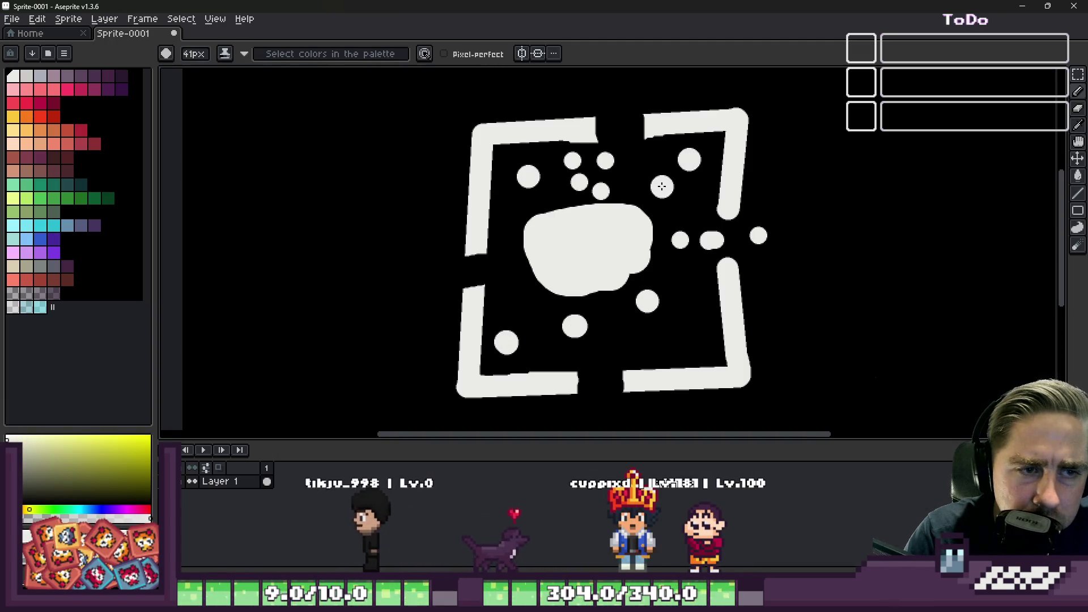
pyautogui.click(53, 117)
pyautogui.press('g')
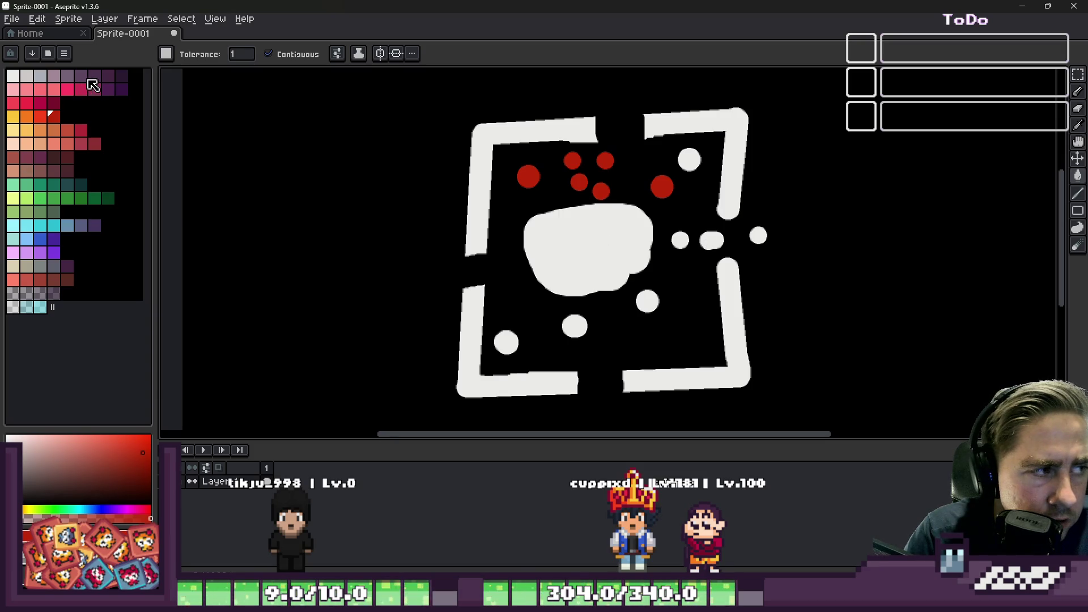
# Fill the central blob and lower dot red, then the lower-left dot and four brackets blue-grey
pyautogui.click(575, 238)
pyautogui.click(574, 324)
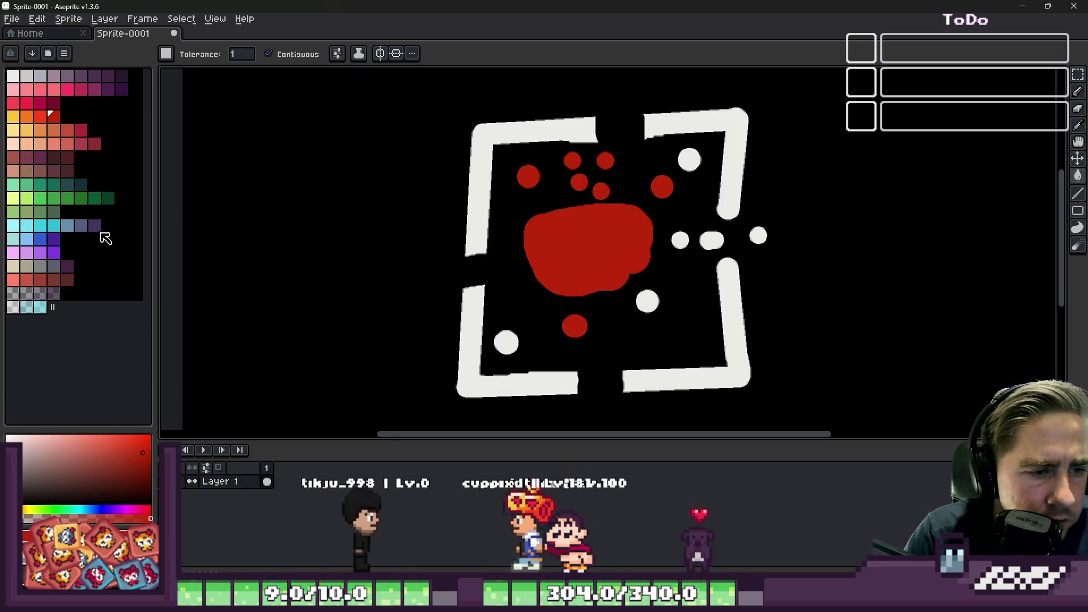
pyautogui.click(67, 226)
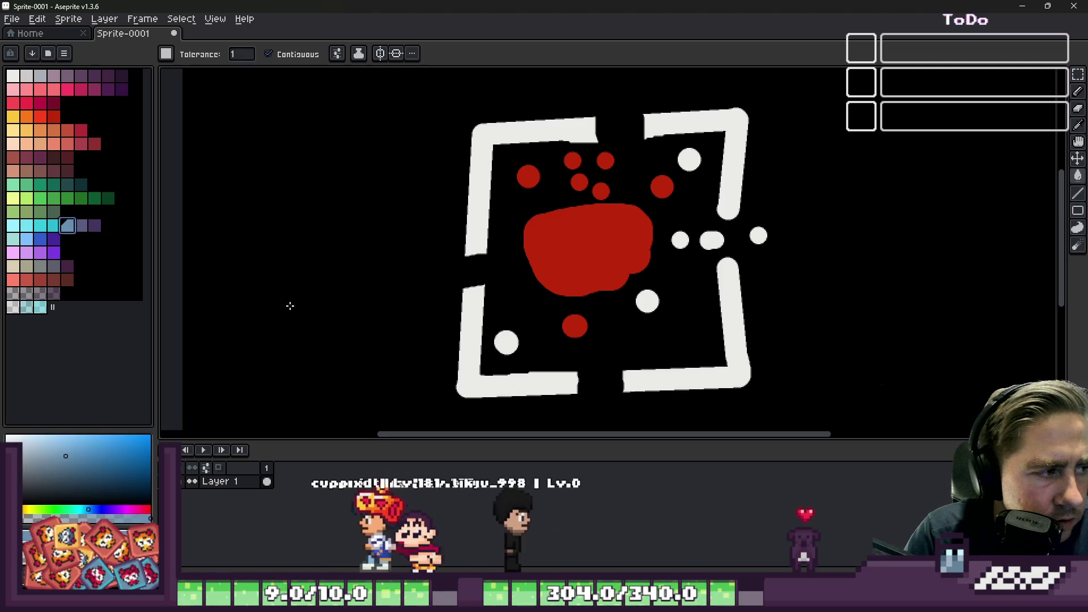
pyautogui.click(507, 343)
pyautogui.click(499, 384)
pyautogui.click(657, 380)
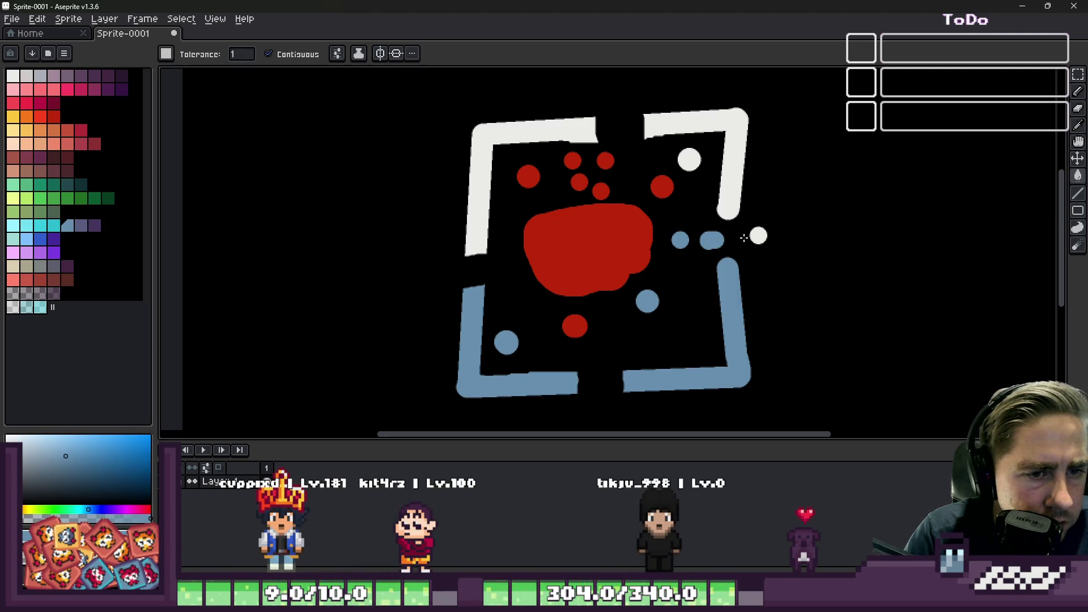
pyautogui.click(734, 204)
pyautogui.click(581, 138)
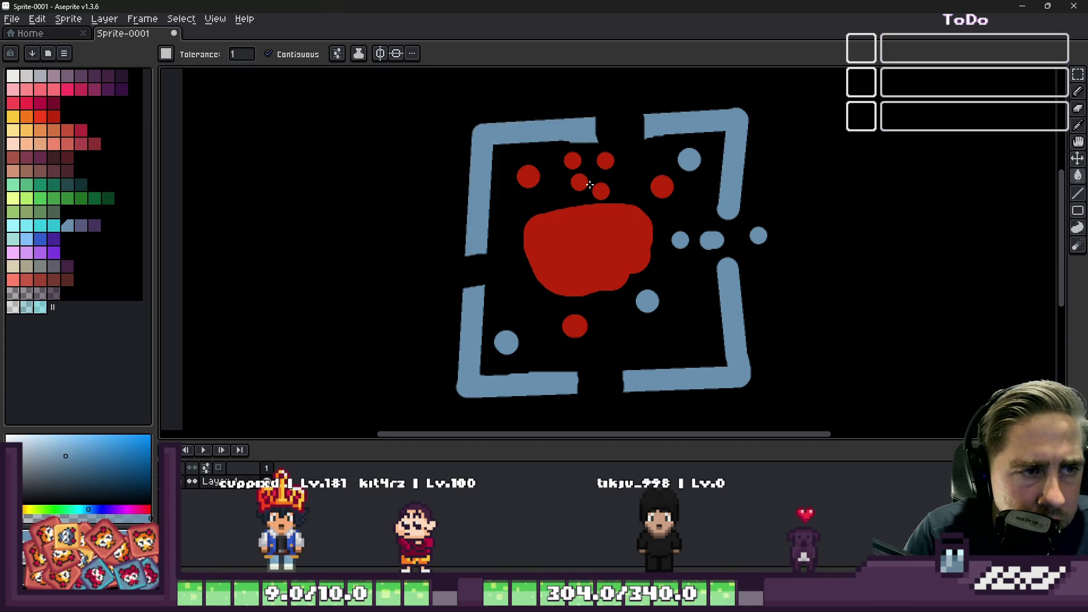
# Eyedrop red from a circle and paint over one blue dot inside the frame
pyautogui.press('b')
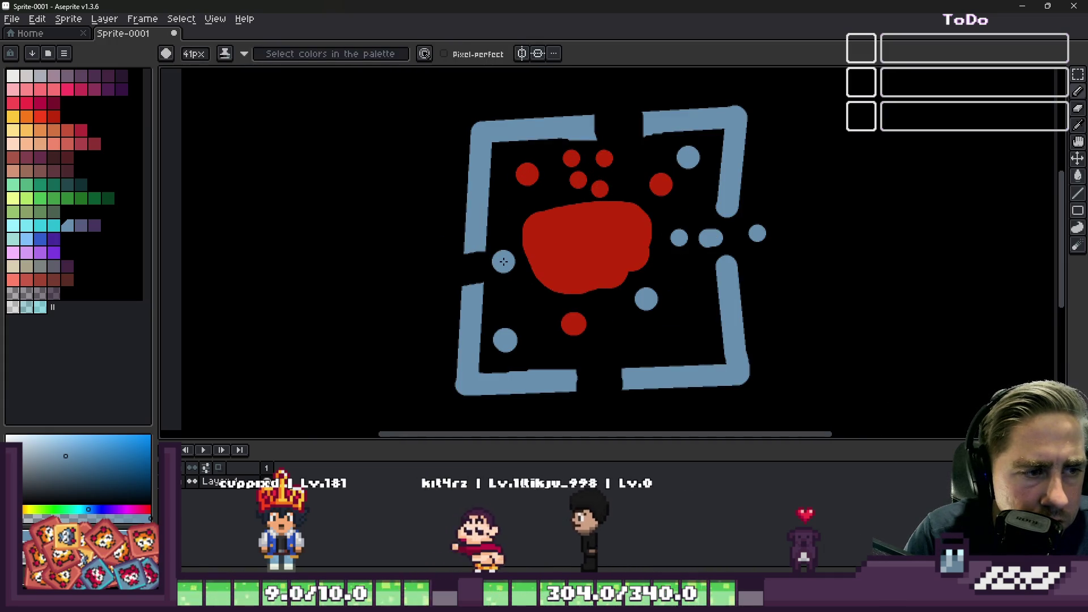
pyautogui.scroll(-3, 589, 201)
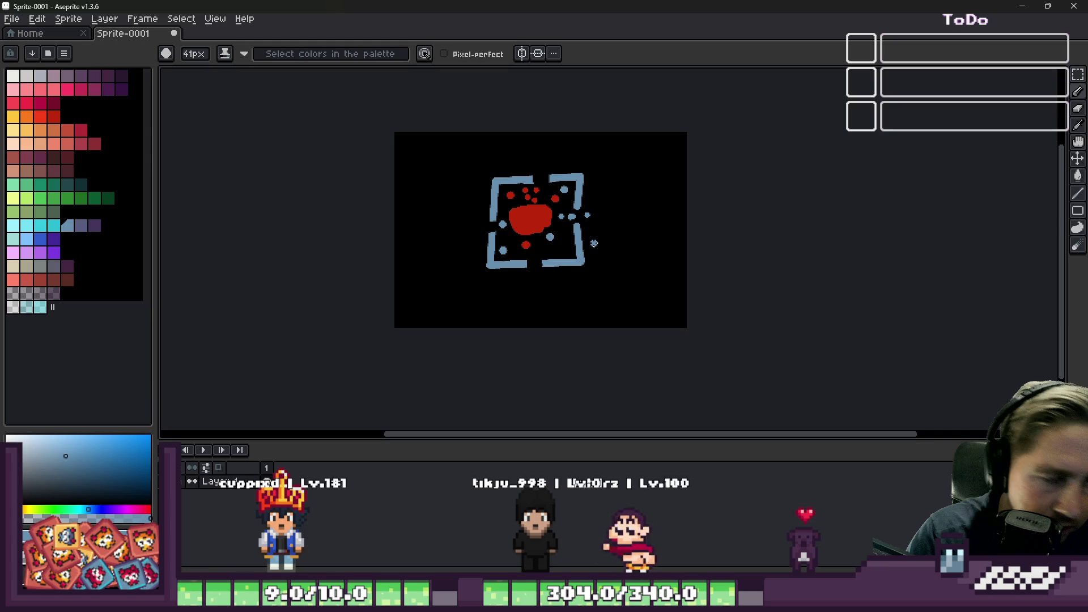
pyautogui.scroll(5, 526, 209)
pyautogui.keyDown('alt'); pyautogui.click(534, 250); pyautogui.keyUp('alt')
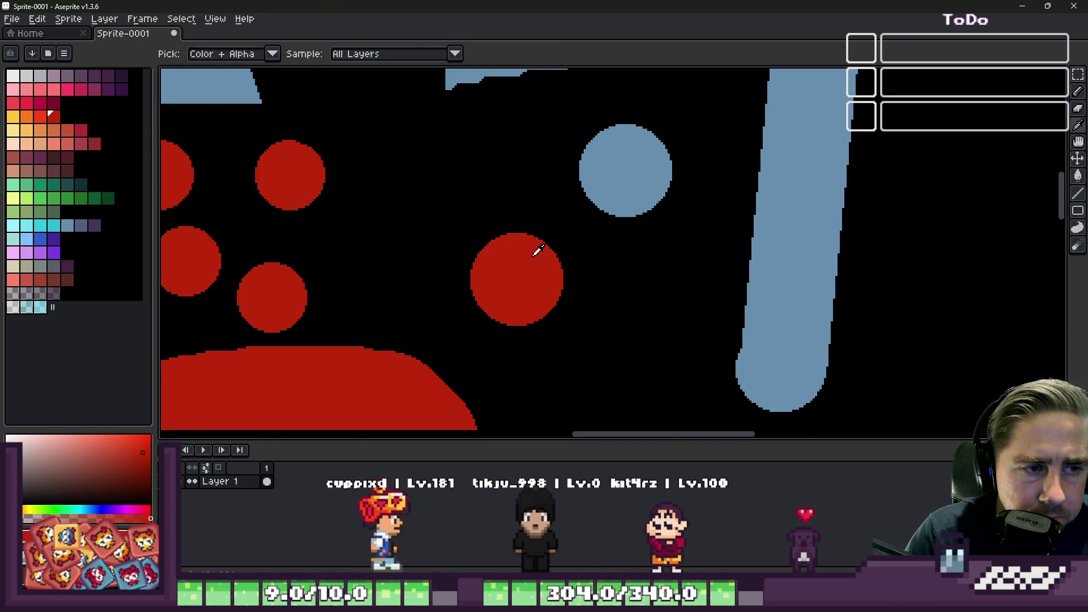
pyautogui.click(626, 169)
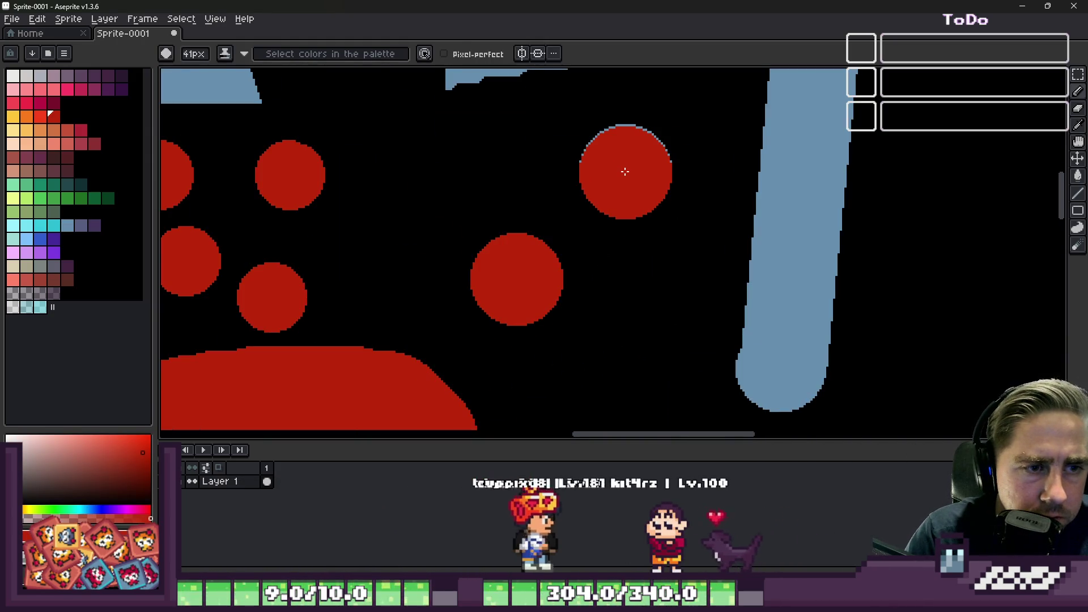
pyautogui.scroll(-5, 624, 168)
pyautogui.scroll(3, 696, 177)
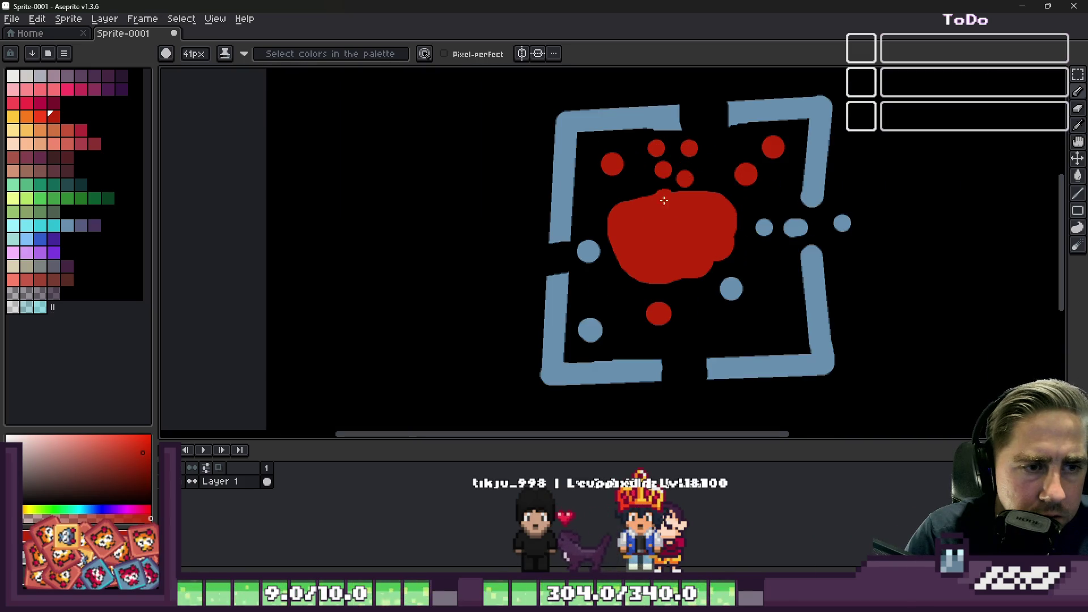
pyautogui.scroll(-3, 623, 240)
pyautogui.scroll(3, 624, 241)
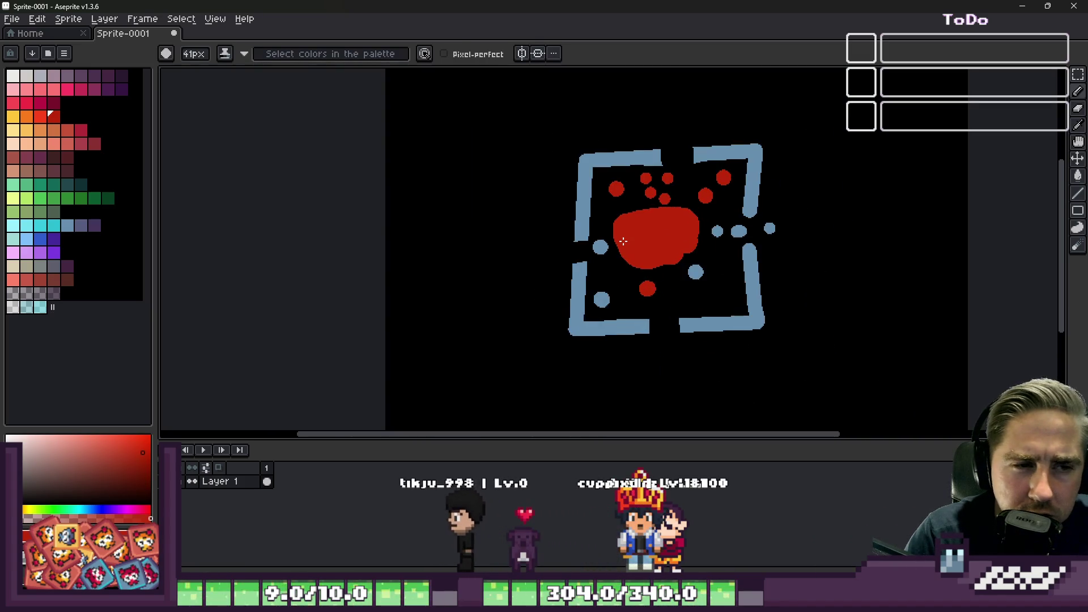
# Make the brush slightly smaller and undo the three stray blue dots
pyautogui.press('-')
pyautogui.press('-')
pyautogui.press('-')
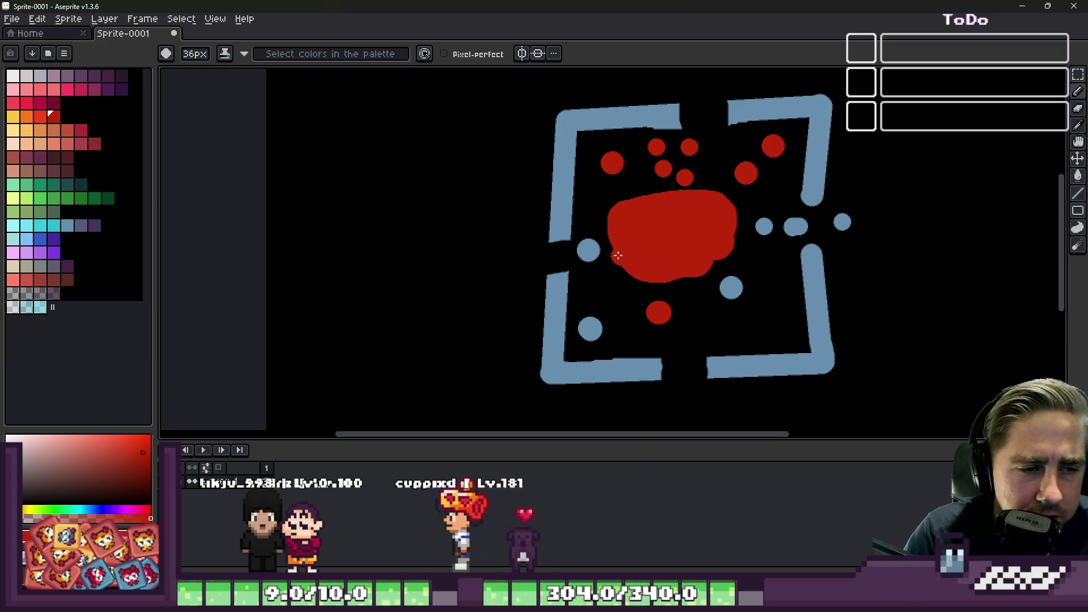
pyautogui.keyDown('alt'); pyautogui.click(588, 250); pyautogui.keyUp('alt')
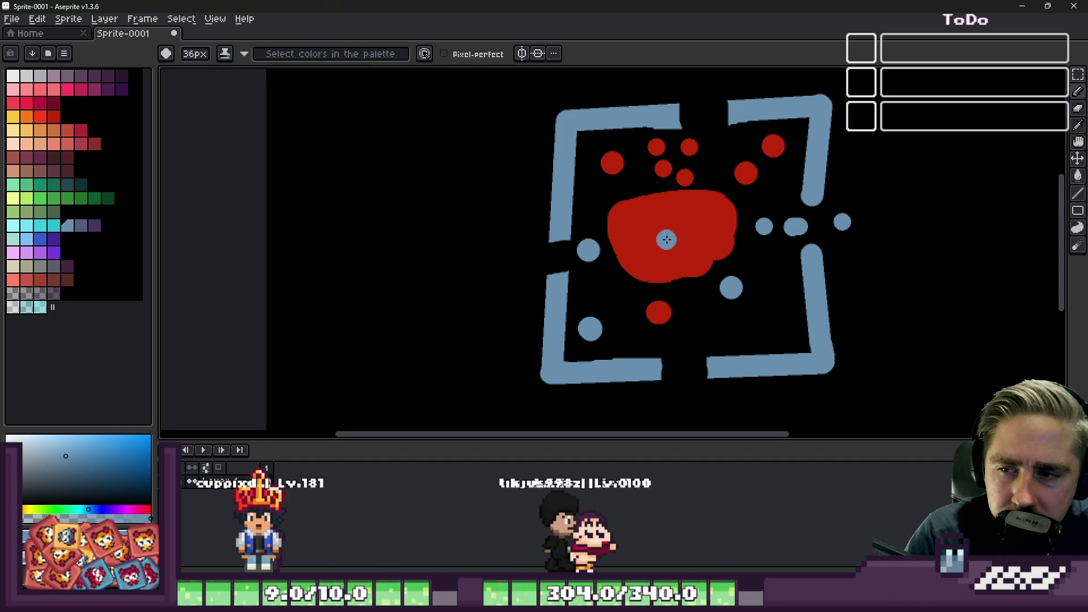
pyautogui.scroll(-1, 664, 237)
pyautogui.scroll(4, 678, 194)
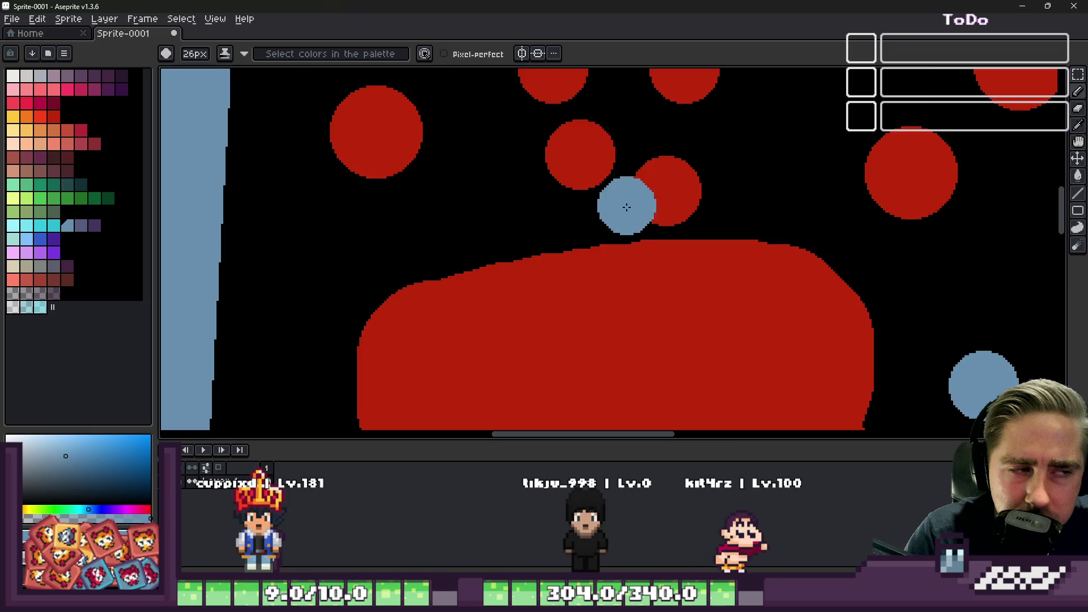
pyautogui.scroll(-3, 635, 204)
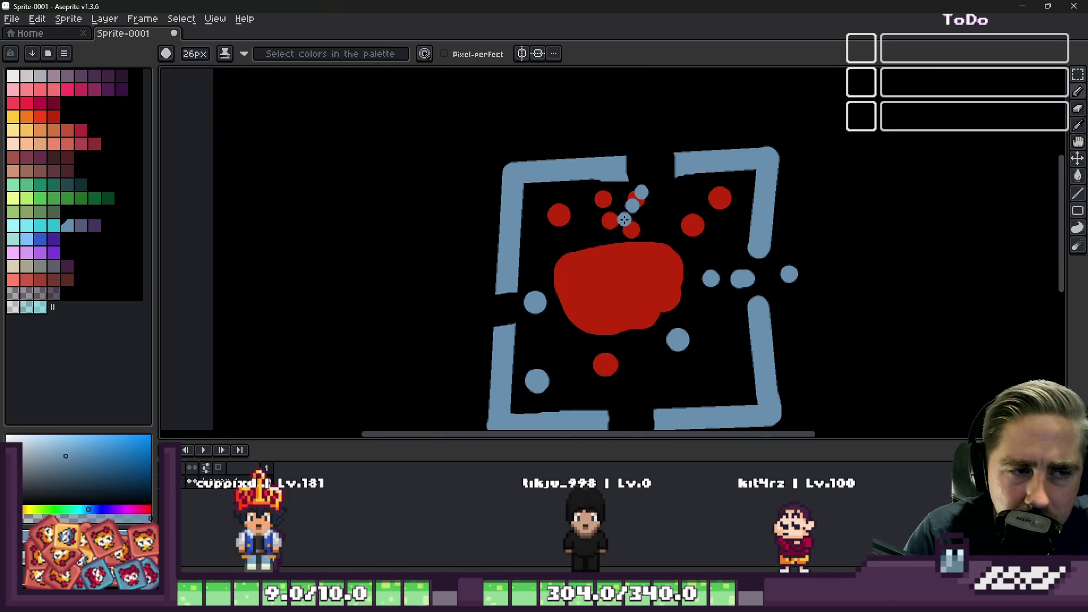
pyautogui.scroll(3, 624, 219)
pyautogui.scroll(-4, 593, 202)
pyautogui.scroll(4, 629, 231)
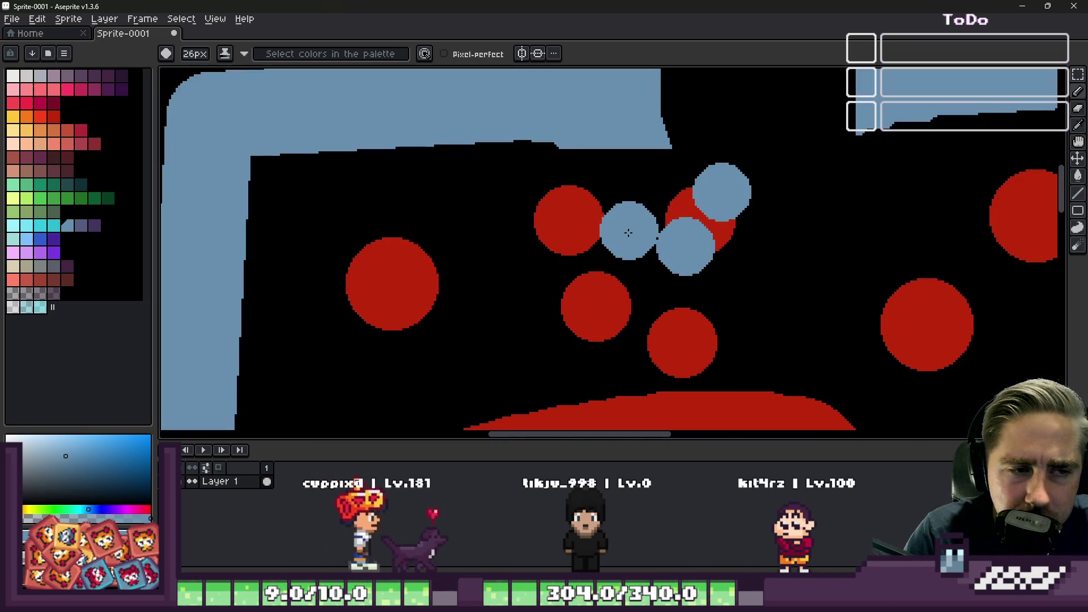
pyautogui.hotkey('ctrl', 'z')
pyautogui.hotkey('ctrl', 'z')
pyautogui.hotkey('ctrl', 'z')
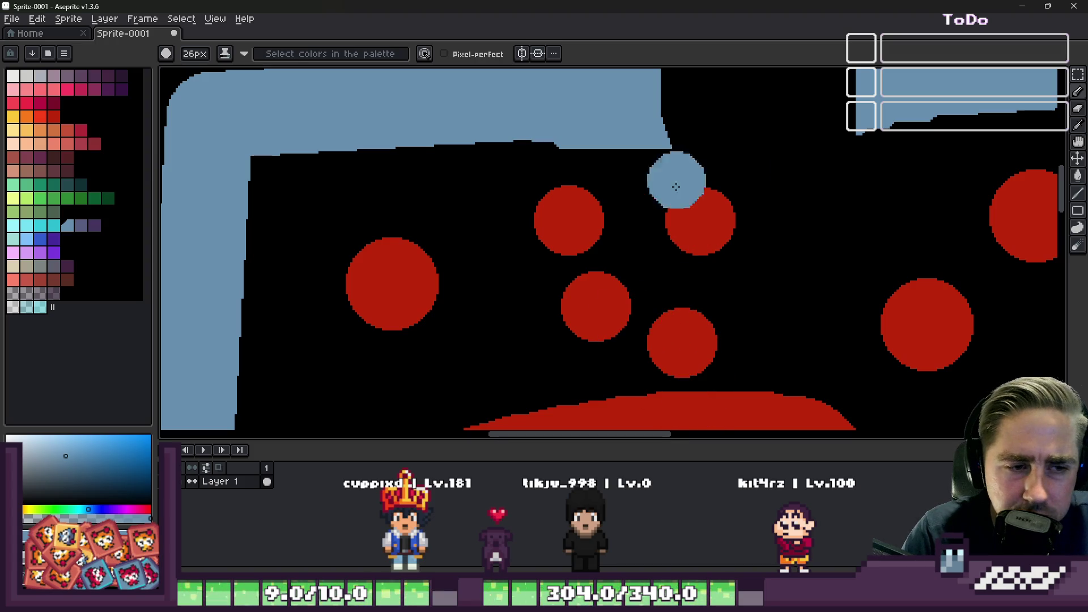
pyautogui.hotkey('ctrl', 'y')
pyautogui.hotkey('ctrl', 'y')
pyautogui.hotkey('ctrl', 'y')
pyautogui.scroll(-4, 742, 270)
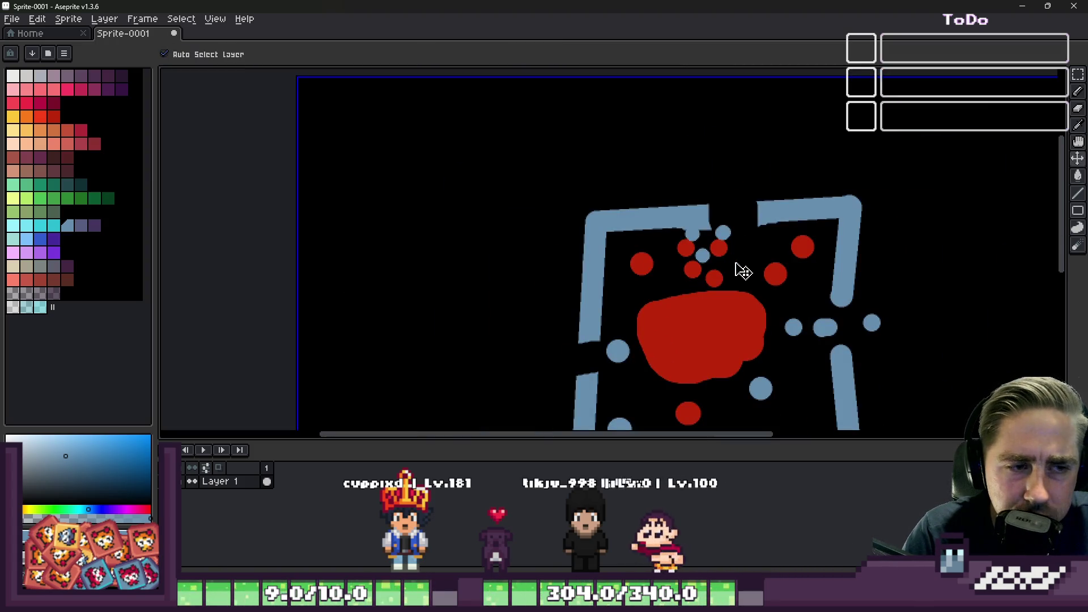
pyautogui.hotkey('ctrl', 'z')
pyautogui.hotkey('ctrl', 'z')
pyautogui.hotkey('ctrl', 'z')
pyautogui.scroll(3, 724, 272)
pyautogui.scroll(-2, 700, 243)
# Stamp two red circles side by side near the frame's top
pyautogui.keyDown('alt'); pyautogui.click(674, 295); pyautogui.keyUp('alt')
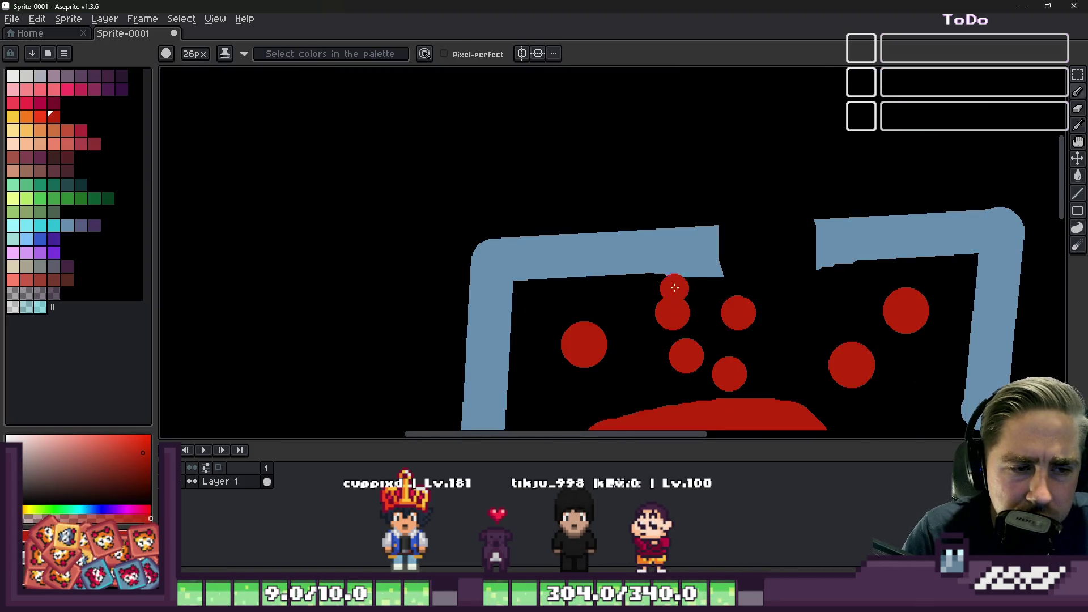
pyautogui.click(686, 267)
pyautogui.click(652, 266)
pyautogui.scroll(-3, 508, 352)
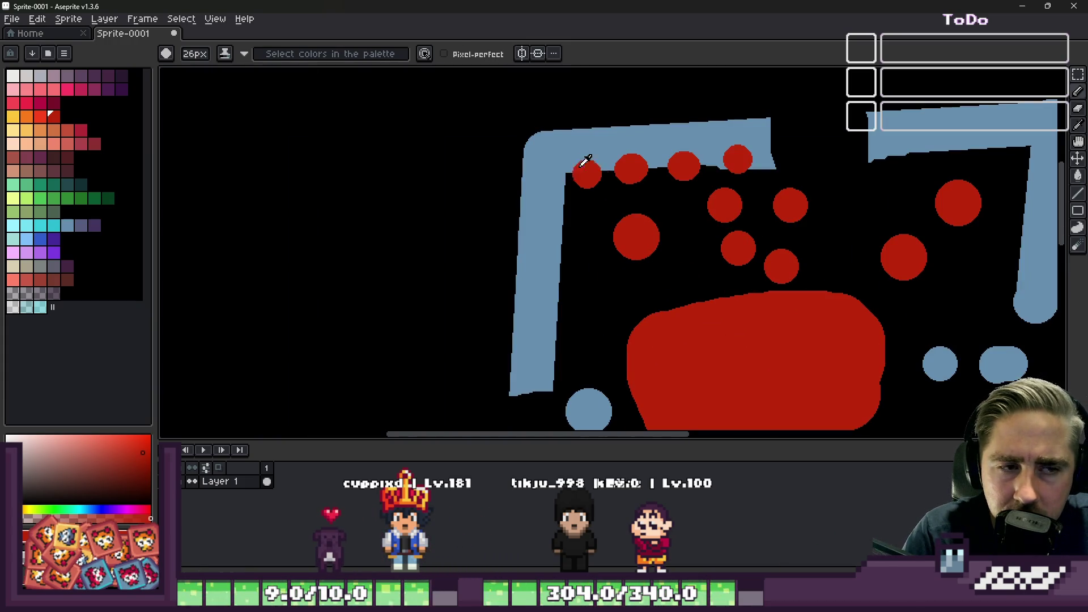
# Stamp a blue dot above the frame and stretch it into a long horizontal blob
pyautogui.keyDown('alt'); pyautogui.click(583, 138); pyautogui.keyUp('alt')
pyautogui.click(643, 231)
pyautogui.scroll(-3, 644, 230)
pyautogui.scroll(5, 683, 173)
pyautogui.moveTo(682, 173); pyautogui.dragTo(263, 184)
# Extend the blue blob further, then bucket-fill it with green
pyautogui.moveTo(640, 196); pyautogui.dragTo(682, 196)
pyautogui.hotkey('ctrl', 'z')
pyautogui.scroll(-1, 683, 196)
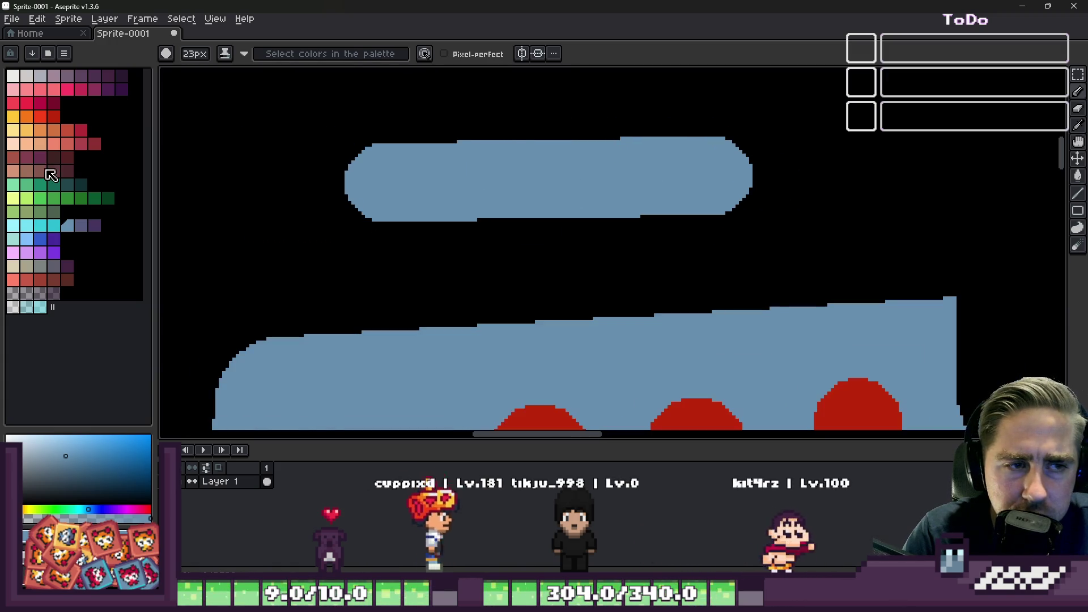
pyautogui.click(55, 199)
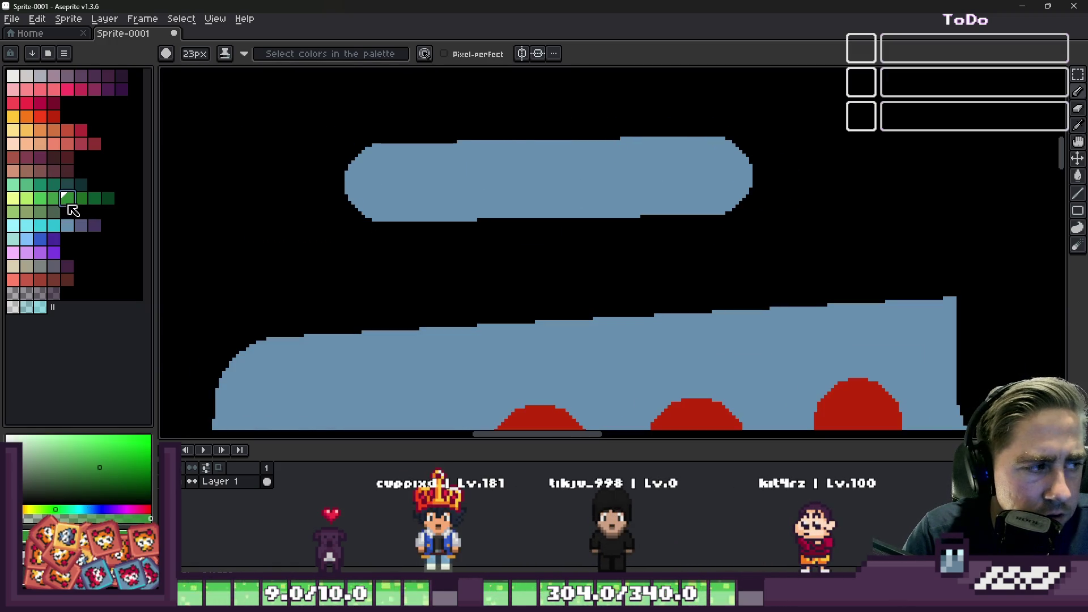
pyautogui.press('g')
pyautogui.click(668, 168)
# Brush black through the green blob to leave a hollow pill-shaped outline
pyautogui.press('x')
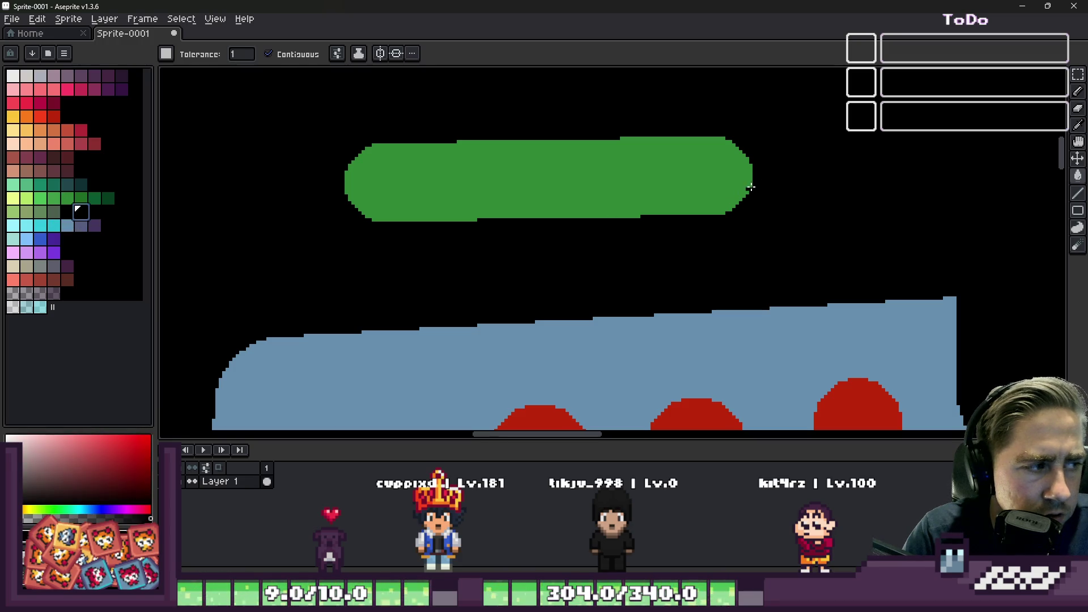
pyautogui.press('b')
pyautogui.click(717, 178)
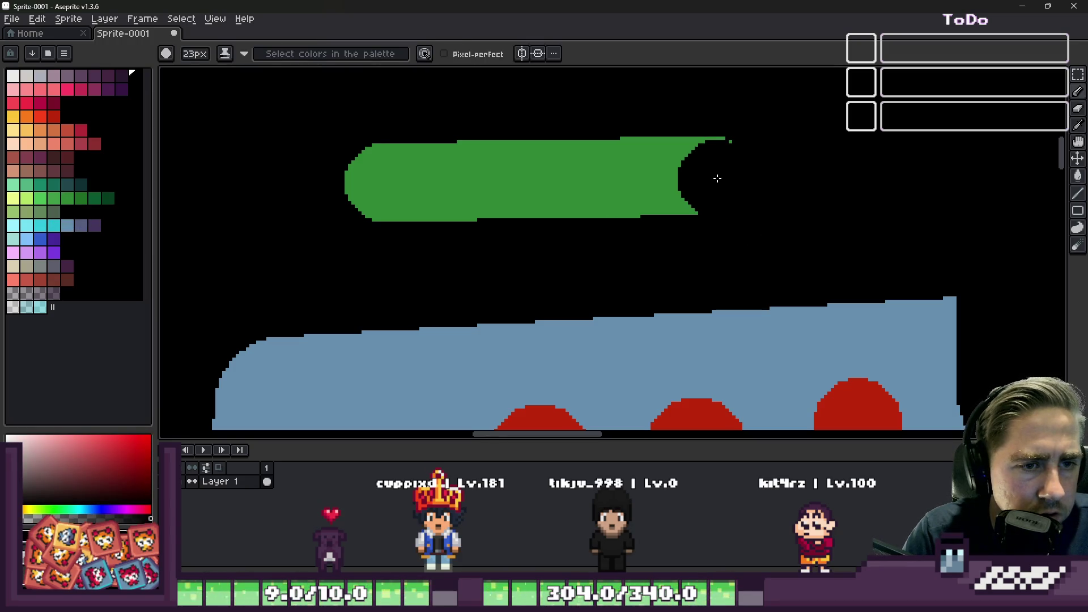
pyautogui.moveTo(715, 177)
pyautogui.mouseDown()
pyautogui.moveTo(420, 177)
pyautogui.moveTo(438, 182)
pyautogui.mouseUp()
pyautogui.scroll(-5, 449, 182)
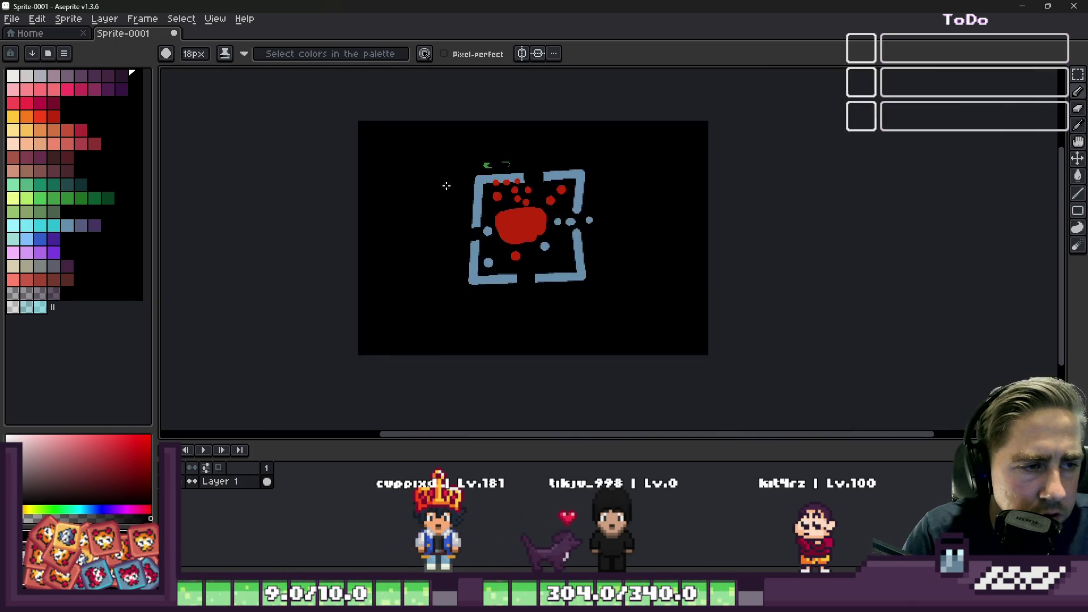
pyautogui.scroll(4, 462, 175)
pyautogui.scroll(-1, 520, 151)
pyautogui.scroll(-2, 447, 208)
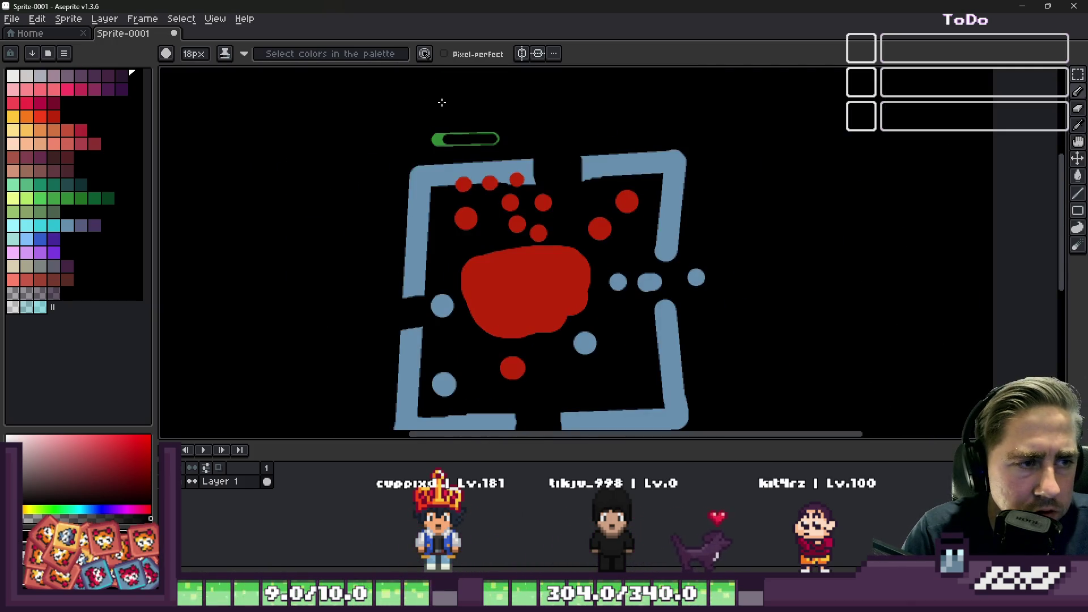
pyautogui.press('m')
pyautogui.scroll(-1, 445, 143)
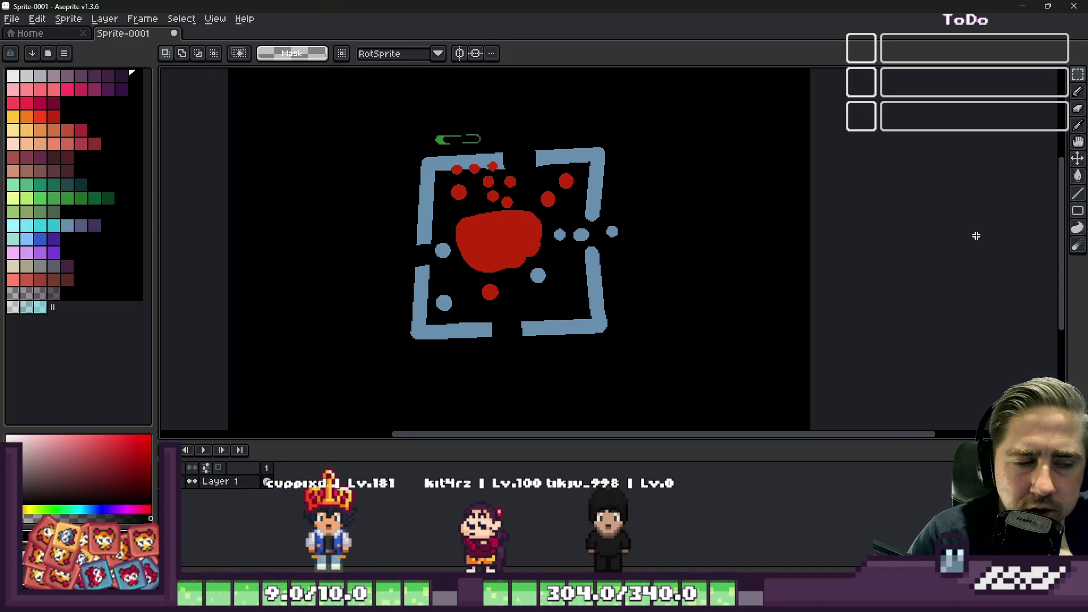
# Stamp four dark red circles among the dots, near the frame, top and upper left
pyautogui.scroll(1, 401, 277)
pyautogui.scroll(-1, 474, 280)
pyautogui.scroll(1, 474, 280)
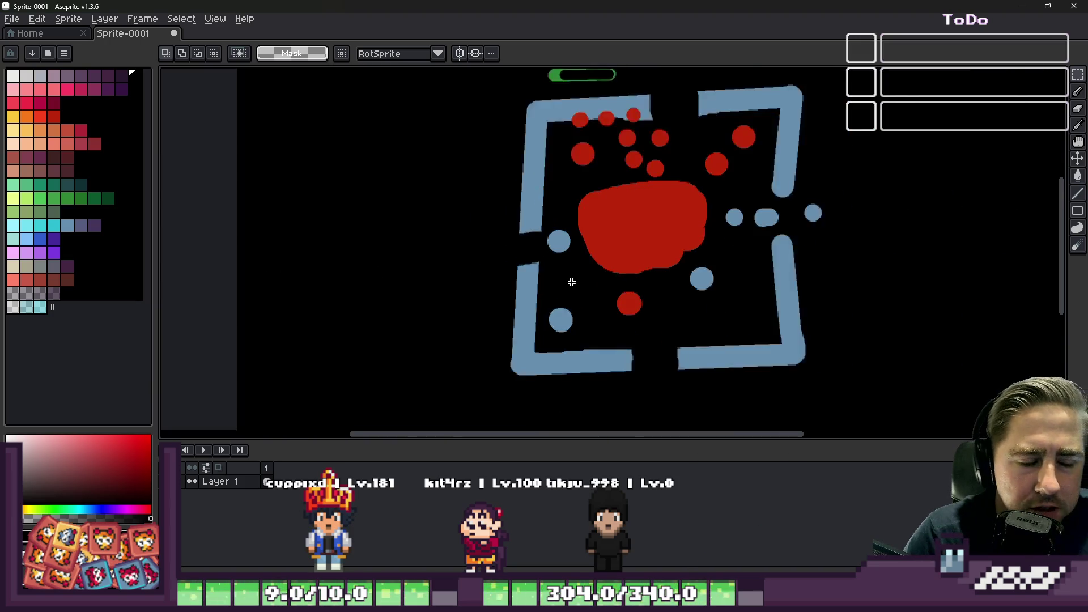
pyautogui.scroll(2, 578, 281)
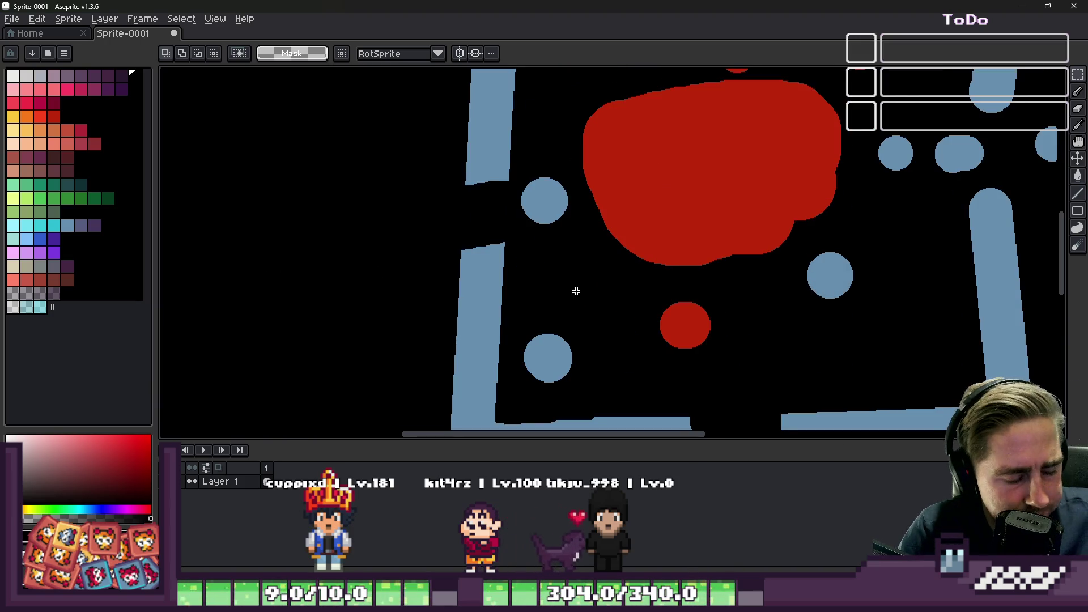
pyautogui.keyDown('alt'); pyautogui.click(529, 196); pyautogui.keyUp('alt')
pyautogui.press('b')
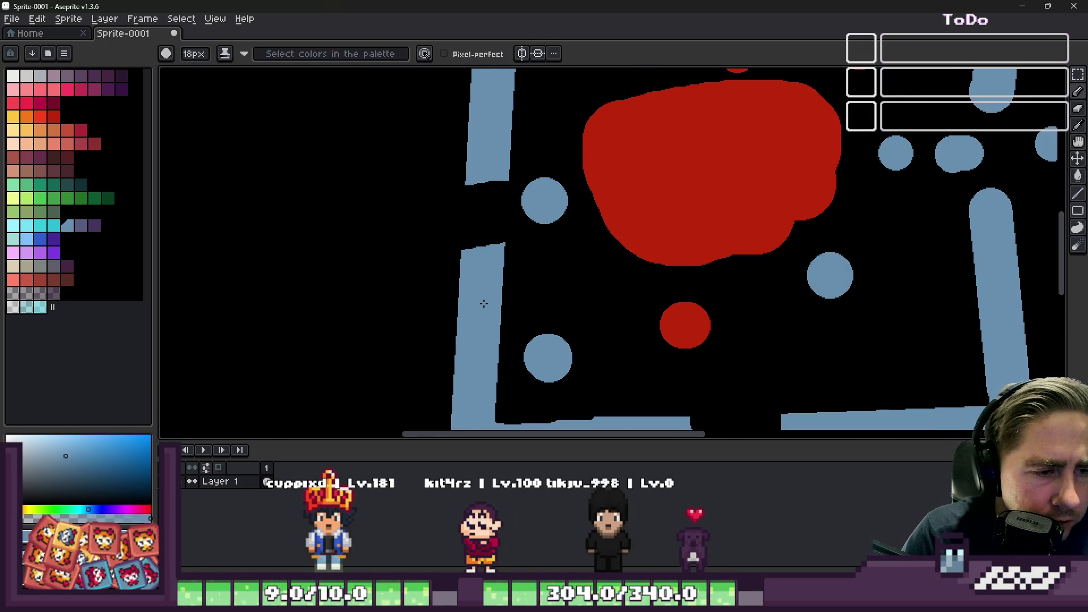
pyautogui.click(67, 170)
pyautogui.scroll(10, 571, 290)
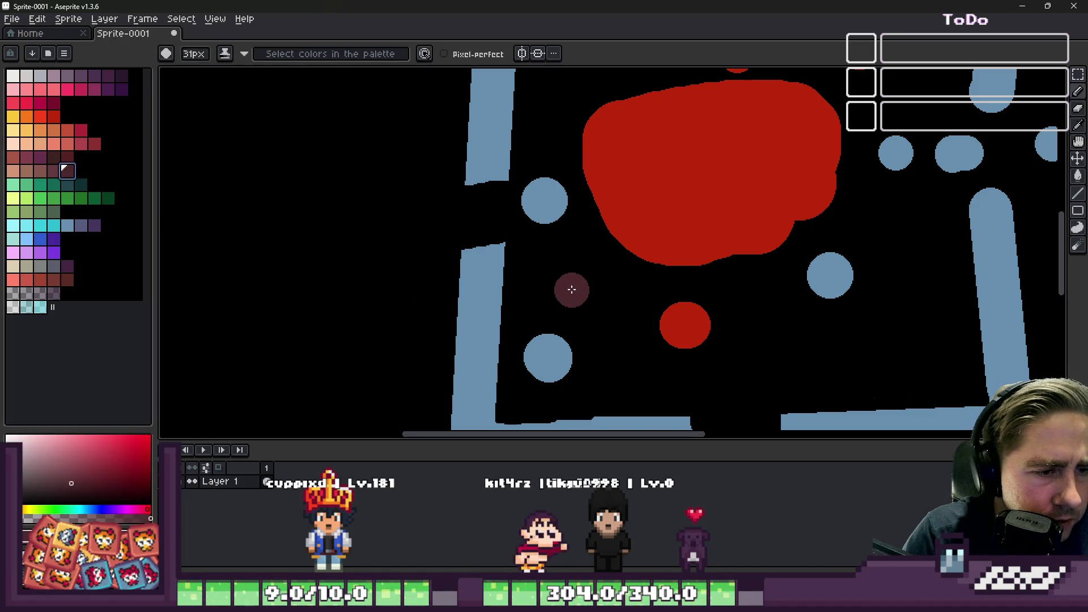
pyautogui.click(865, 356)
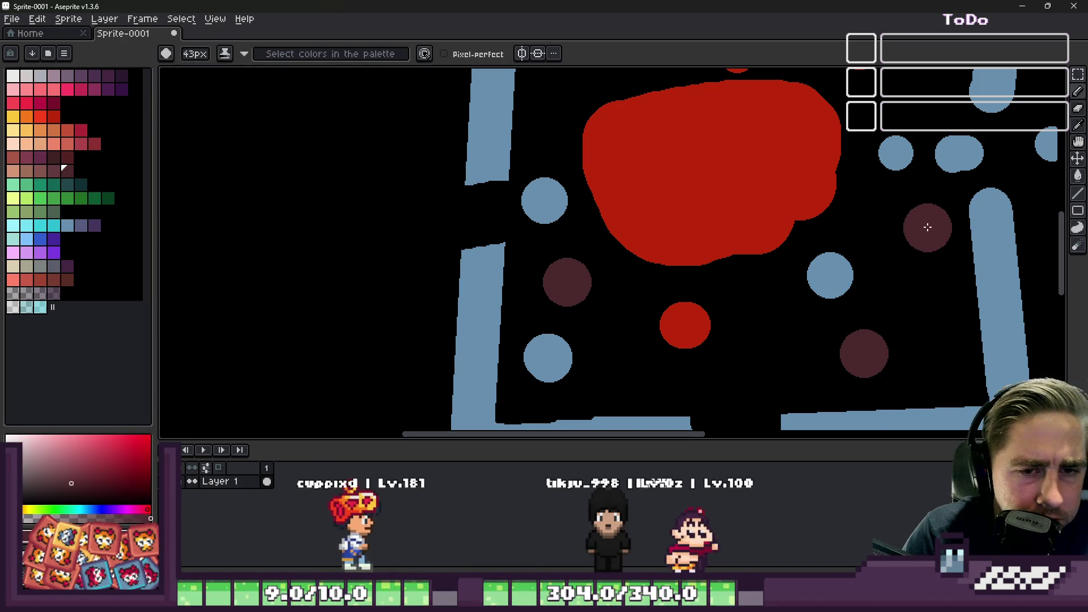
pyautogui.scroll(-3, 658, 311)
pyautogui.scroll(5, 697, 250)
pyautogui.scroll(-2, 759, 233)
pyautogui.click(869, 206)
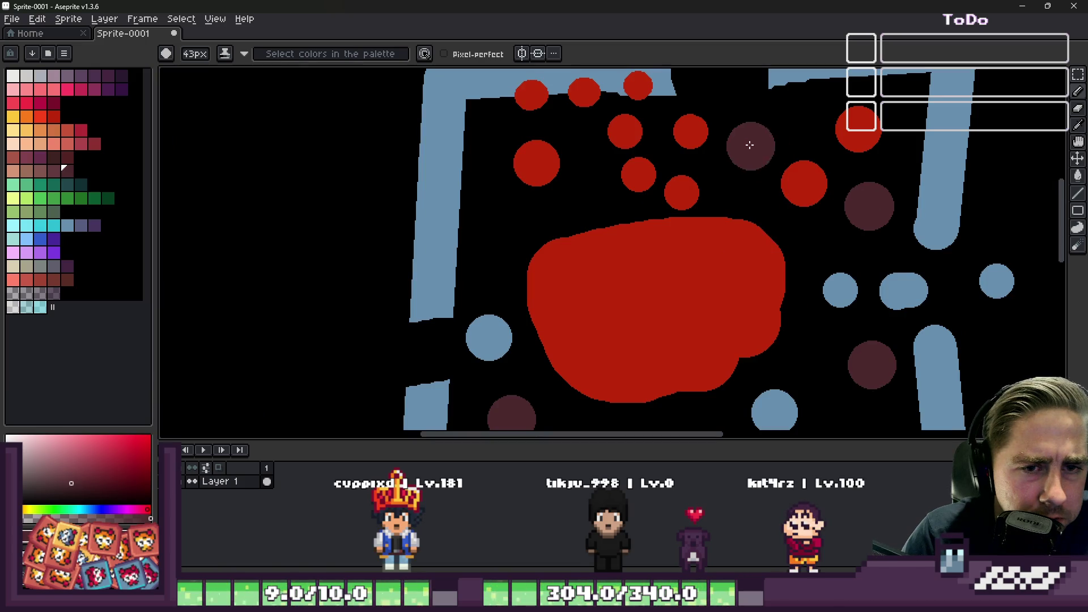
pyautogui.click(748, 129)
pyautogui.scroll(-1, 659, 142)
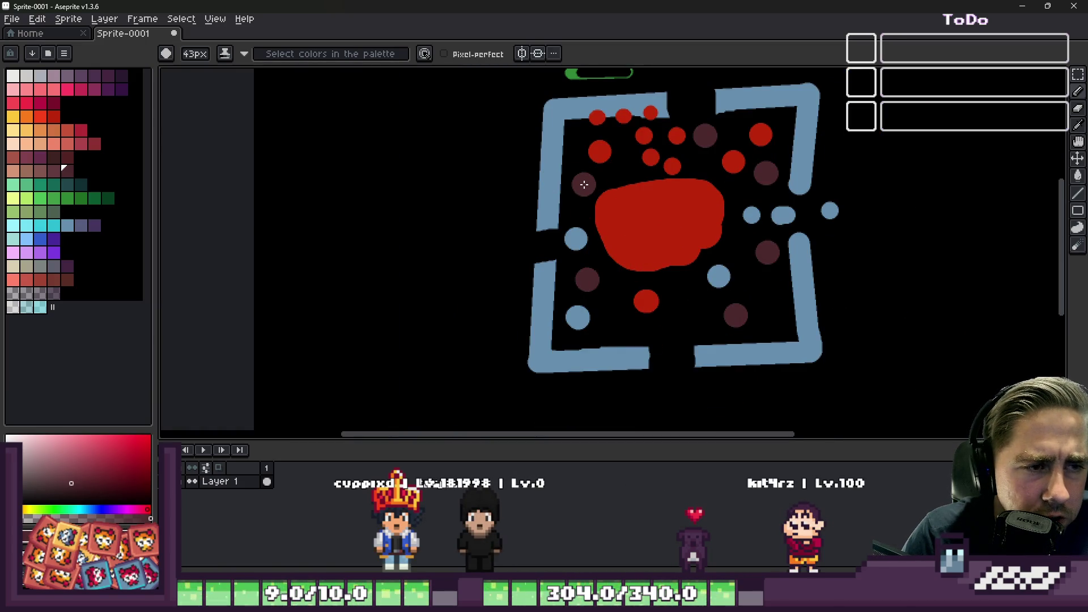
pyautogui.click(583, 180)
# Eyedrop red from a circle, then choose orange from the palette
pyautogui.press('alt')
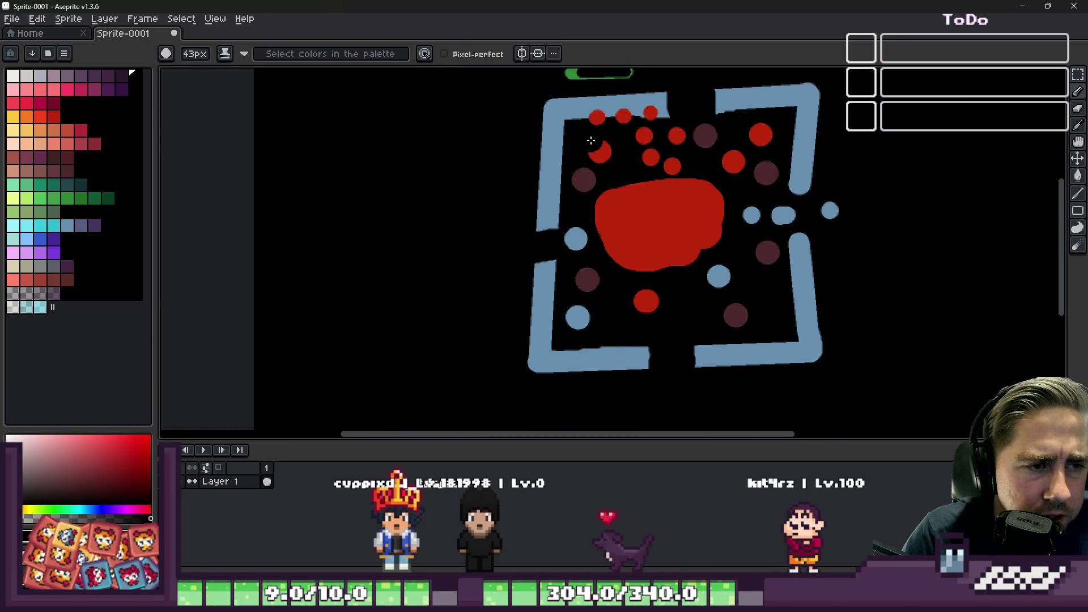
pyautogui.scroll(3, 590, 148)
pyautogui.keyDown('alt'); pyautogui.click(648, 165); pyautogui.keyUp('alt')
pyautogui.scroll(-2, 646, 173)
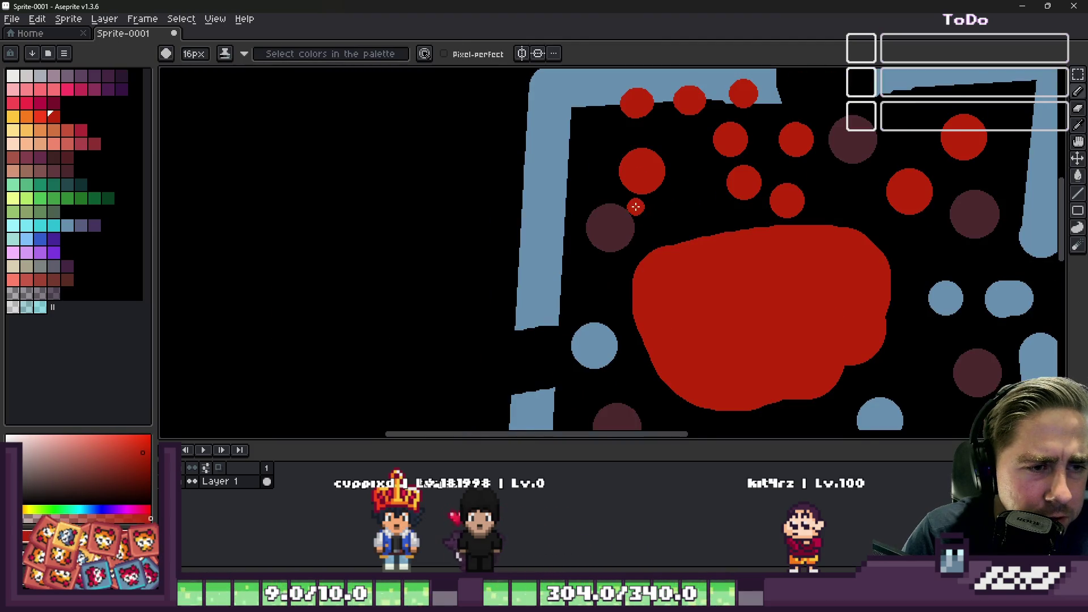
pyautogui.click(54, 131)
# Enlarge the brush and stamp orange dots on the sketch and a dark circle
pyautogui.press('+')
pyautogui.press('+')
pyautogui.press('+')
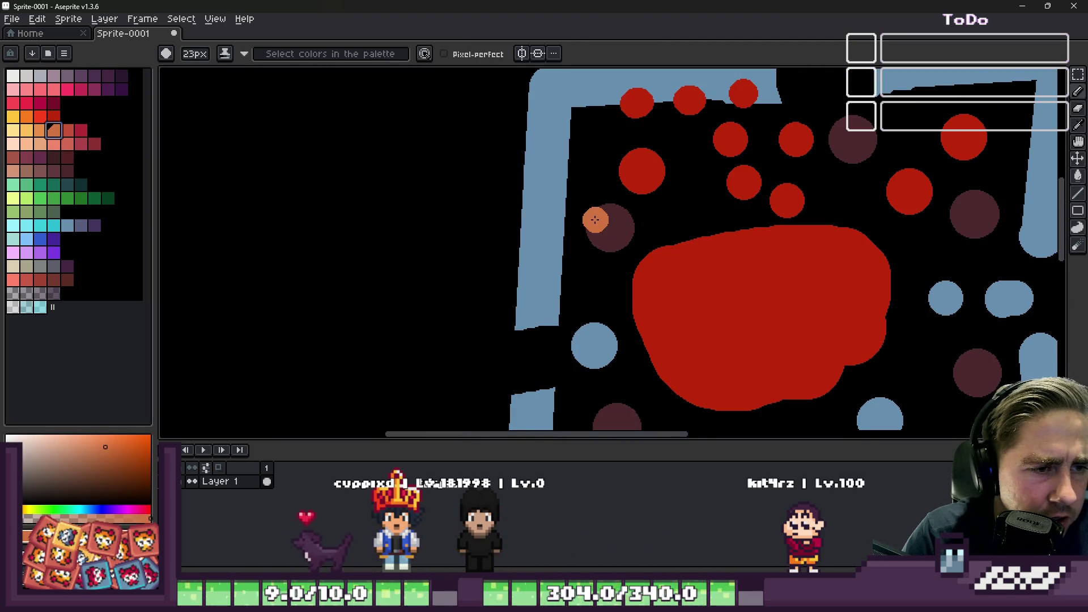
pyautogui.click(595, 220)
pyautogui.scroll(-3, 595, 220)
pyautogui.scroll(3, 618, 255)
pyautogui.scroll(-3, 599, 327)
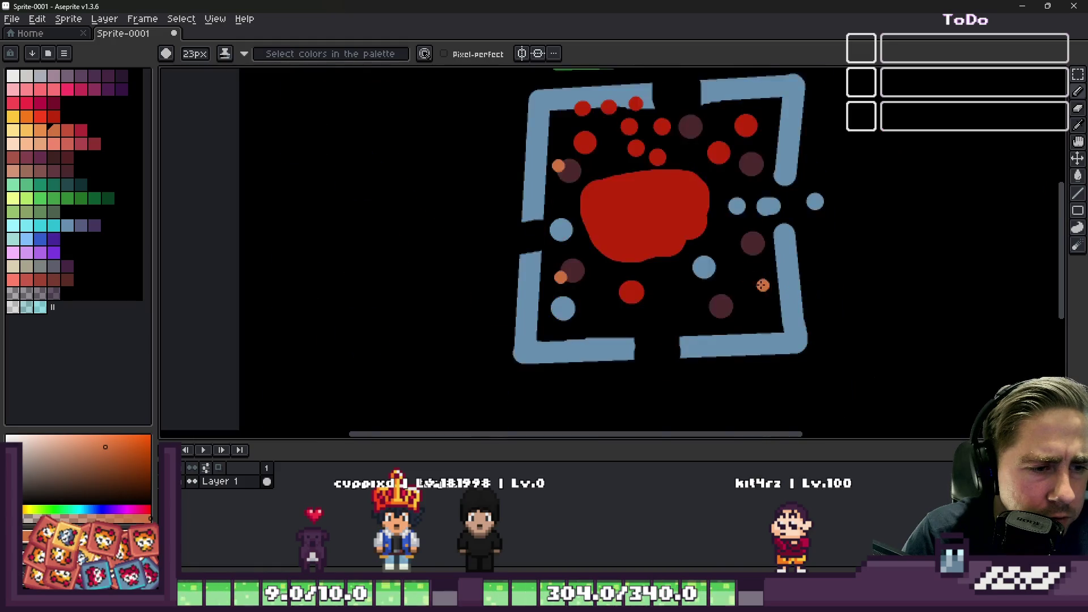
pyautogui.scroll(3, 665, 346)
pyautogui.click(665, 345)
# Swap the colour to blue and back to orange, then dot beside another dark circle
pyautogui.keyDown('alt'); pyautogui.click(643, 252); pyautogui.keyUp('alt')
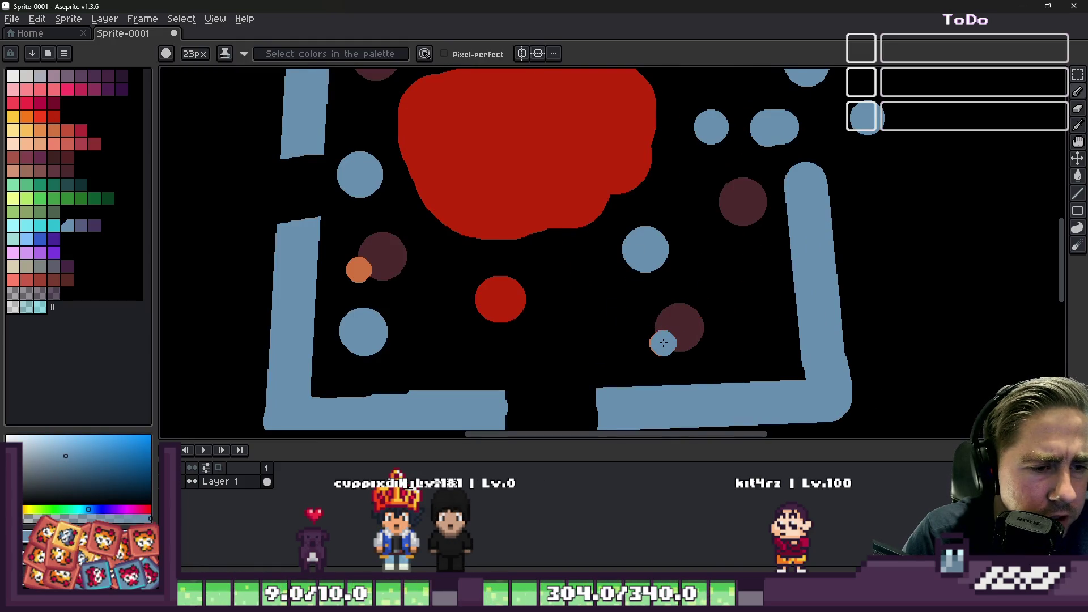
pyautogui.scroll(-3, 617, 312)
pyautogui.scroll(3, 646, 244)
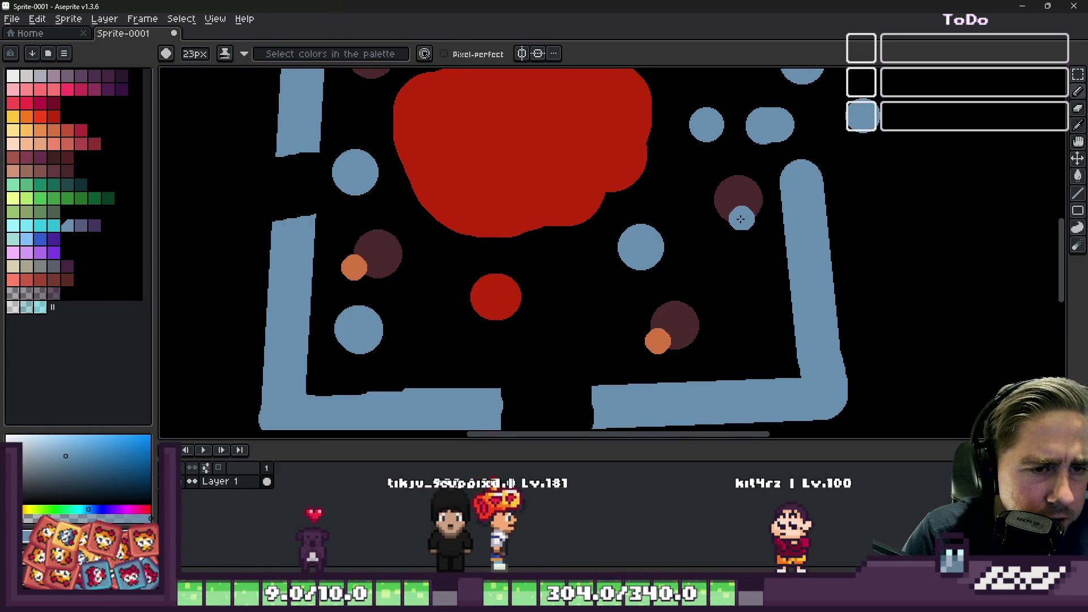
pyautogui.scroll(-3, 740, 227)
pyautogui.scroll(3, 651, 335)
pyautogui.keyDown('alt'); pyautogui.click(651, 335); pyautogui.keyUp('alt')
pyautogui.scroll(-3, 651, 335)
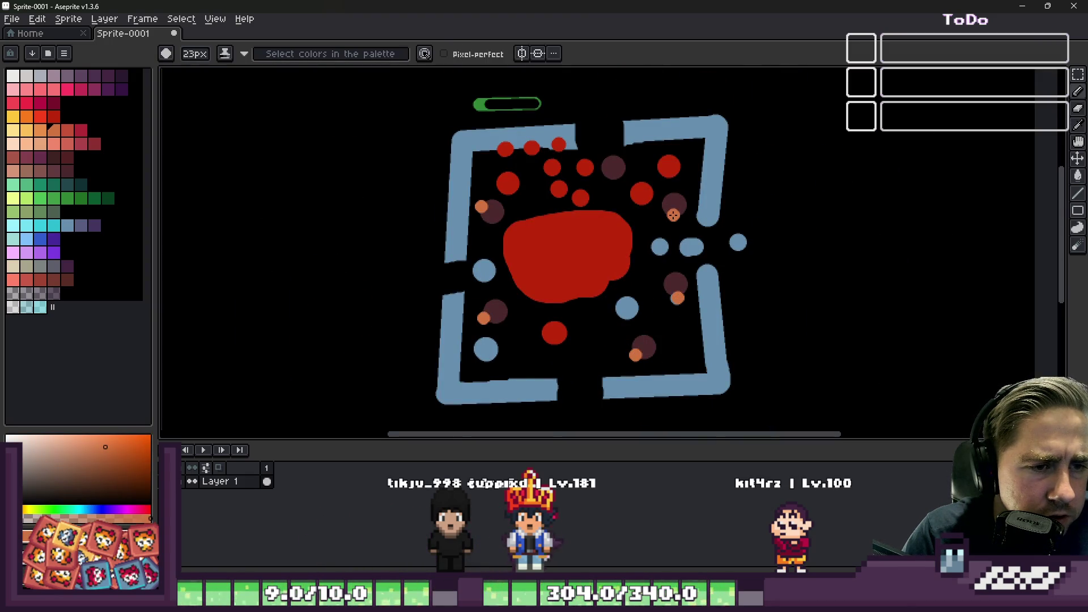
pyautogui.click(605, 177)
# Erase the upper dark circle together with its orange dot
pyautogui.scroll(2, 605, 178)
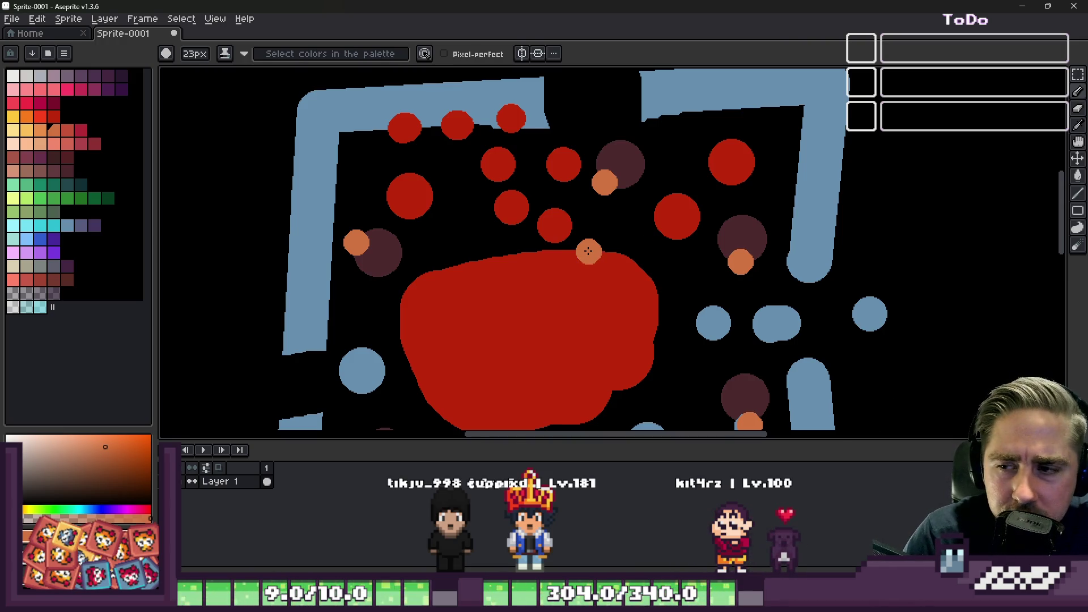
pyautogui.scroll(-3, 588, 251)
pyautogui.scroll(4, 582, 246)
pyautogui.keyDown('alt'); pyautogui.click(603, 243); pyautogui.keyUp('alt')
pyautogui.scroll(-3, 603, 243)
pyautogui.scroll(2, 617, 262)
pyautogui.keyDown('alt'); pyautogui.click(602, 220); pyautogui.keyUp('alt')
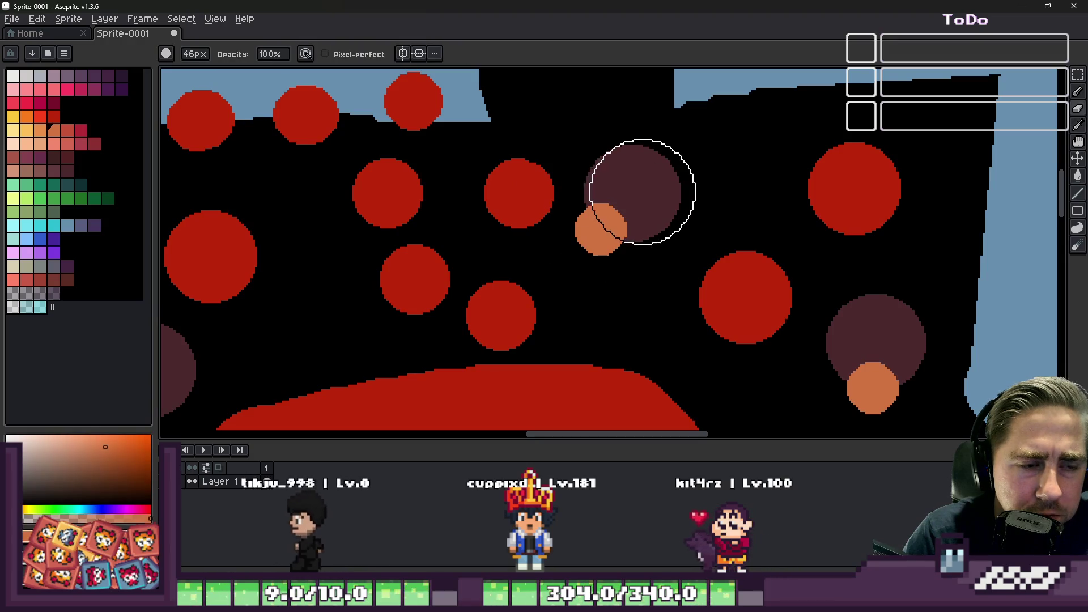
pyautogui.click(631, 194)
pyautogui.click(617, 229)
pyautogui.scroll(-2, 617, 230)
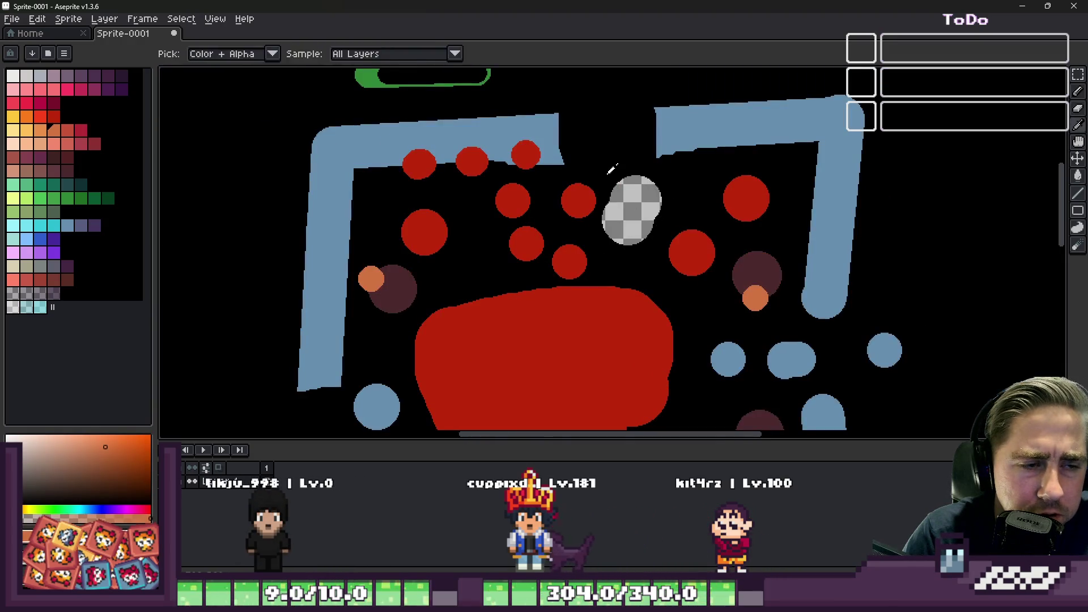
# Bucket-fill the erased patch and the large red blob with black
pyautogui.keyDown('alt'); pyautogui.click(621, 170); pyautogui.keyUp('alt')
pyautogui.press('g')
pyautogui.click(627, 206)
pyautogui.scroll(-2, 627, 206)
pyautogui.keyDown('alt'); pyautogui.click(694, 239); pyautogui.keyUp('alt')
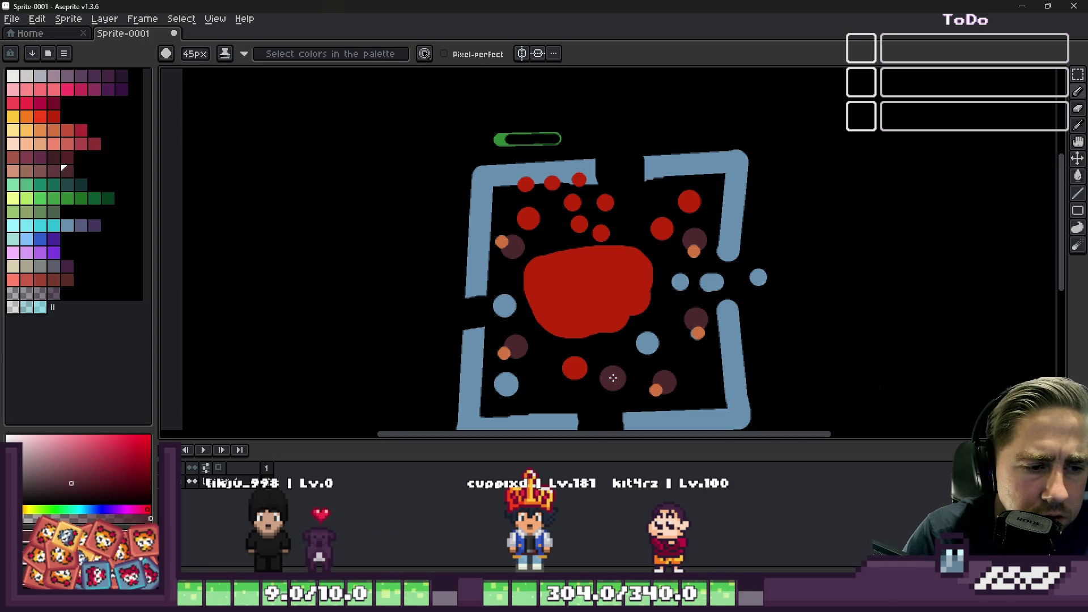
pyautogui.scroll(-1, 520, 284)
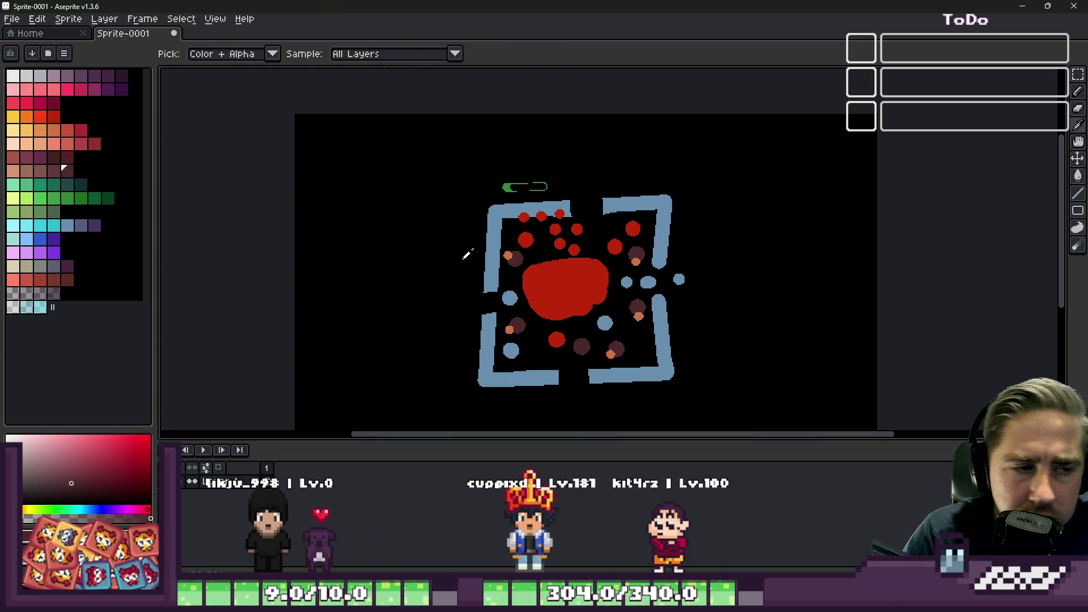
pyautogui.click(540, 281)
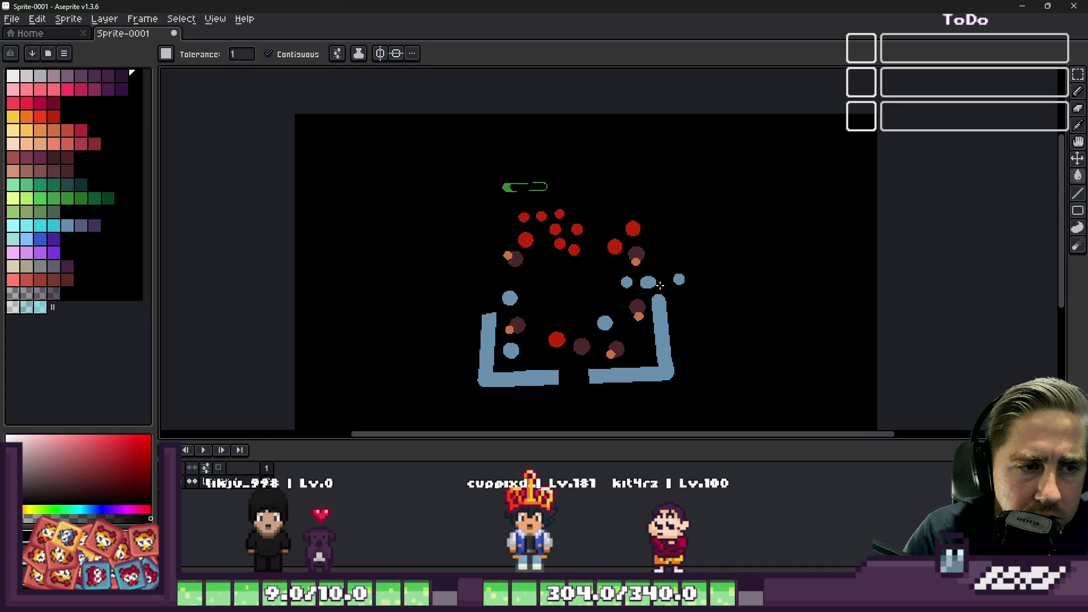
# Marquee-select and delete the drawing, fill the canvas black, and minimize Aseprite
pyautogui.press('b')
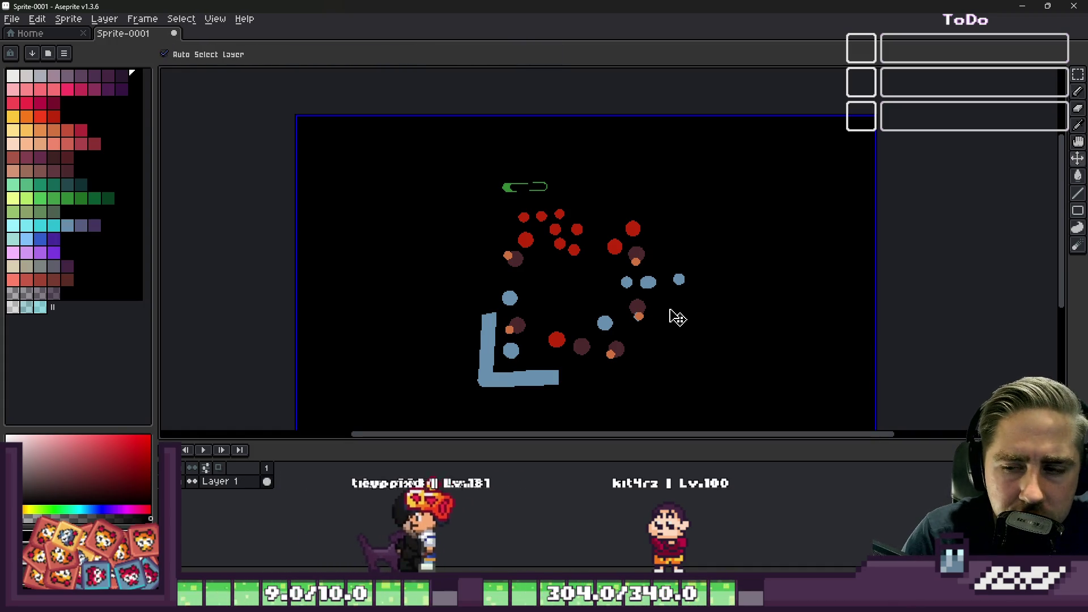
pyautogui.press('m')
pyautogui.scroll(-1, 736, 400)
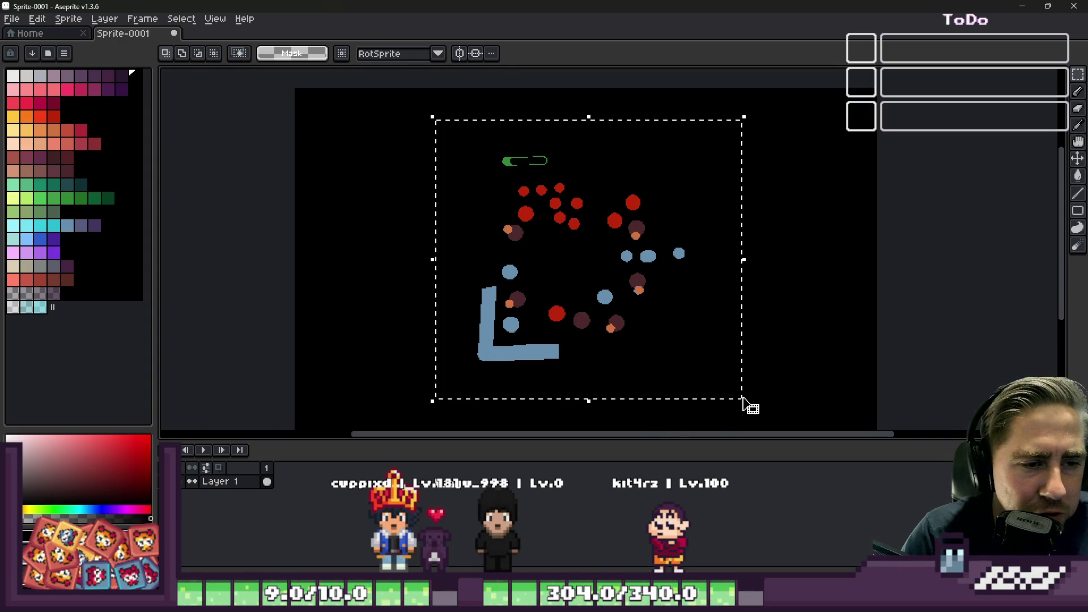
pyautogui.press('Delete')
pyautogui.press('g')
pyautogui.click(509, 218)
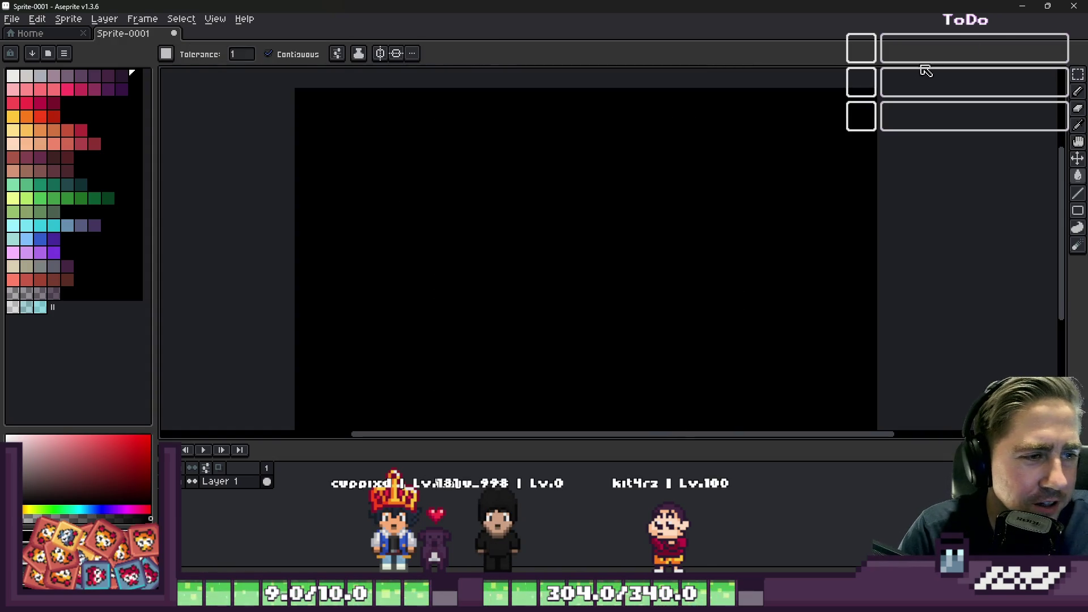
pyautogui.click(1016, 10)
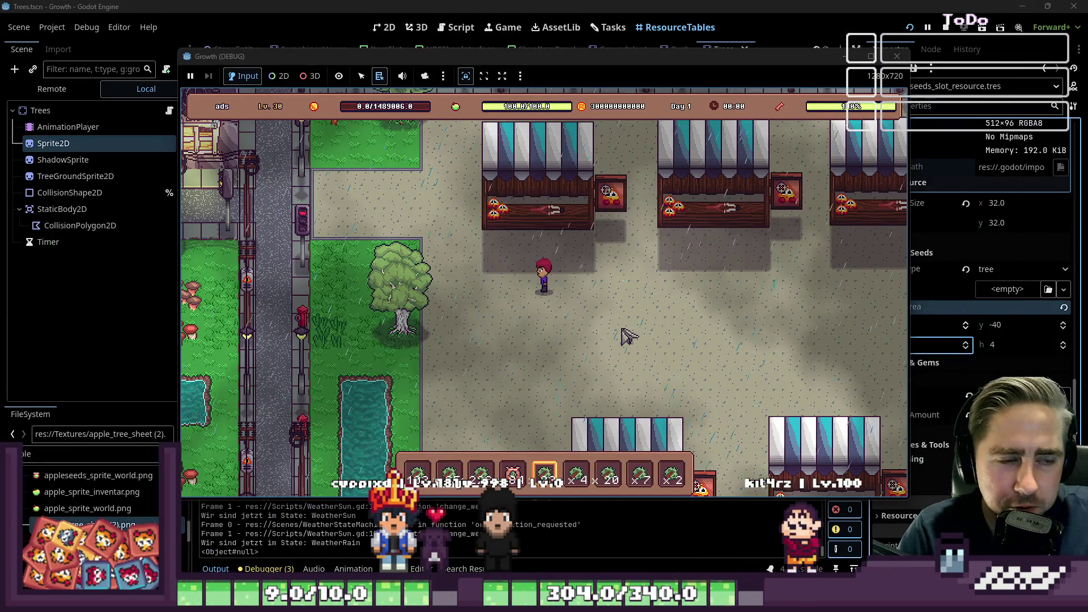
# Walk the player right, up, down and left, then stop the game and view Tasks
pyautogui.press('d')
pyautogui.press('w')
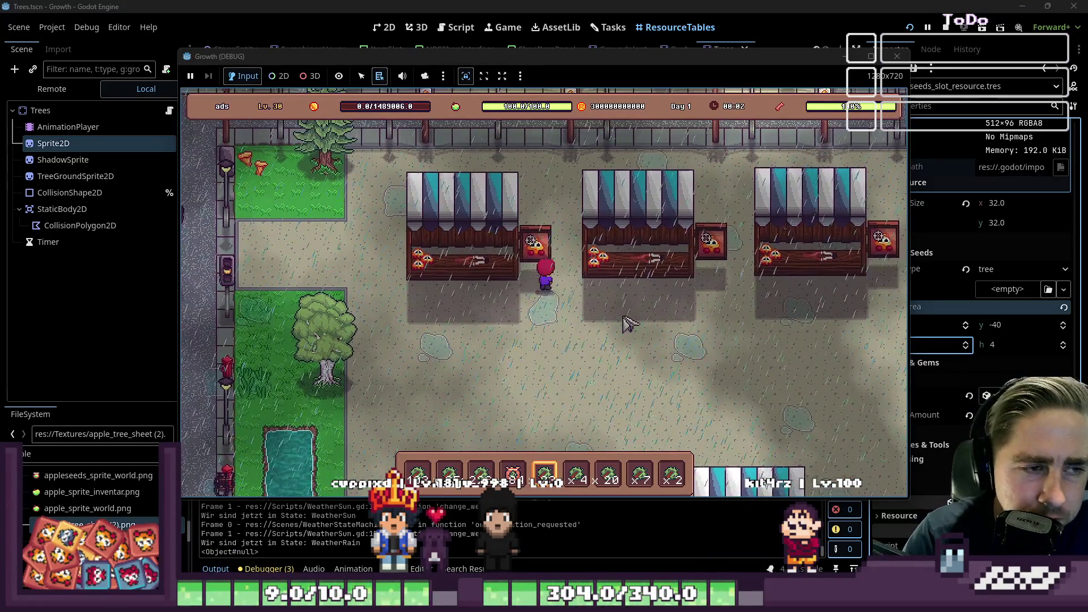
pyautogui.press('s')
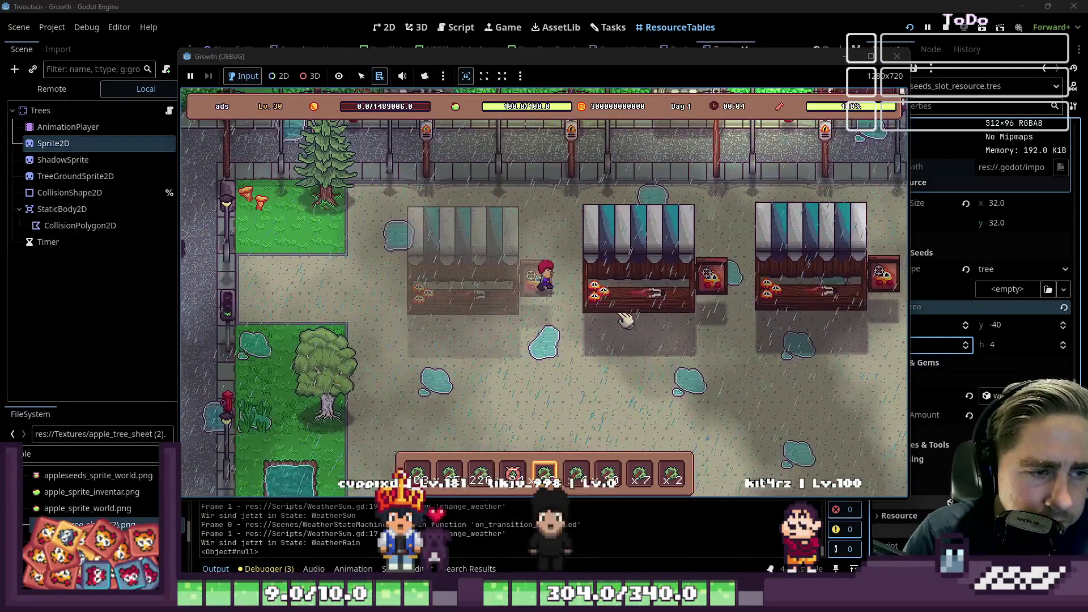
pyautogui.press('a')
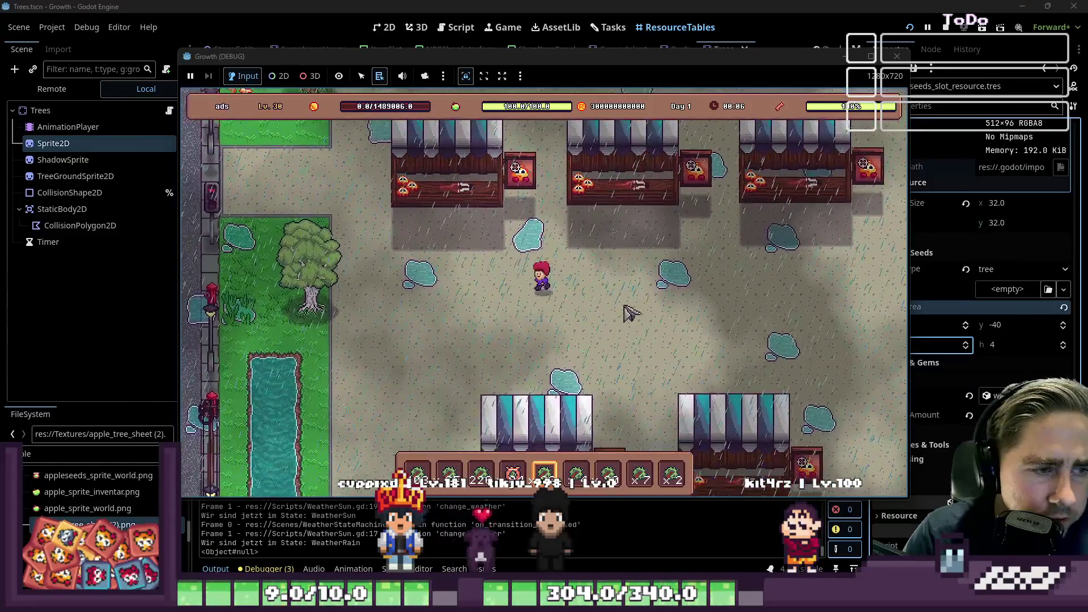
pyautogui.press('F8')
pyautogui.click(604, 27)
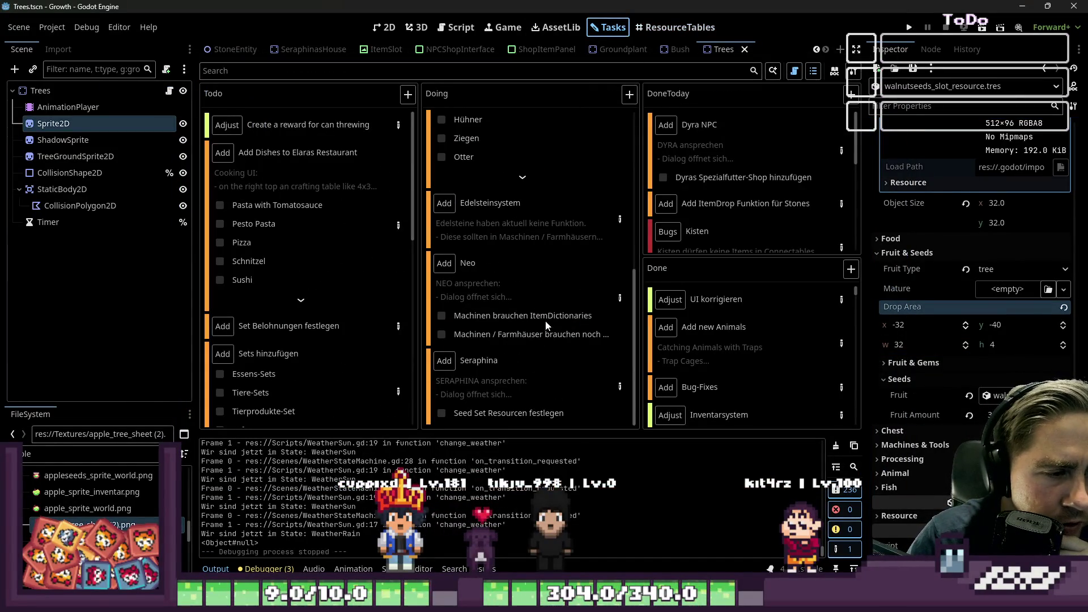
# Check the notification task's details and move its card into DoneToday, undoing a wrong move
pyautogui.scroll(2, 467, 233)
pyautogui.scroll(-2, 467, 233)
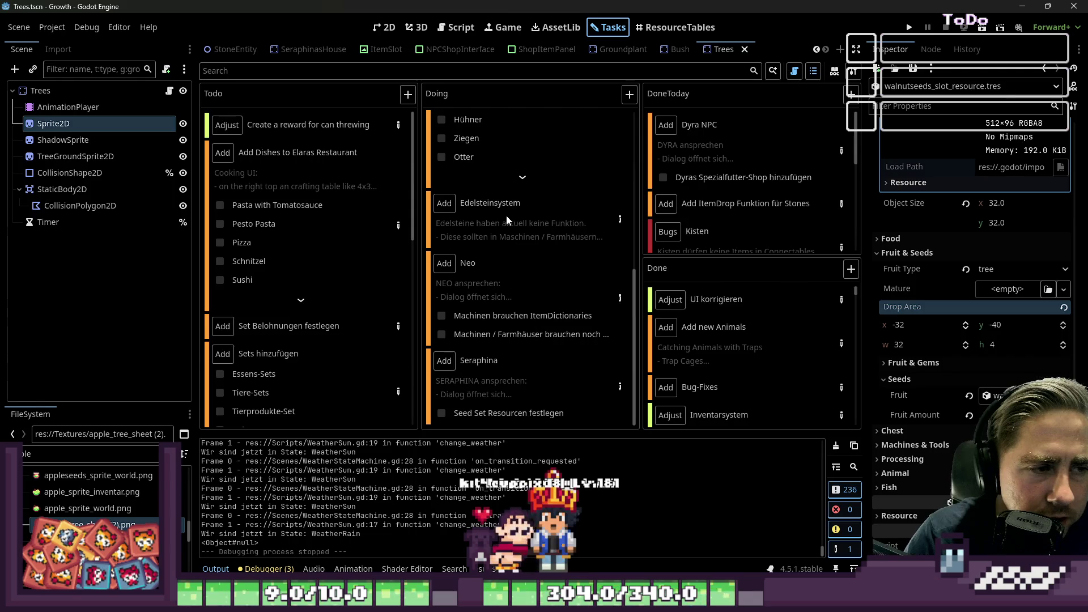
pyautogui.scroll(5, 443, 421)
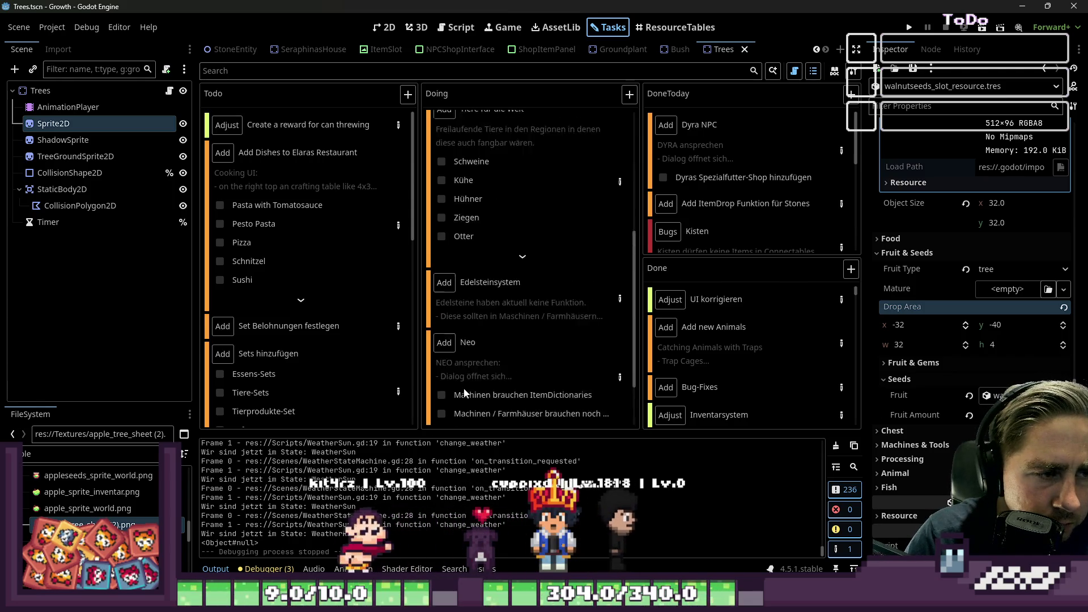
pyautogui.click(478, 246)
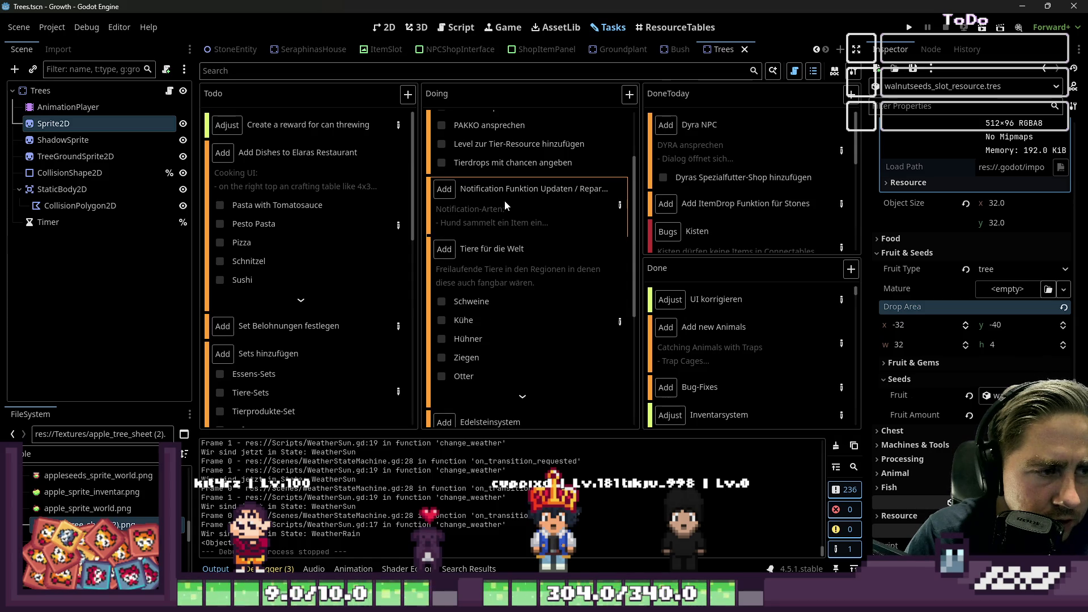
pyautogui.doubleClick(619, 210)
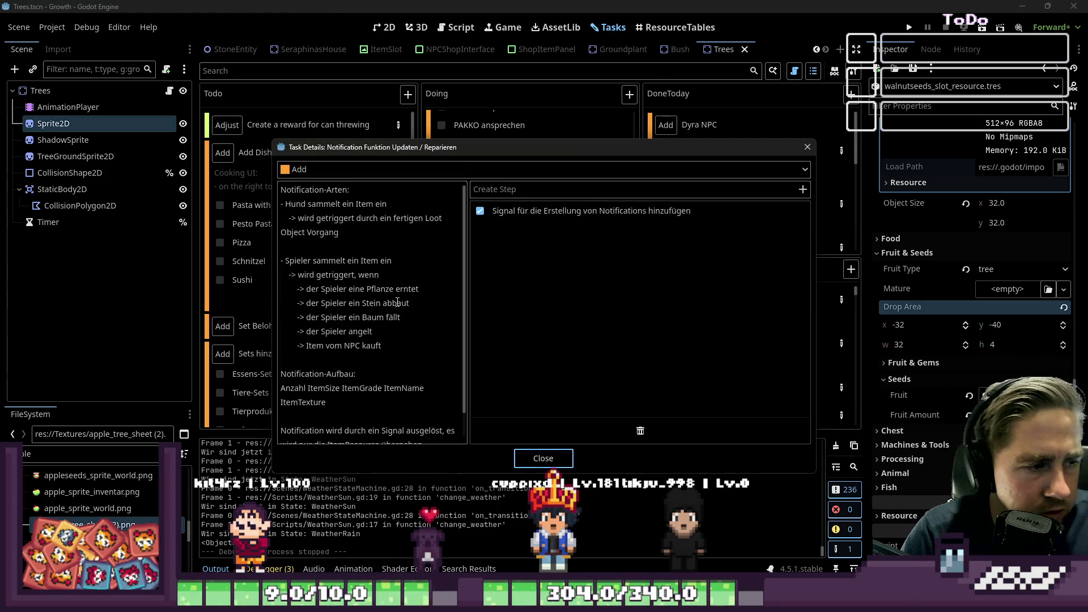
pyautogui.click(807, 147)
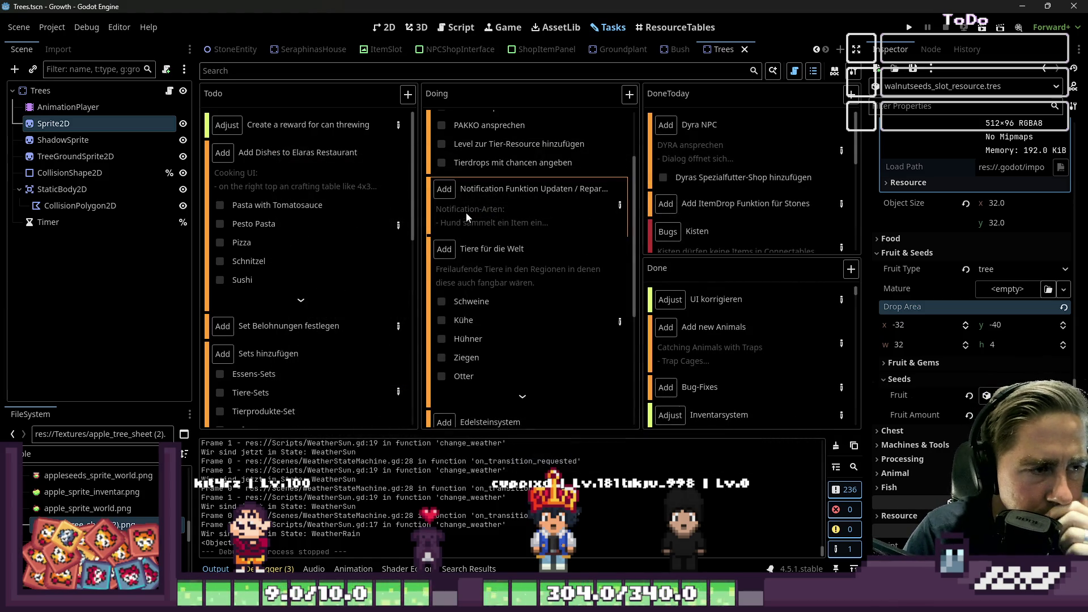
pyautogui.moveTo(507, 212)
pyautogui.mouseDown()
pyautogui.moveTo(699, 178)
pyautogui.moveTo(757, 113)
pyautogui.moveTo(731, 131)
pyautogui.mouseUp()
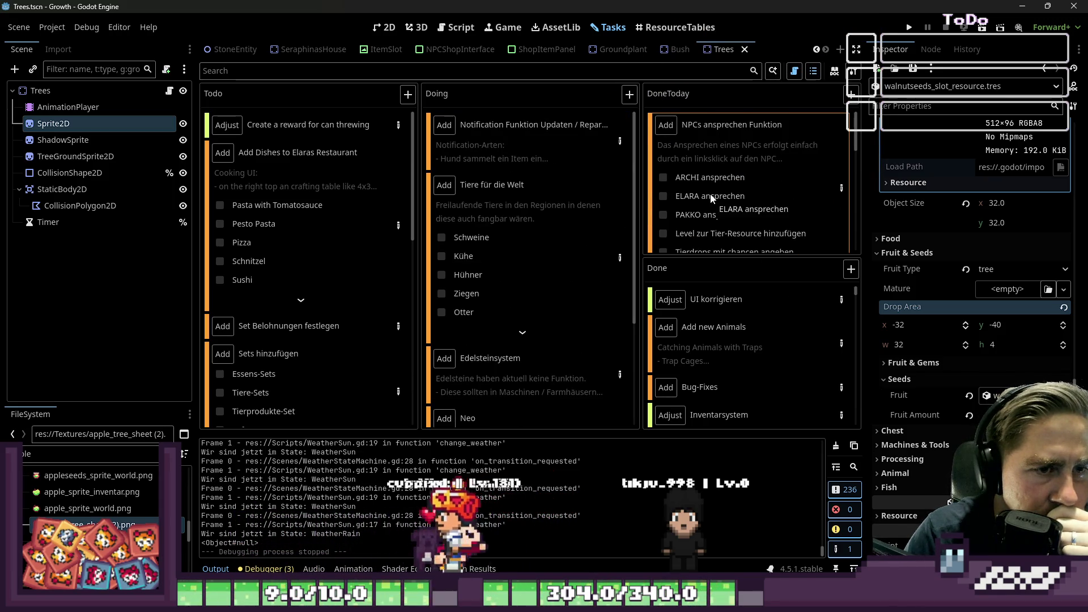
pyautogui.hotkey('ctrl', 'z')
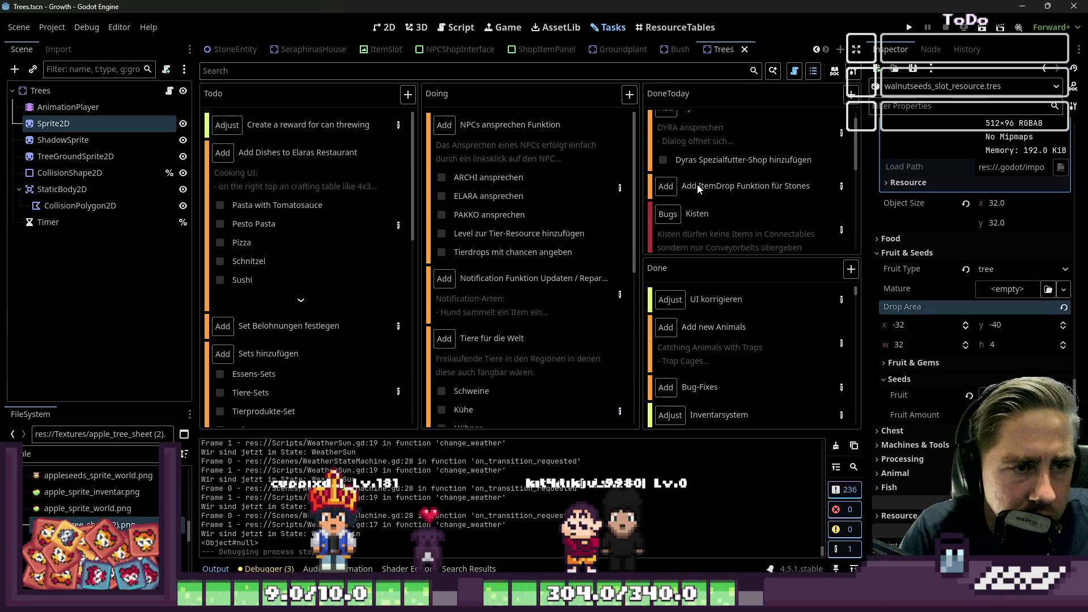
pyautogui.moveTo(559, 301)
pyautogui.mouseDown()
pyautogui.moveTo(745, 171)
pyautogui.moveTo(743, 182)
pyautogui.mouseUp()
# Move the Tiere für die Welt and Edelsteinsystem cards into Todo and launch the game
pyautogui.scroll(-2, 693, 196)
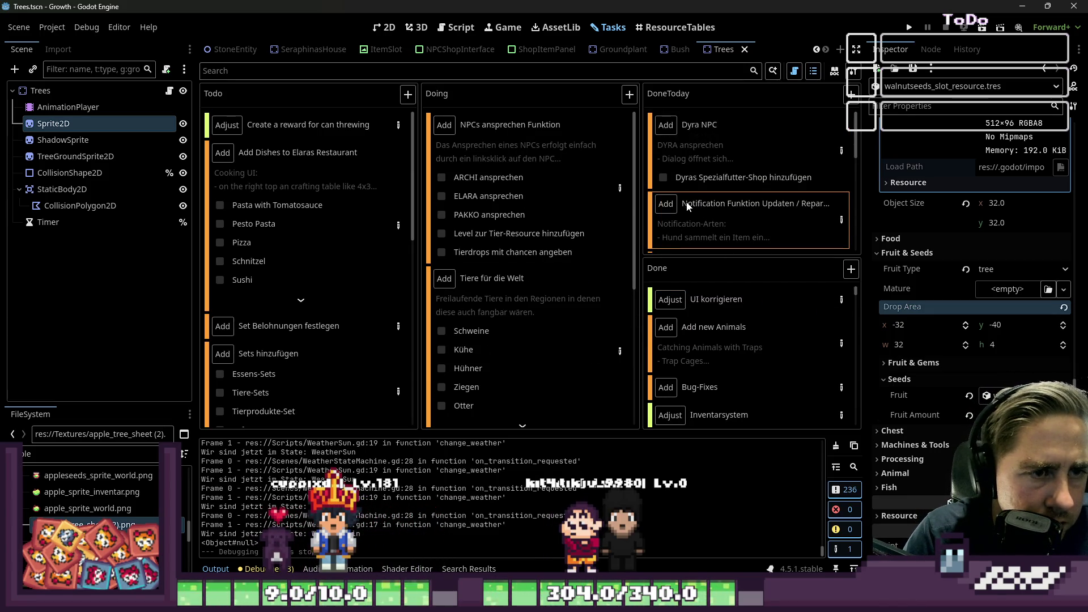
pyautogui.scroll(-2, 512, 304)
pyautogui.moveTo(501, 216)
pyautogui.mouseDown()
pyautogui.moveTo(444, 243)
pyautogui.moveTo(338, 256)
pyautogui.moveTo(335, 266)
pyautogui.mouseUp()
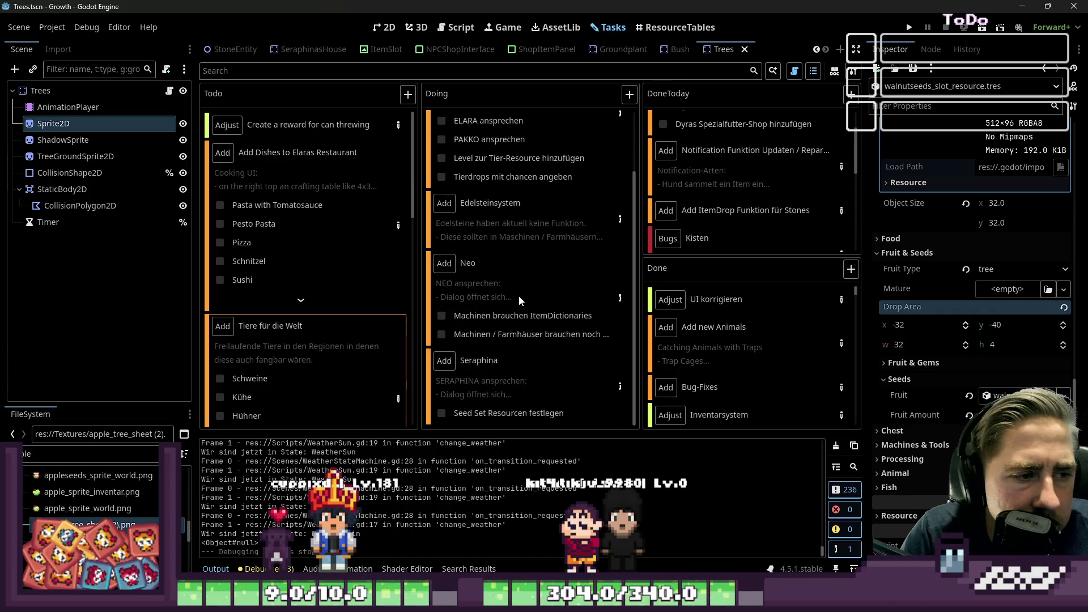
pyautogui.moveTo(485, 286); pyautogui.dragTo(239, 323)
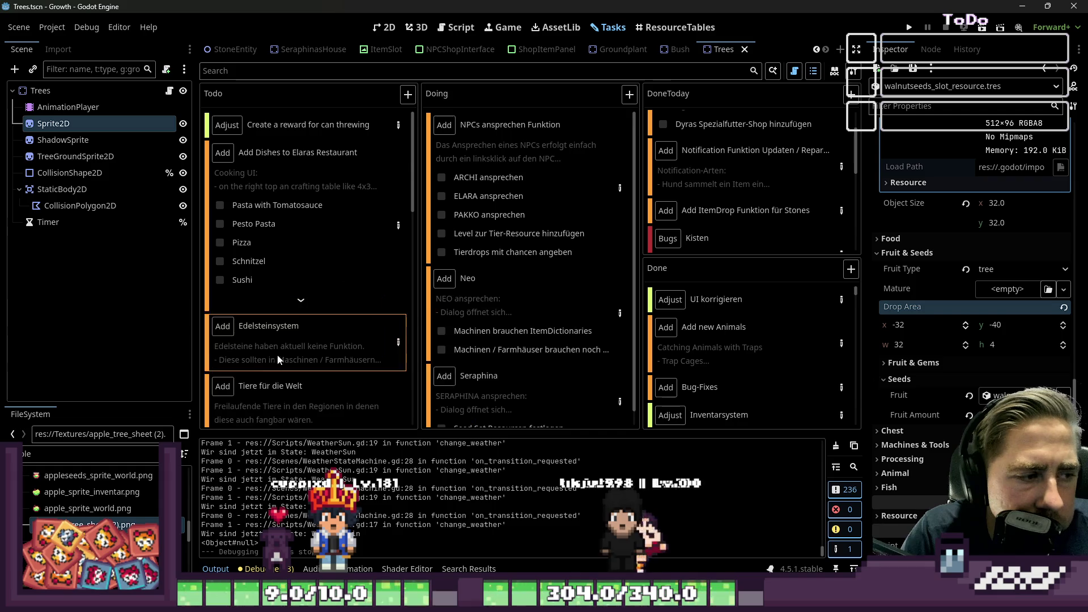
pyautogui.moveTo(298, 338)
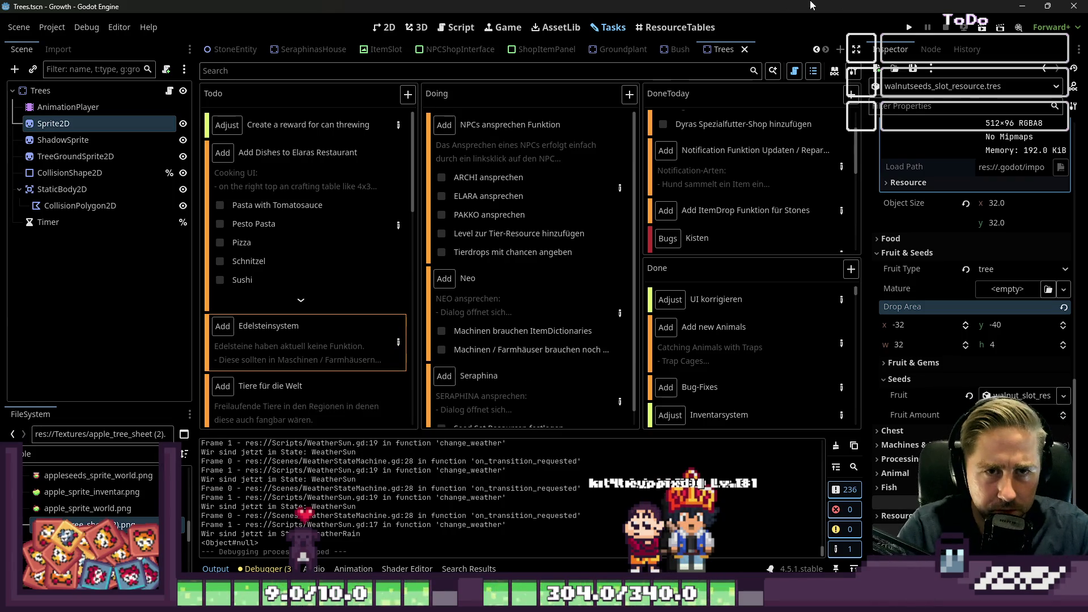
pyautogui.click(909, 28)
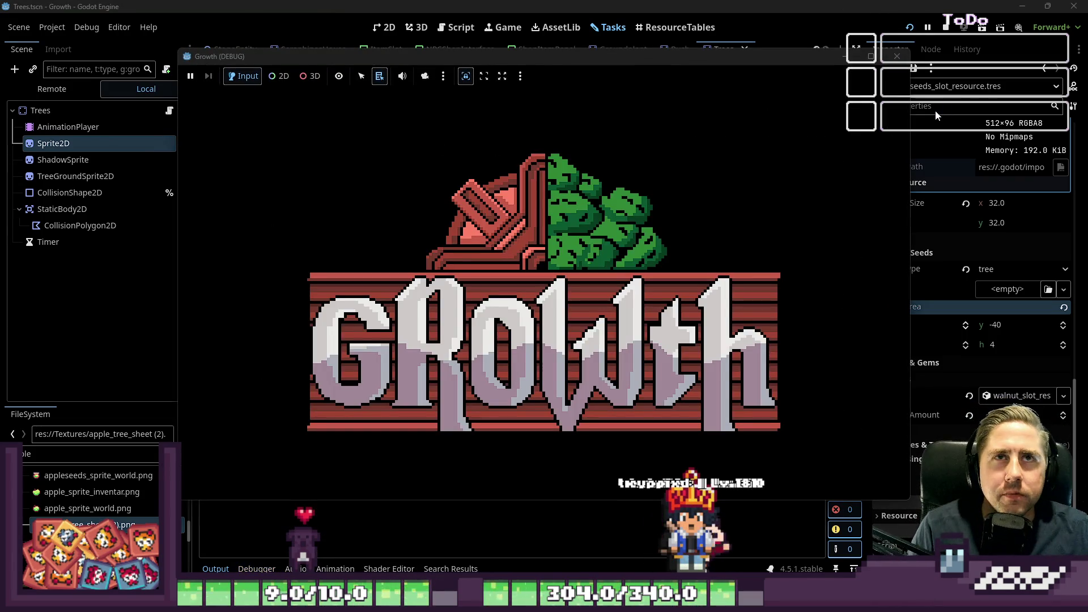